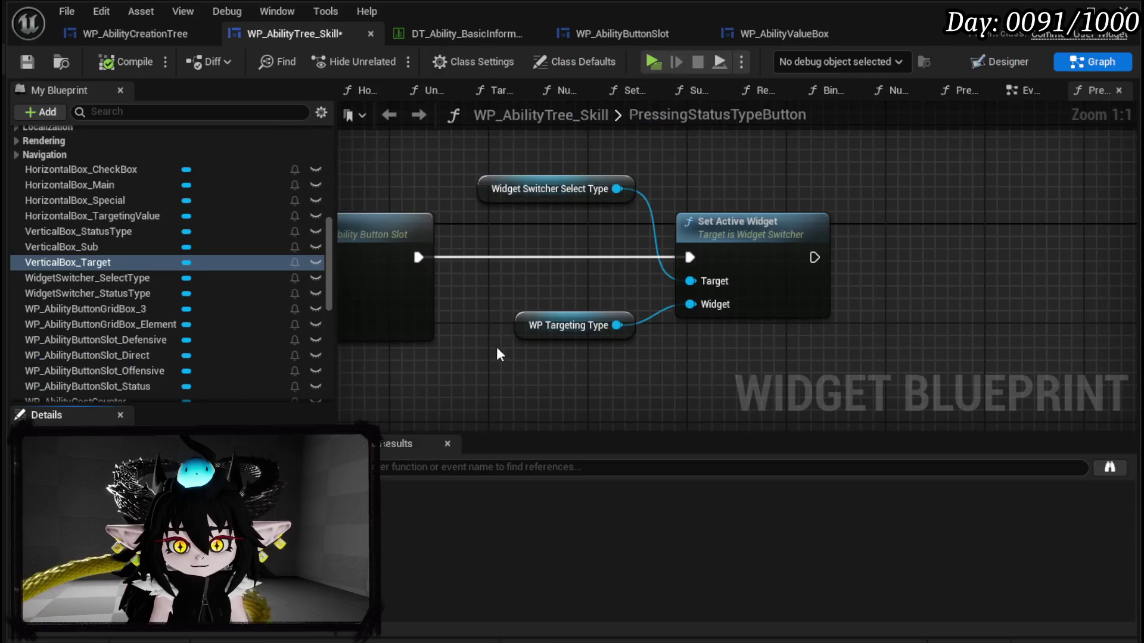
# Step: Replace the WP Targeting Type getter with Vertical Box Target on Set Active Widget and save
pyautogui.press('Delete')
pyautogui.moveTo(99, 260); pyautogui.dragTo(692, 313)
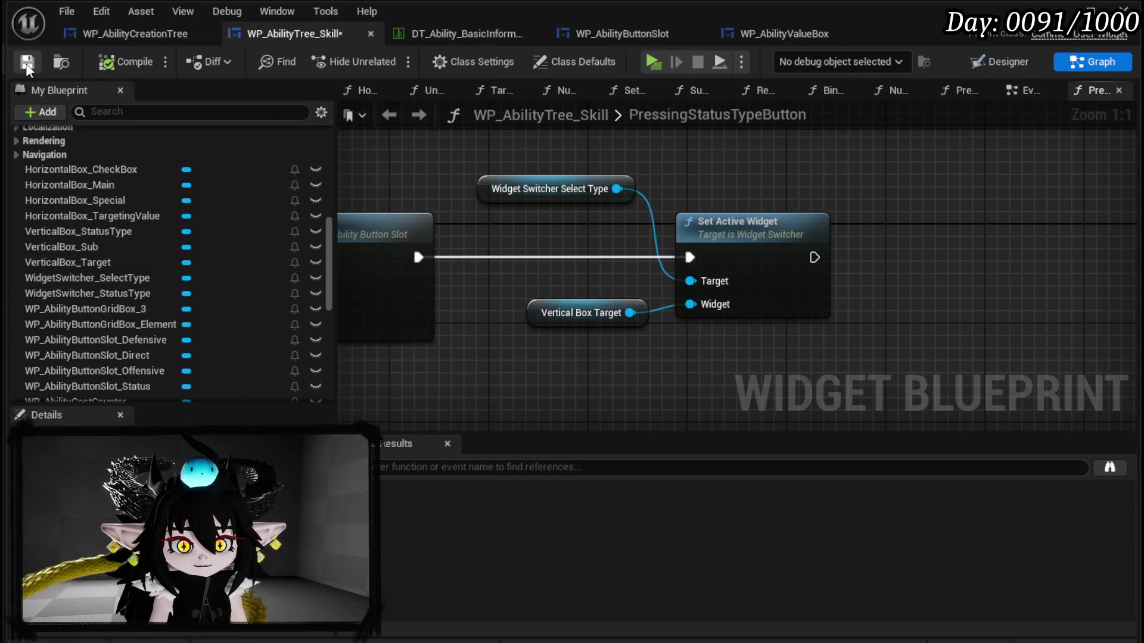
pyautogui.click(563, 313)
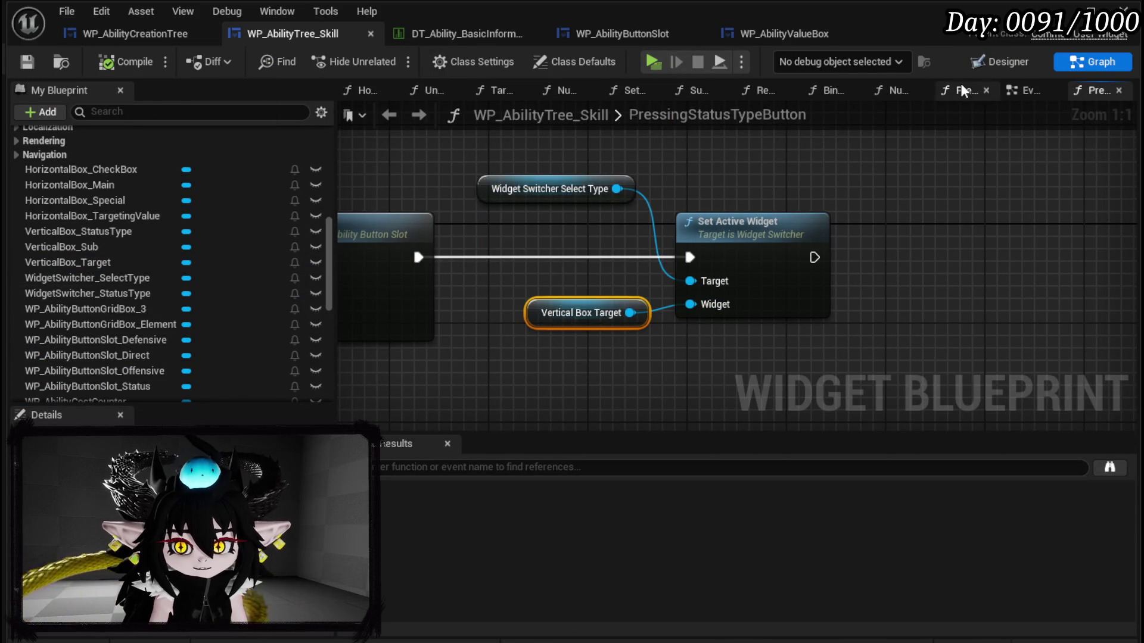
# Step: Open the PressingButton function graph and select its Vertical Box Target node
pyautogui.moveTo(417, 358); pyautogui.dragTo(726, 351)
pyautogui.scroll(15, 127, 206)
pyautogui.scroll(1, 119, 215)
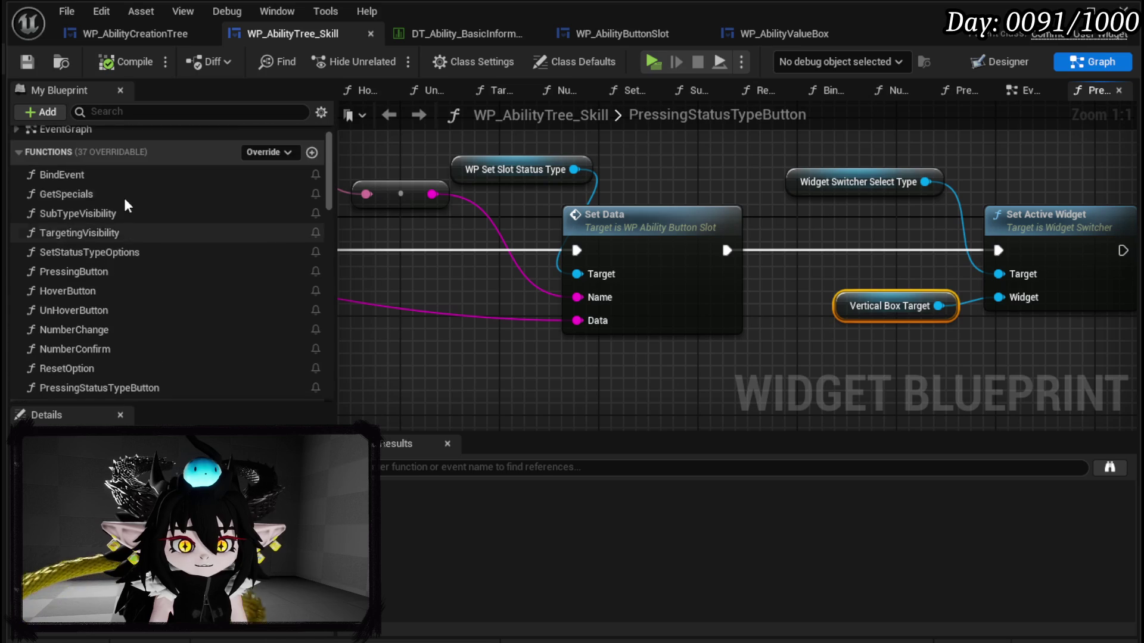
pyautogui.doubleClick(102, 271)
pyautogui.moveTo(1049, 197); pyautogui.dragTo(527, 269)
pyautogui.moveTo(954, 262); pyautogui.dragTo(531, 287)
pyautogui.click(571, 249)
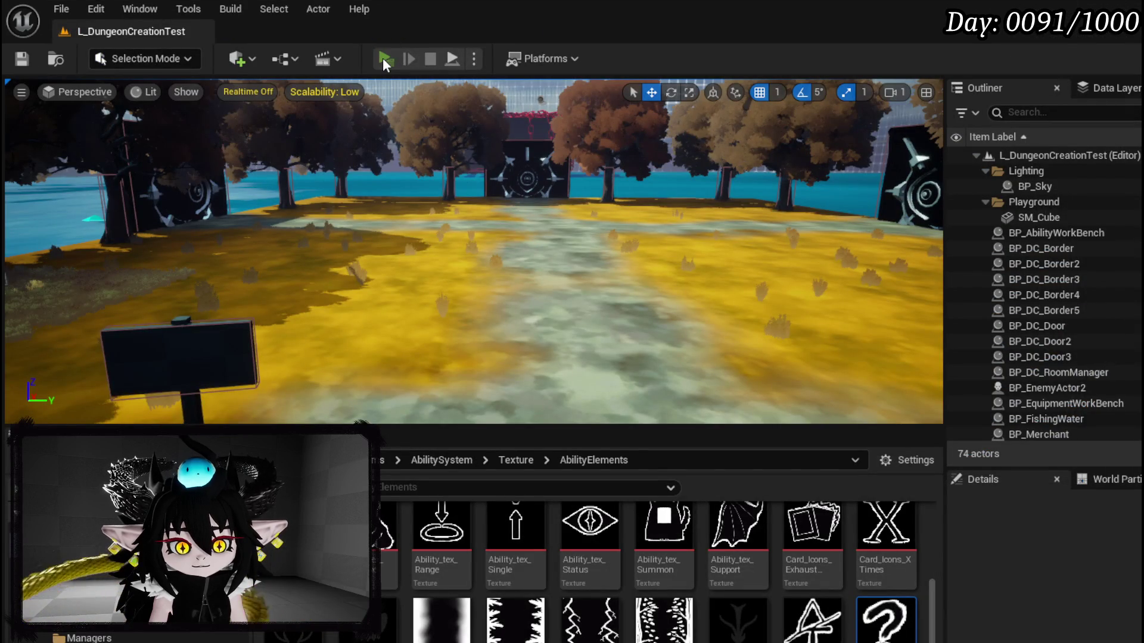
# Step: Play-test the ability creation UI in Play-In-Editor, end the session, and save all changed packages
pyautogui.click(384, 58)
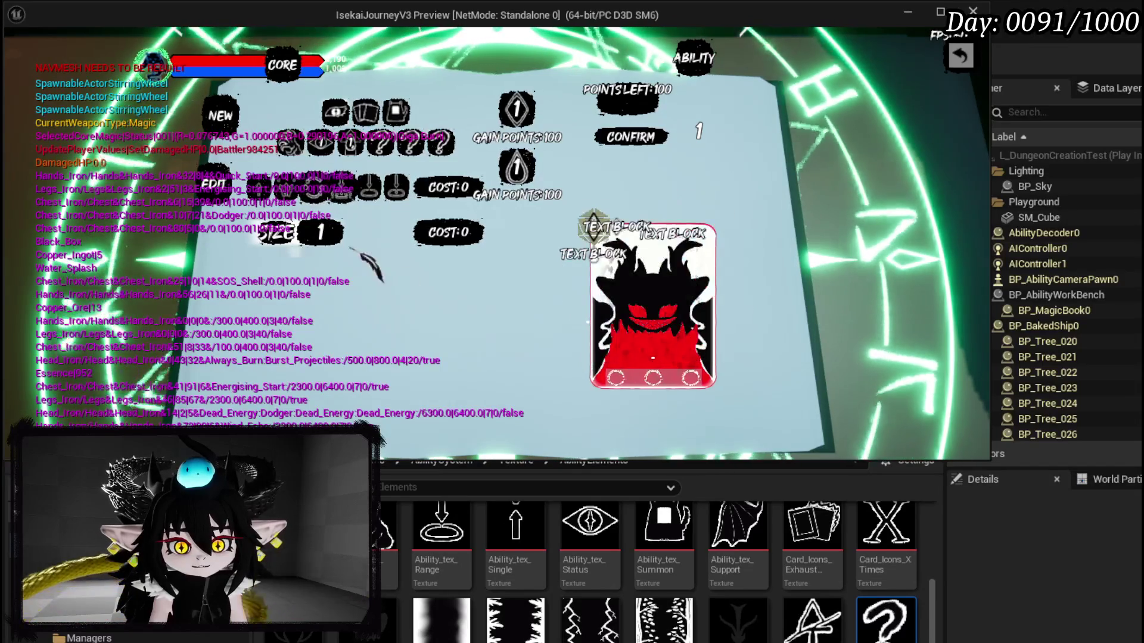
pyautogui.press('Escape')
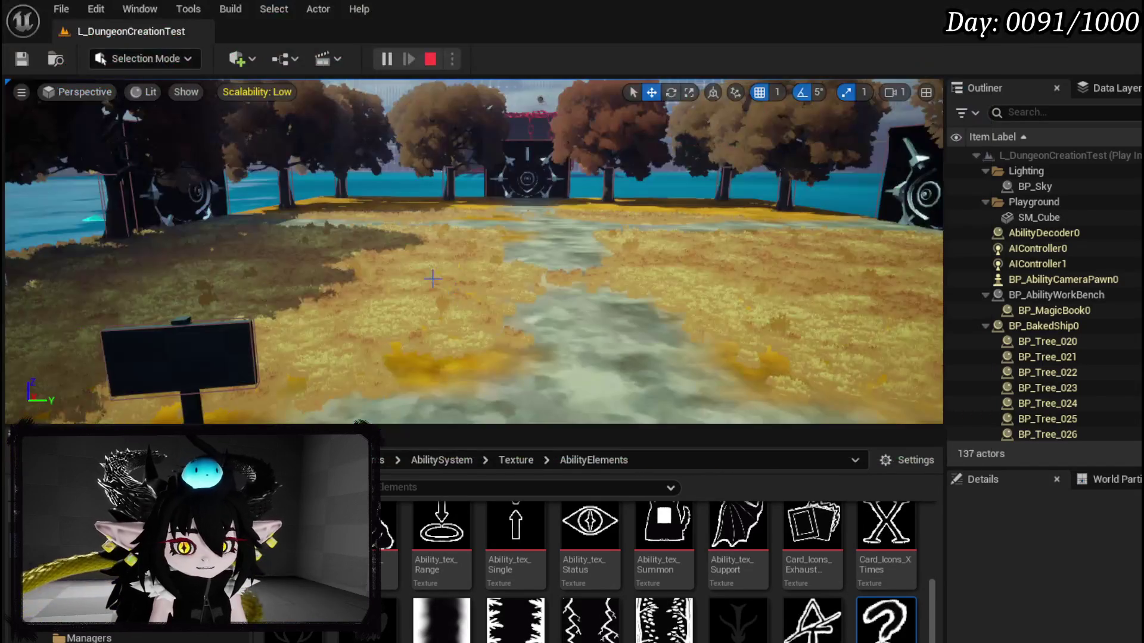
pyautogui.press('Escape')
pyautogui.click(24, 62)
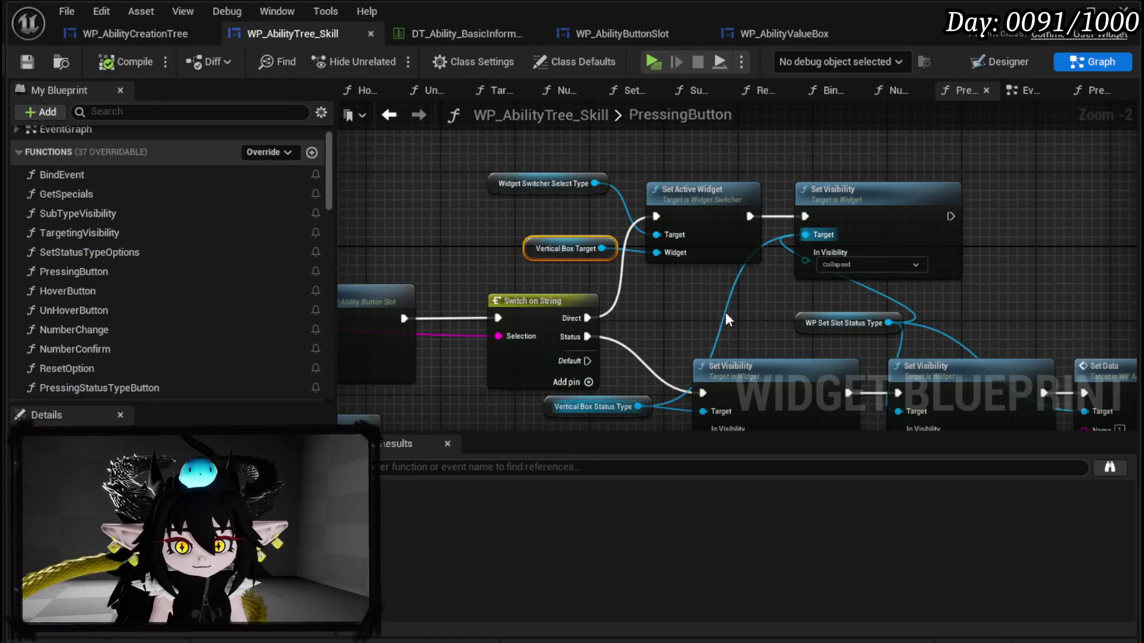
# Step: Move the Vertical Box Status Type node, then inspect the SIZE/COST row, targeting icons and question-mark slot in Designer
pyautogui.moveTo(763, 350); pyautogui.dragTo(726, 369)
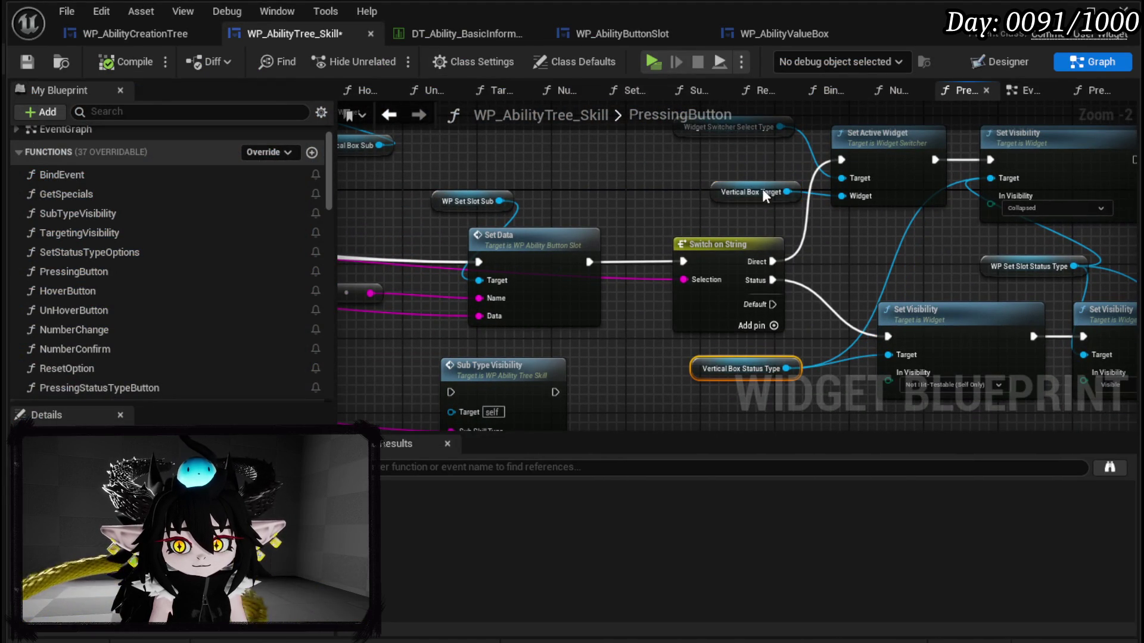
pyautogui.click(643, 205)
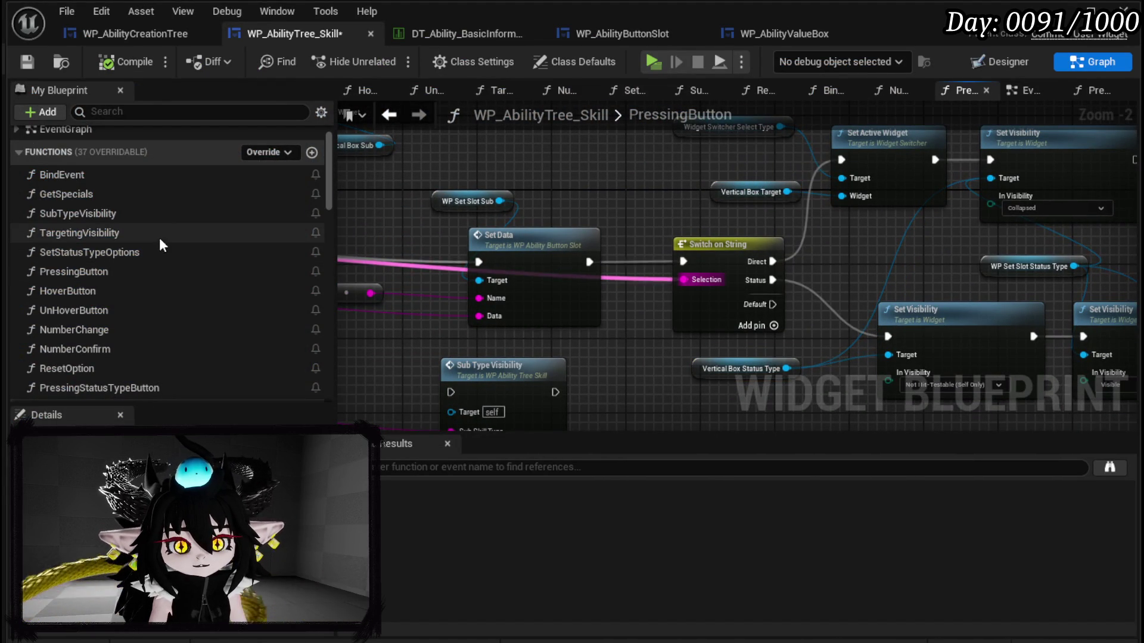
pyautogui.click(992, 64)
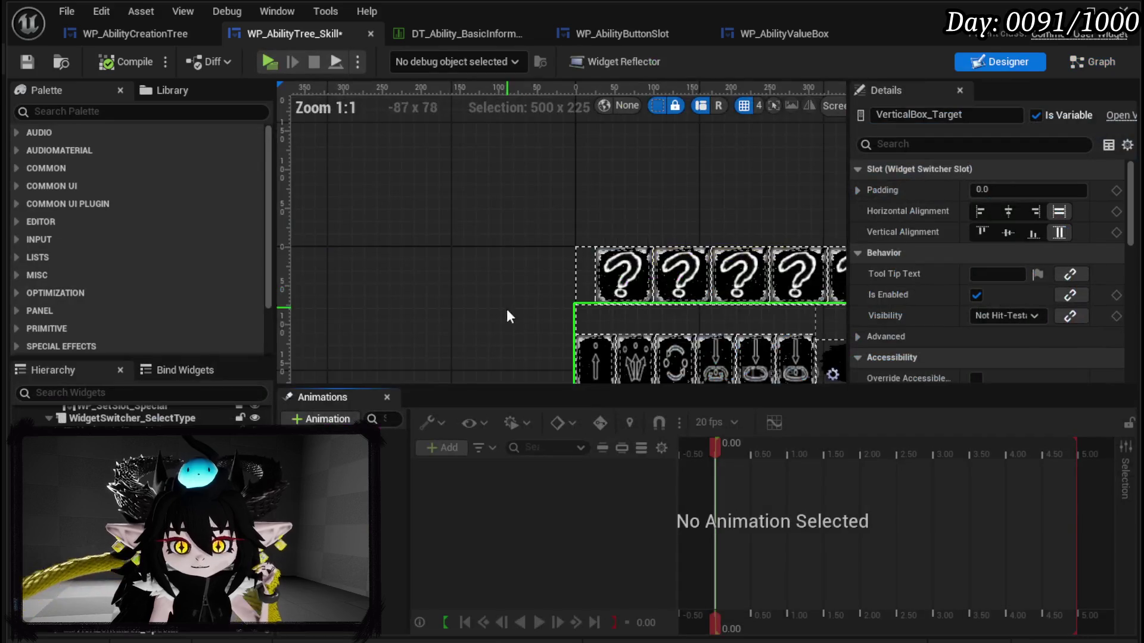
pyautogui.click(548, 281)
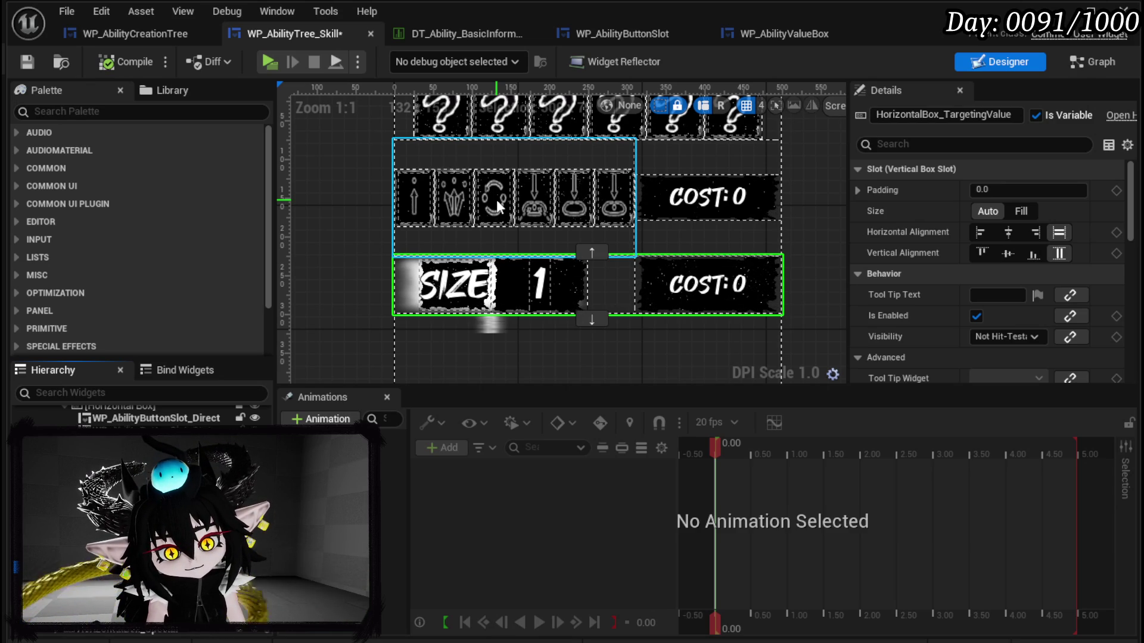
pyautogui.click(484, 264)
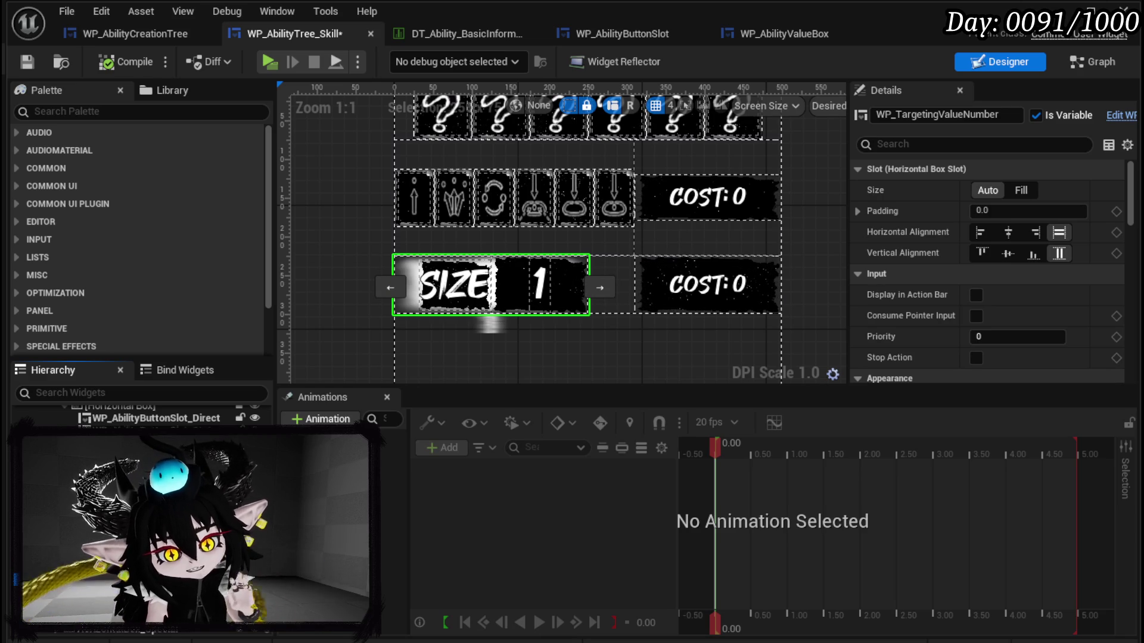
pyautogui.click(596, 212)
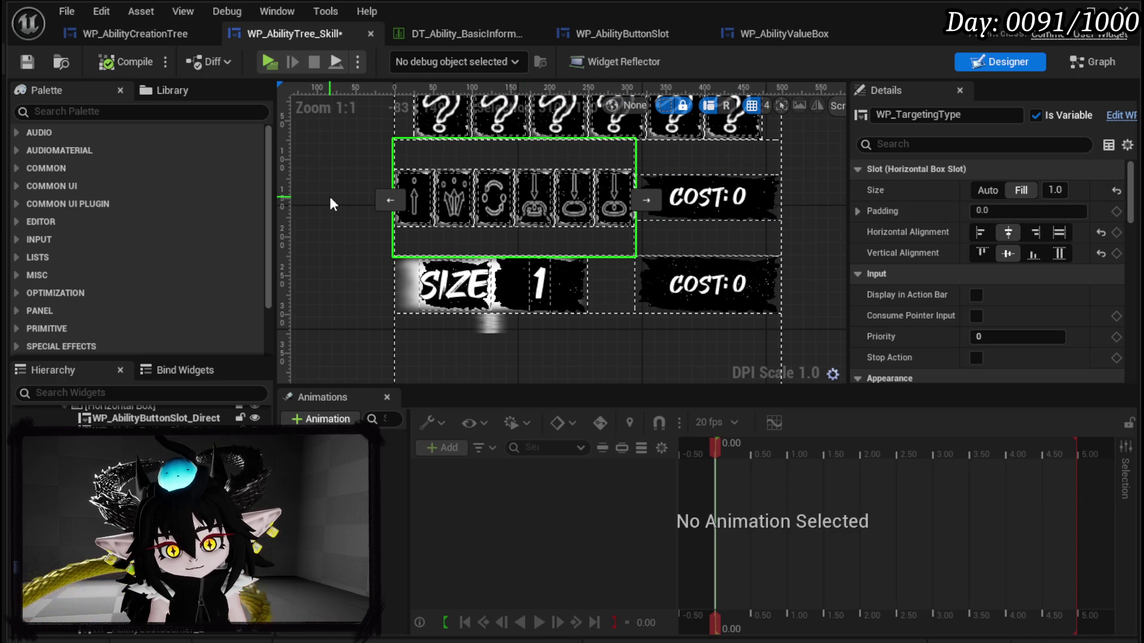
pyautogui.moveTo(344, 181); pyautogui.dragTo(365, 226)
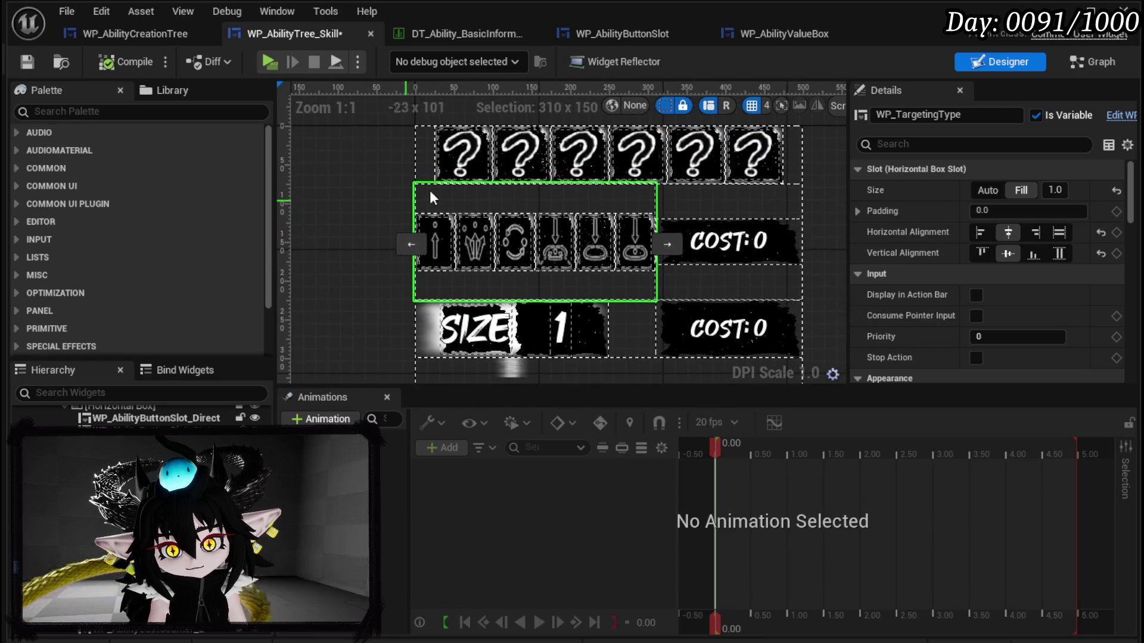
pyautogui.click(644, 151)
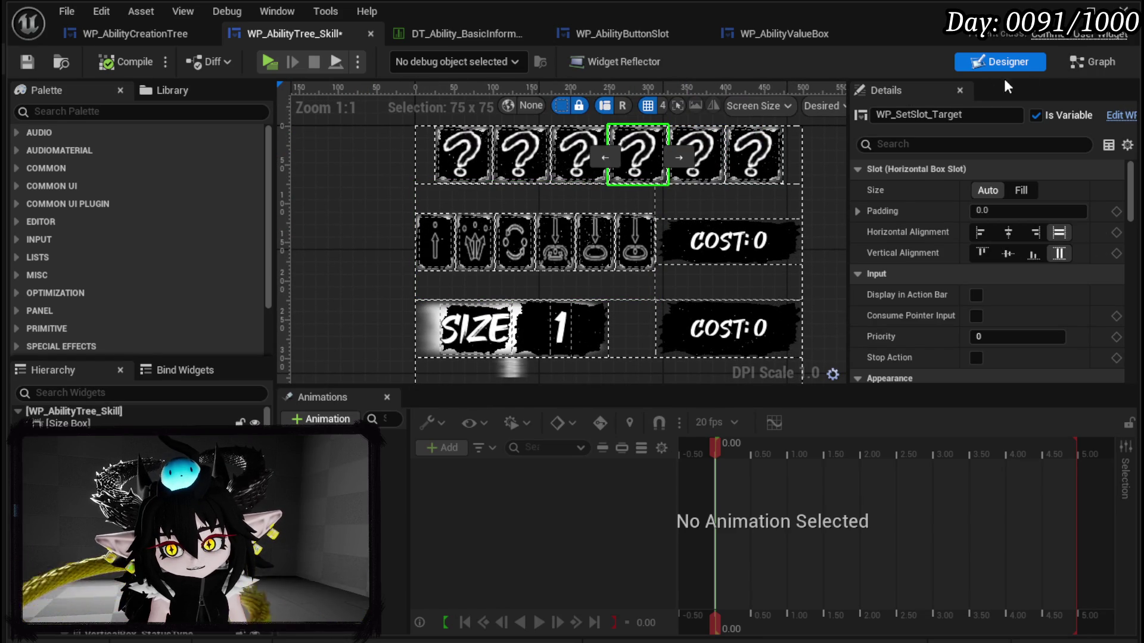
# Step: Back in the graph, review the Switch on String outputs and add a new function
pyautogui.click(1066, 59)
pyautogui.scroll(-2, 448, 255)
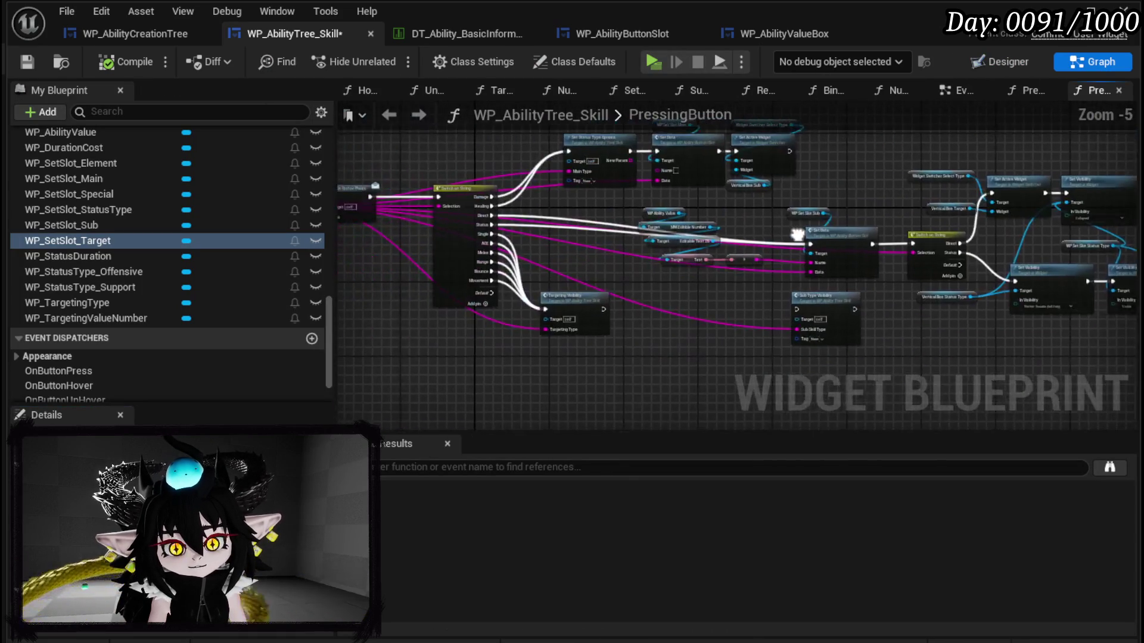
pyautogui.scroll(3, 548, 270)
pyautogui.moveTo(545, 266)
pyautogui.mouseDown()
pyautogui.moveTo(645, 250)
pyautogui.moveTo(702, 225)
pyautogui.moveTo(724, 250)
pyautogui.mouseUp()
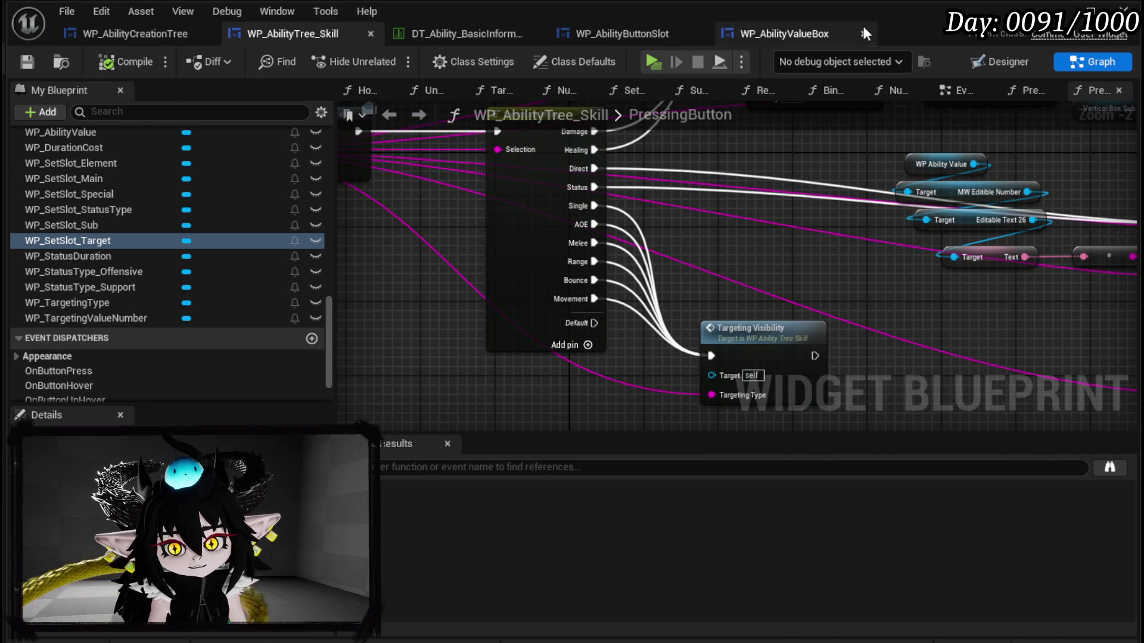
pyautogui.click(998, 62)
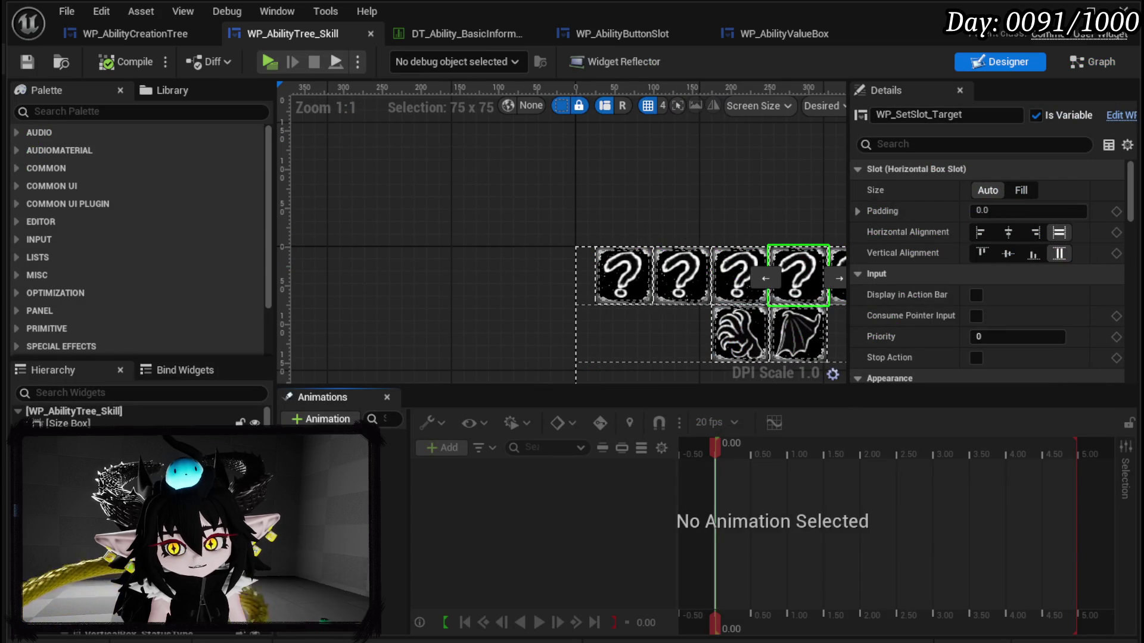
pyautogui.click(1099, 63)
pyautogui.scroll(5, 145, 238)
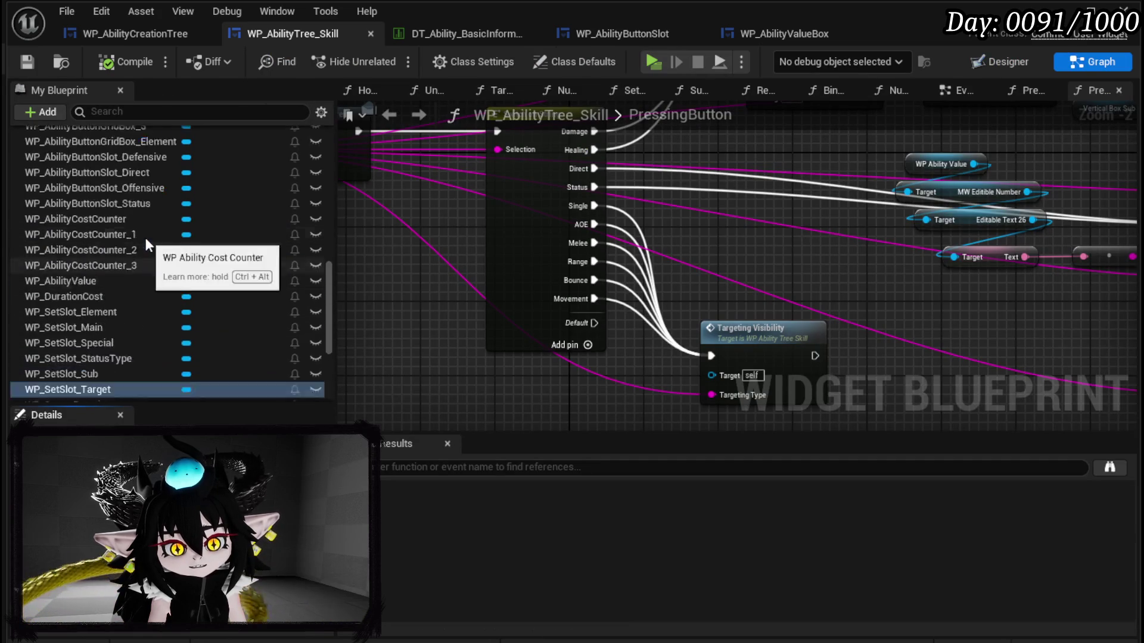
pyautogui.scroll(10, 145, 237)
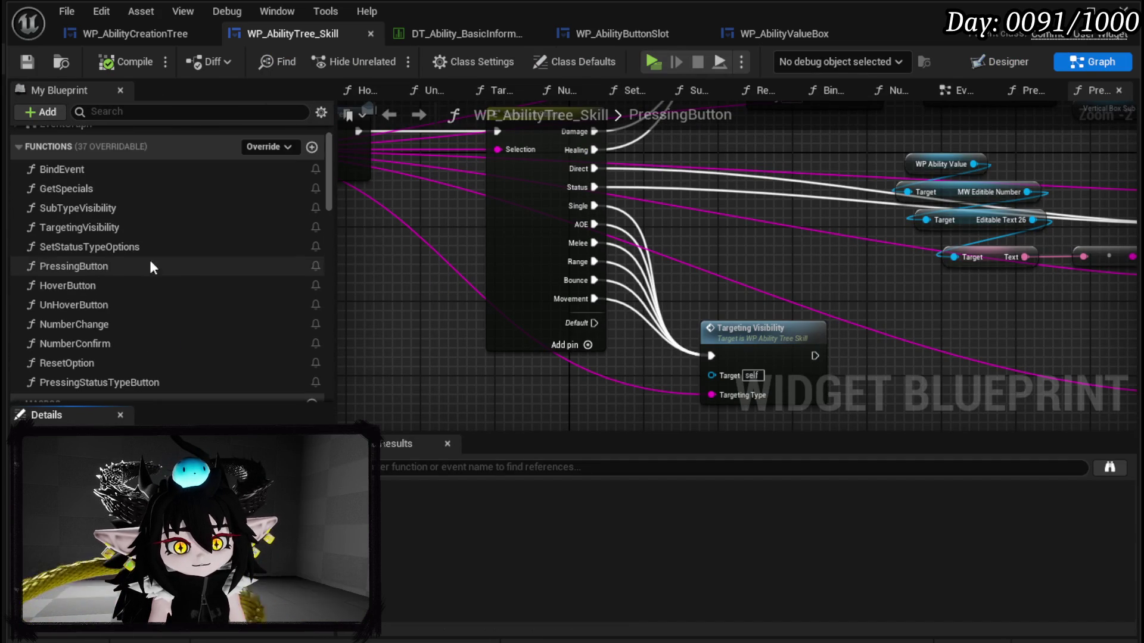
pyautogui.click(311, 146)
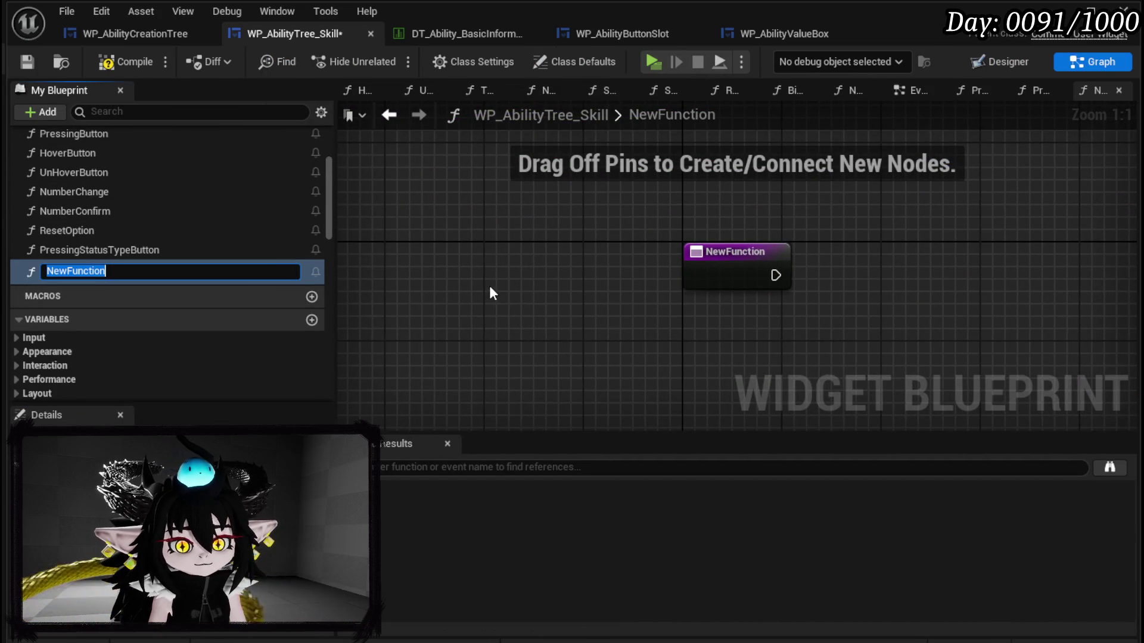
# Step: Name the function PressingTargetButton, give it a string input named Data, then compile and save
pyautogui.write('PressingTargetB')
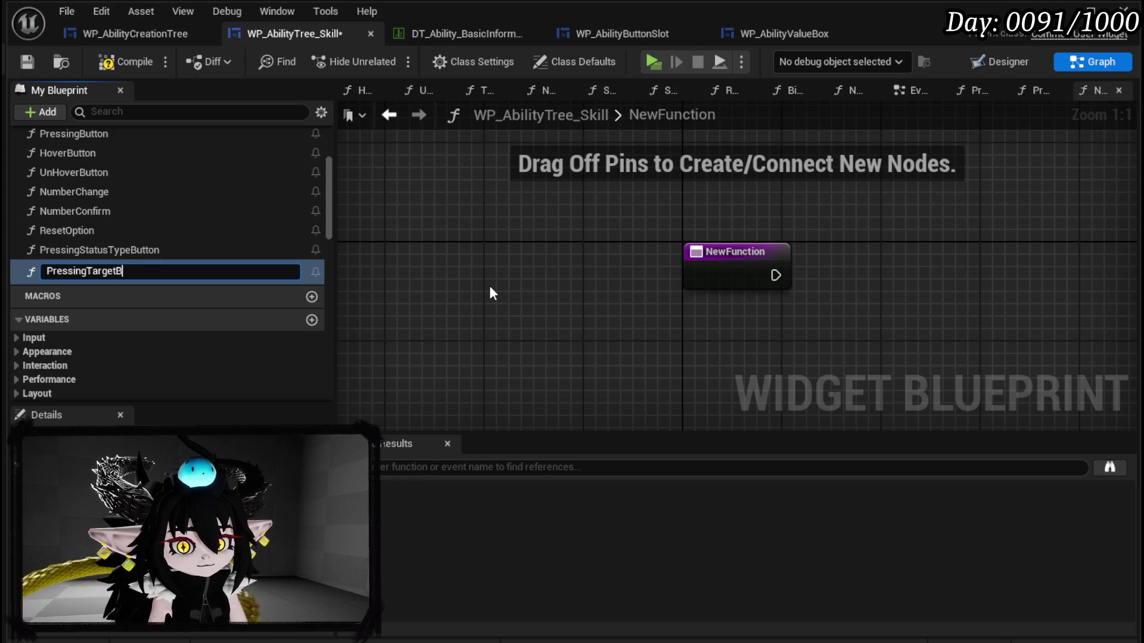
pyautogui.write('utton')
pyautogui.press('Return')
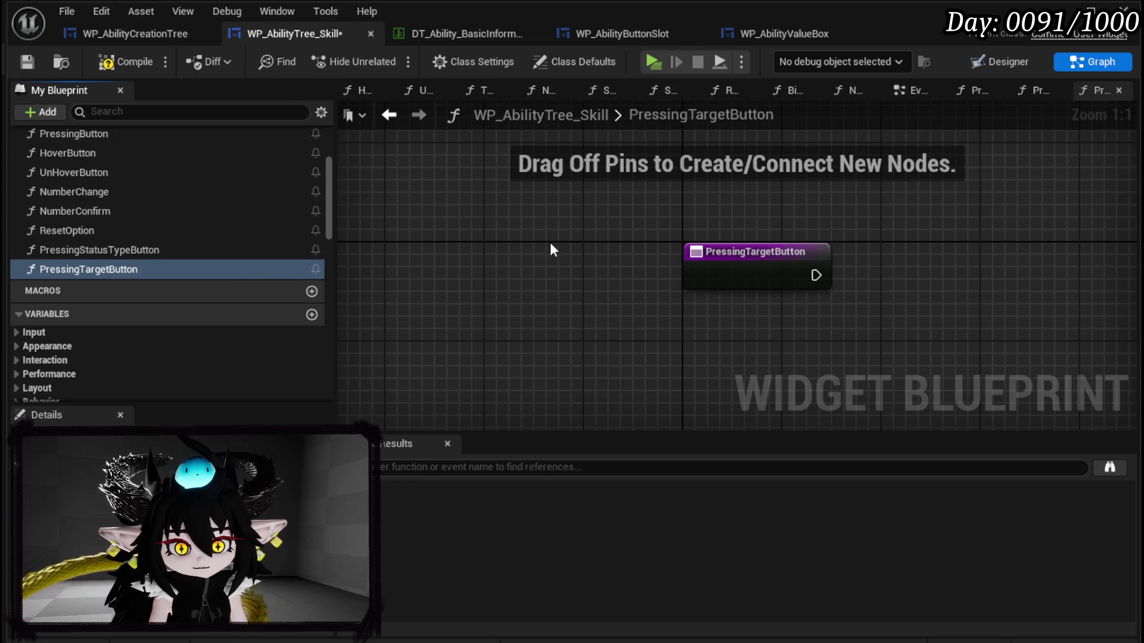
pyautogui.click(724, 254)
pyautogui.scroll(-15, 255, 335)
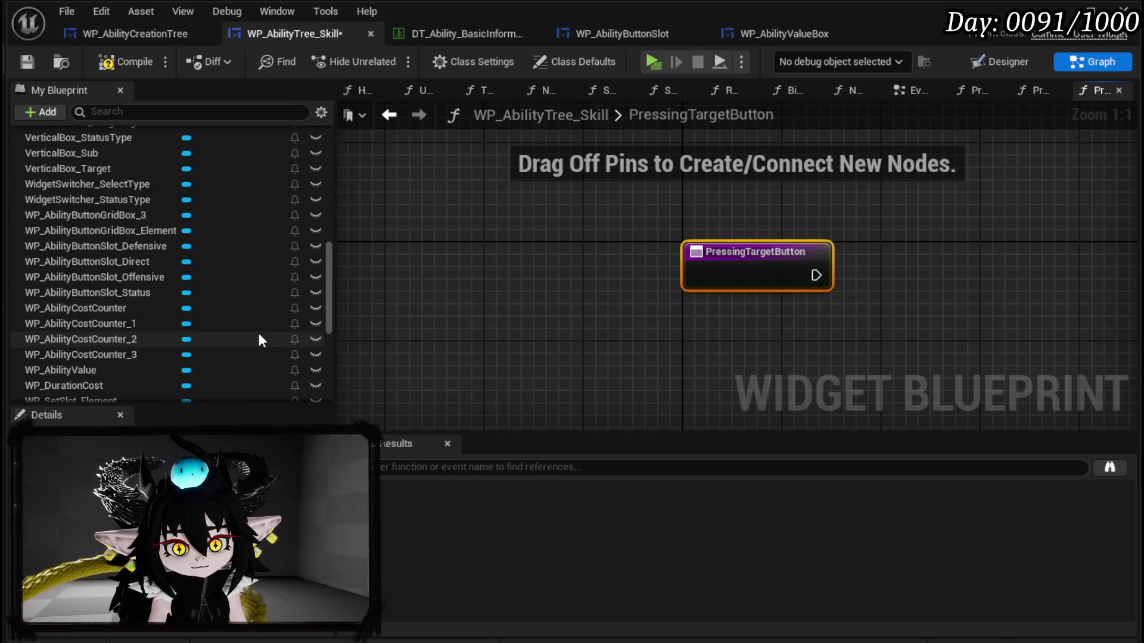
pyautogui.scroll(-5, 263, 342)
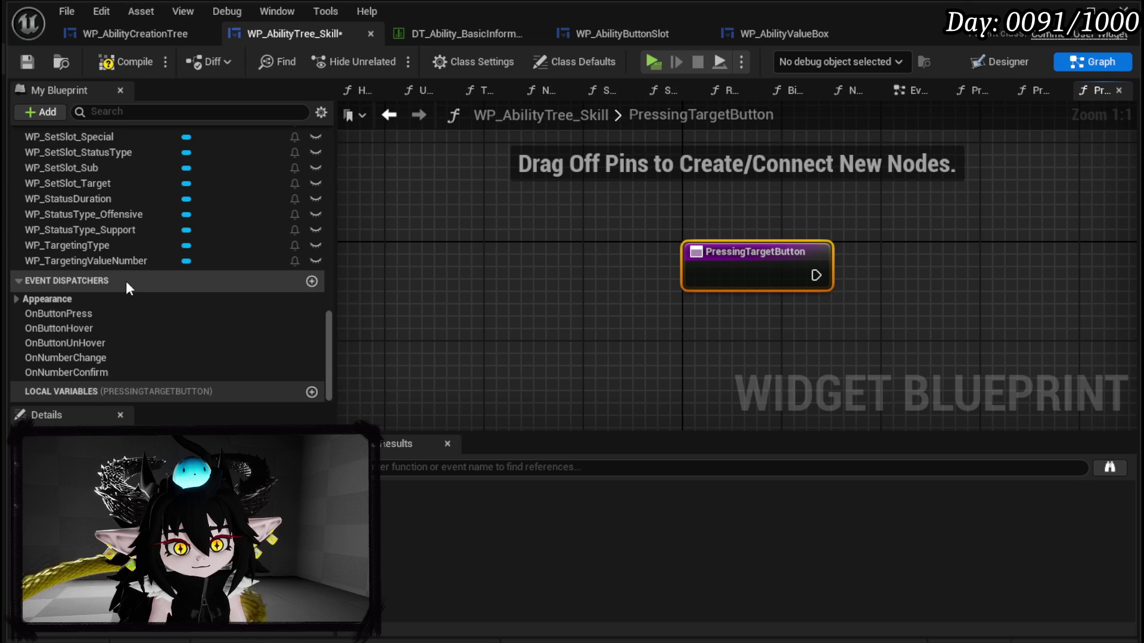
pyautogui.scroll(5, 286, 310)
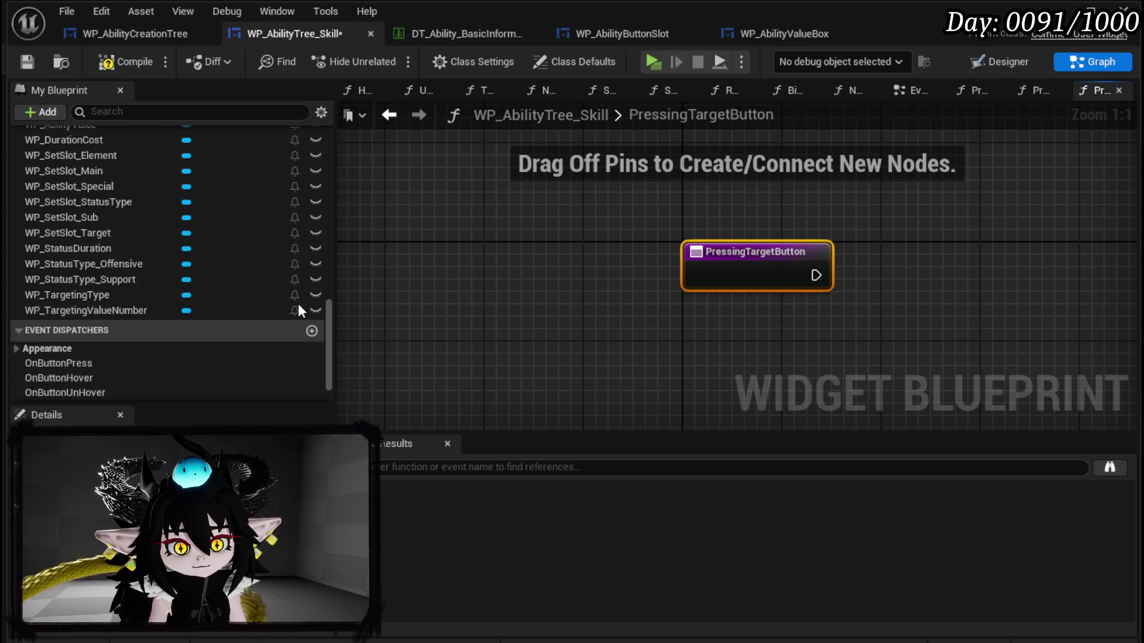
pyautogui.scroll(10, 298, 303)
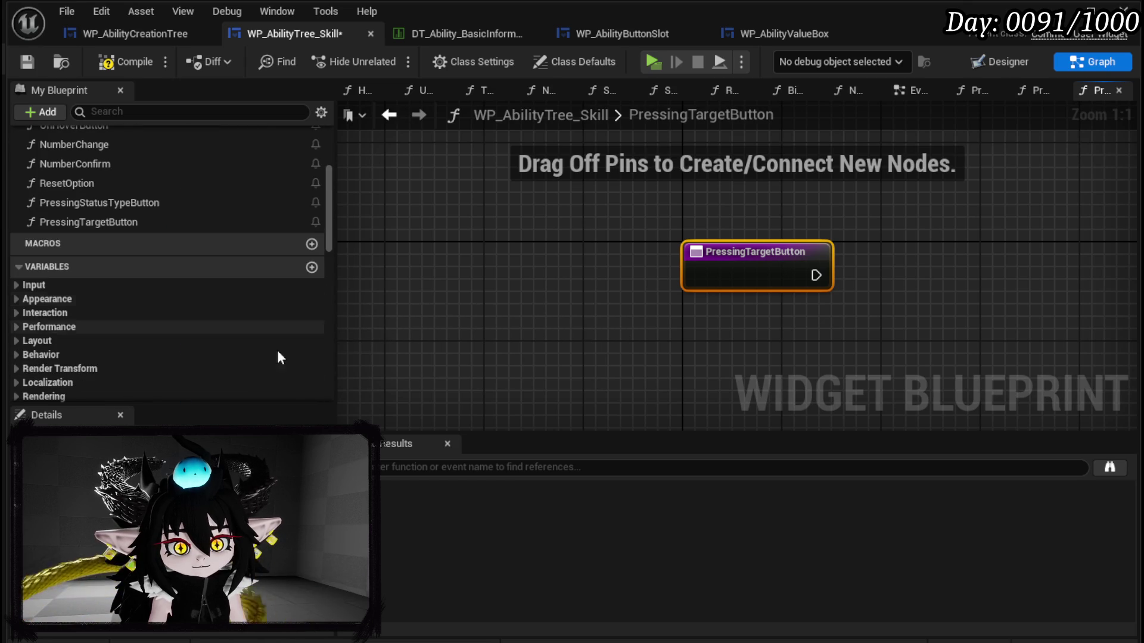
pyautogui.click(136, 627)
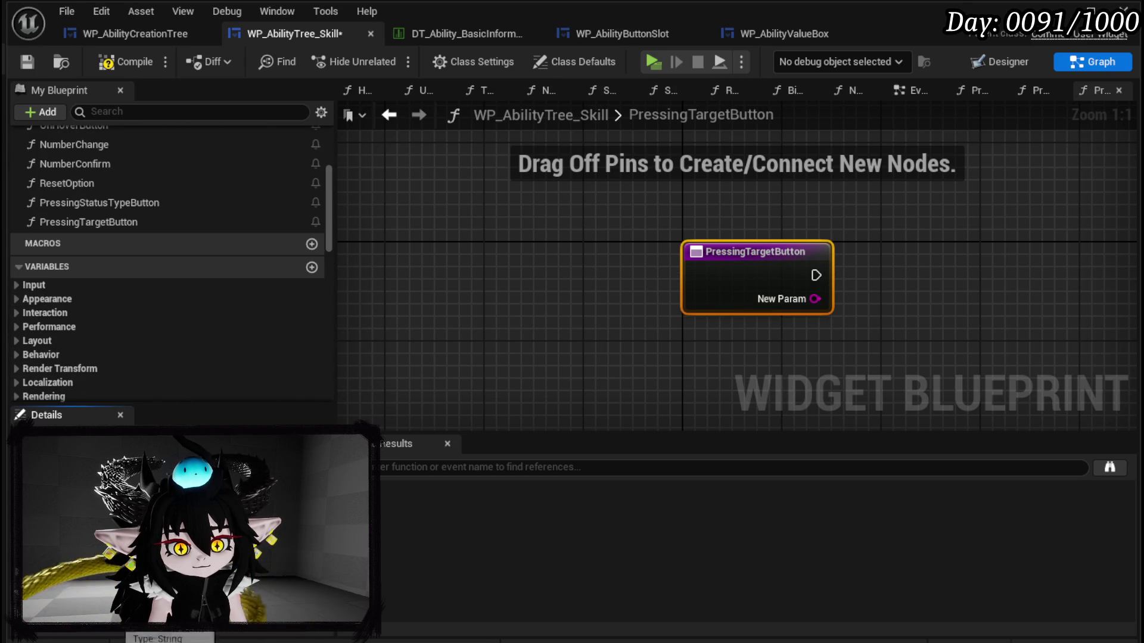
pyautogui.press('Return')
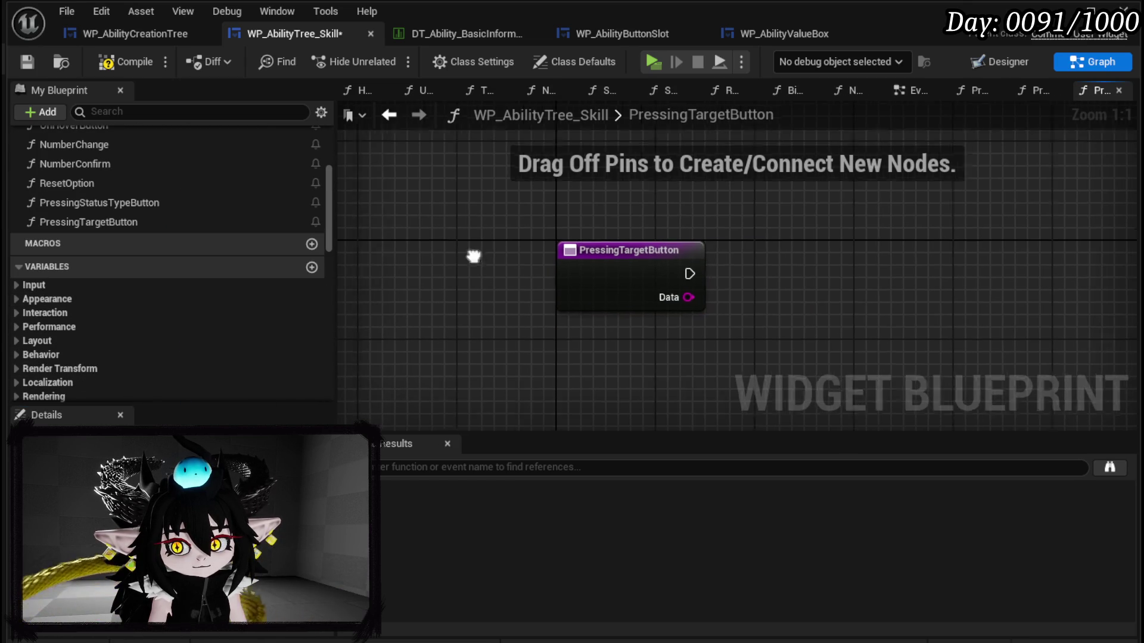
pyautogui.click(129, 54)
pyautogui.click(26, 60)
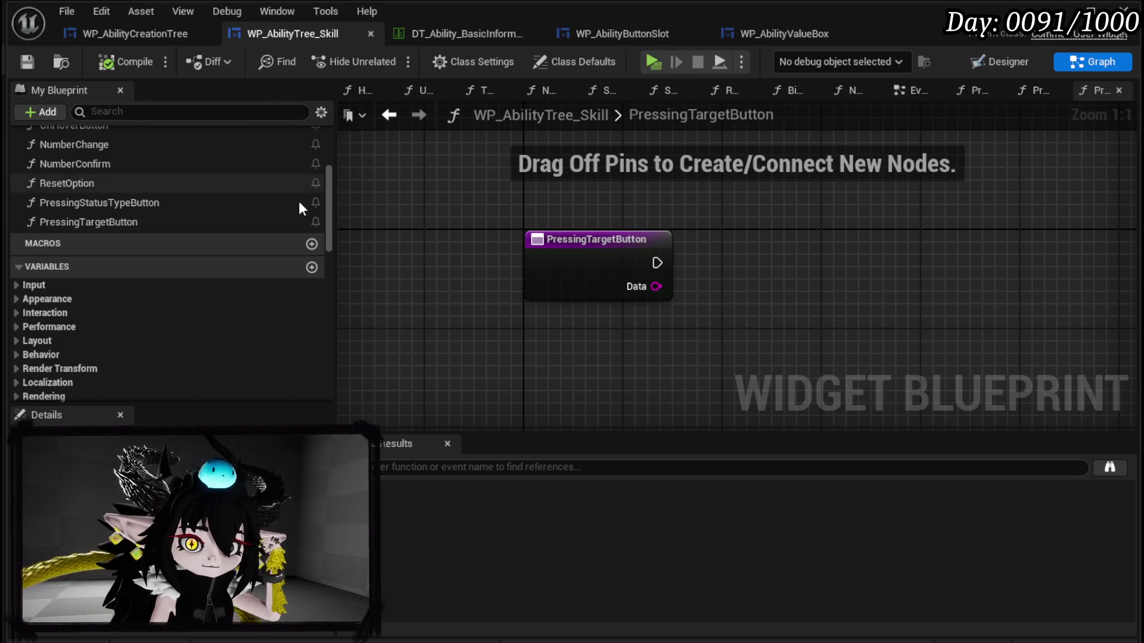
# Step: Wire a Call On Button Press after the PressingTargetButton entry, then compile and save
pyautogui.scroll(5, 170, 209)
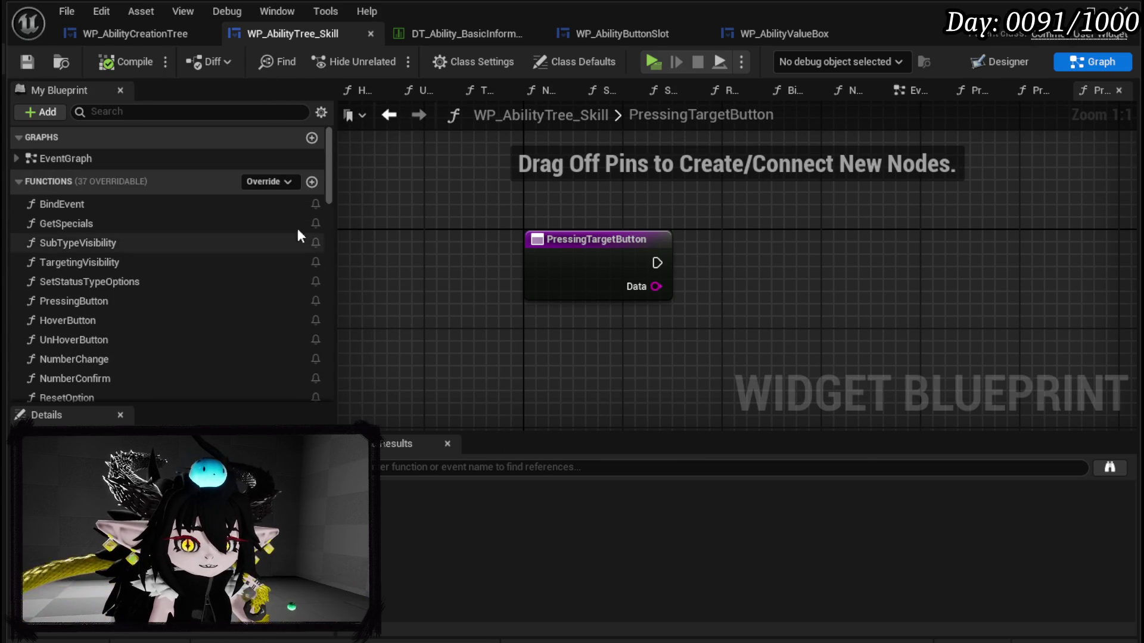
pyautogui.moveTo(331, 196)
pyautogui.mouseDown()
pyautogui.moveTo(337, 314)
pyautogui.moveTo(325, 391)
pyautogui.mouseUp()
pyautogui.moveTo(53, 314)
pyautogui.mouseDown()
pyautogui.moveTo(140, 322)
pyautogui.moveTo(708, 242)
pyautogui.moveTo(708, 272)
pyautogui.moveTo(712, 263)
pyautogui.mouseUp()
pyautogui.moveTo(656, 287); pyautogui.dragTo(712, 313)
pyautogui.click(598, 334)
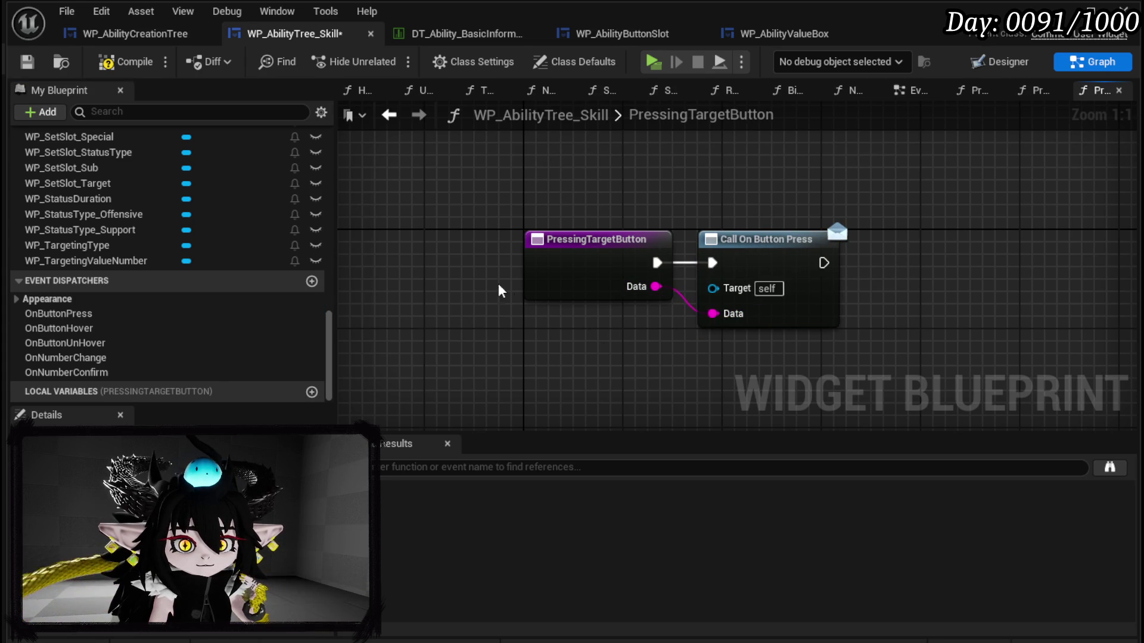
pyautogui.click(122, 62)
pyautogui.click(26, 65)
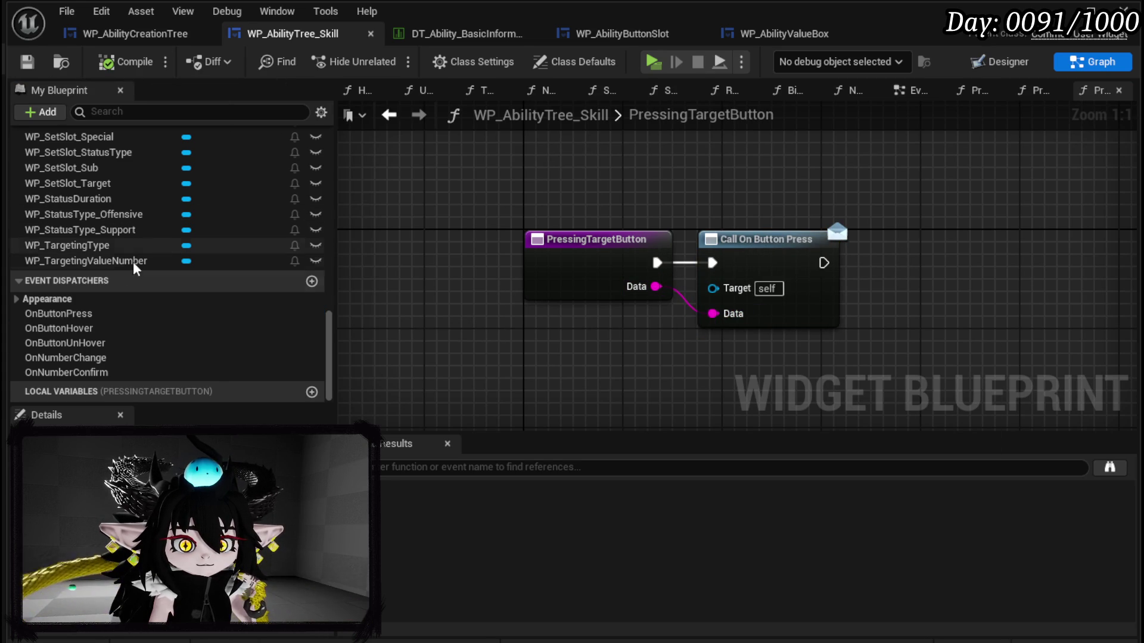
# Step: Put PressingTargetButton, PressingButton and PressingStatusTypeButton in a Button Press category and compile
pyautogui.scroll(15, 185, 283)
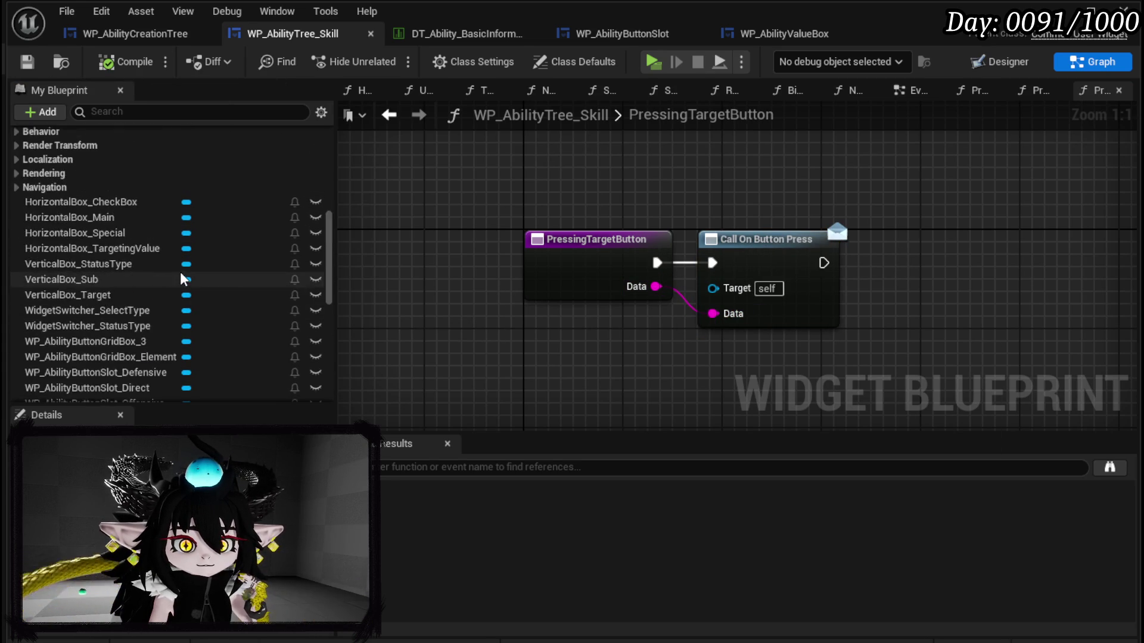
pyautogui.click(92, 249)
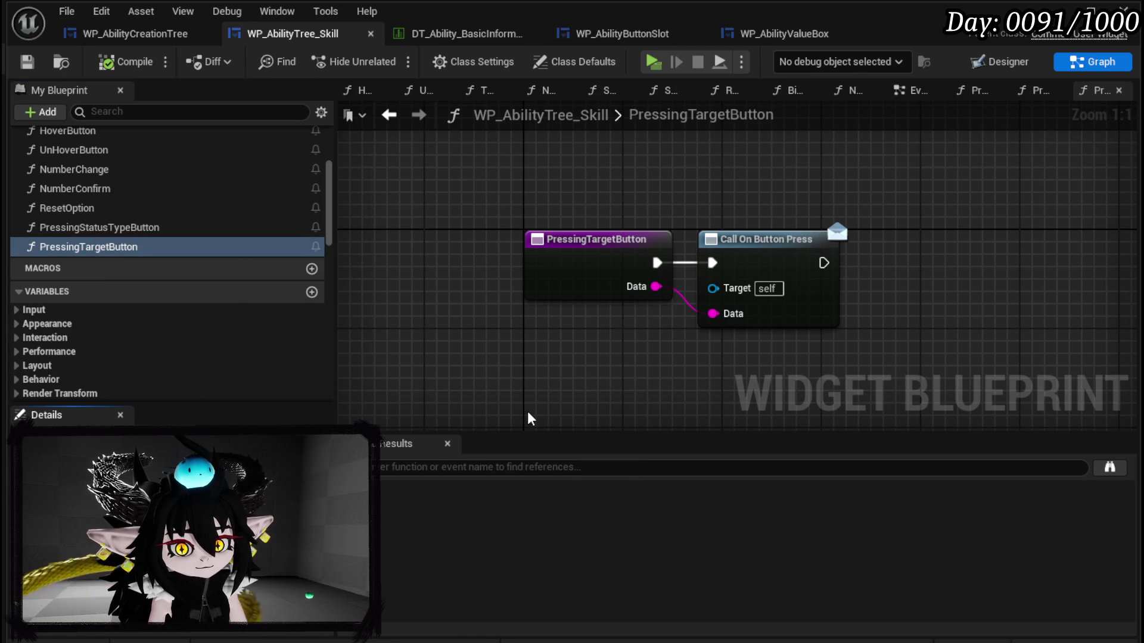
pyautogui.press('Return')
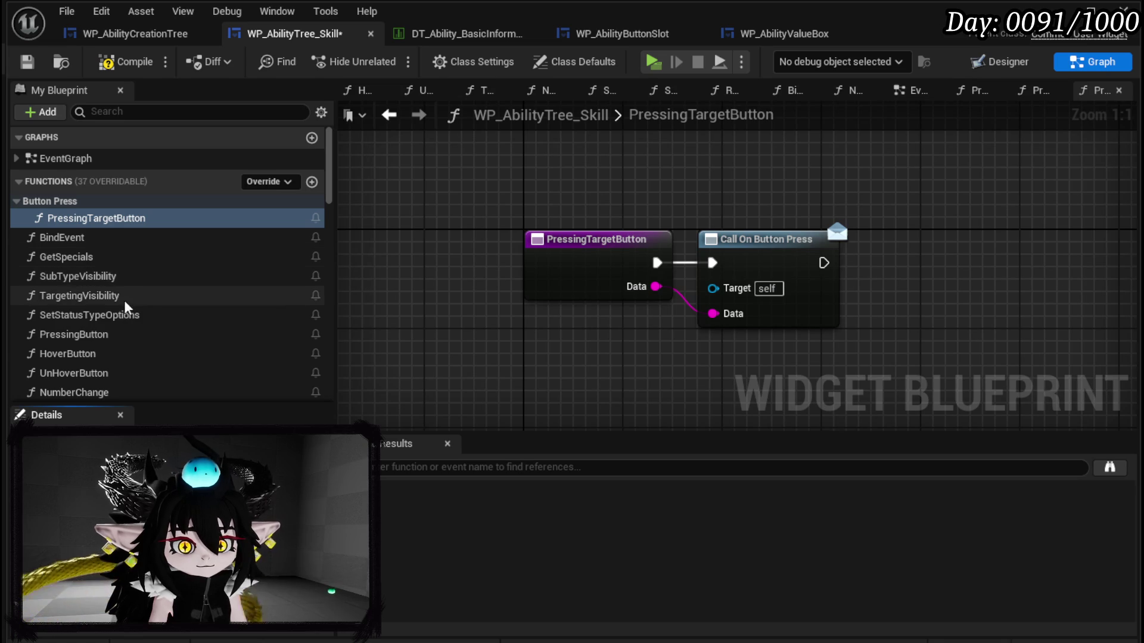
pyautogui.moveTo(97, 332); pyautogui.dragTo(47, 202)
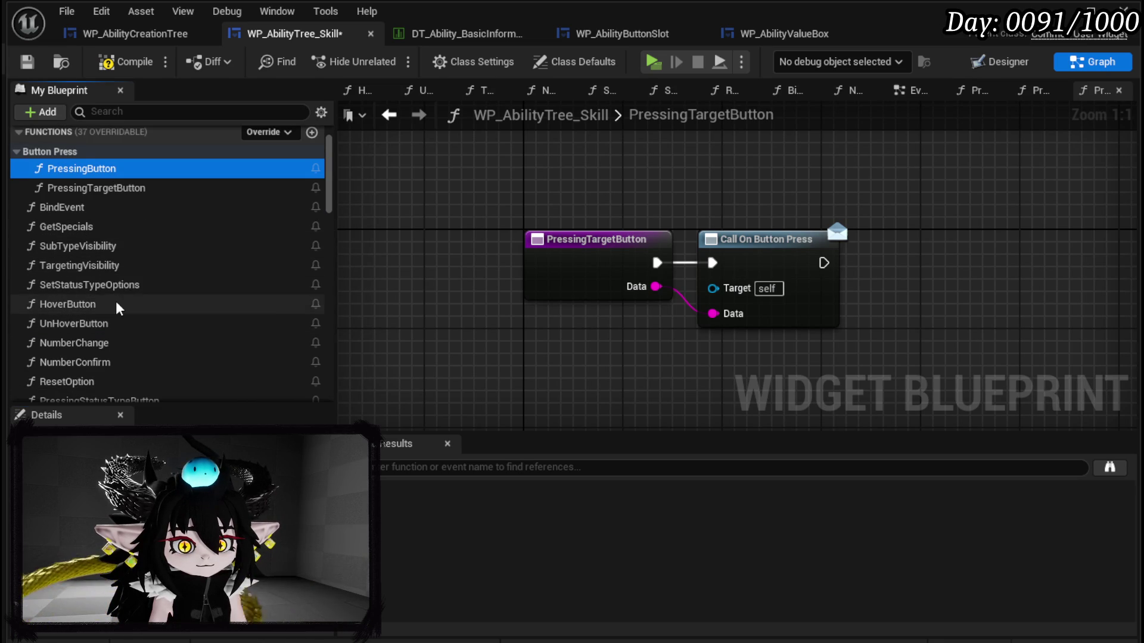
pyautogui.scroll(-2, 162, 357)
pyautogui.moveTo(88, 368)
pyautogui.mouseDown()
pyautogui.moveTo(83, 381)
pyautogui.moveTo(76, 156)
pyautogui.moveTo(66, 144)
pyautogui.mouseUp()
pyautogui.click(125, 61)
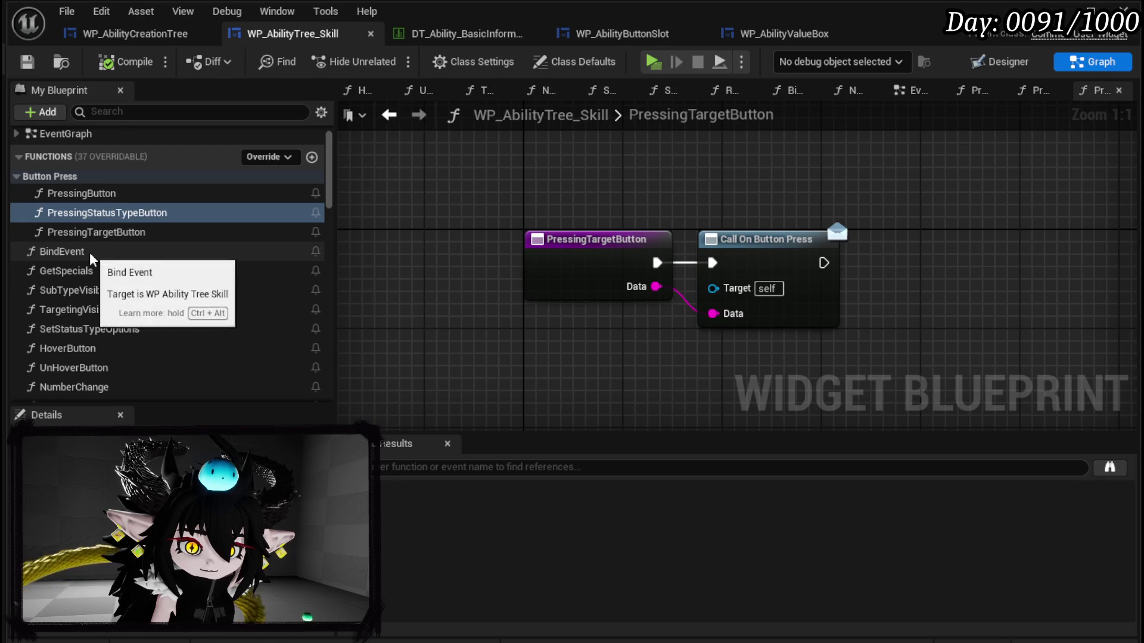
# Step: Open the BindEvent graph and reposition the WP Targeting Type node
pyautogui.doubleClick(274, 253)
pyautogui.scroll(2, 448, 195)
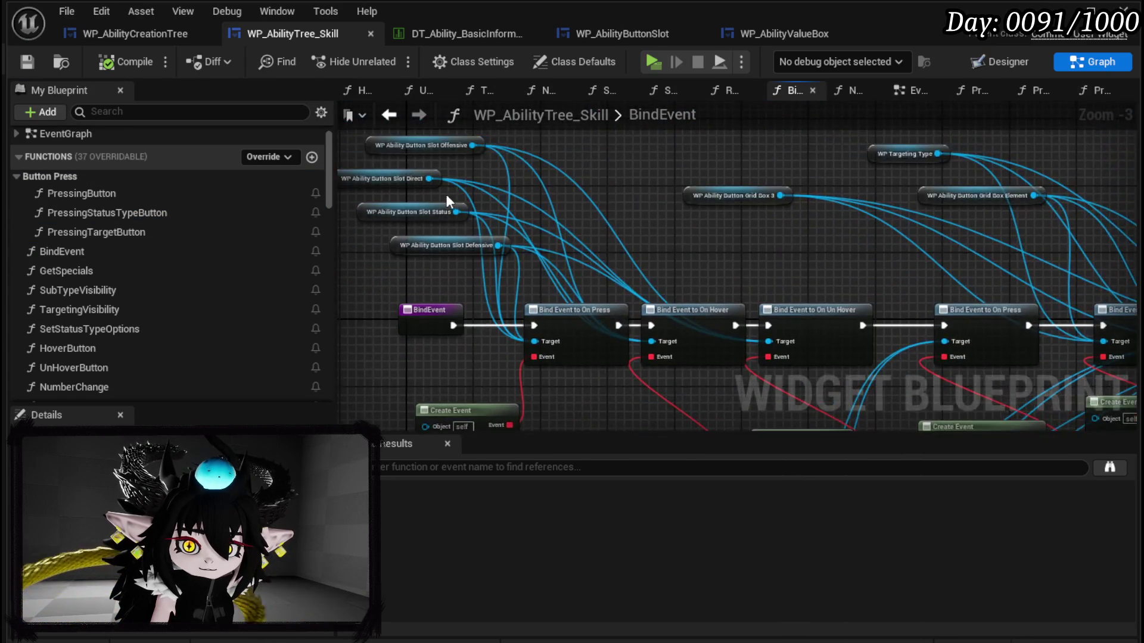
pyautogui.moveTo(621, 233)
pyautogui.mouseDown()
pyautogui.moveTo(655, 264)
pyautogui.moveTo(572, 245)
pyautogui.moveTo(590, 238)
pyautogui.mouseUp()
pyautogui.moveTo(715, 229); pyautogui.dragTo(588, 286)
pyautogui.moveTo(515, 186); pyautogui.dragTo(453, 182)
pyautogui.moveTo(621, 276)
pyautogui.mouseDown()
pyautogui.moveTo(597, 202)
pyautogui.moveTo(574, 182)
pyautogui.mouseUp()
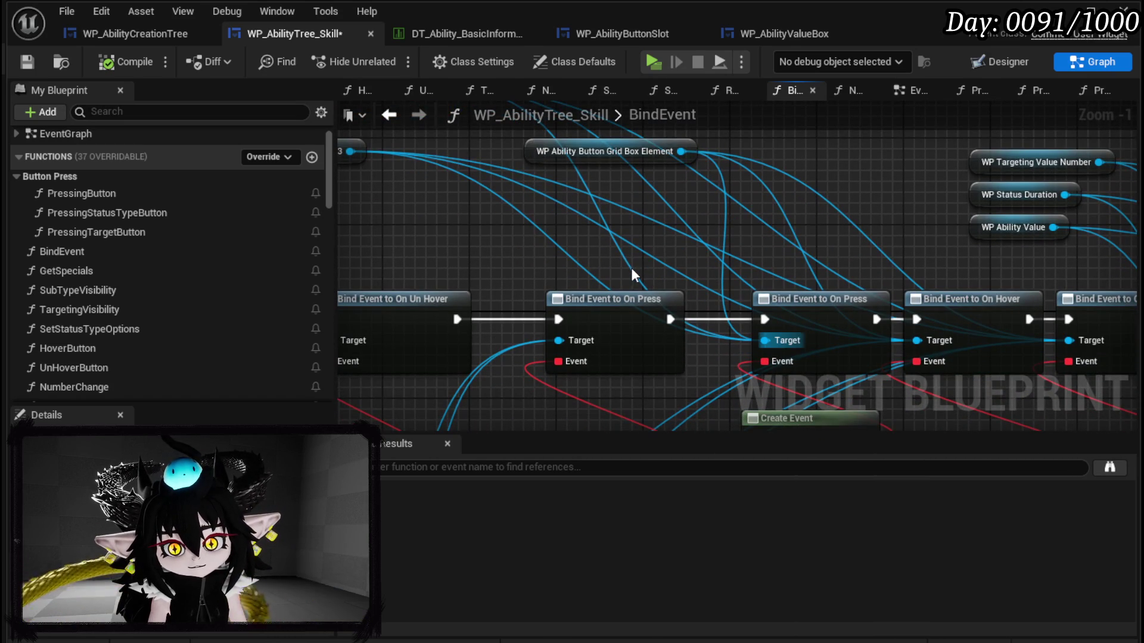
pyautogui.moveTo(633, 267); pyautogui.dragTo(678, 334)
# Step: Add a Bind Event to On Press from WP Targeting Type, aligned and wired into the execution chain
pyautogui.click(675, 331)
pyautogui.moveTo(483, 161); pyautogui.dragTo(438, 245)
pyautogui.write('Bind onPress')
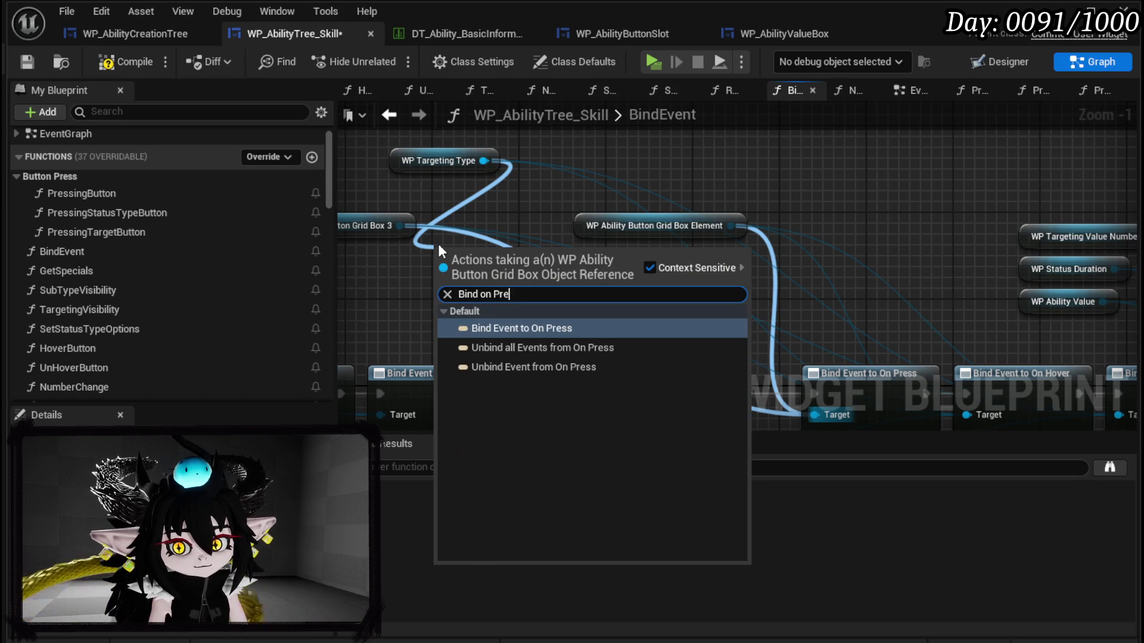
pyautogui.click(492, 327)
pyautogui.scroll(-3, 486, 319)
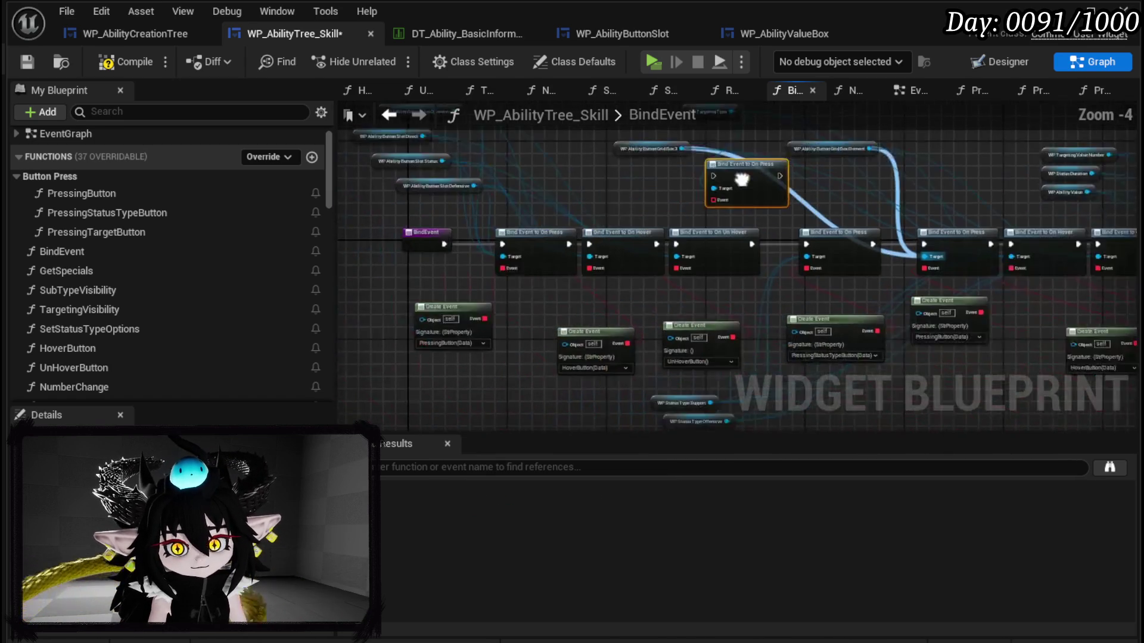
pyautogui.moveTo(410, 303)
pyautogui.mouseDown()
pyautogui.moveTo(624, 231)
pyautogui.moveTo(804, 226)
pyautogui.mouseUp()
pyautogui.moveTo(504, 377)
pyautogui.mouseDown()
pyautogui.moveTo(756, 273)
pyautogui.moveTo(620, 271)
pyautogui.mouseUp()
pyautogui.scroll(3, 620, 256)
pyautogui.moveTo(662, 182); pyautogui.dragTo(658, 300)
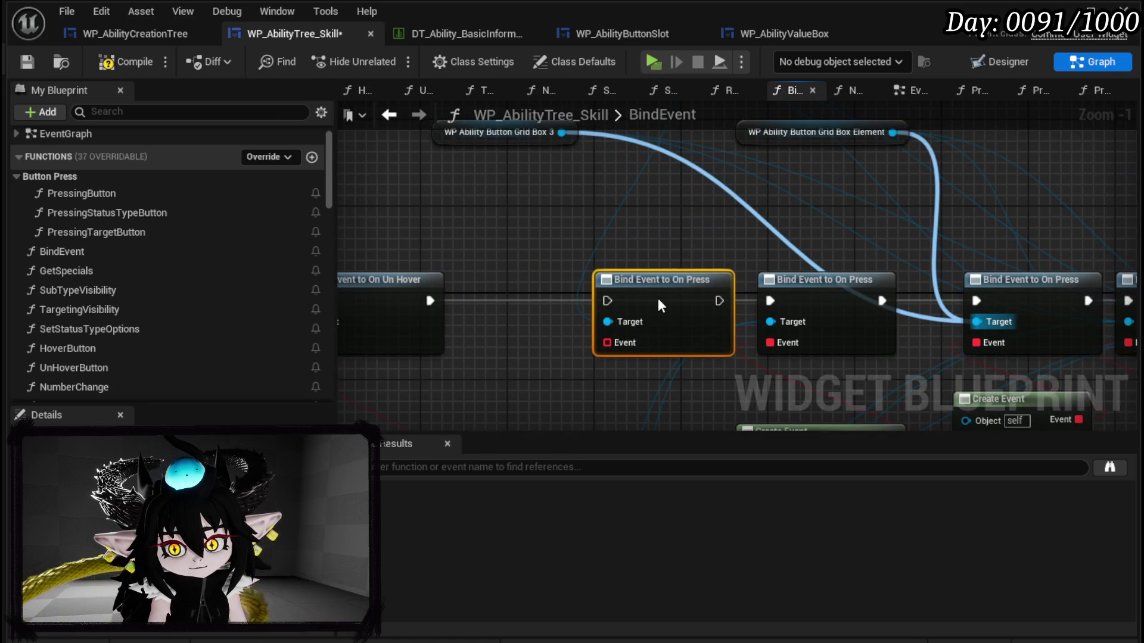
pyautogui.moveTo(430, 300); pyautogui.dragTo(770, 301)
# Step: Feed the bind a Create Event that calls PressingTargetButton, then compile and save
pyautogui.moveTo(649, 223)
pyautogui.mouseDown()
pyautogui.moveTo(618, 255)
pyautogui.moveTo(627, 306)
pyautogui.mouseUp()
pyautogui.write('create')
pyautogui.press('Return')
pyautogui.click(523, 279)
pyautogui.write('Tar')
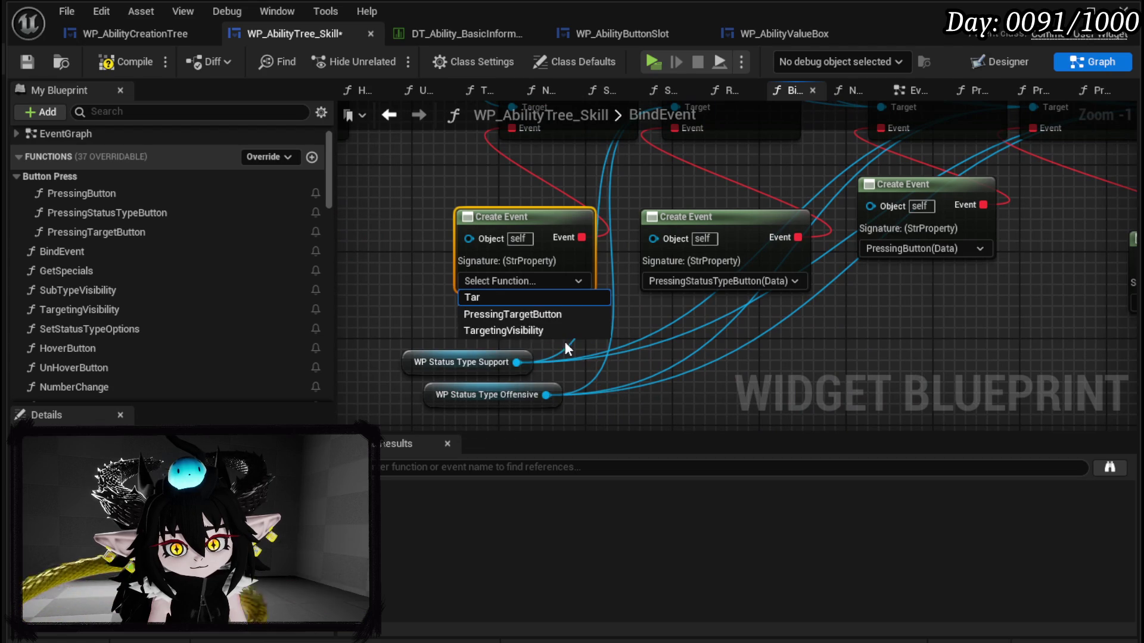
pyautogui.click(524, 314)
pyautogui.click(391, 301)
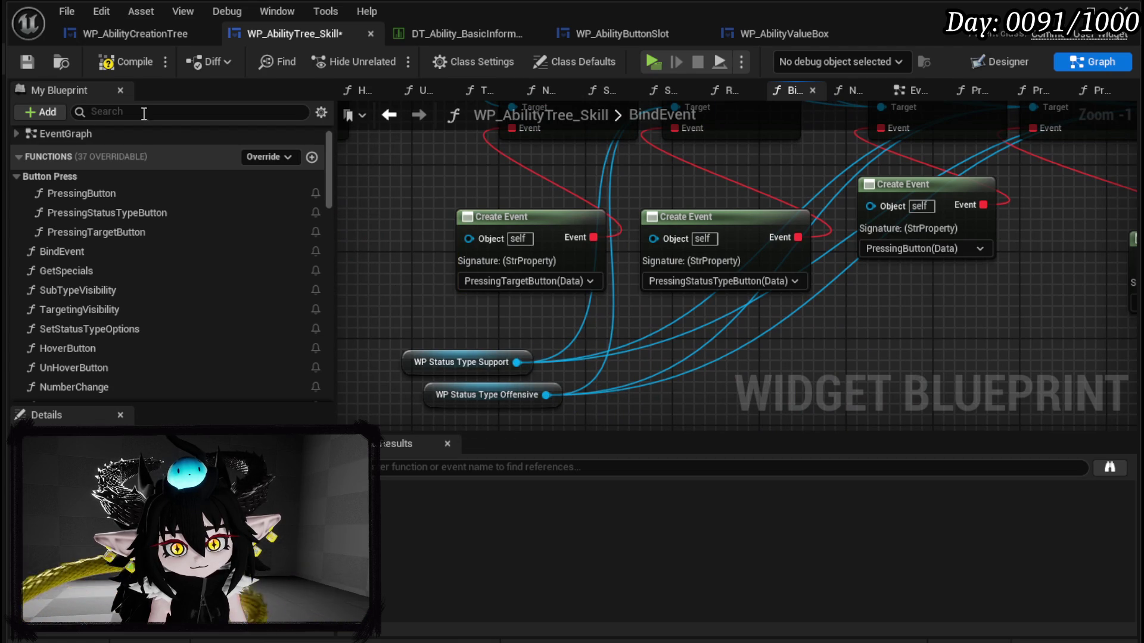
pyautogui.click(26, 59)
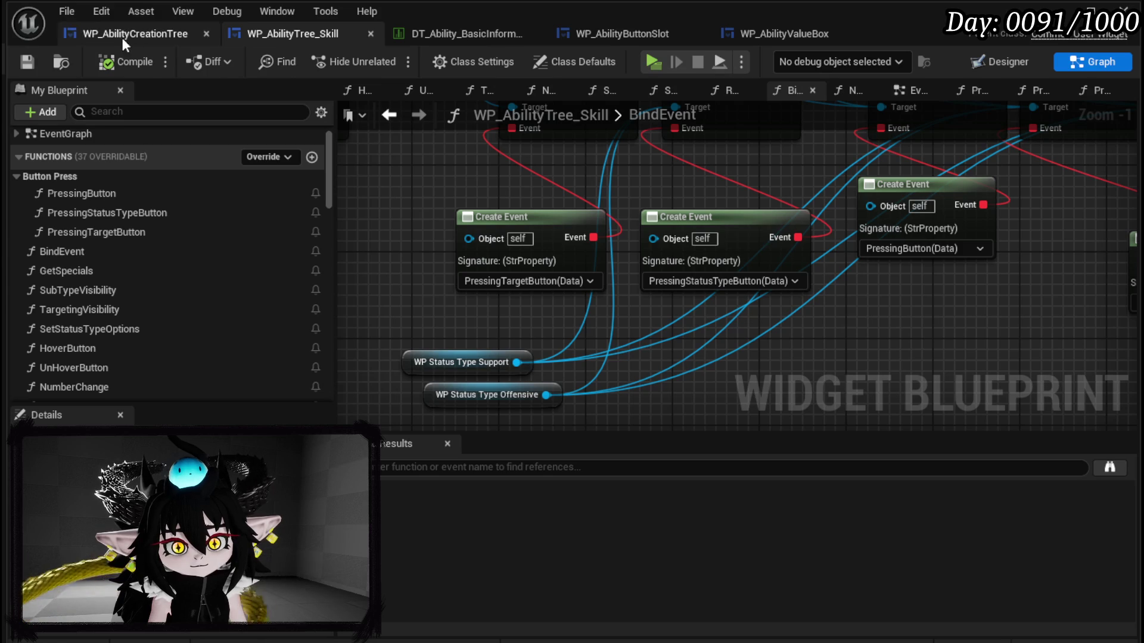
# Step: Check the slot buttons in Designer, then open the PressingTargetButton function graph
pyautogui.click(1001, 63)
pyautogui.moveTo(514, 273)
pyautogui.mouseDown()
pyautogui.moveTo(323, 133)
pyautogui.moveTo(326, 154)
pyautogui.mouseUp()
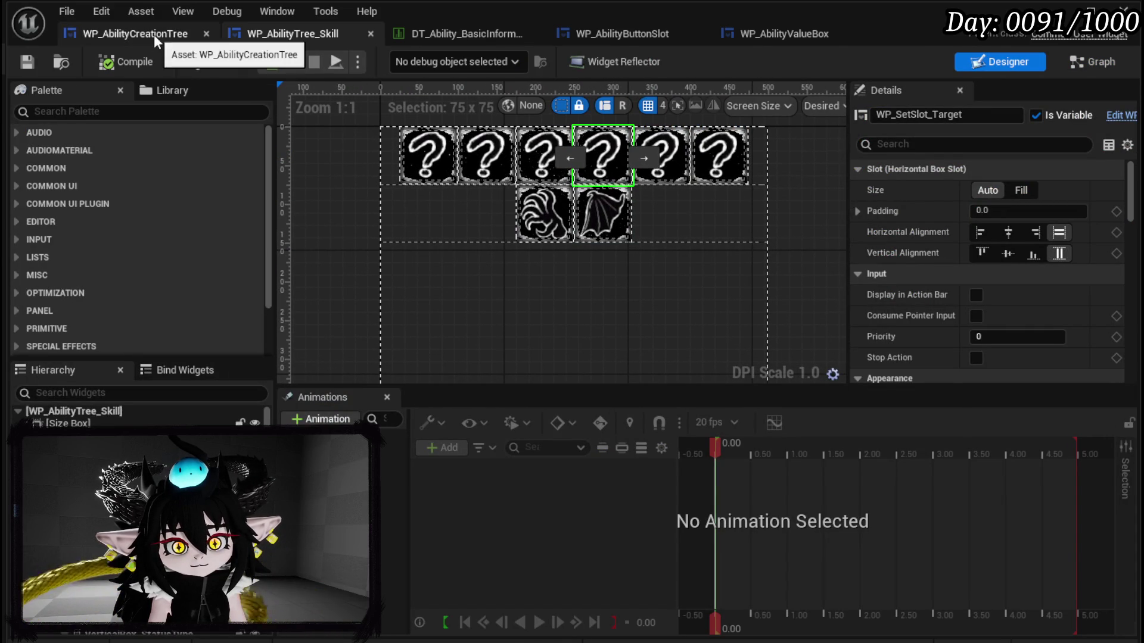
pyautogui.click(1094, 62)
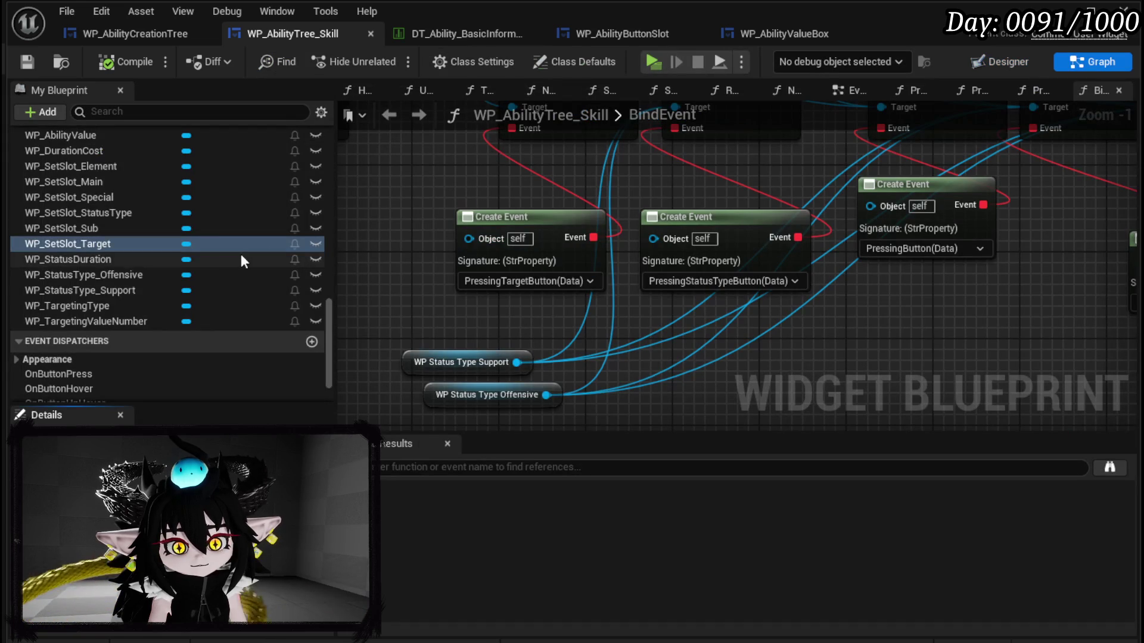
pyautogui.scroll(10, 149, 207)
pyautogui.scroll(10, 156, 205)
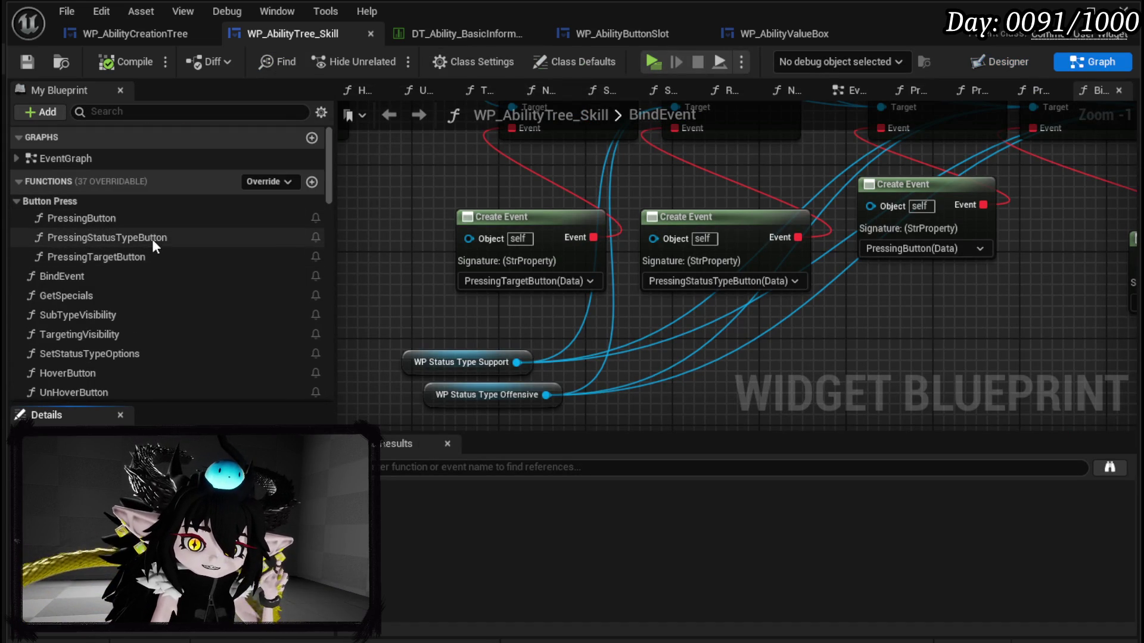
pyautogui.doubleClick(144, 255)
# Step: Add a Switch on String on Data after Call On Button Press, with four cases Case_0–Case_3
pyautogui.scroll(-2, 674, 239)
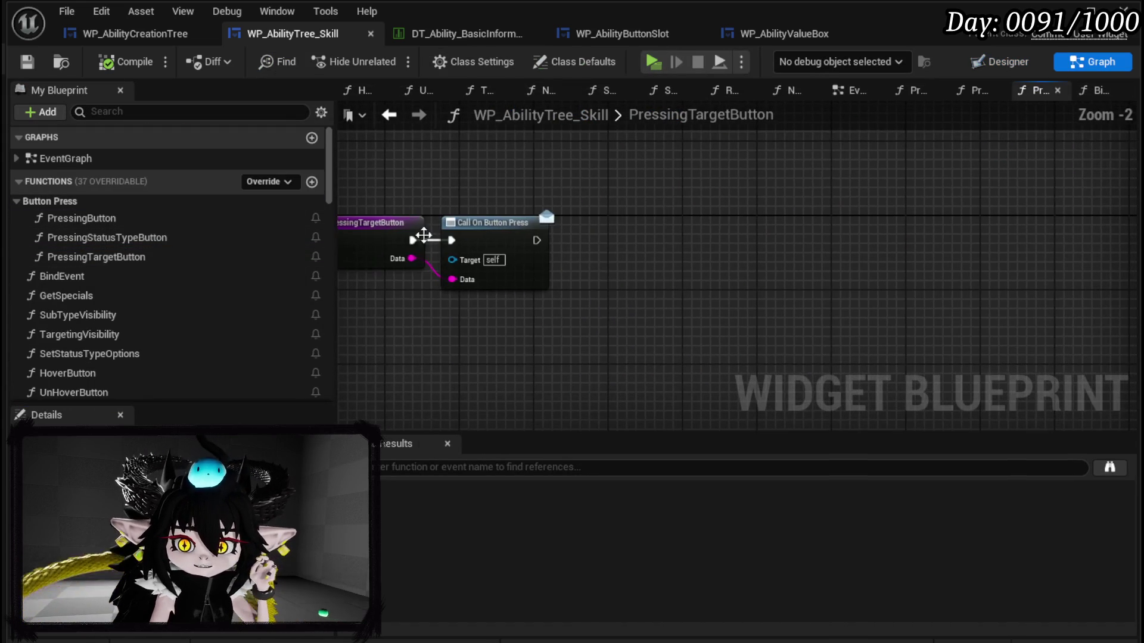
pyautogui.moveTo(410, 258); pyautogui.dragTo(660, 285)
pyautogui.write('switch')
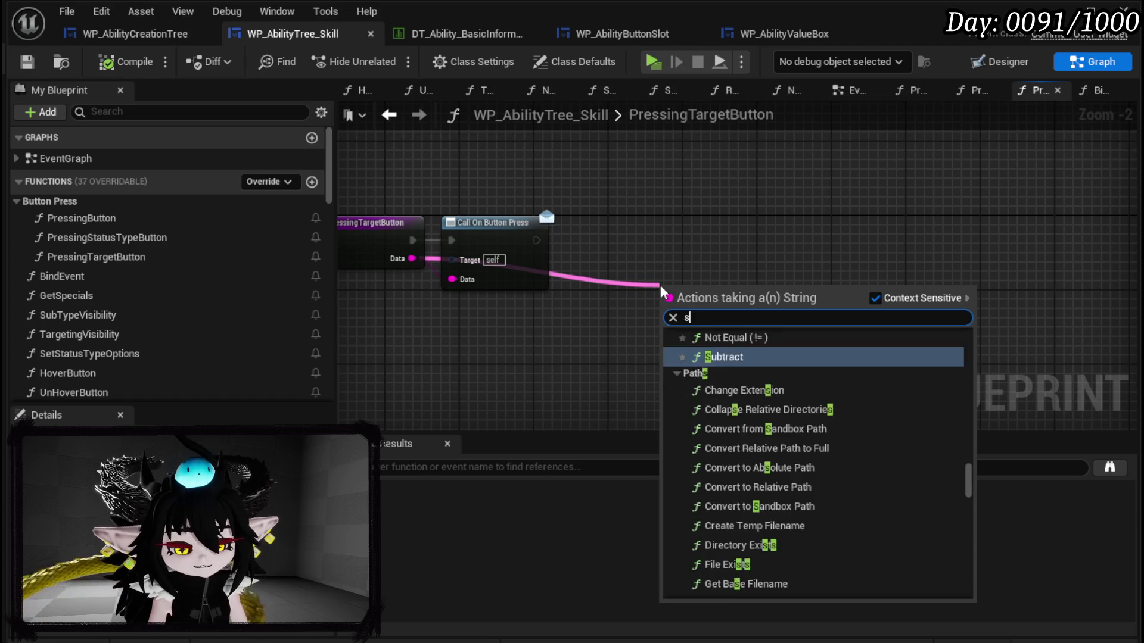
pyautogui.press('Return')
pyautogui.moveTo(537, 240)
pyautogui.mouseDown()
pyautogui.moveTo(665, 305)
pyautogui.moveTo(636, 231)
pyautogui.mouseUp()
pyautogui.click(718, 277)
pyautogui.click(702, 287)
pyautogui.click(706, 304)
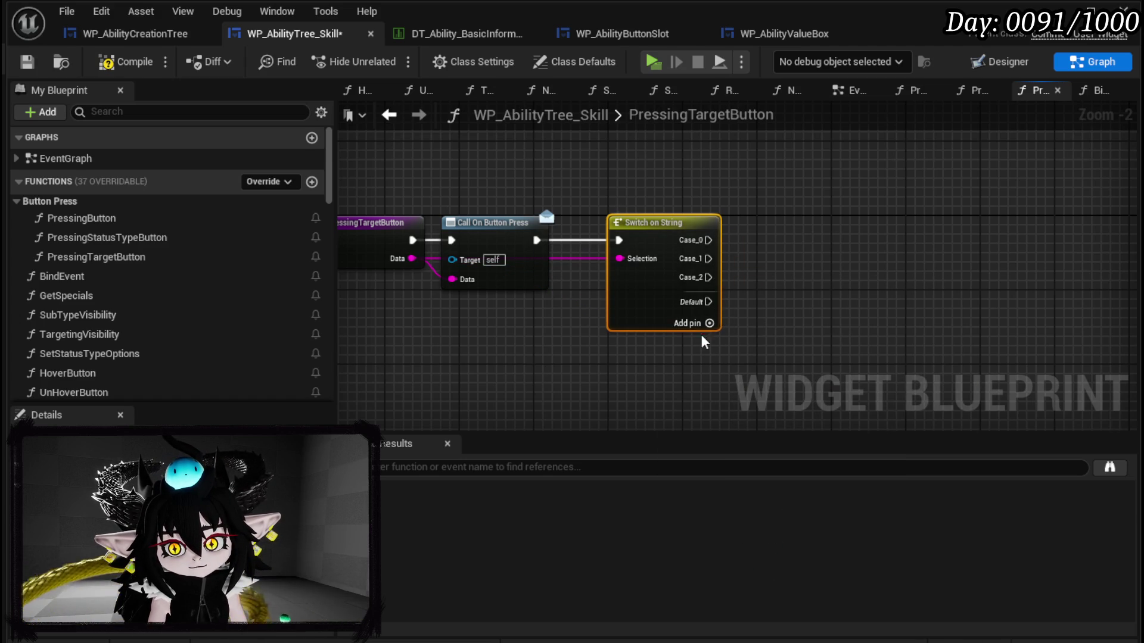
pyautogui.click(709, 324)
# Step: Move the Switch on String node right and look over the PressingTargetButton graph
pyautogui.moveTo(580, 217); pyautogui.dragTo(826, 216)
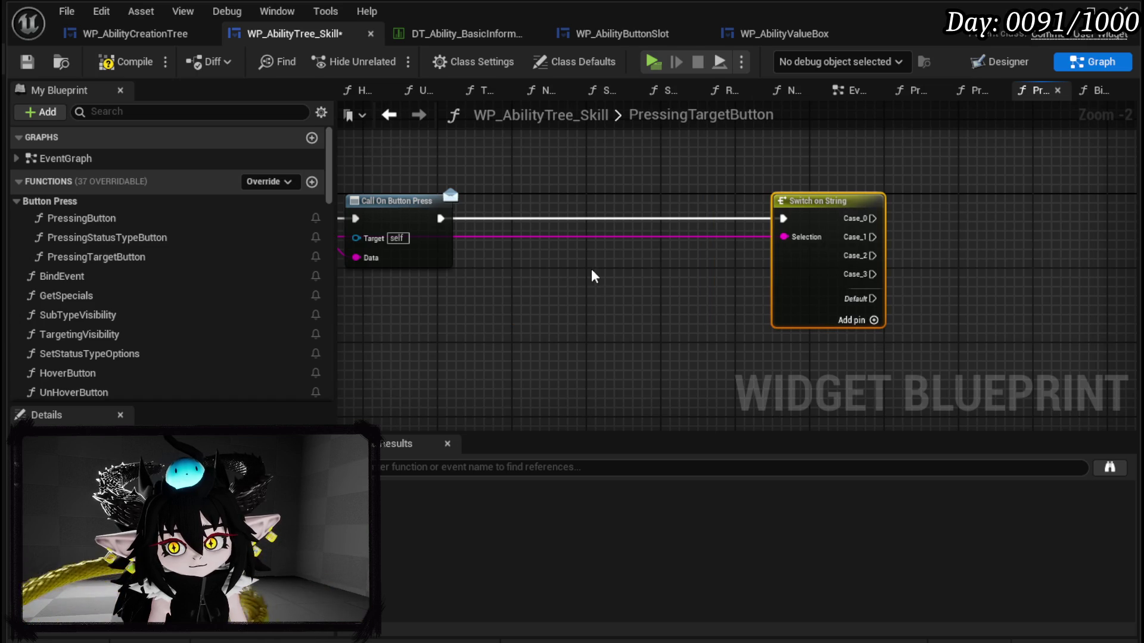
pyautogui.moveTo(593, 276); pyautogui.dragTo(718, 282)
pyautogui.moveTo(409, 173); pyautogui.dragTo(616, 294)
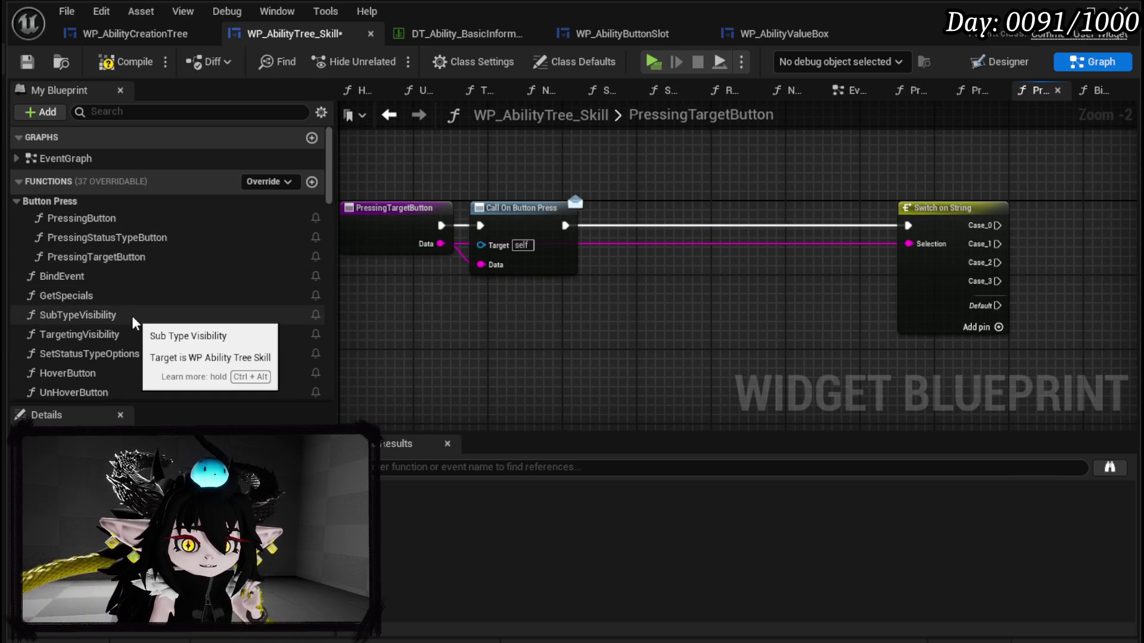
pyautogui.scroll(-3, 134, 320)
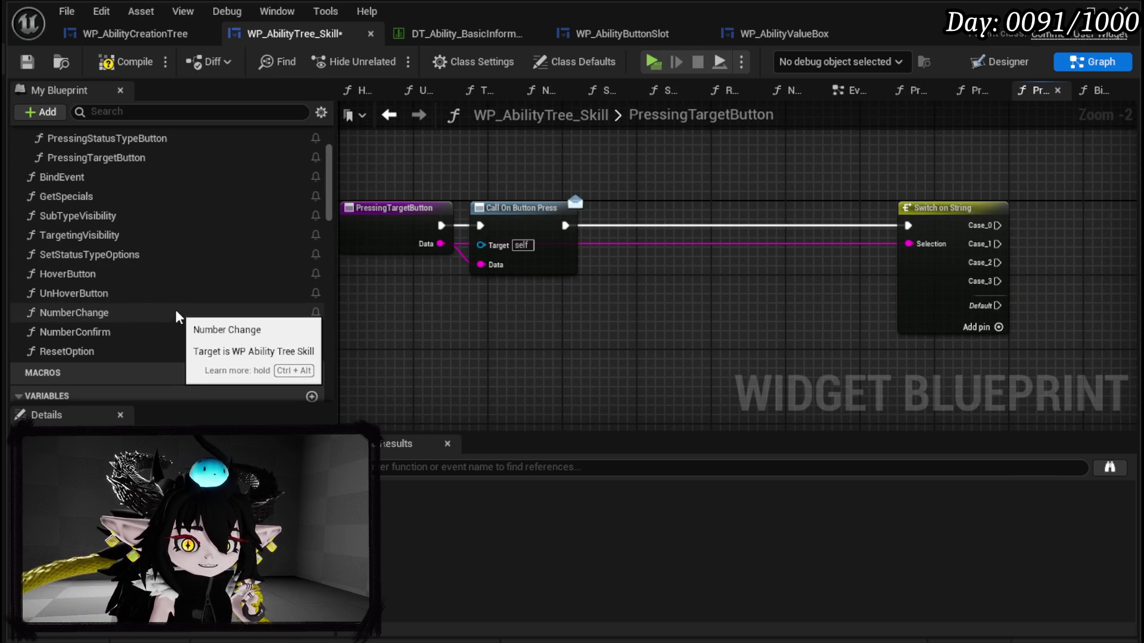
pyautogui.scroll(3, 177, 316)
pyautogui.scroll(-15, 177, 316)
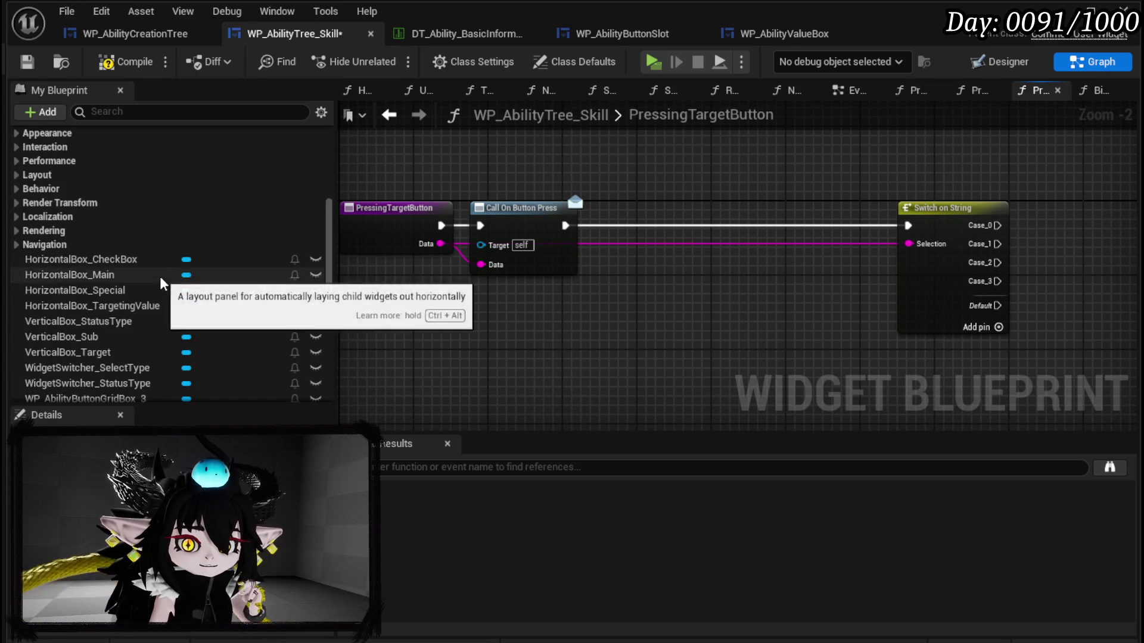
pyautogui.scroll(-4, 162, 284)
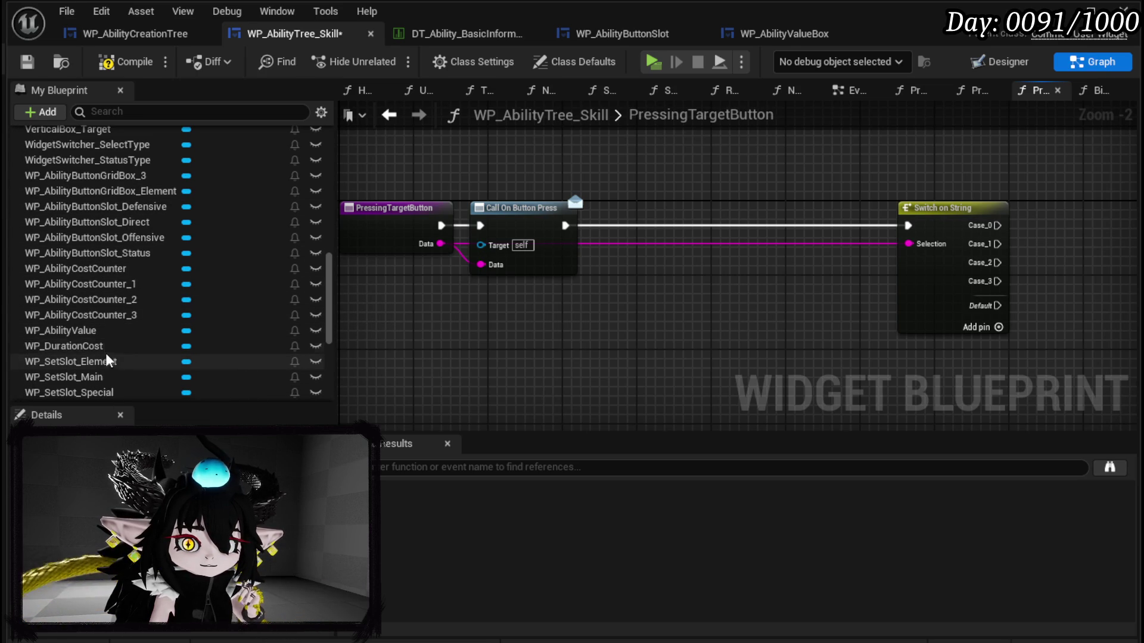
pyautogui.scroll(-2, 110, 374)
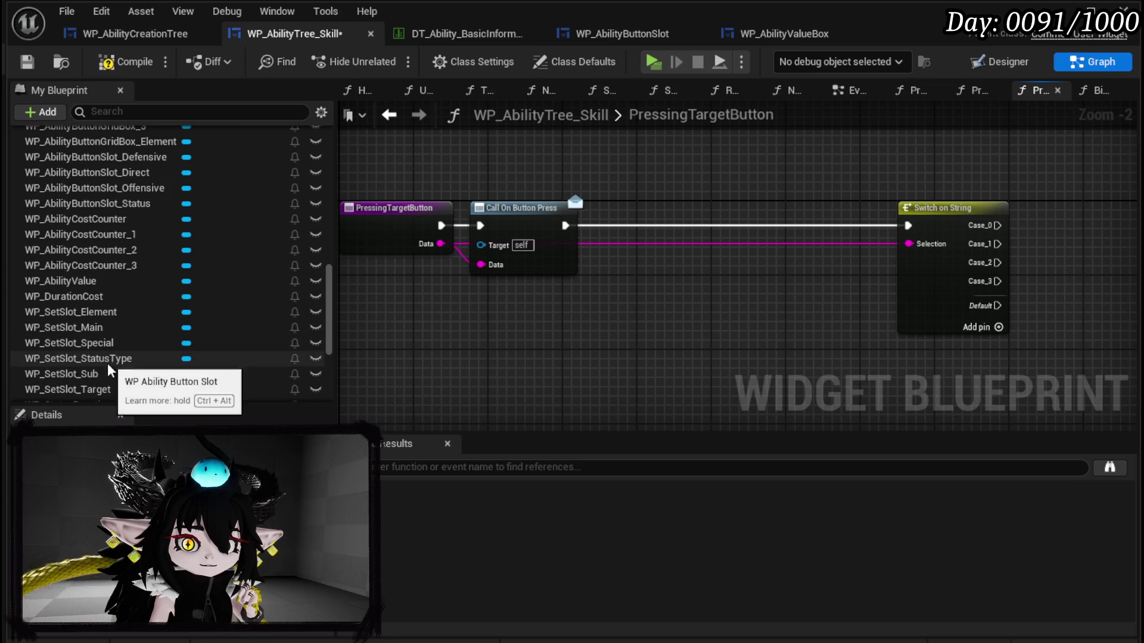
# Step: Place WP_SetSlot_Target and WP_TargetingValueNumber getter nodes in the PressingTargetButton graph
pyautogui.moveTo(110, 389)
pyautogui.mouseDown()
pyautogui.moveTo(609, 139)
pyautogui.moveTo(636, 137)
pyautogui.mouseUp()
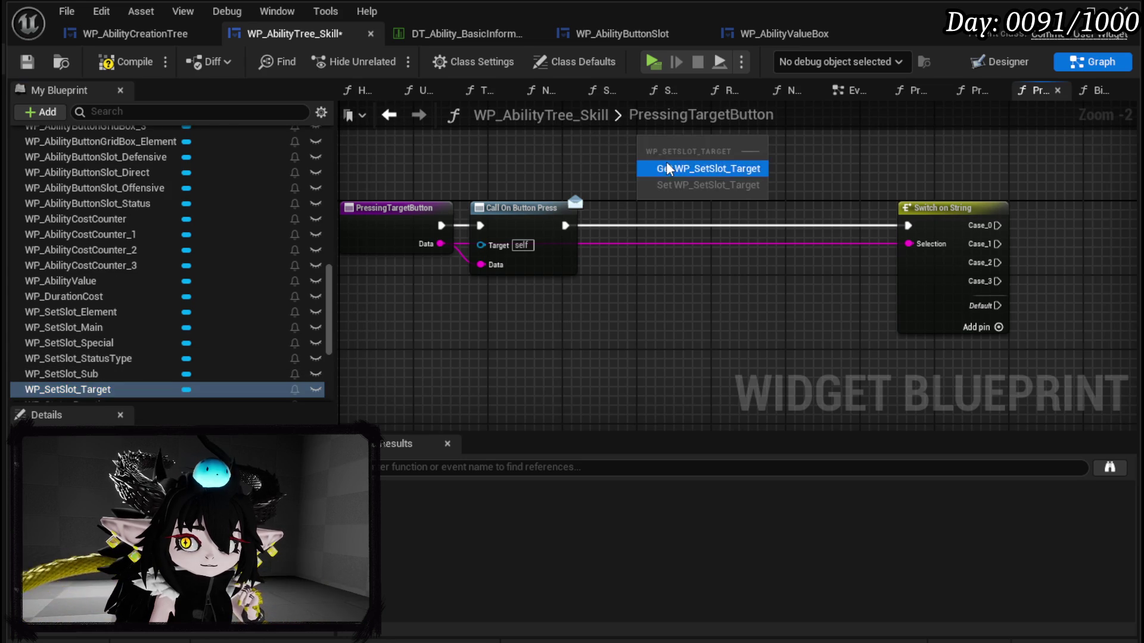
pyautogui.click(670, 157)
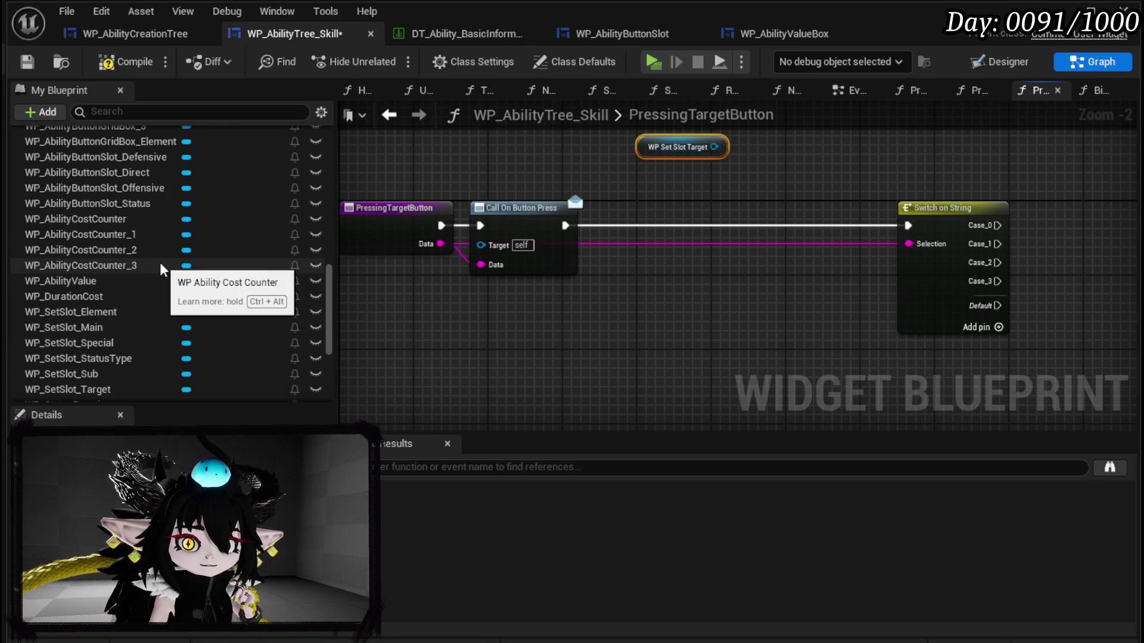
pyautogui.scroll(-3, 123, 301)
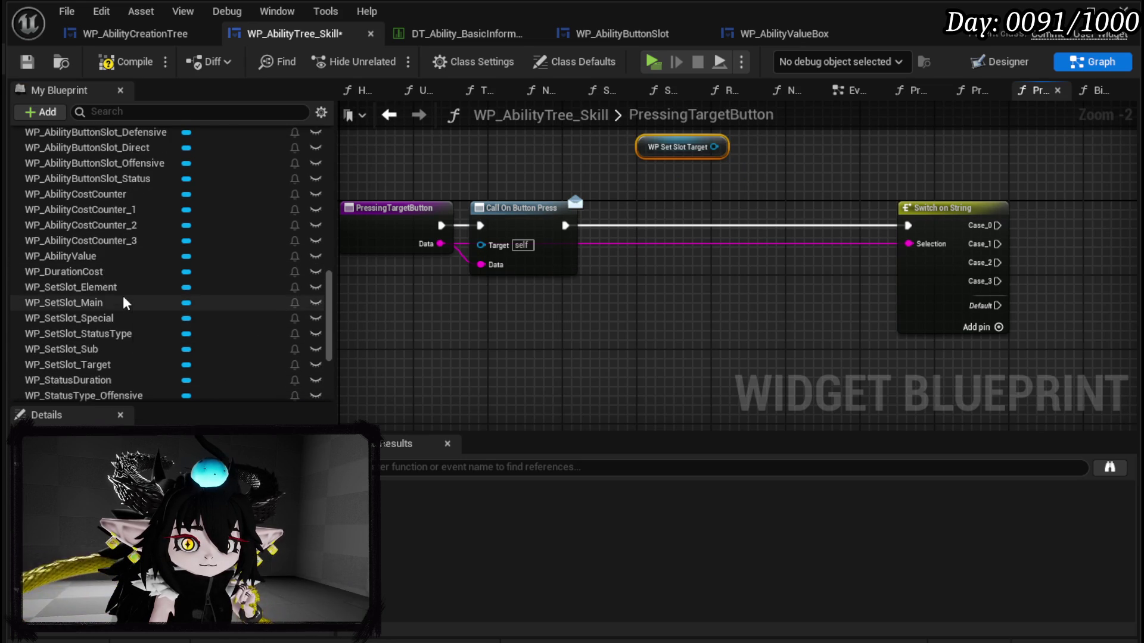
pyautogui.scroll(1, 122, 298)
pyautogui.scroll(-3, 179, 301)
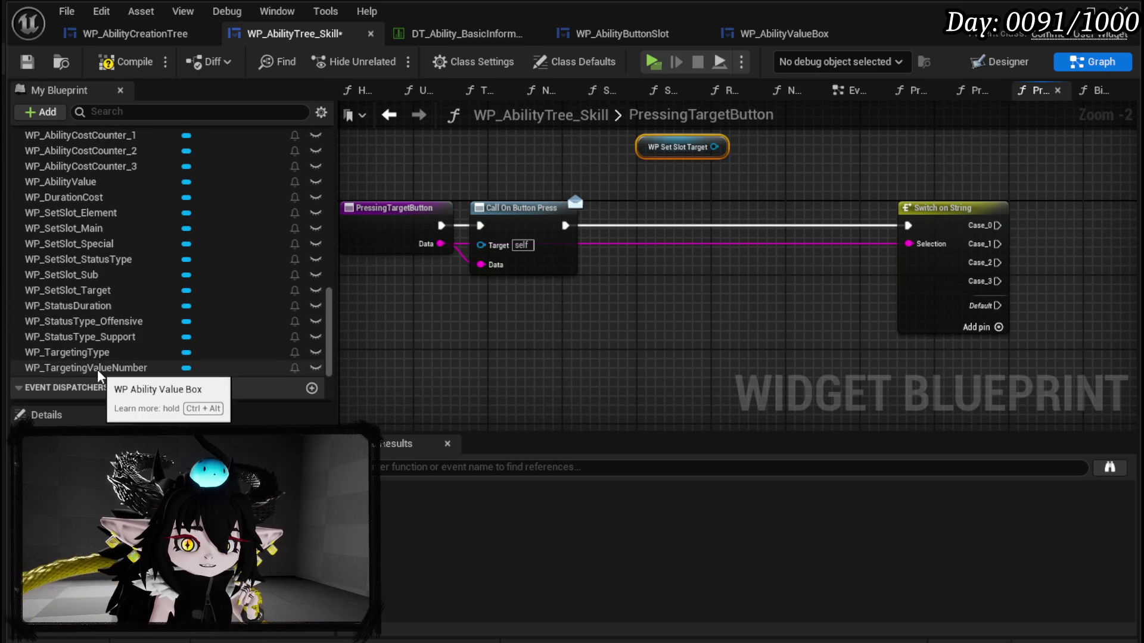
pyautogui.moveTo(101, 370); pyautogui.dragTo(638, 190)
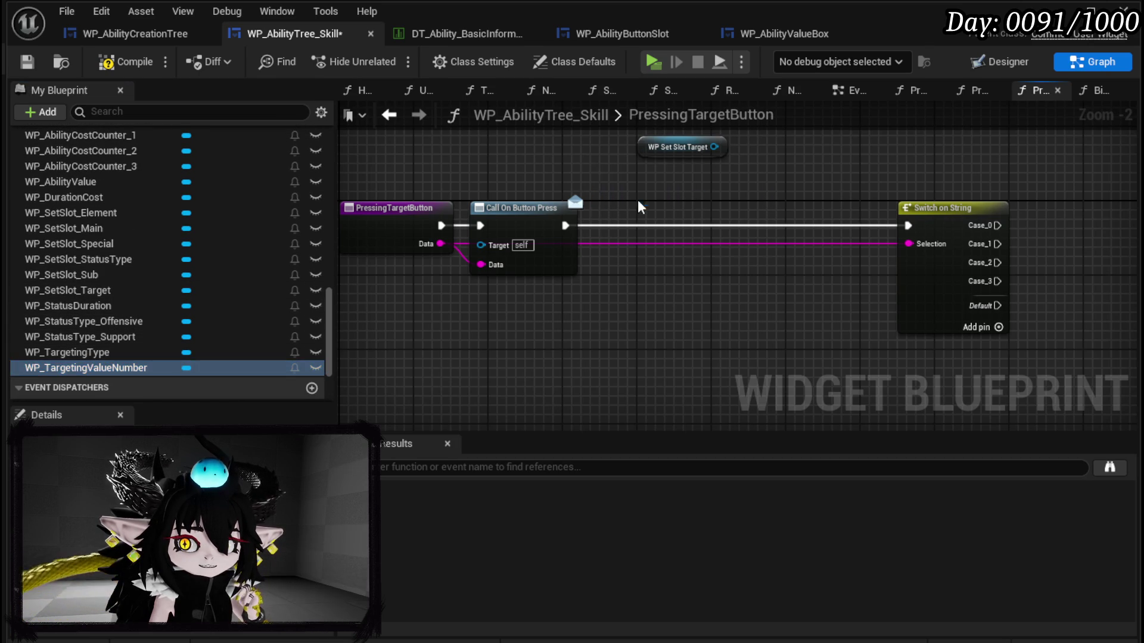
pyautogui.click(655, 192)
pyautogui.moveTo(569, 276)
pyautogui.mouseDown()
pyautogui.moveTo(468, 177)
pyautogui.moveTo(422, 159)
pyautogui.mouseUp()
# Step: Chain Get MW_EditibleNumber, Get EditableText_26 and Get Text from the value box, then compile and save
pyautogui.moveTo(514, 155)
pyautogui.mouseDown()
pyautogui.moveTo(545, 185)
pyautogui.moveTo(460, 189)
pyautogui.mouseUp()
pyautogui.write('get')
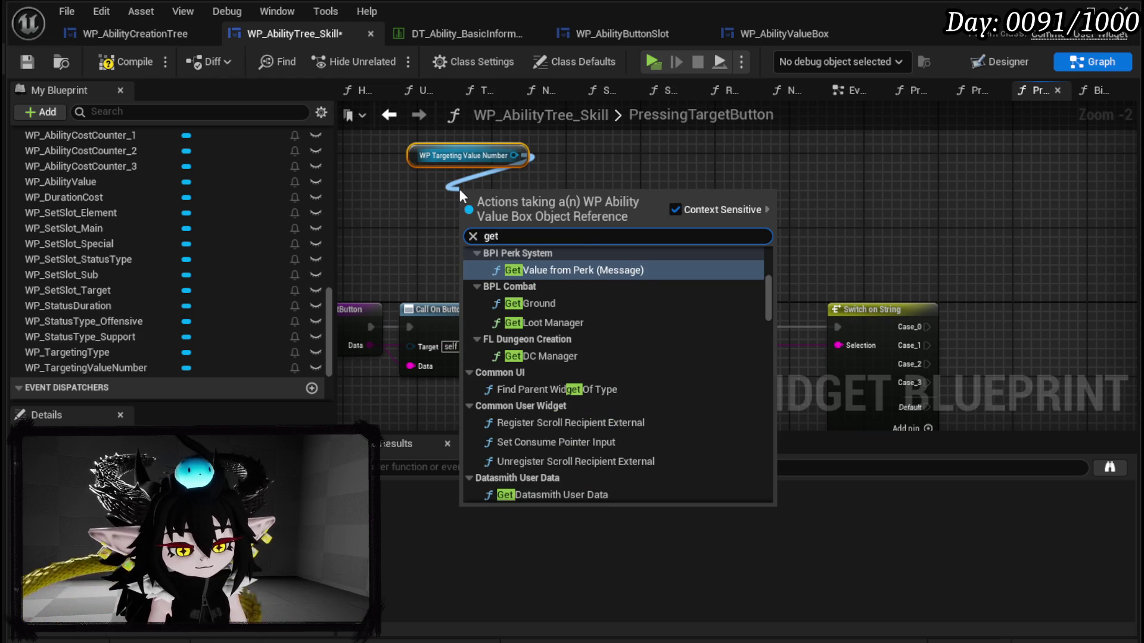
pyautogui.write(' Number')
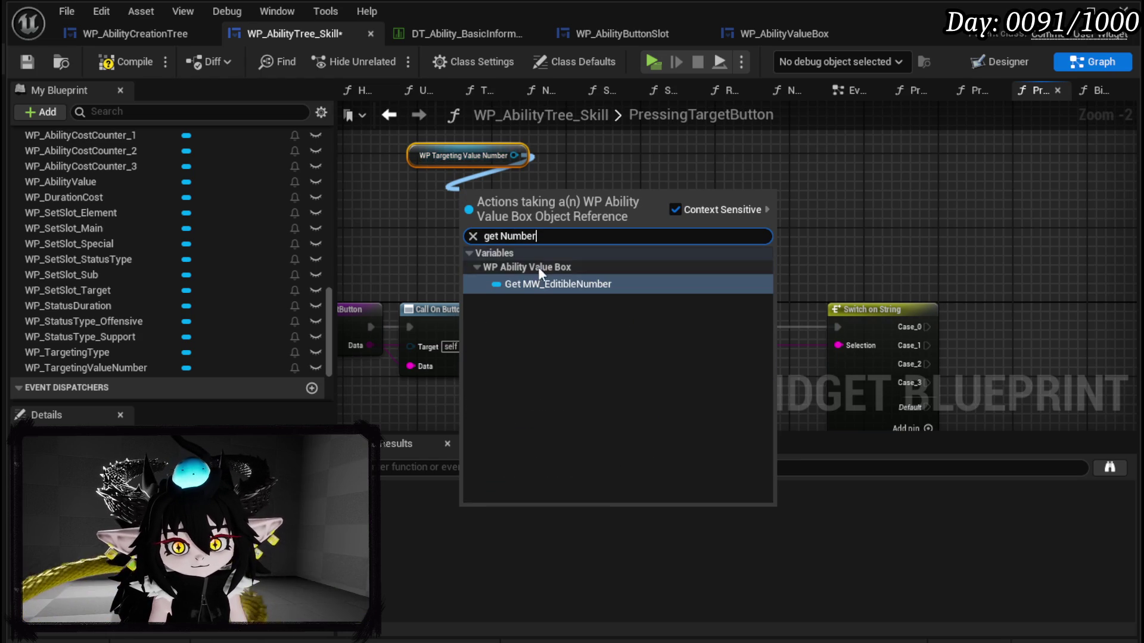
pyautogui.click(539, 284)
pyautogui.moveTo(501, 190)
pyautogui.mouseDown()
pyautogui.moveTo(473, 182)
pyautogui.moveTo(471, 212)
pyautogui.mouseUp()
pyautogui.write('get Text')
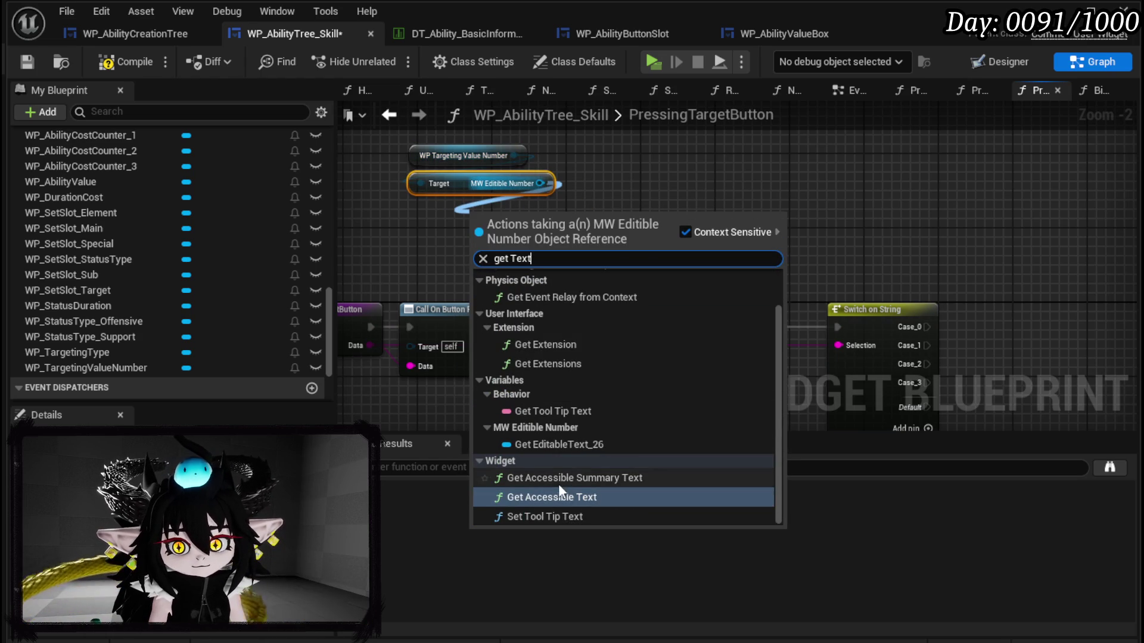
pyautogui.click(553, 445)
pyautogui.moveTo(521, 238)
pyautogui.mouseDown()
pyautogui.moveTo(492, 210)
pyautogui.moveTo(471, 212)
pyautogui.moveTo(491, 242)
pyautogui.mouseUp()
pyautogui.write('get Text')
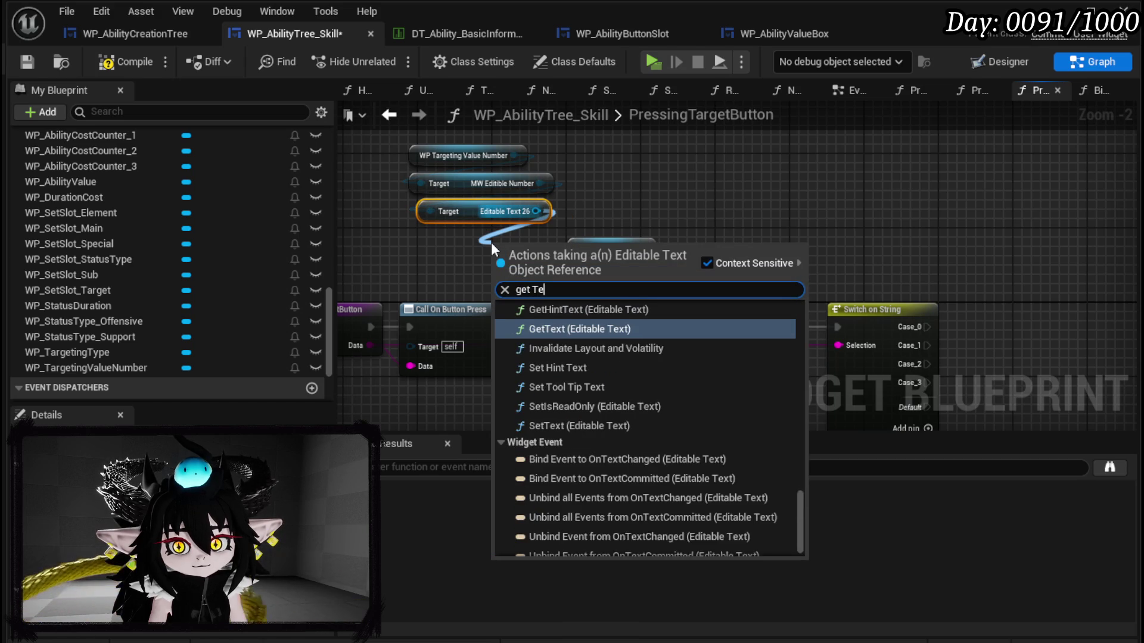
pyautogui.moveTo(804, 456); pyautogui.dragTo(807, 327)
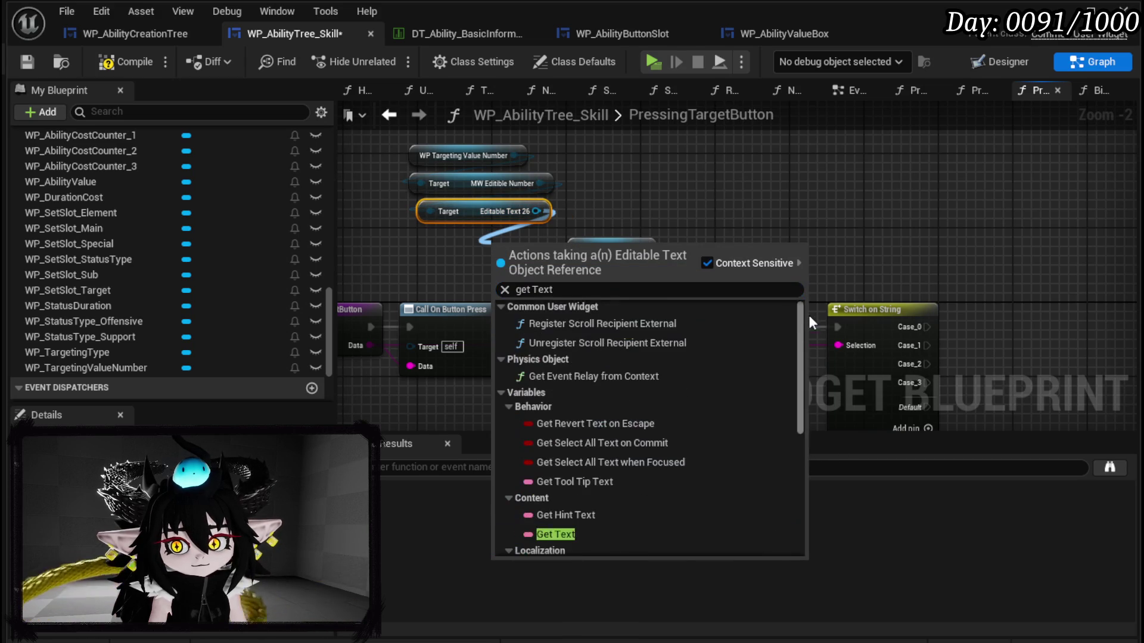
pyautogui.click(553, 534)
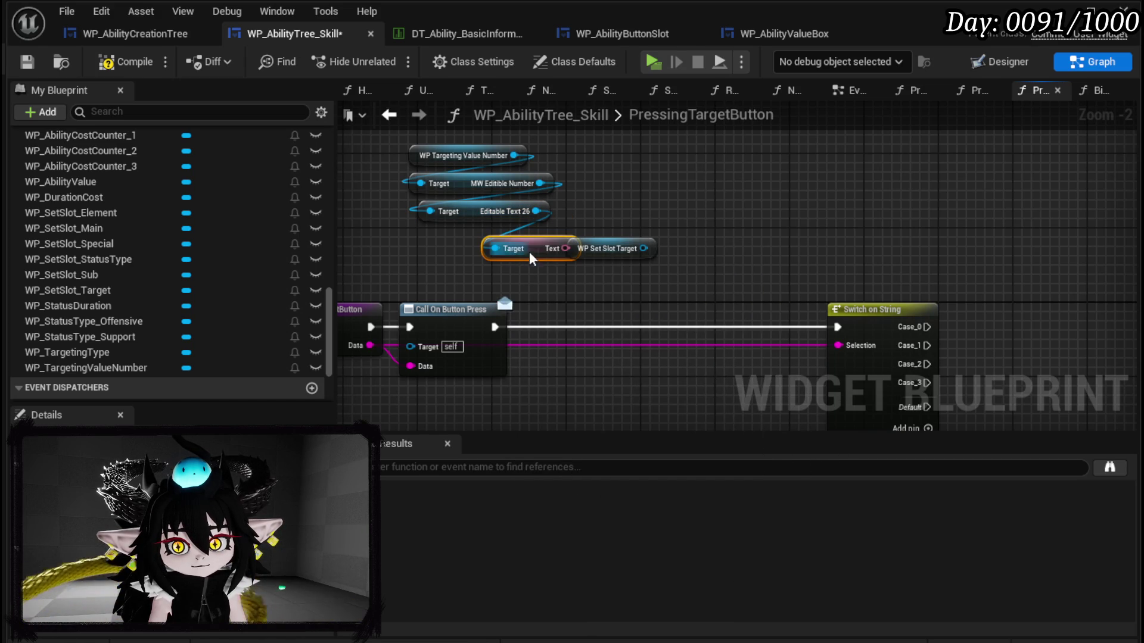
pyautogui.moveTo(606, 249); pyautogui.dragTo(761, 184)
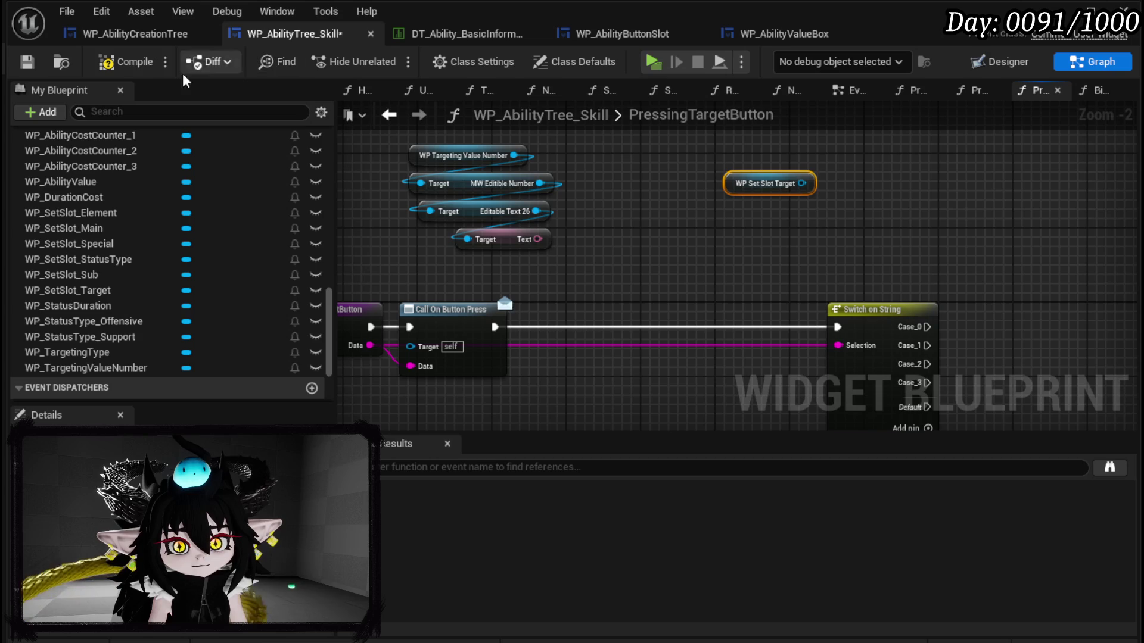
pyautogui.click(27, 64)
pyautogui.moveTo(724, 216)
pyautogui.mouseDown()
pyautogui.moveTo(682, 238)
pyautogui.moveTo(712, 179)
pyautogui.moveTo(728, 212)
pyautogui.moveTo(721, 230)
pyautogui.moveTo(781, 308)
pyautogui.mouseUp()
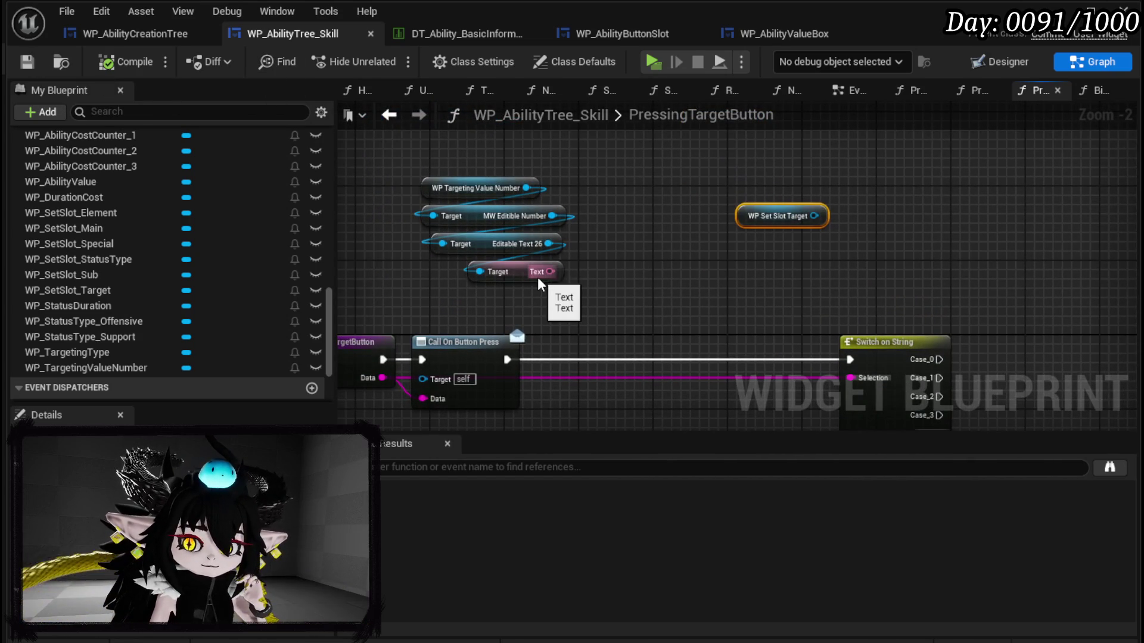
# Step: Add a Set Data call on WP Set Slot Target, fed by the event's Data
pyautogui.moveTo(814, 216); pyautogui.dragTo(871, 253)
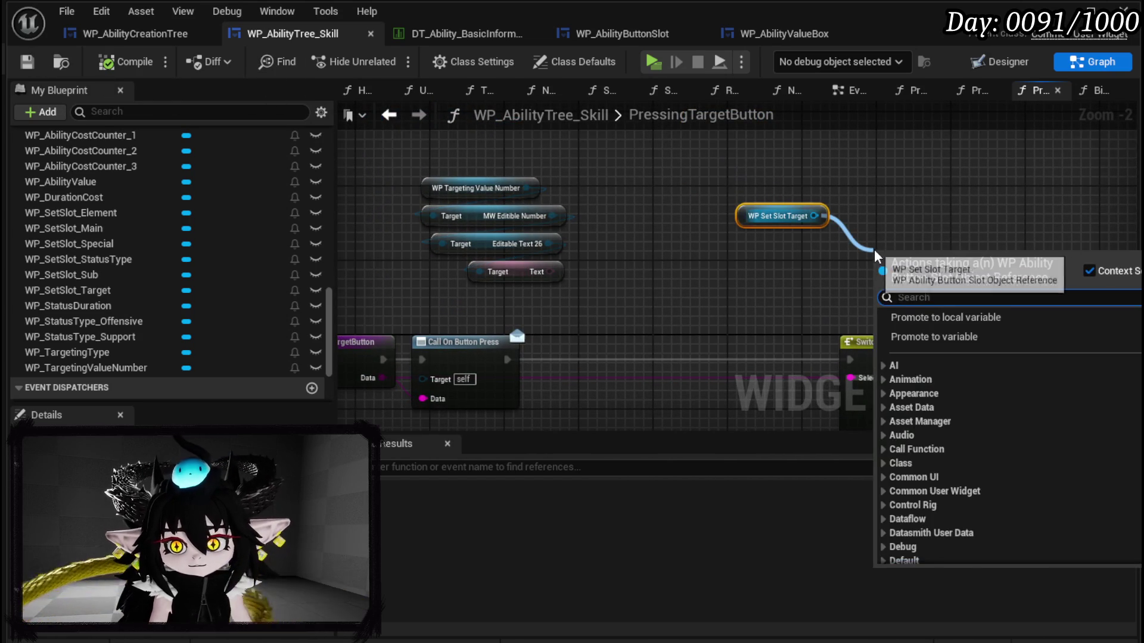
pyautogui.write('Set Data')
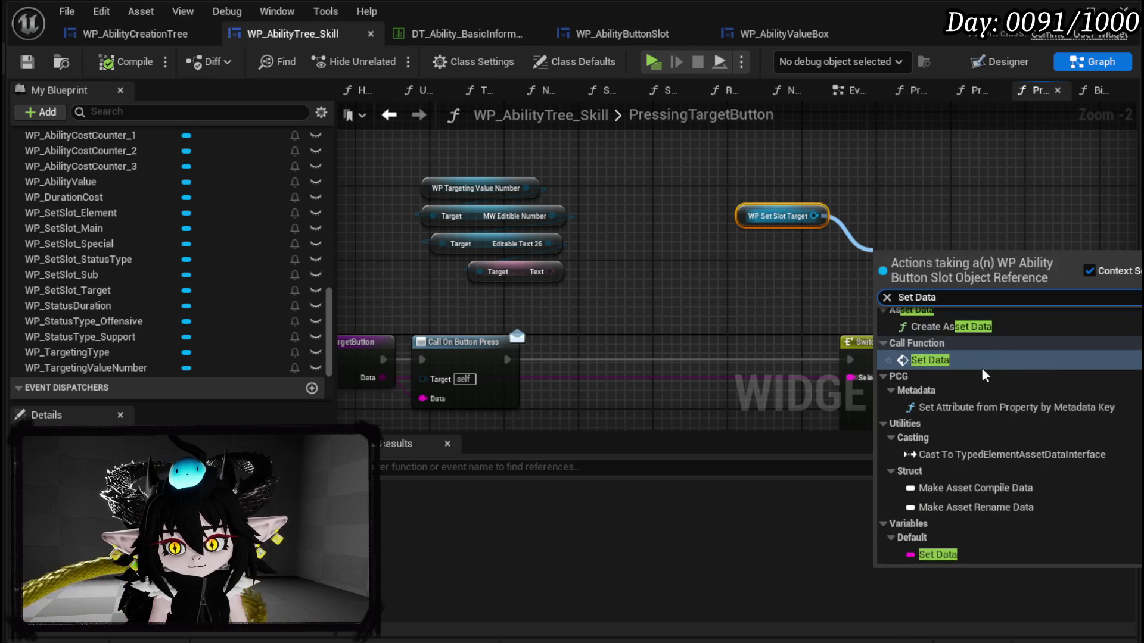
pyautogui.click(921, 283)
pyautogui.moveTo(381, 378)
pyautogui.mouseDown()
pyautogui.moveTo(925, 311)
pyautogui.moveTo(889, 296)
pyautogui.mouseUp()
pyautogui.moveTo(648, 300)
pyautogui.mouseDown()
pyautogui.moveTo(605, 262)
pyautogui.moveTo(383, 237)
pyautogui.mouseUp()
# Step: Add two more switch cases and name them Single, AOE, Bounce, Movement, Melee, Range
pyautogui.moveTo(596, 304)
pyautogui.mouseDown()
pyautogui.moveTo(447, 292)
pyautogui.moveTo(498, 220)
pyautogui.moveTo(699, 266)
pyautogui.mouseUp()
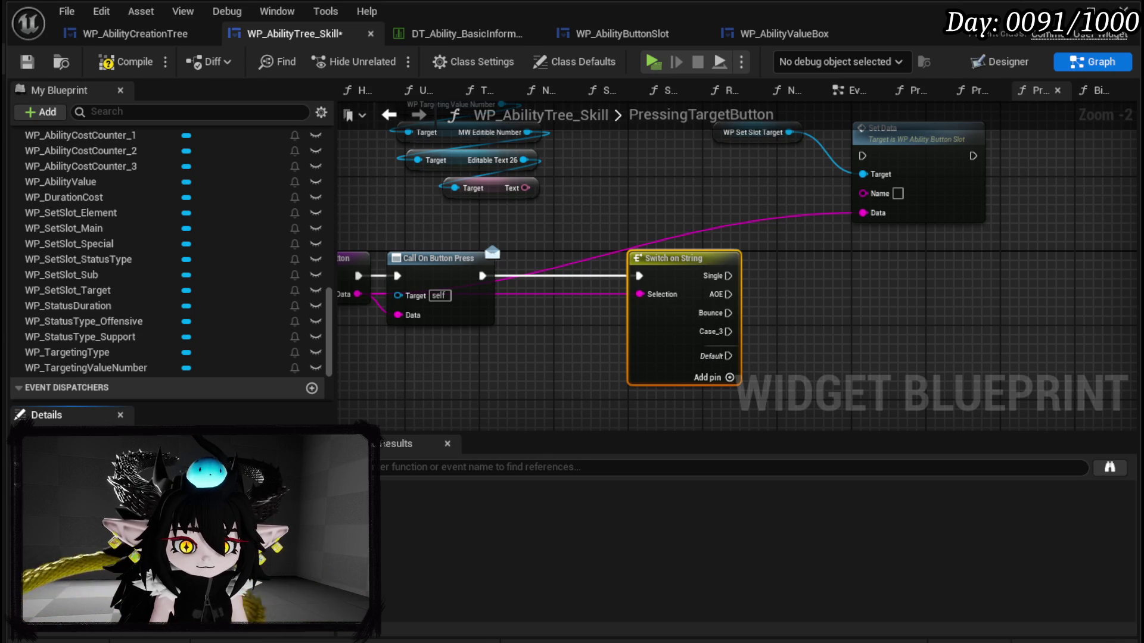
pyautogui.click(730, 377)
pyautogui.click(730, 395)
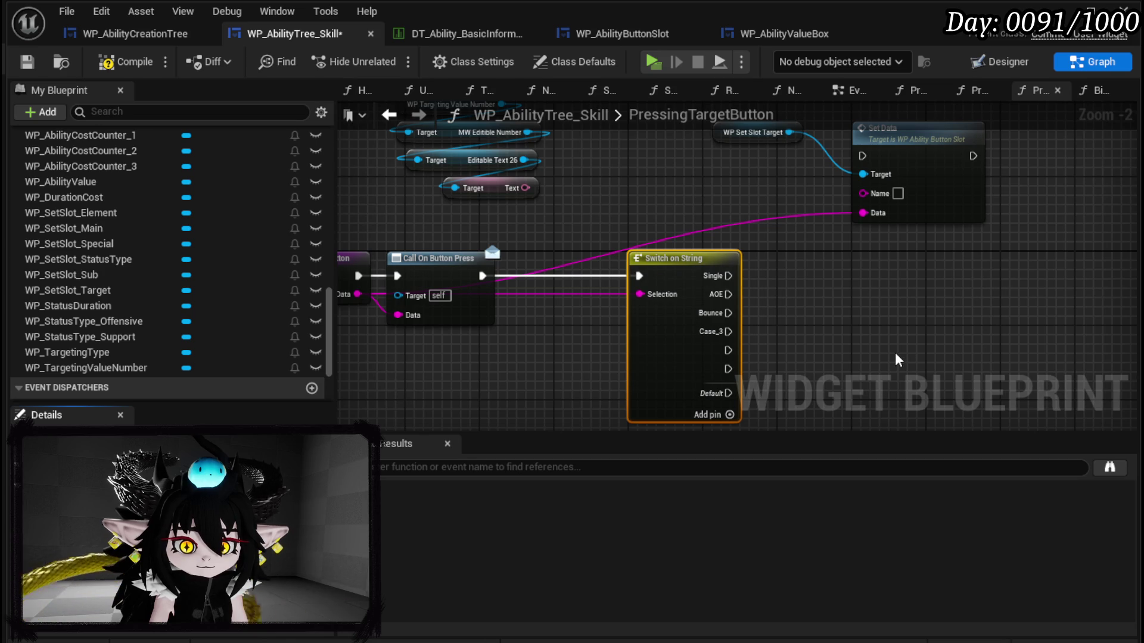
pyautogui.press('Return')
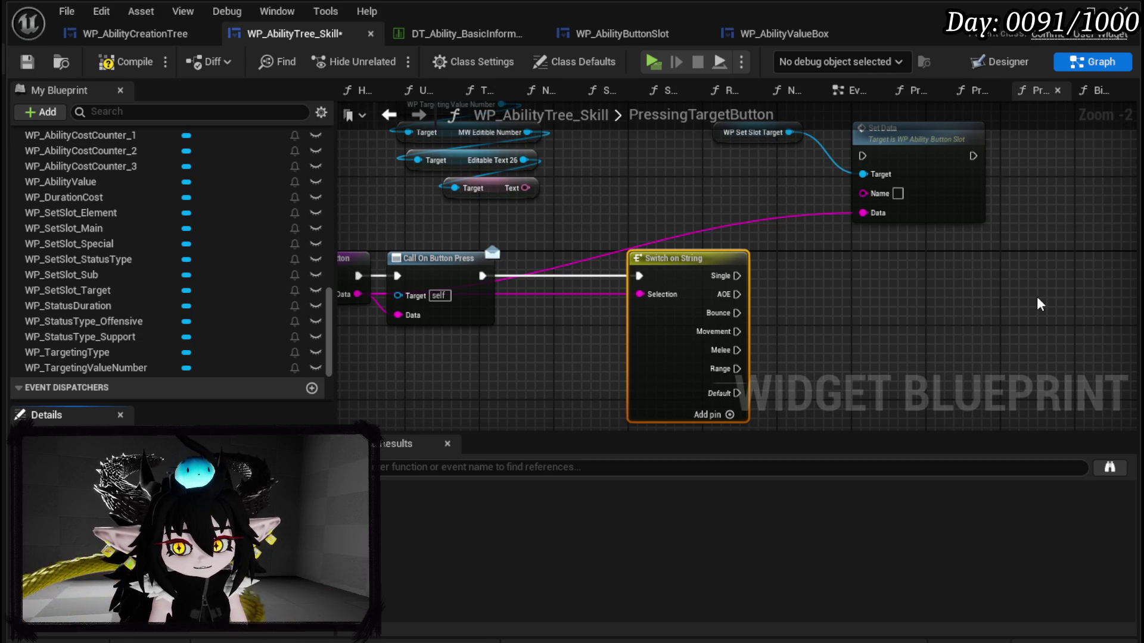
# Step: Wire the Single and AOE cases into Set Data, then duplicate Set Data with its target for Bounce
pyautogui.moveTo(575, 329)
pyautogui.mouseDown()
pyautogui.moveTo(717, 225)
pyautogui.moveTo(705, 211)
pyautogui.mouseUp()
pyautogui.moveTo(573, 348)
pyautogui.mouseDown()
pyautogui.moveTo(721, 211)
pyautogui.moveTo(699, 209)
pyautogui.mouseUp()
pyautogui.moveTo(562, 228)
pyautogui.mouseDown()
pyautogui.moveTo(774, 200)
pyautogui.moveTo(950, 154)
pyautogui.mouseUp()
pyautogui.hotkey('ctrl', 'c')
pyautogui.hotkey('ctrl', 'v')
pyautogui.moveTo(956, 237); pyautogui.dragTo(892, 174)
pyautogui.moveTo(832, 143)
pyautogui.mouseDown()
pyautogui.moveTo(816, 260)
pyautogui.moveTo(845, 260)
pyautogui.mouseUp()
# Step: Pass the entered Text as Set Data's Name and place WP Set Slot Target beside it
pyautogui.moveTo(667, 262); pyautogui.dragTo(882, 312)
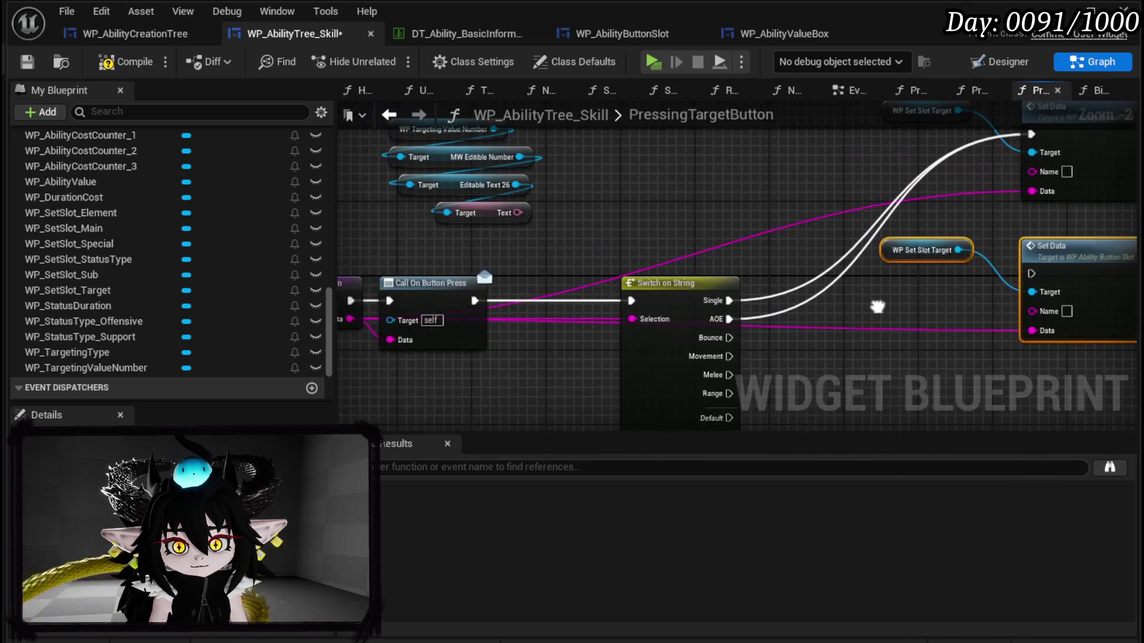
pyautogui.moveTo(518, 212)
pyautogui.mouseDown()
pyautogui.moveTo(534, 235)
pyautogui.moveTo(1037, 311)
pyautogui.mouseUp()
pyautogui.moveTo(733, 328)
pyautogui.mouseDown()
pyautogui.moveTo(571, 274)
pyautogui.moveTo(871, 229)
pyautogui.moveTo(870, 218)
pyautogui.moveTo(939, 274)
pyautogui.moveTo(922, 285)
pyautogui.mouseUp()
pyautogui.moveTo(749, 194); pyautogui.dragTo(883, 223)
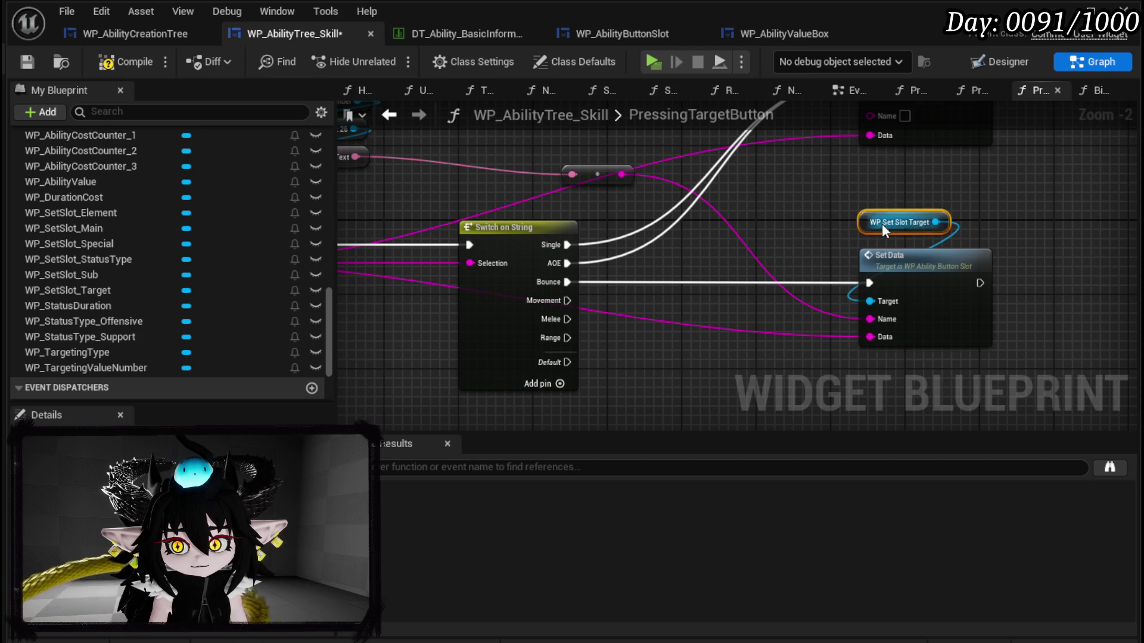
# Step: Add another Set Data copy for the Movement, Melee and Range cases, fed the entered text and event data
pyautogui.moveTo(718, 314); pyautogui.dragTo(971, 156)
pyautogui.hotkey('ctrl', 'c')
pyautogui.hotkey('ctrl', 'v')
pyautogui.moveTo(546, 225)
pyautogui.mouseDown()
pyautogui.moveTo(547, 209)
pyautogui.moveTo(860, 342)
pyautogui.moveTo(848, 337)
pyautogui.mouseUp()
pyautogui.moveTo(534, 225)
pyautogui.mouseDown()
pyautogui.moveTo(803, 336)
pyautogui.moveTo(849, 338)
pyautogui.mouseUp()
pyautogui.moveTo(546, 244)
pyautogui.mouseDown()
pyautogui.moveTo(848, 338)
pyautogui.moveTo(644, 374)
pyautogui.moveTo(687, 392)
pyautogui.mouseUp()
pyautogui.moveTo(752, 238)
pyautogui.mouseDown()
pyautogui.moveTo(828, 461)
pyautogui.moveTo(1082, 401)
pyautogui.moveTo(1007, 395)
pyautogui.mouseUp()
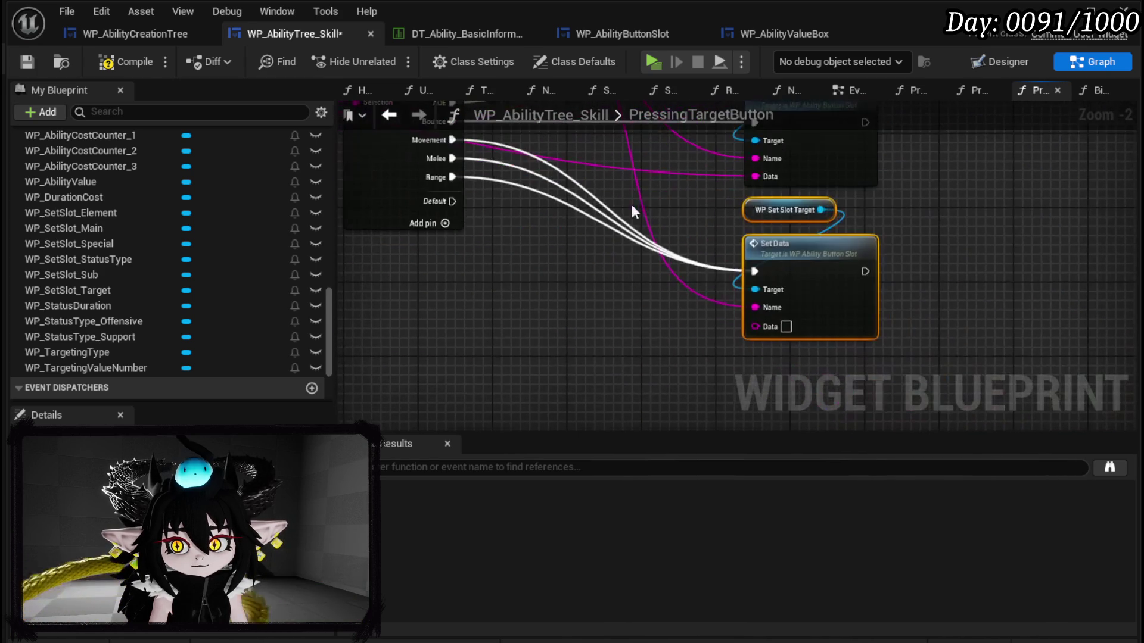
pyautogui.moveTo(774, 177)
pyautogui.mouseDown()
pyautogui.moveTo(781, 327)
pyautogui.moveTo(756, 326)
pyautogui.mouseUp()
pyautogui.click(929, 241)
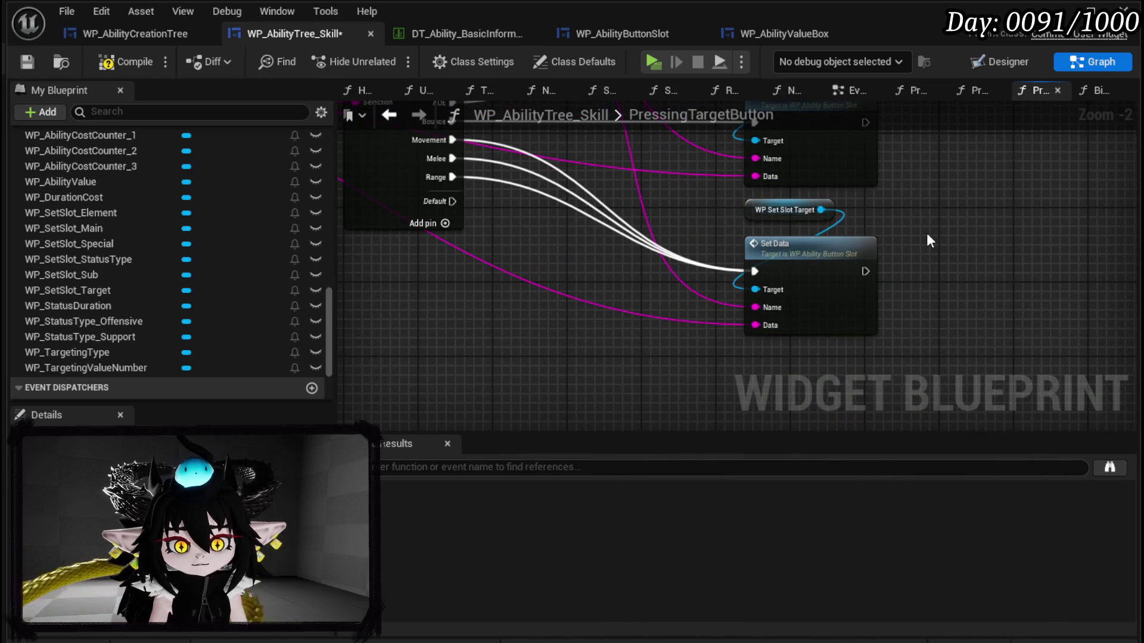
# Step: Compile and save the blueprint, check the Set Data pairs, and switch to the Designer layout
pyautogui.click(48, 59)
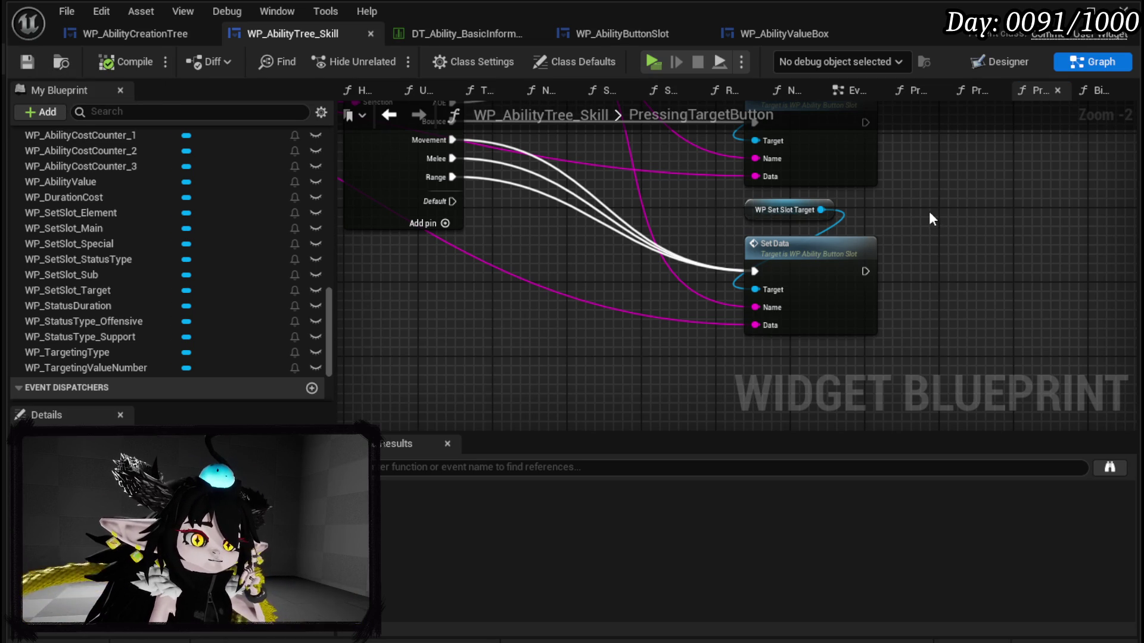
pyautogui.moveTo(929, 213); pyautogui.dragTo(615, 246)
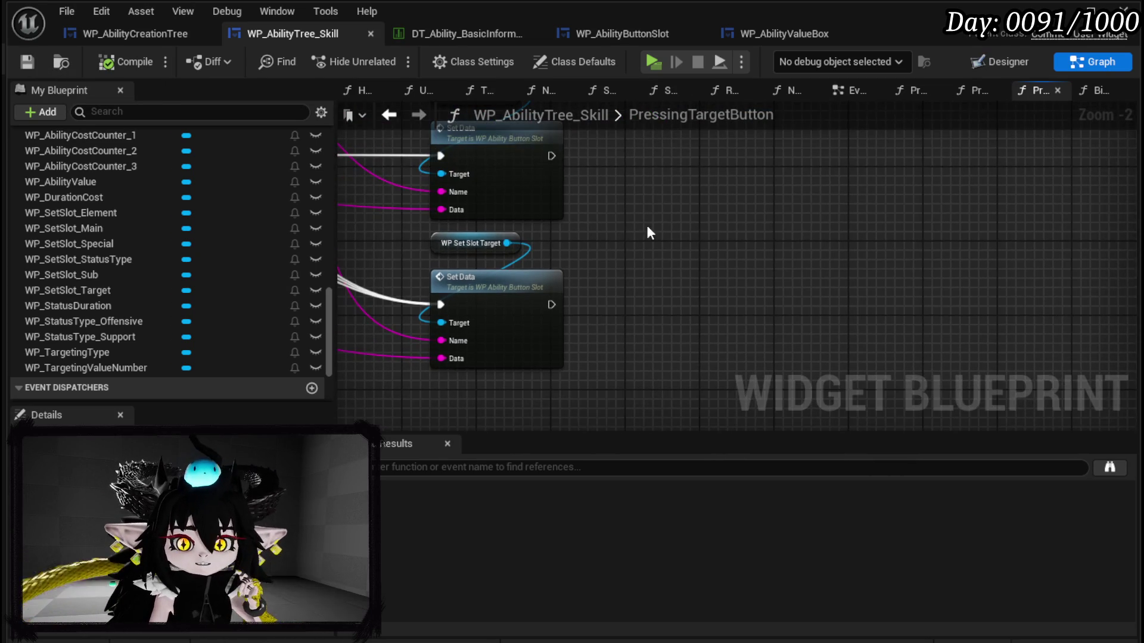
pyautogui.scroll(-2, 677, 317)
pyautogui.moveTo(532, 213); pyautogui.dragTo(676, 387)
pyautogui.click(742, 357)
pyautogui.hotkey('ctrl', 'shift', 'd')
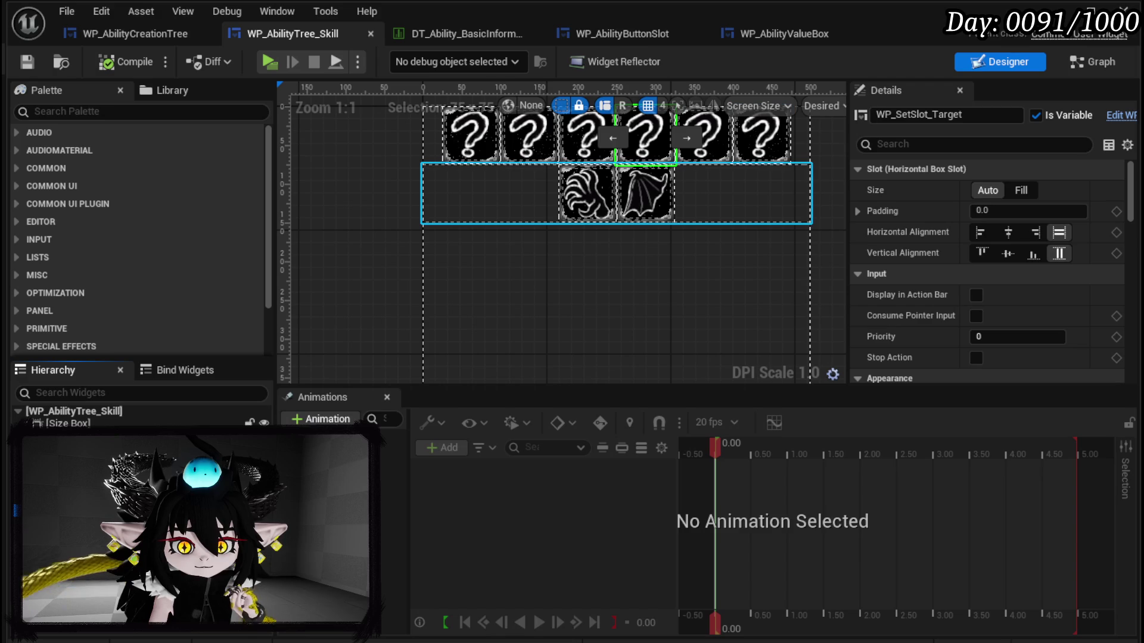
# Step: Select HorizontalBox_TargetingValue under VerticalBox_Target and drop its getter into the PressingTargetButton graph
pyautogui.scroll(-5, 143, 518)
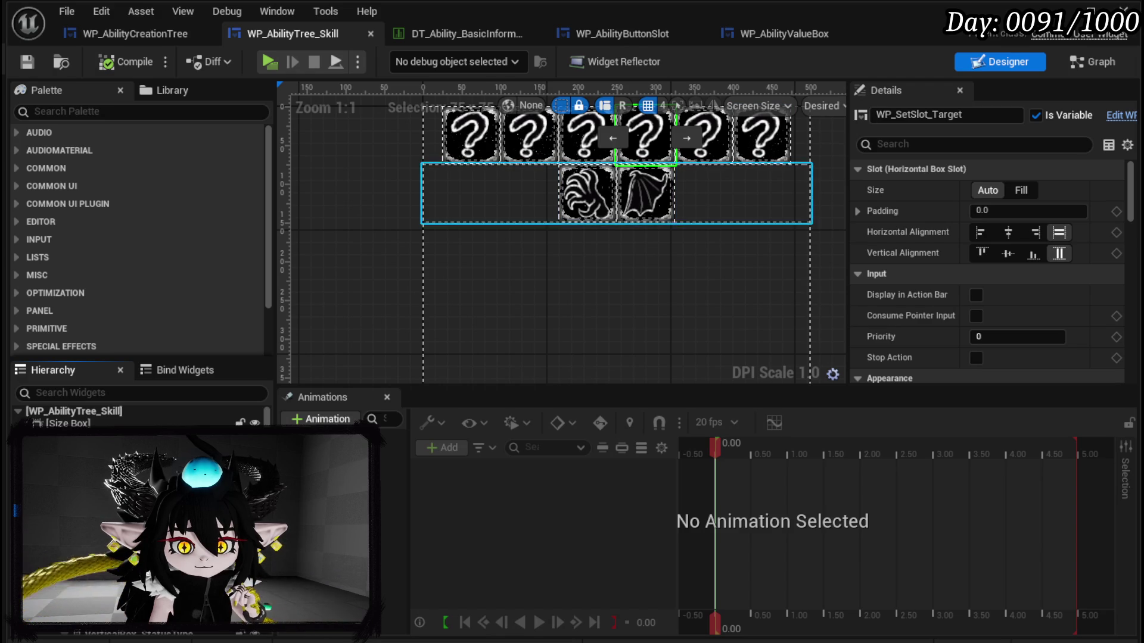
pyautogui.scroll(-3, 143, 518)
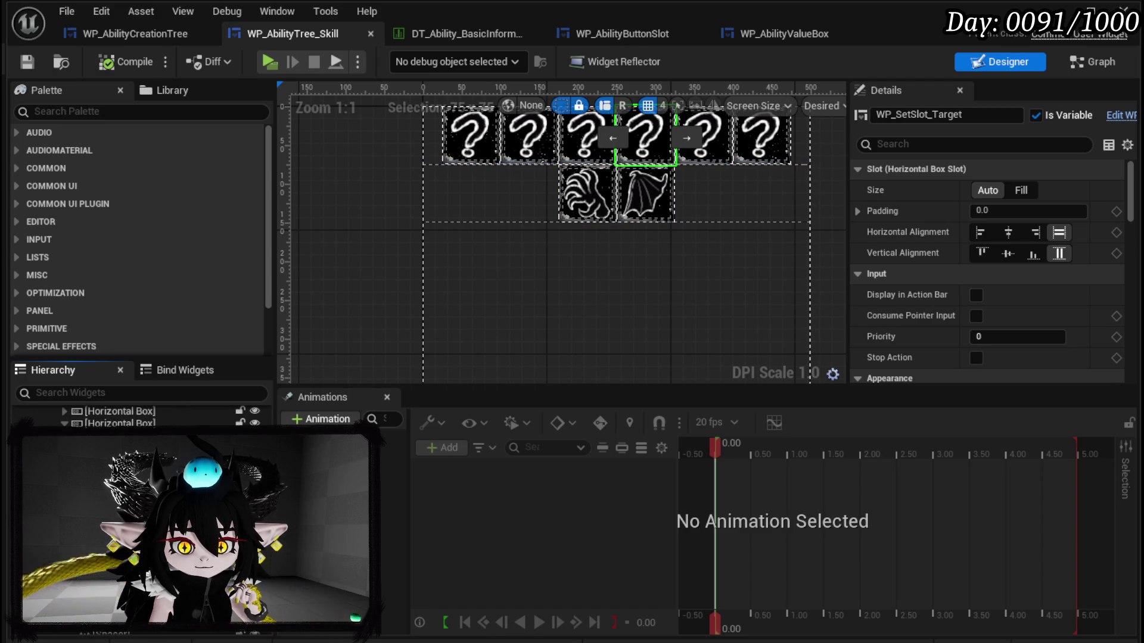
pyautogui.click(143, 518)
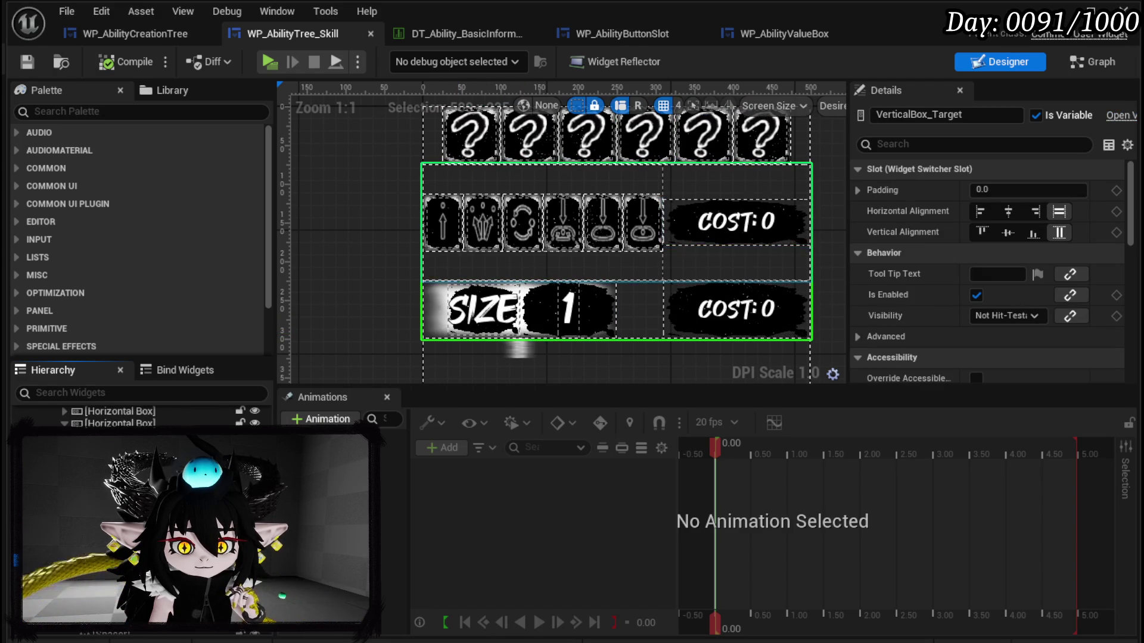
pyautogui.scroll(-2, 143, 519)
pyautogui.click(143, 519)
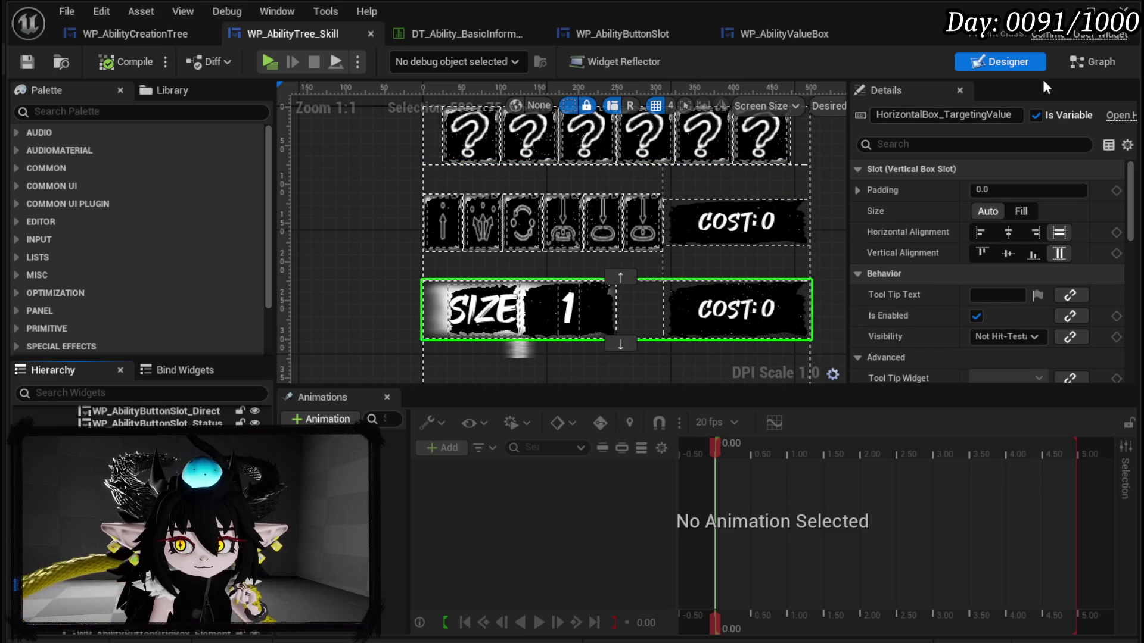
pyautogui.click(1092, 62)
pyautogui.moveTo(151, 261)
pyautogui.mouseDown()
pyautogui.moveTo(285, 267)
pyautogui.moveTo(587, 196)
pyautogui.moveTo(663, 235)
pyautogui.mouseUp()
# Step: Add Set Visibility on the targeting value box after the middle and lower Set Data, set to Not Hit-Testable (Self Only)
pyautogui.moveTo(658, 204); pyautogui.dragTo(698, 257)
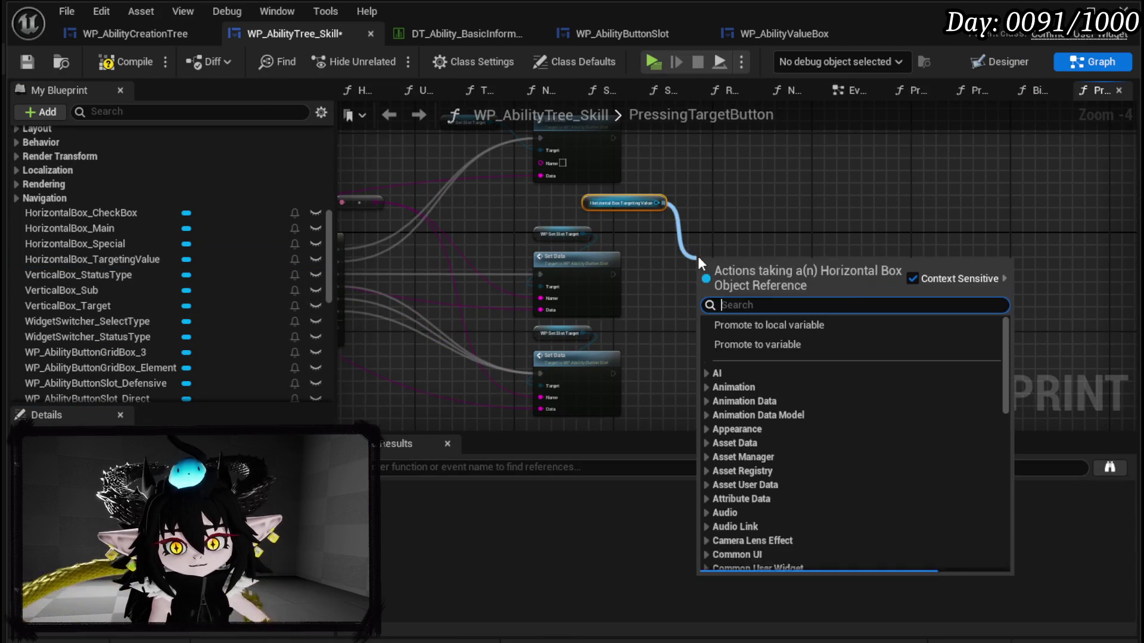
pyautogui.write('set Visi')
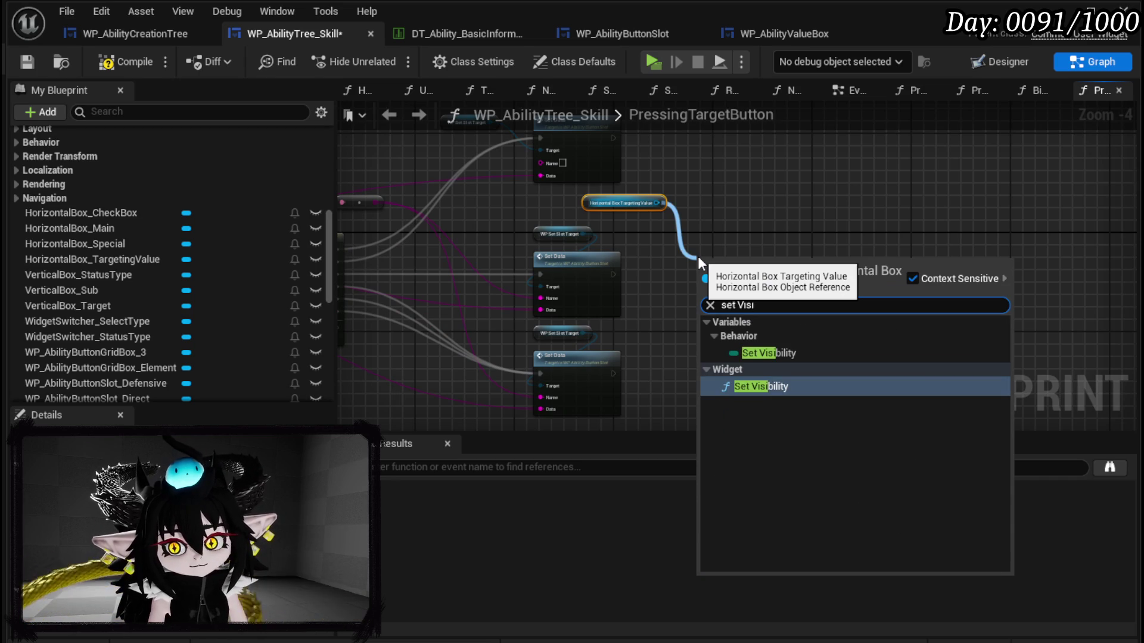
pyautogui.click(746, 383)
pyautogui.moveTo(614, 274); pyautogui.dragTo(706, 279)
pyautogui.moveTo(613, 373); pyautogui.dragTo(706, 278)
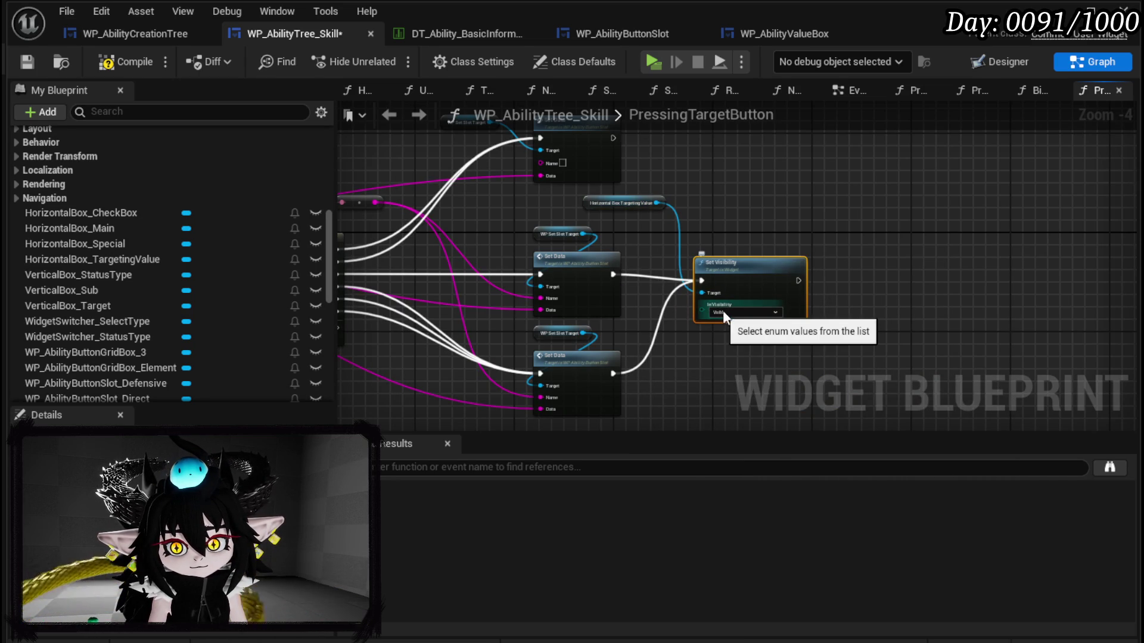
pyautogui.click(720, 311)
pyautogui.click(734, 363)
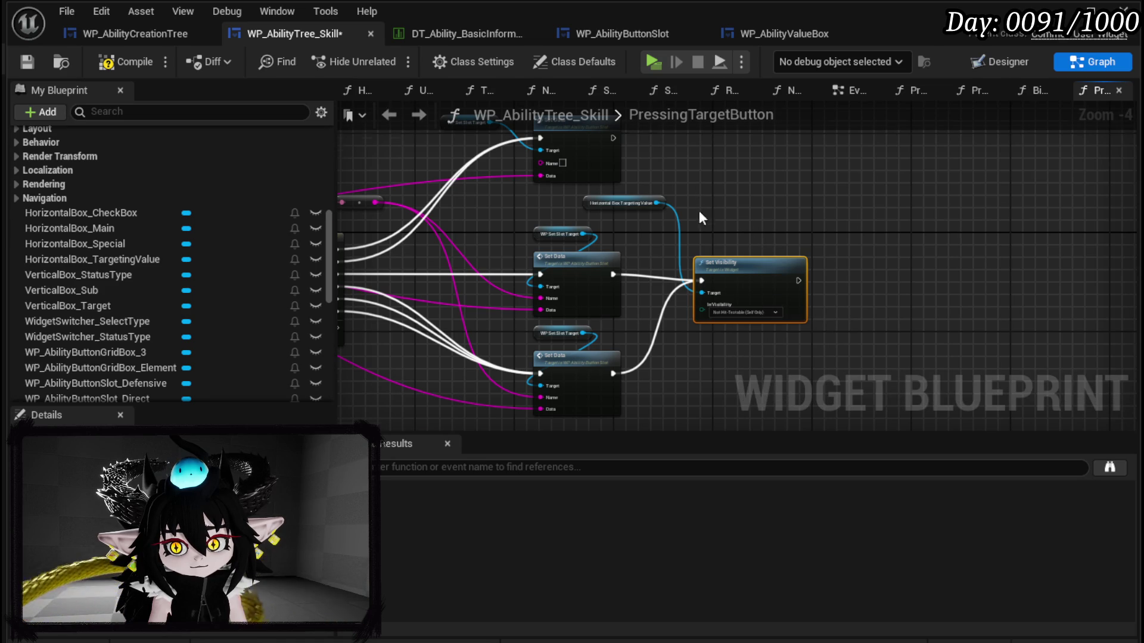
# Step: Duplicate Set Visibility for the top Set Data, set it to Collapsed, targeting Horizontal Box Targeting Value
pyautogui.hotkey('ctrl', 'c')
pyautogui.hotkey('ctrl', 'v')
pyautogui.moveTo(616, 213); pyautogui.dragTo(680, 208)
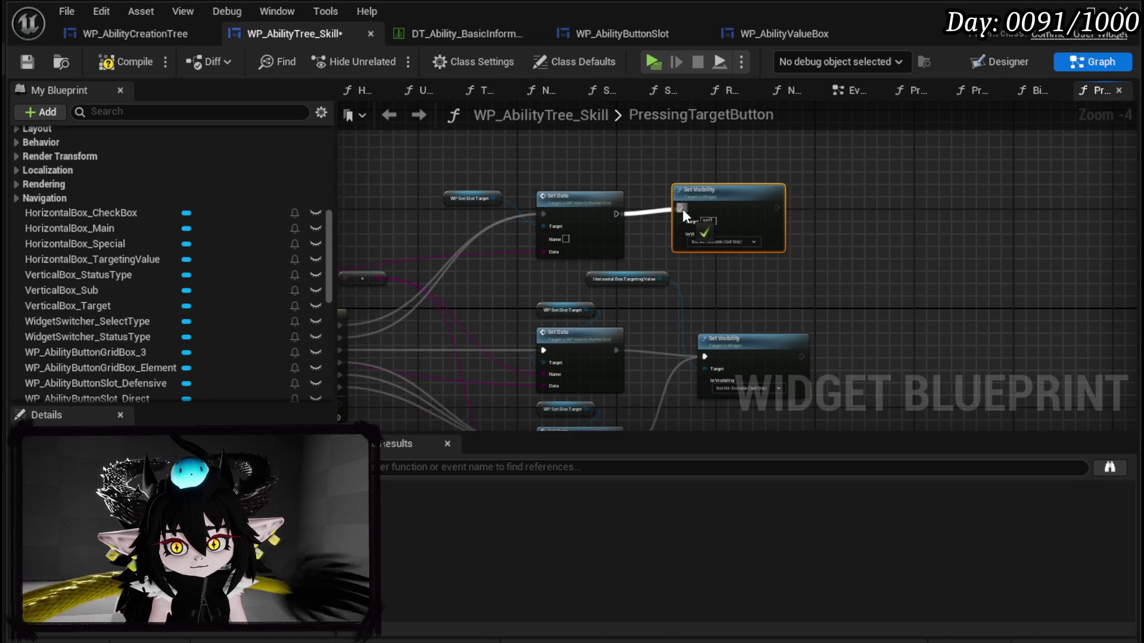
pyautogui.click(710, 242)
pyautogui.click(717, 264)
pyautogui.moveTo(655, 276)
pyautogui.mouseDown()
pyautogui.moveTo(689, 225)
pyautogui.moveTo(680, 221)
pyautogui.mouseUp()
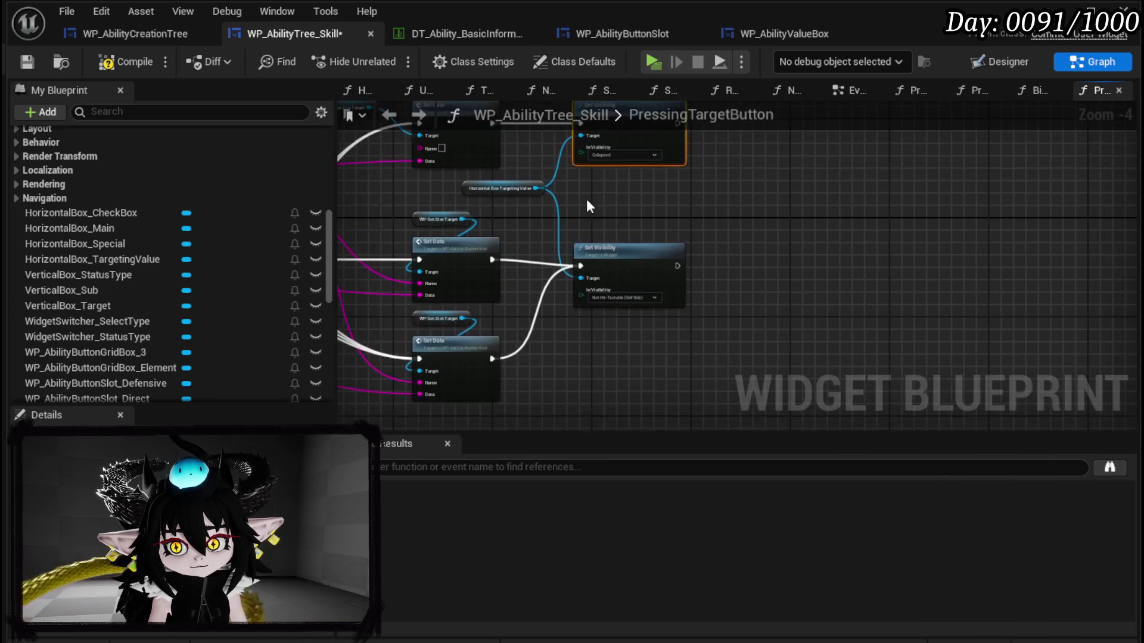
# Step: Tidy the Horizontal Box Targeting Value node and save the WP_AbilityTree_Skill widget blueprint
pyautogui.scroll(3, 572, 197)
pyautogui.moveTo(529, 179); pyautogui.dragTo(724, 212)
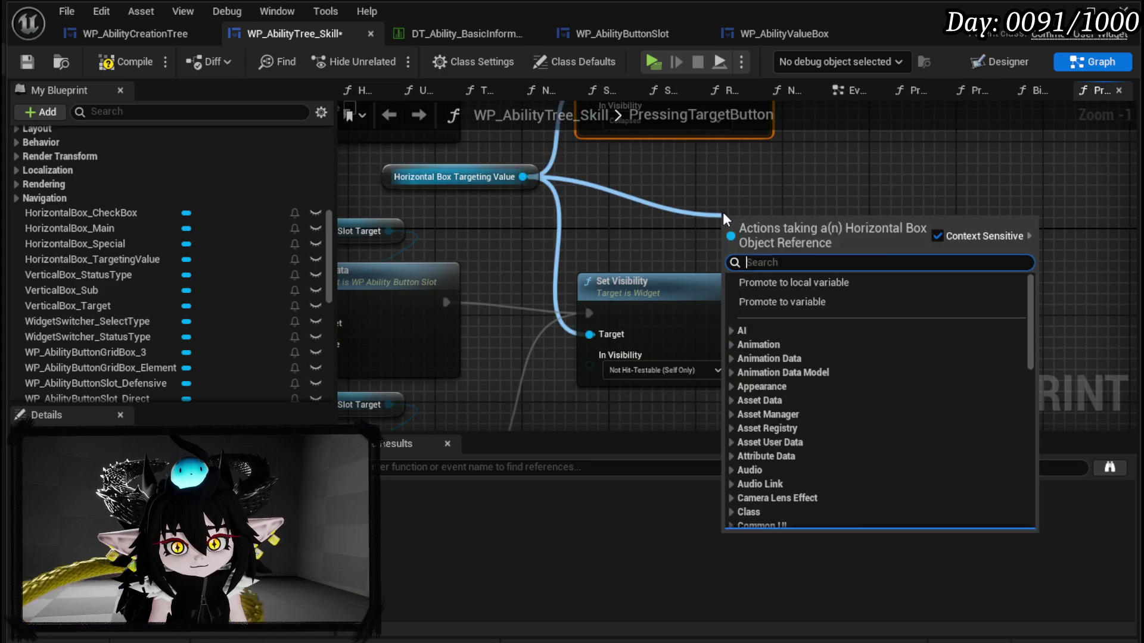
pyautogui.write('Set Te')
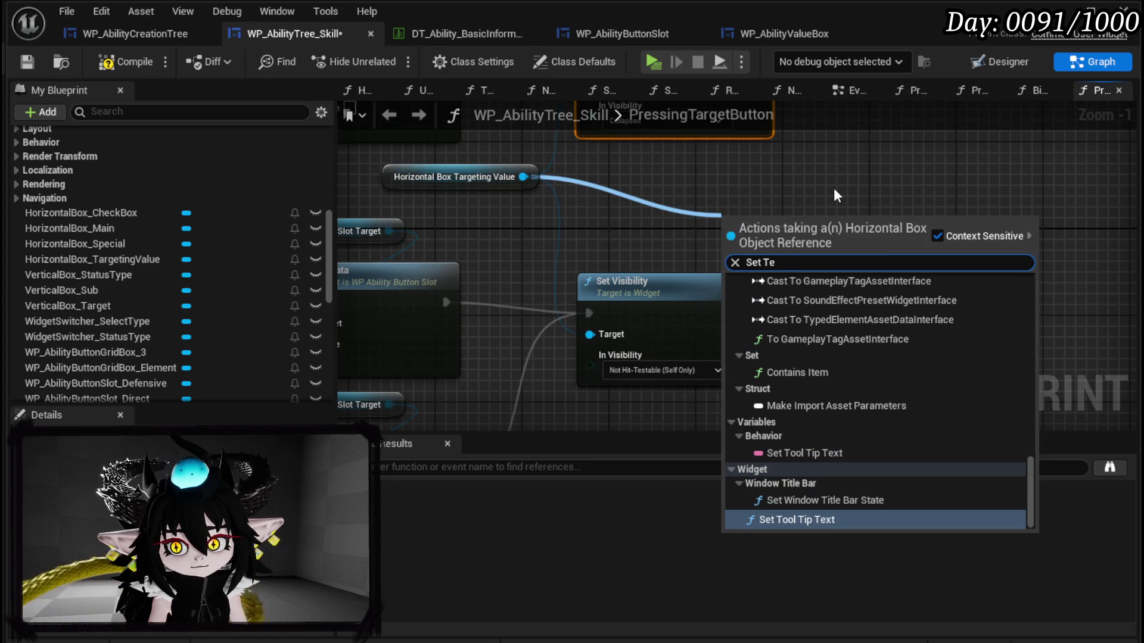
pyautogui.write('x')
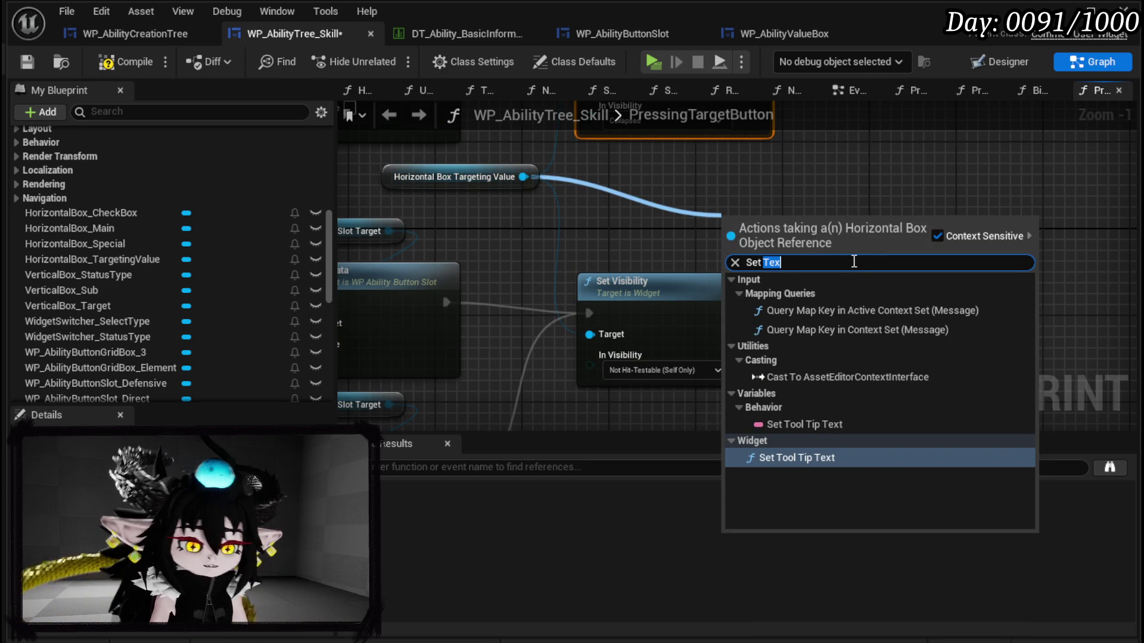
pyautogui.write('Name')
pyautogui.scroll(3, 864, 327)
pyautogui.scroll(-3, 864, 327)
pyautogui.click(890, 144)
pyautogui.moveTo(446, 174); pyautogui.dragTo(575, 224)
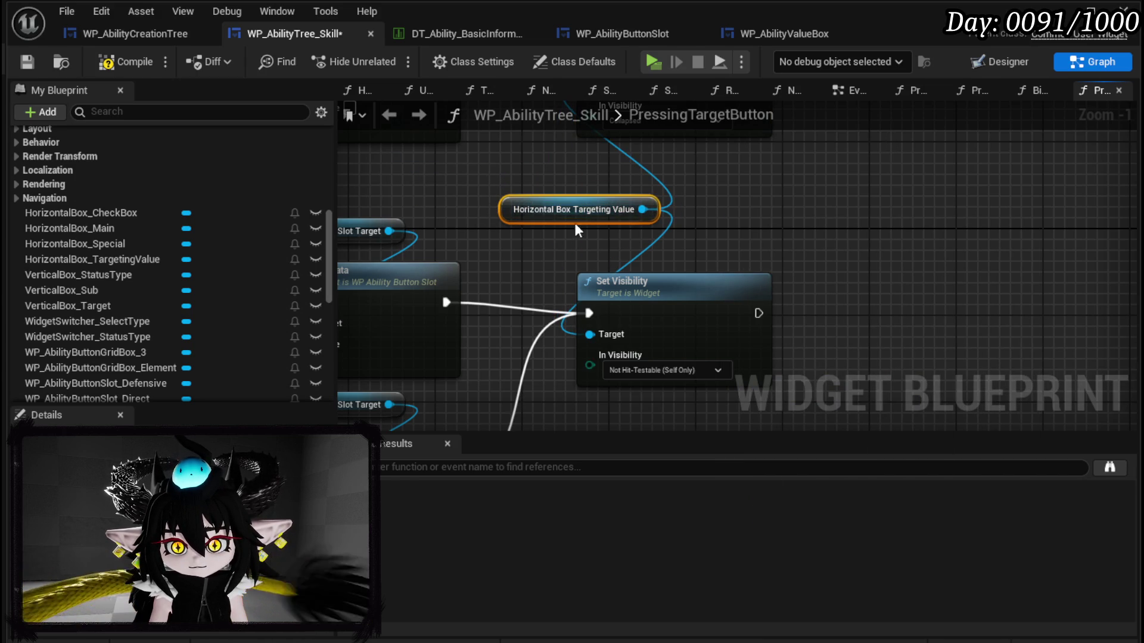
pyautogui.click(761, 189)
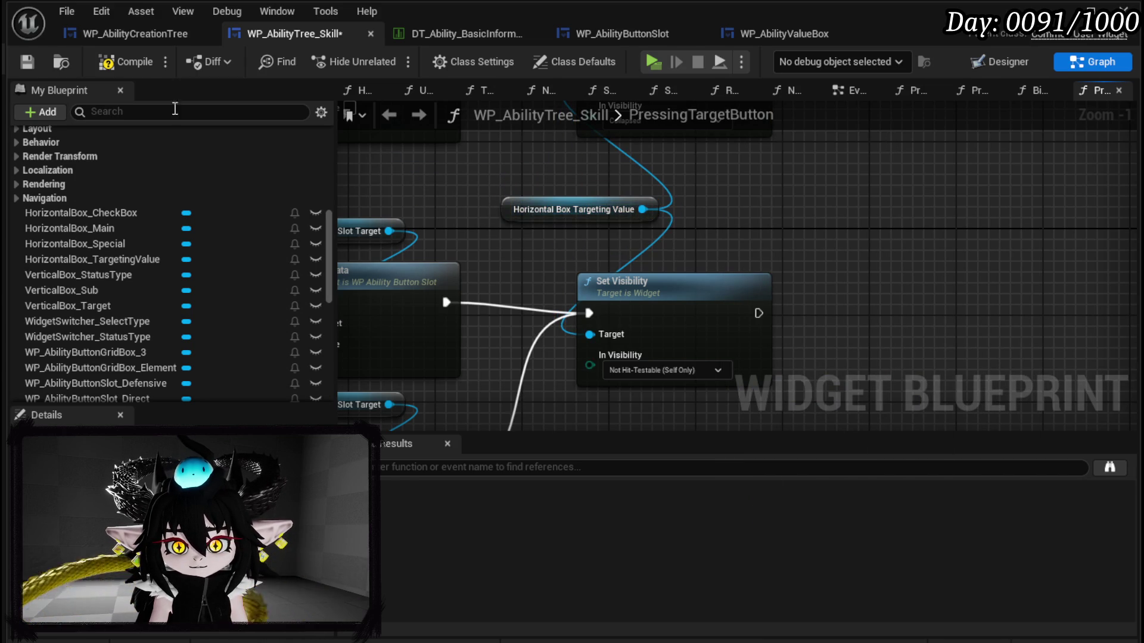
pyautogui.click(27, 65)
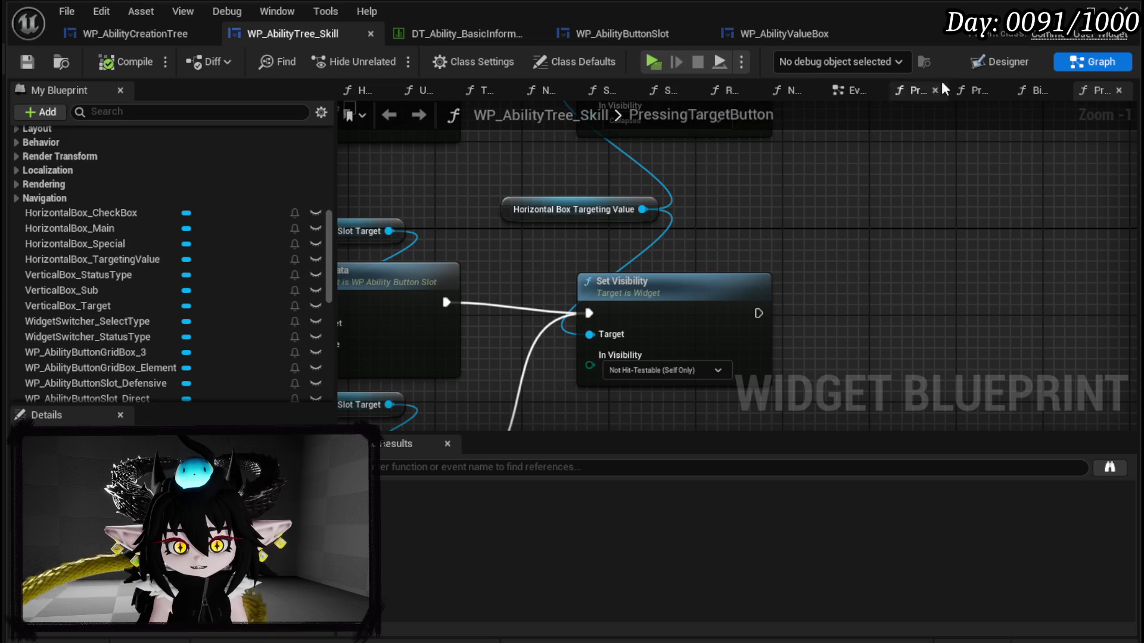
# Step: Select WP_TargetingValueNumber in the Designer and place its reference in the event graph
pyautogui.click(1007, 60)
pyautogui.scroll(4, 527, 280)
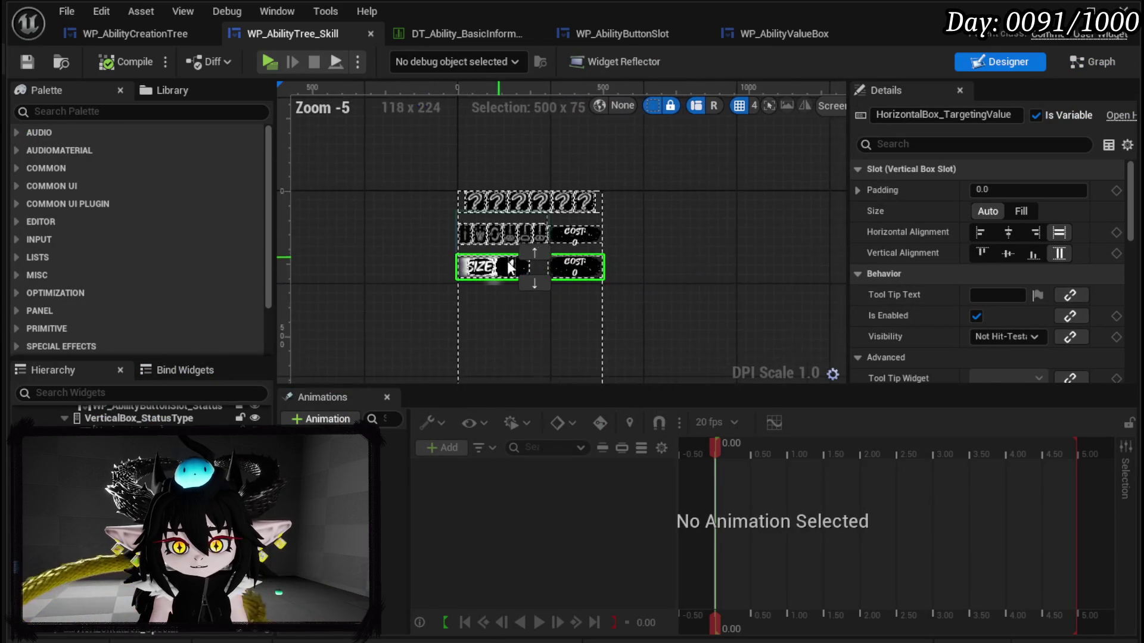
pyautogui.click(442, 260)
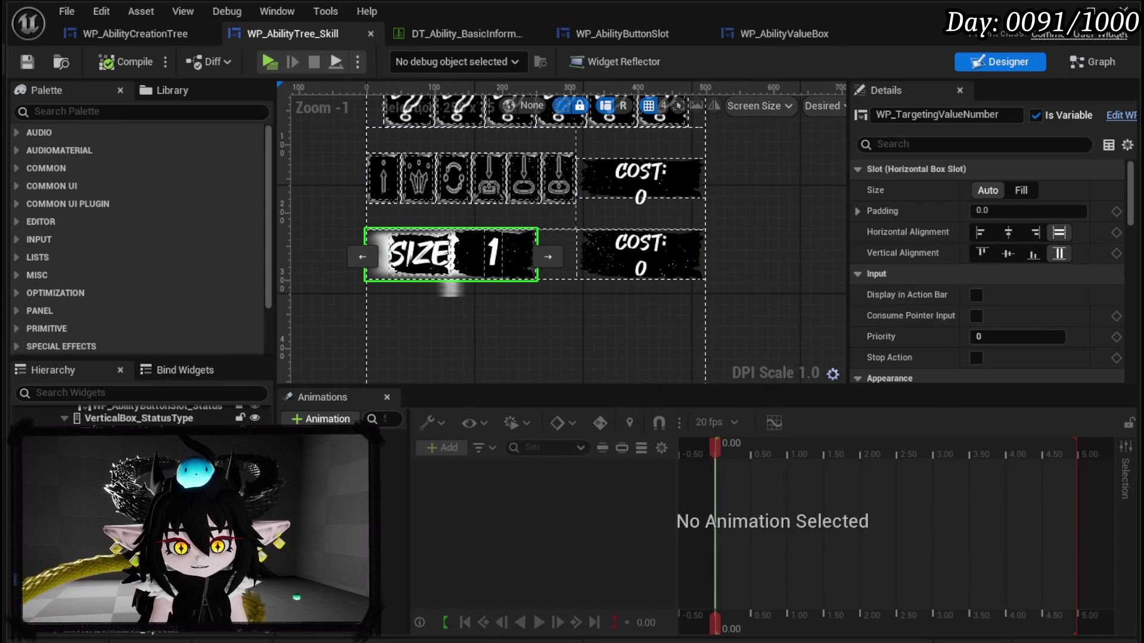
pyautogui.click(1077, 63)
pyautogui.moveTo(48, 280); pyautogui.dragTo(787, 237)
pyautogui.click(817, 249)
# Step: Add a Set Type Name call on WP Targeting Value Number chained after Set Visibility
pyautogui.moveTo(870, 220); pyautogui.dragTo(858, 277)
pyautogui.write('set')
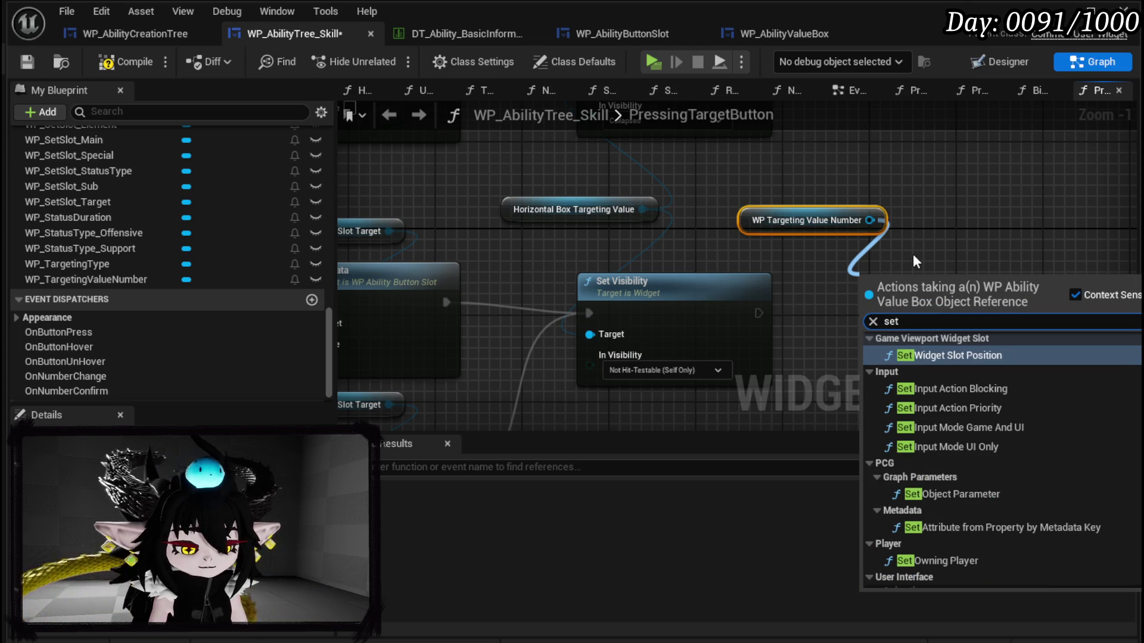
pyautogui.write(' Name')
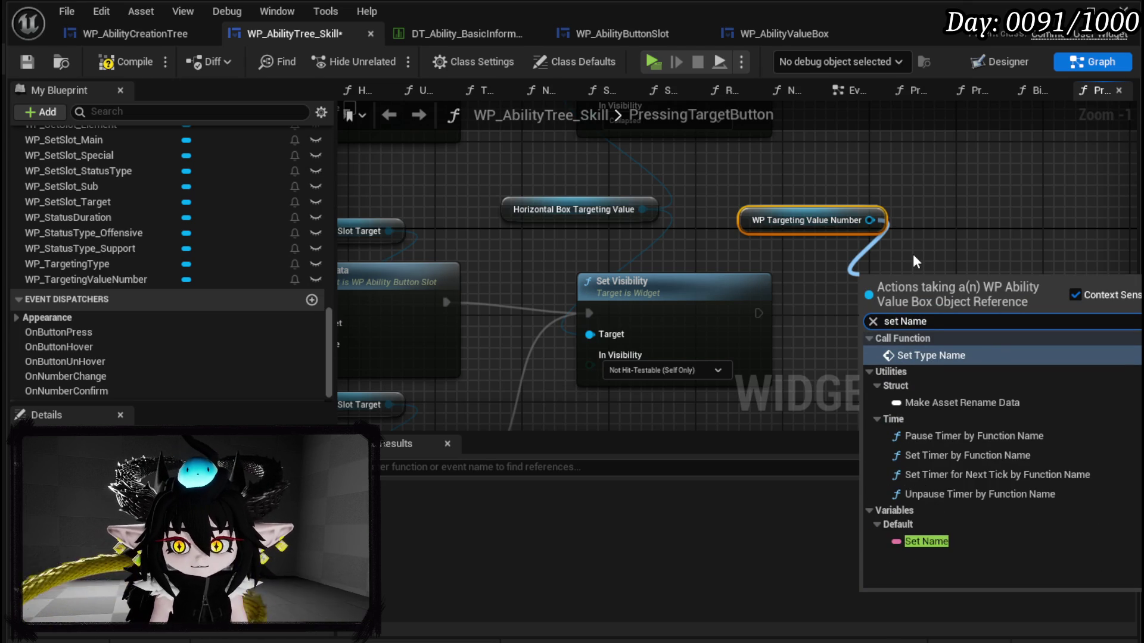
pyautogui.click(918, 355)
pyautogui.moveTo(759, 312); pyautogui.dragTo(803, 317)
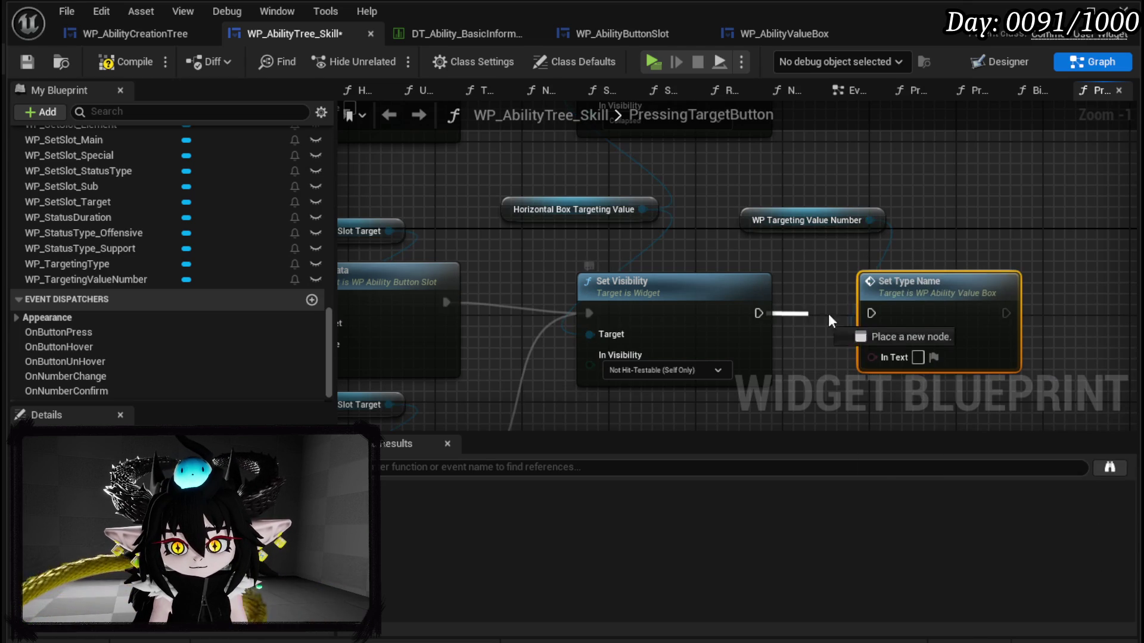
pyautogui.moveTo(872, 322); pyautogui.dragTo(872, 318)
# Step: Duplicate the Set Visibility and Set Type Name pair for the lower Set Data branch, wiring its targets
pyautogui.scroll(-1, 803, 299)
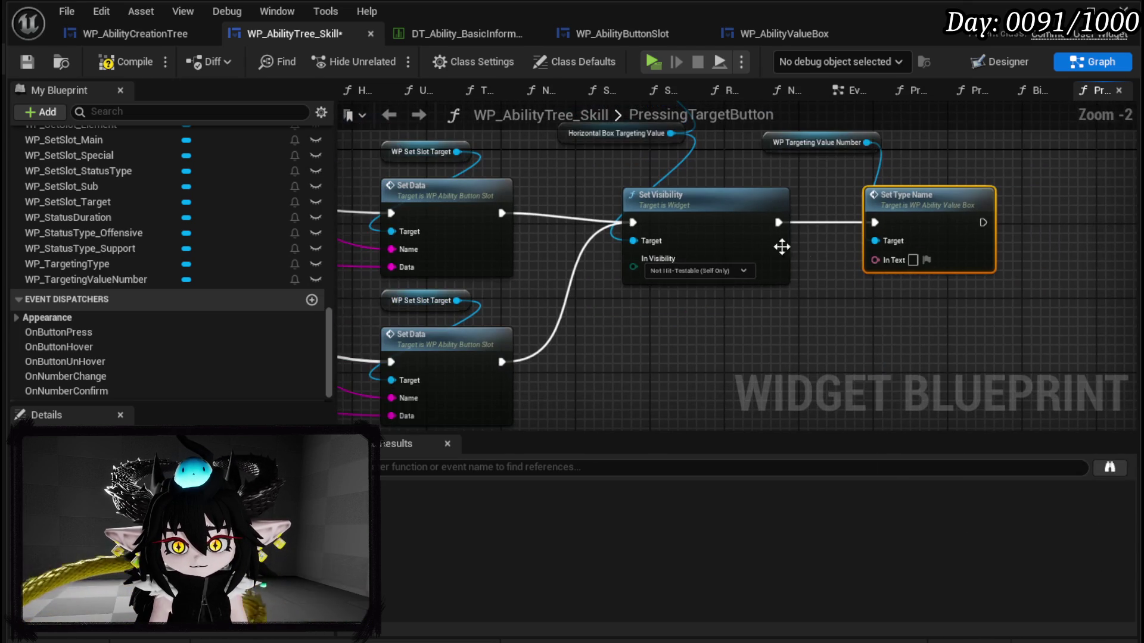
pyautogui.moveTo(673, 339); pyautogui.dragTo(904, 224)
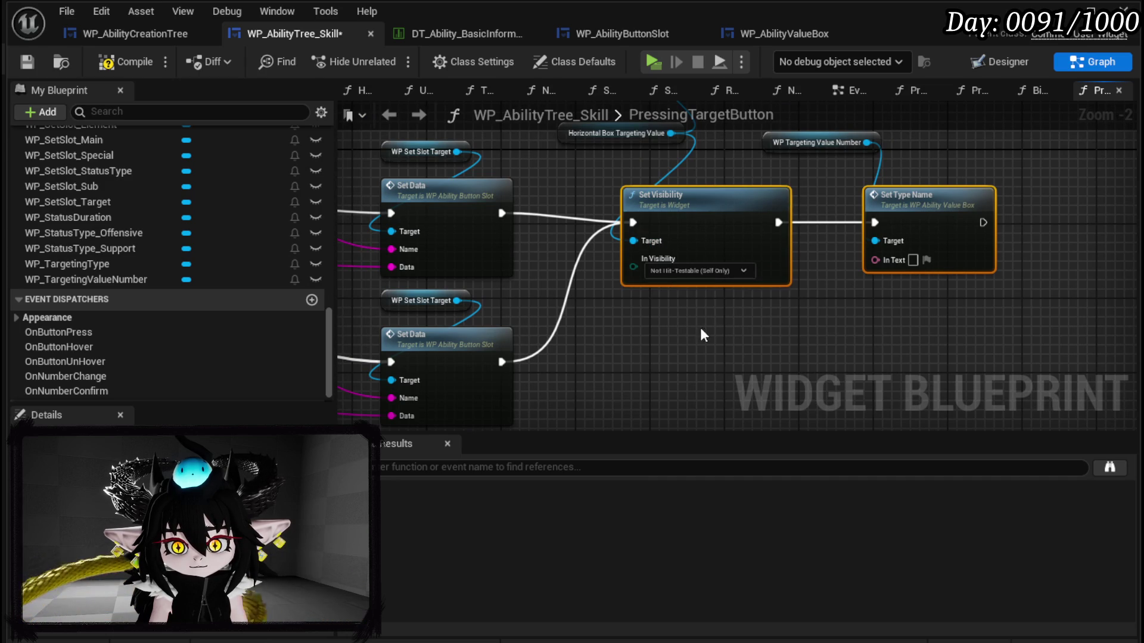
pyautogui.hotkey('ctrl', 'c')
pyautogui.hotkey('ctrl', 'v')
pyautogui.moveTo(502, 361)
pyautogui.mouseDown()
pyautogui.moveTo(575, 375)
pyautogui.moveTo(586, 361)
pyautogui.mouseUp()
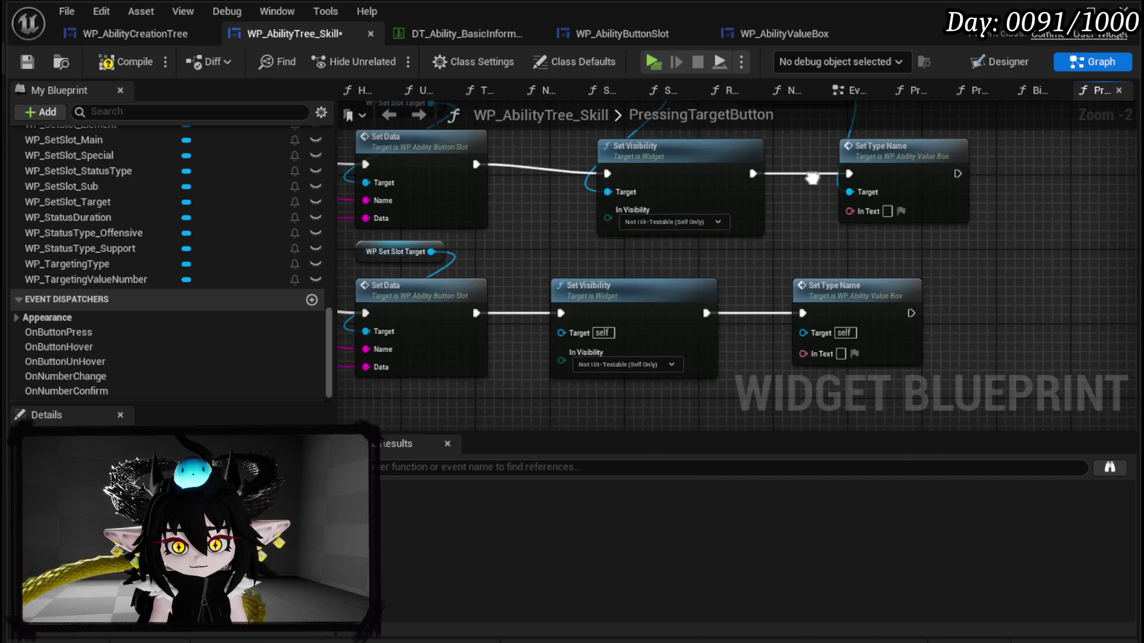
pyautogui.moveTo(607, 192)
pyautogui.mouseDown()
pyautogui.moveTo(571, 344)
pyautogui.moveTo(561, 332)
pyautogui.mouseUp()
pyautogui.moveTo(857, 184)
pyautogui.mouseDown()
pyautogui.moveTo(829, 177)
pyautogui.moveTo(833, 235)
pyautogui.moveTo(803, 333)
pyautogui.mouseUp()
# Step: Enter Amount: and Size: as the two type names and compile the widget blueprint
pyautogui.write('Am')
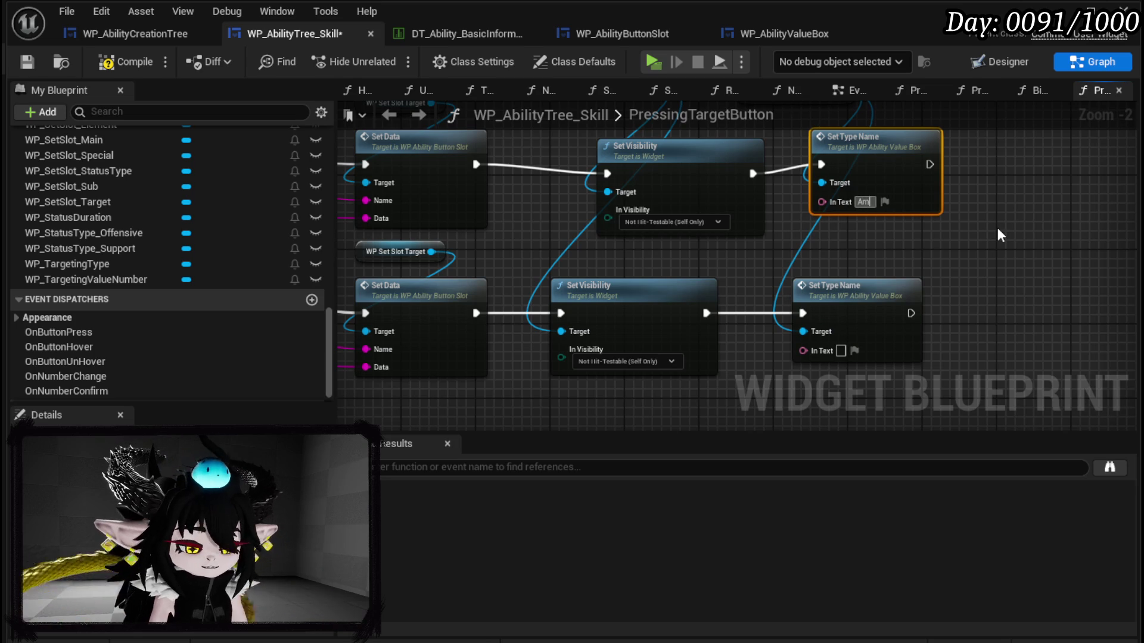
pyautogui.write('ount:')
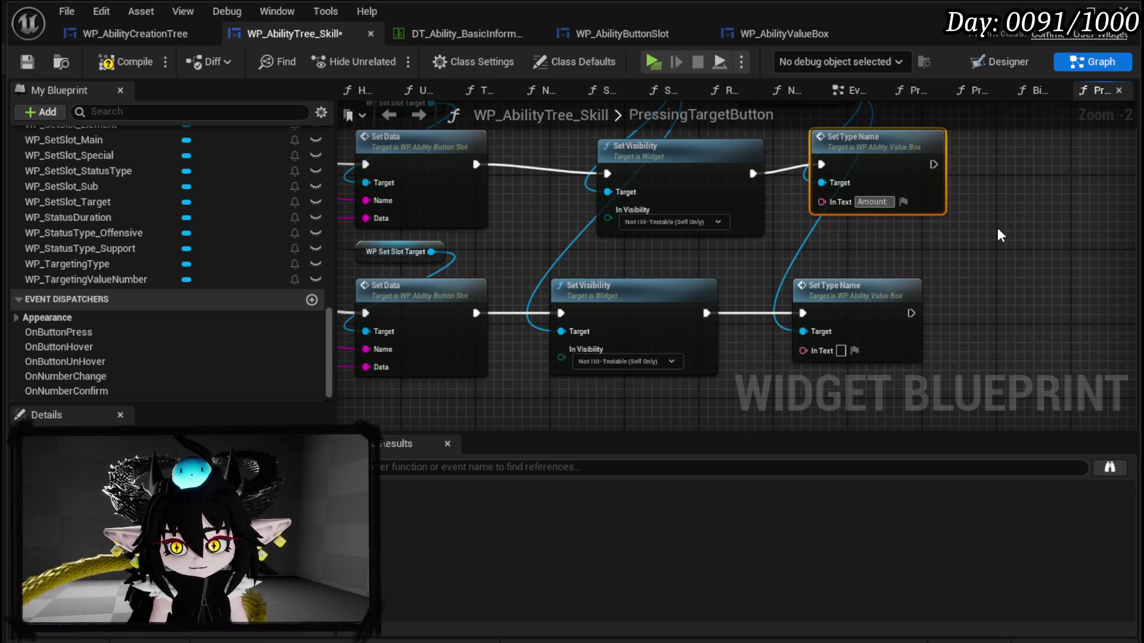
pyautogui.click(845, 350)
pyautogui.write('S')
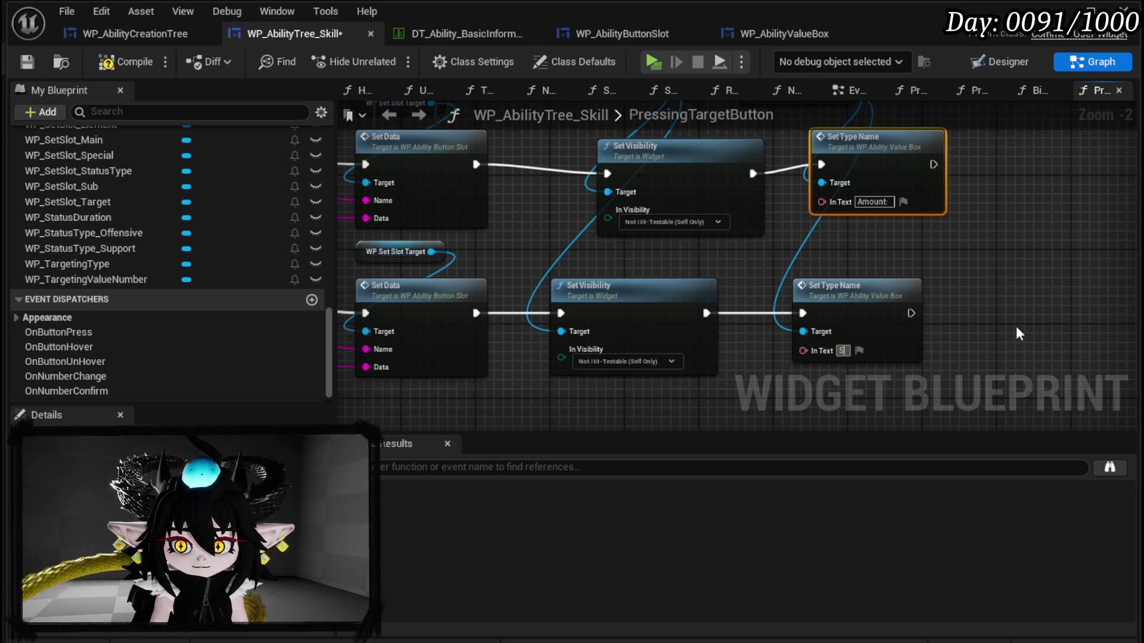
pyautogui.write('ize')
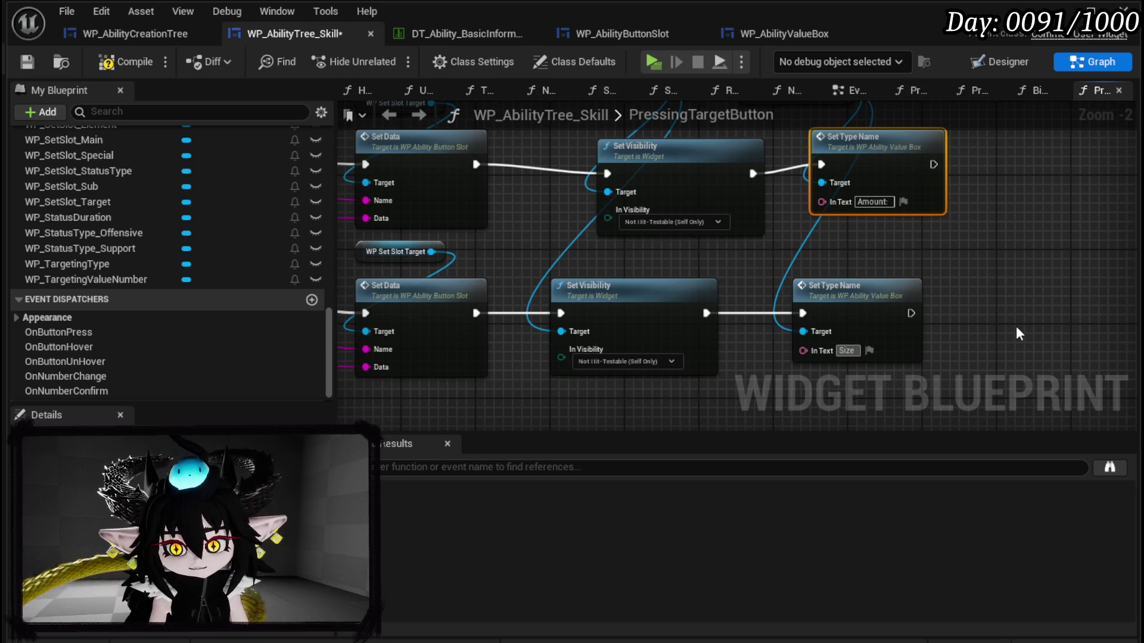
pyautogui.write(':')
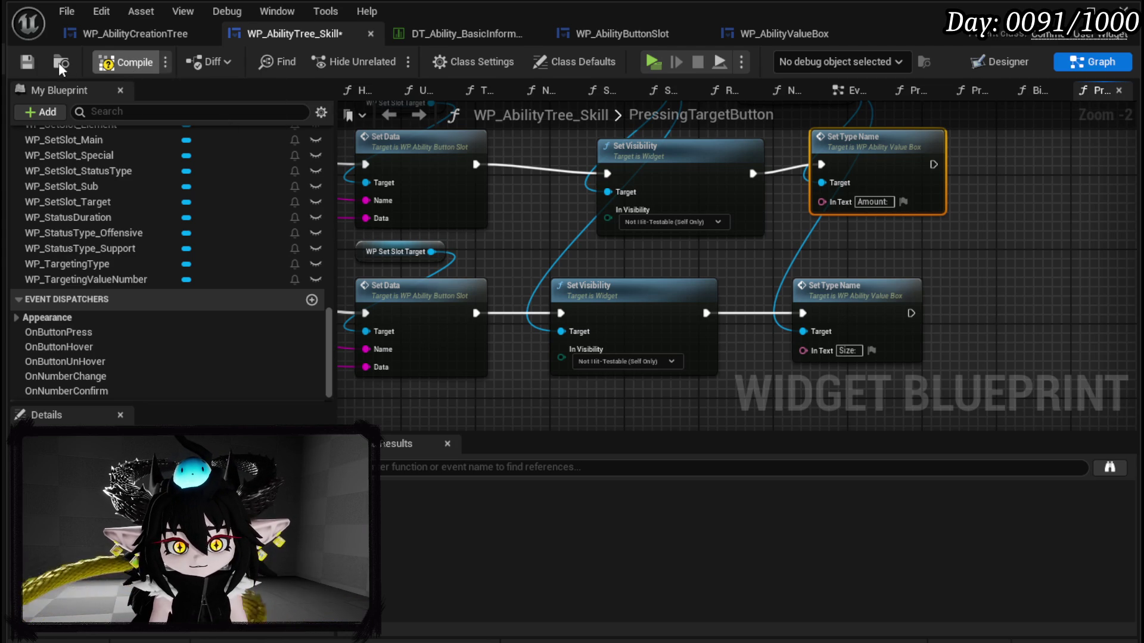
pyautogui.click(27, 62)
pyautogui.moveTo(873, 203); pyautogui.dragTo(864, 213)
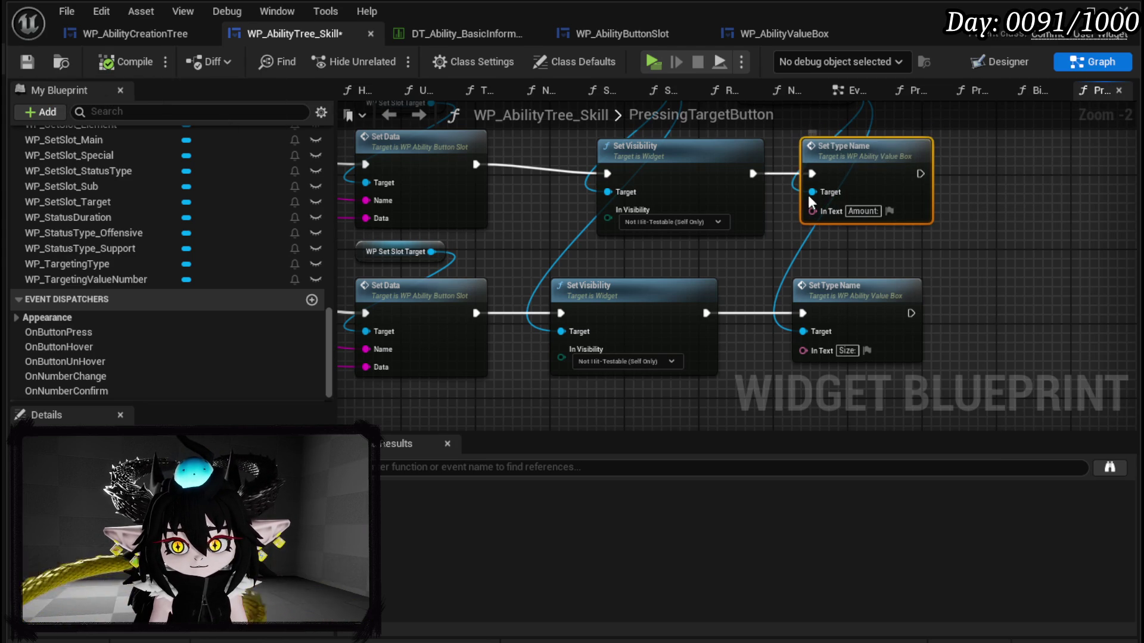
pyautogui.click(780, 301)
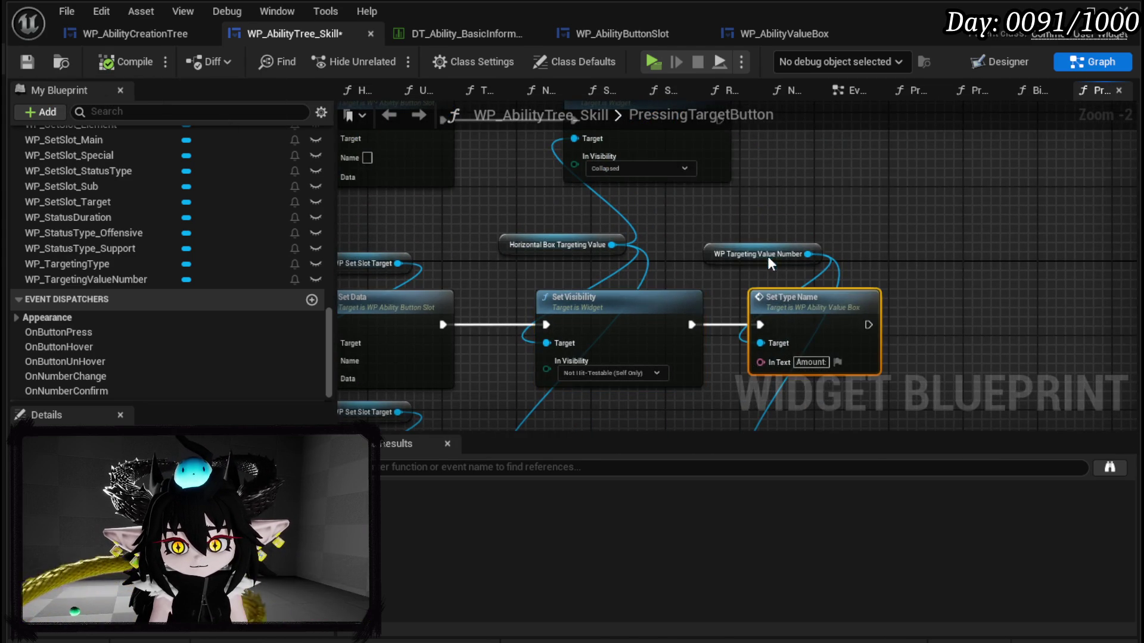
pyautogui.scroll(-3, 777, 277)
pyautogui.scroll(4, 543, 242)
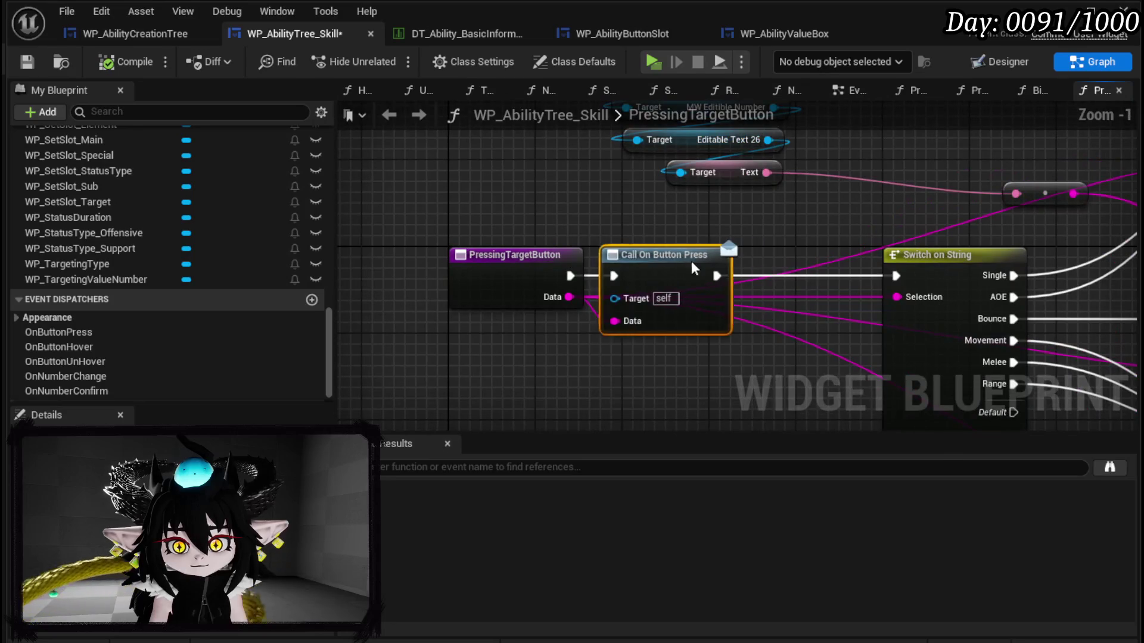
# Step: Shift Call On Button Press slightly right so it sits between PressingTargetButton and Switch on String
pyautogui.moveTo(682, 270); pyautogui.dragTo(736, 270)
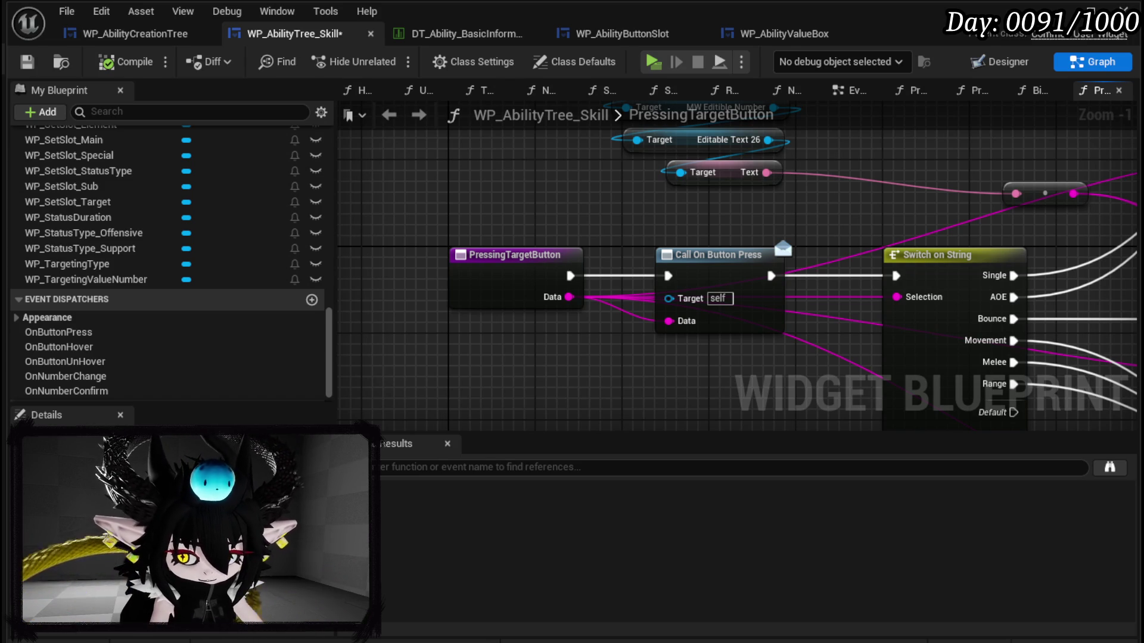
# Step: Review the Set Data and visibility rows, then save the WP_AbilityTree_Skill widget with Ctrl+S
pyautogui.scroll(-1, 782, 231)
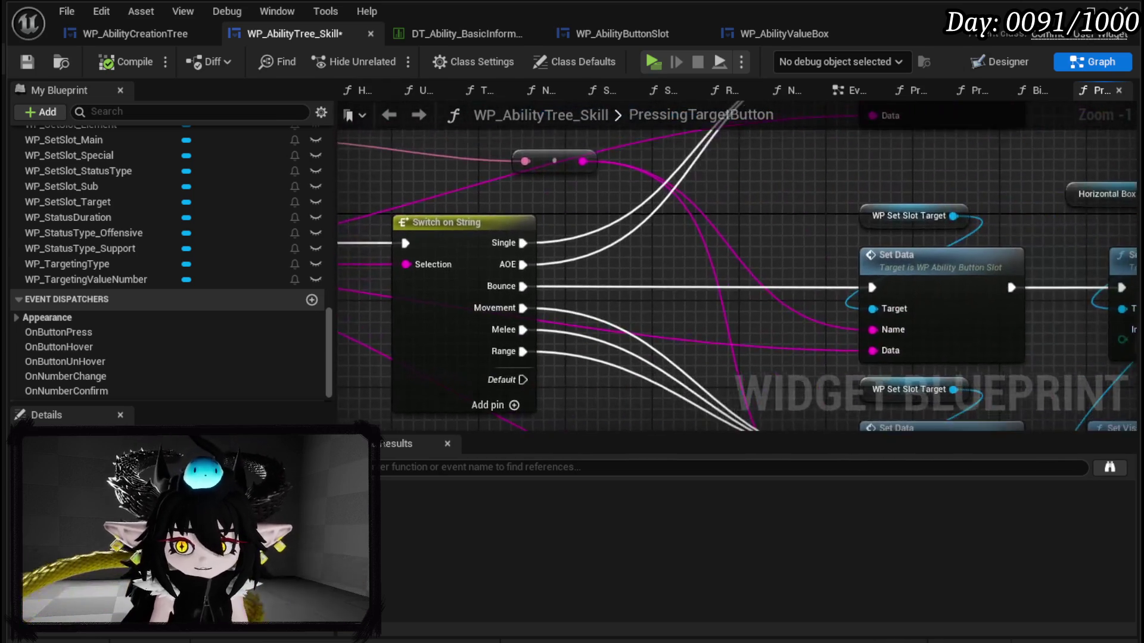
pyautogui.scroll(-1, 923, 235)
pyautogui.scroll(-1, 922, 236)
pyautogui.moveTo(922, 235)
pyautogui.mouseDown()
pyautogui.moveTo(394, 179)
pyautogui.moveTo(557, 213)
pyautogui.mouseUp()
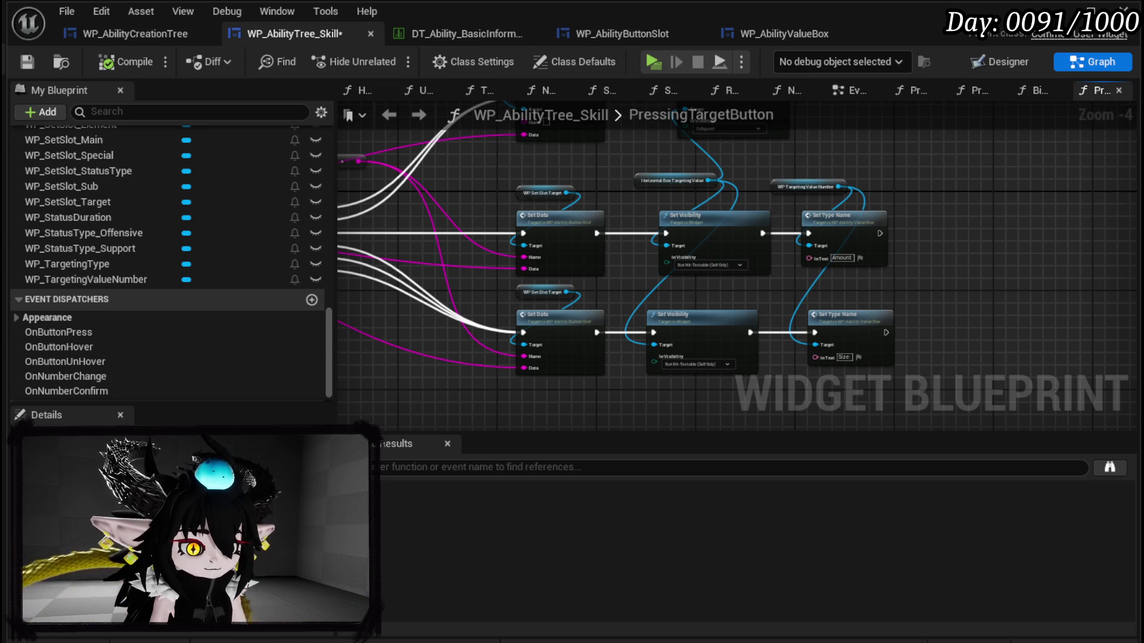
pyautogui.moveTo(933, 234); pyautogui.dragTo(886, 238)
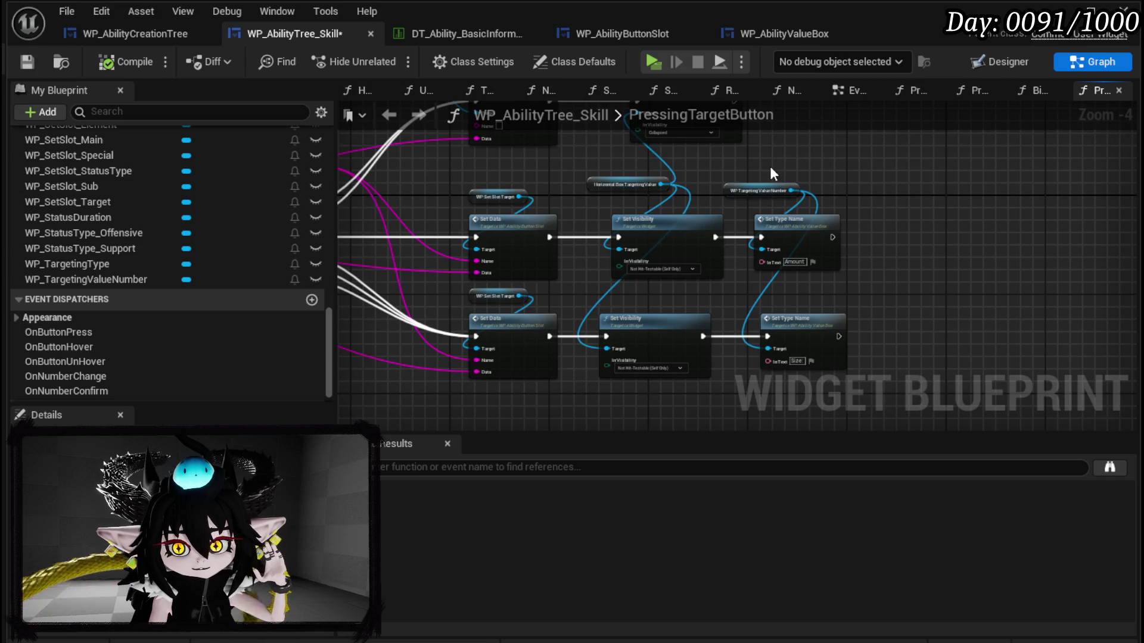
pyautogui.scroll(4, 772, 173)
pyautogui.moveTo(818, 214); pyautogui.dragTo(902, 215)
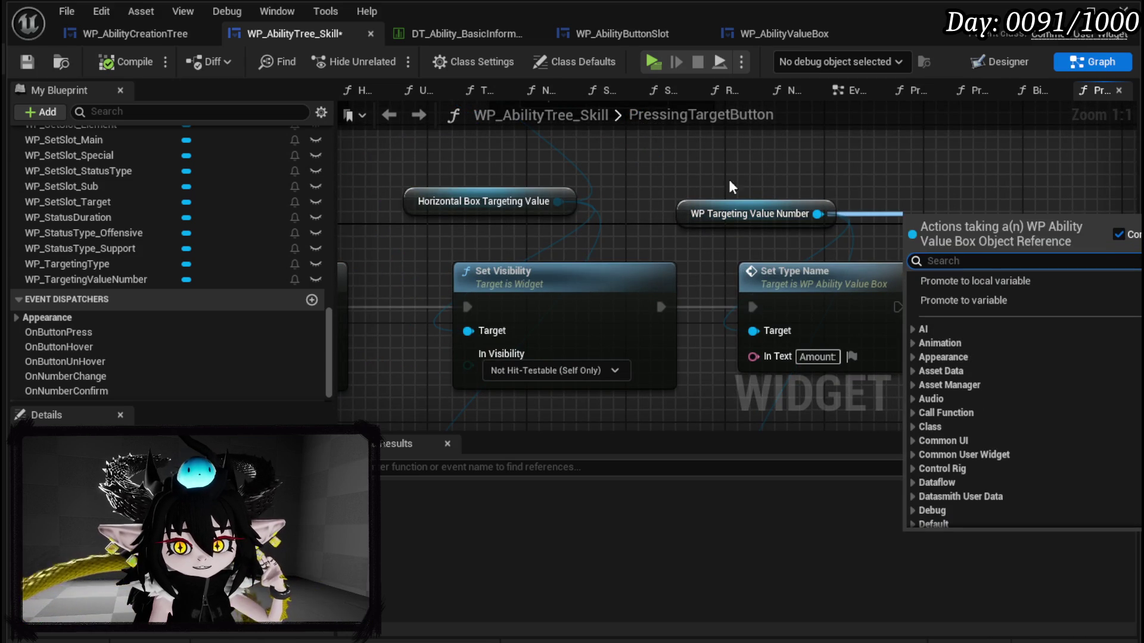
pyautogui.click(834, 208)
pyautogui.hotkey('ctrl', 's')
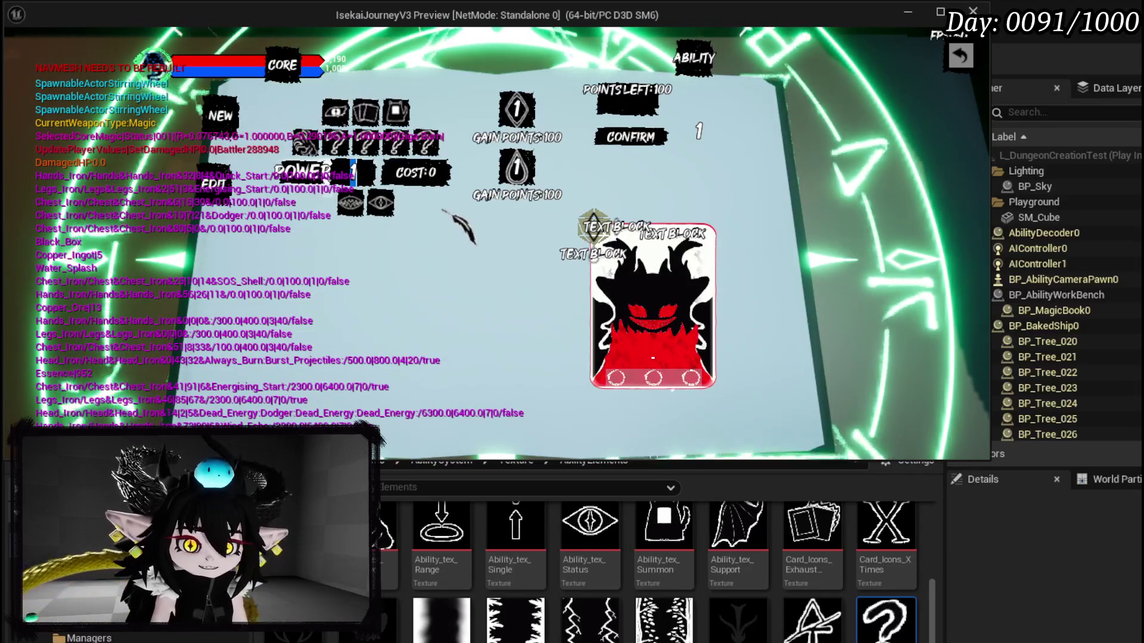
# Step: Enter 250 in the POWER field, inspect the ability icons, then exit the play test with Esc
pyautogui.write('250')
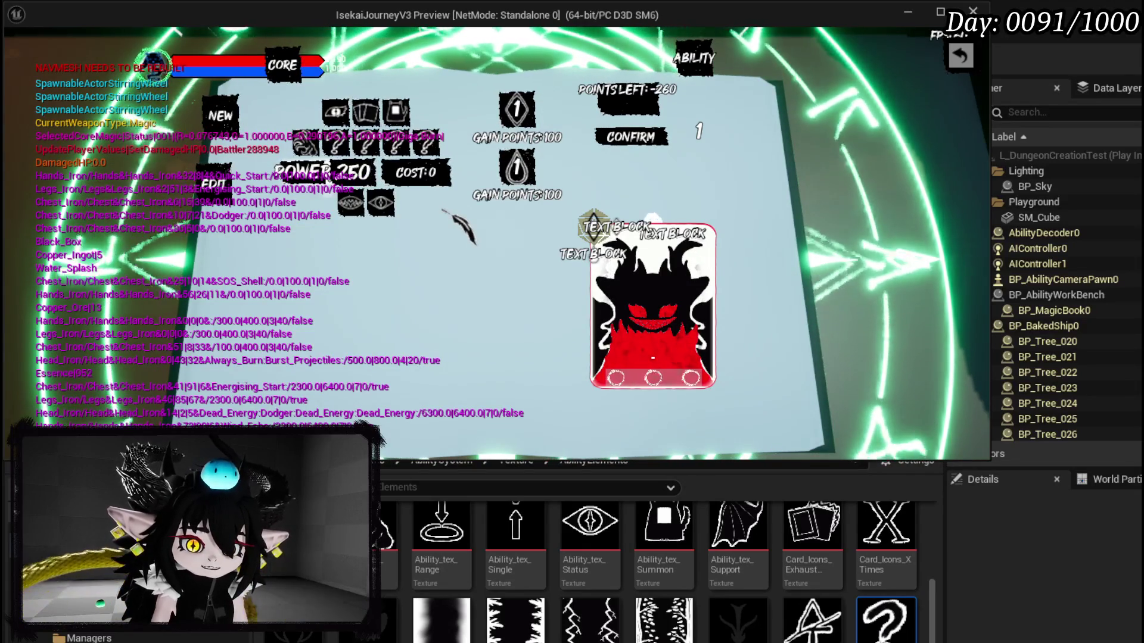
pyautogui.moveTo(369, 217)
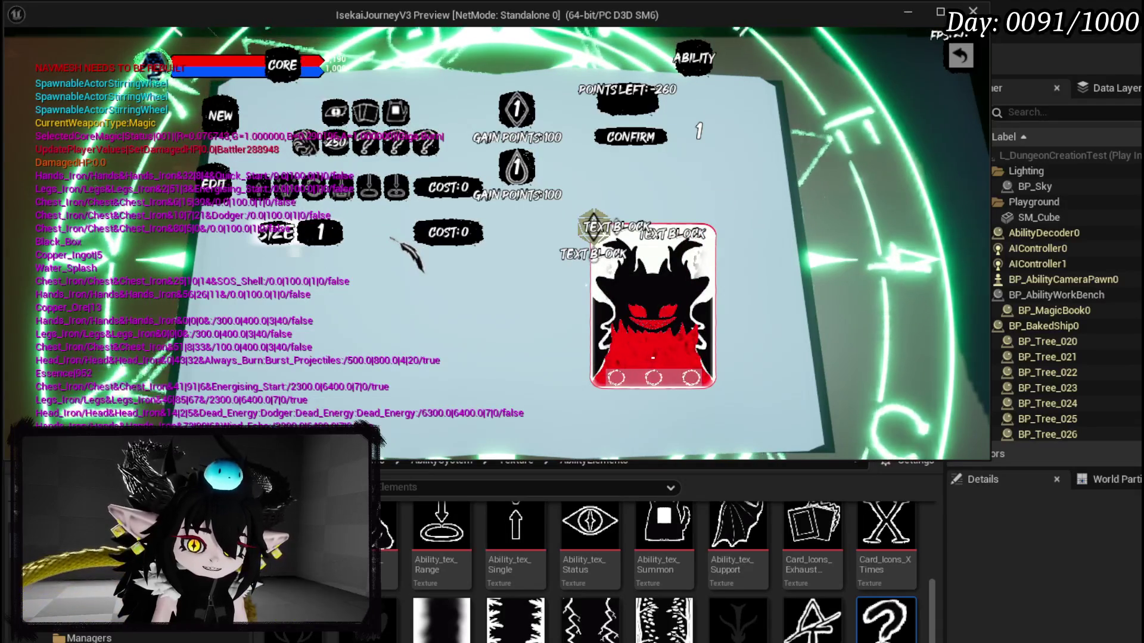
pyautogui.moveTo(346, 143)
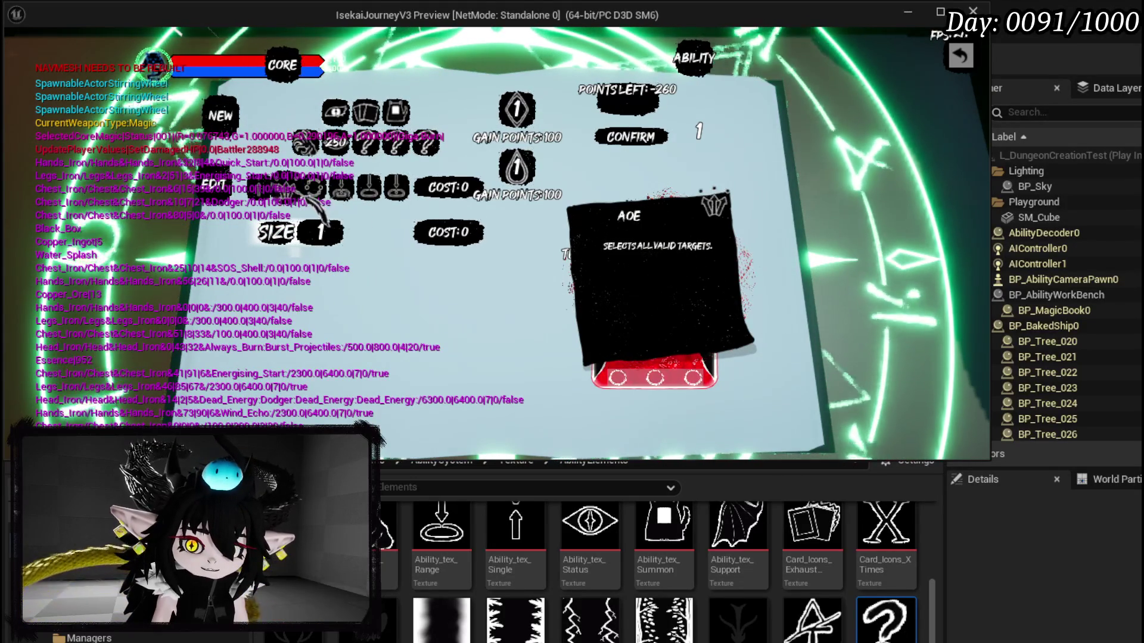
pyautogui.moveTo(313, 152)
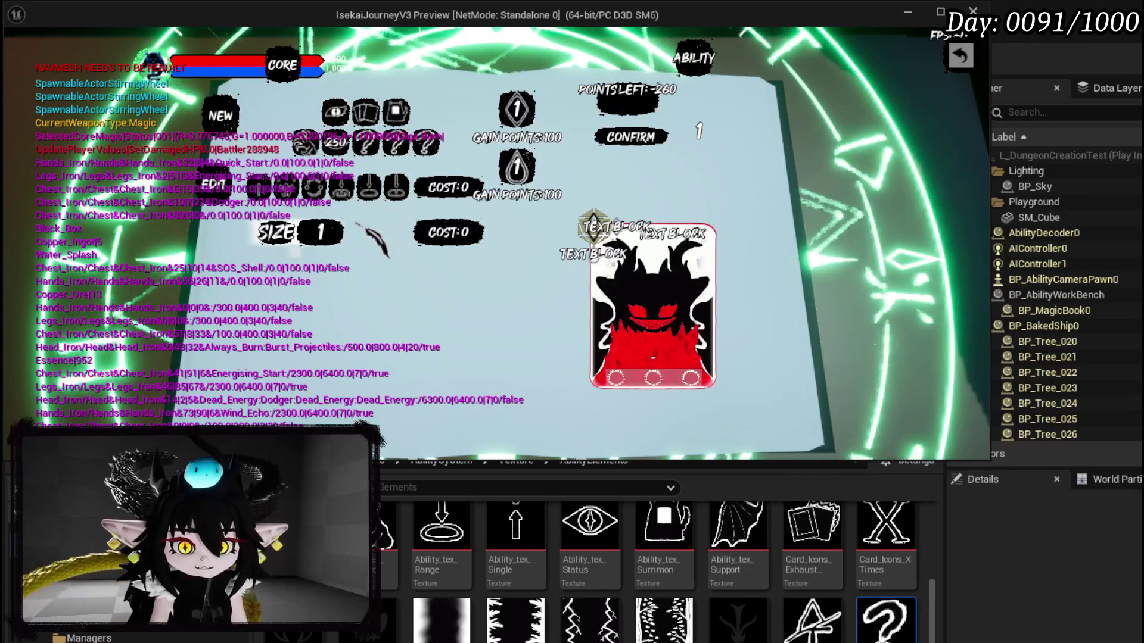
pyautogui.press('Escape')
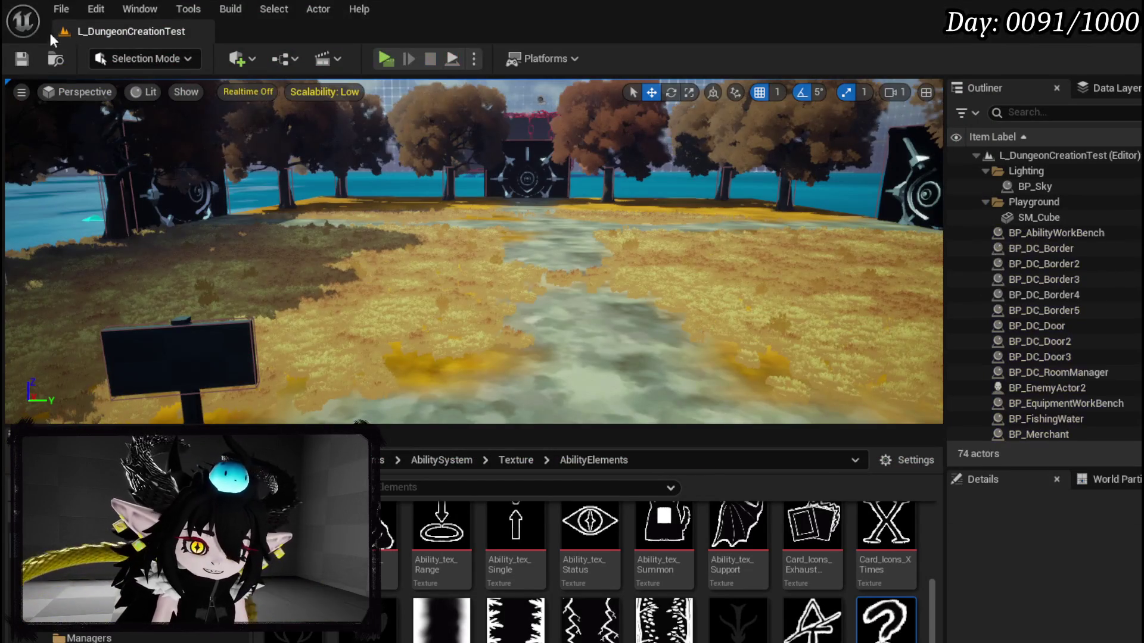
# Step: Save the L_DungeonCreationTest level and scroll My Blueprint up to the Functions list
pyautogui.click(33, 53)
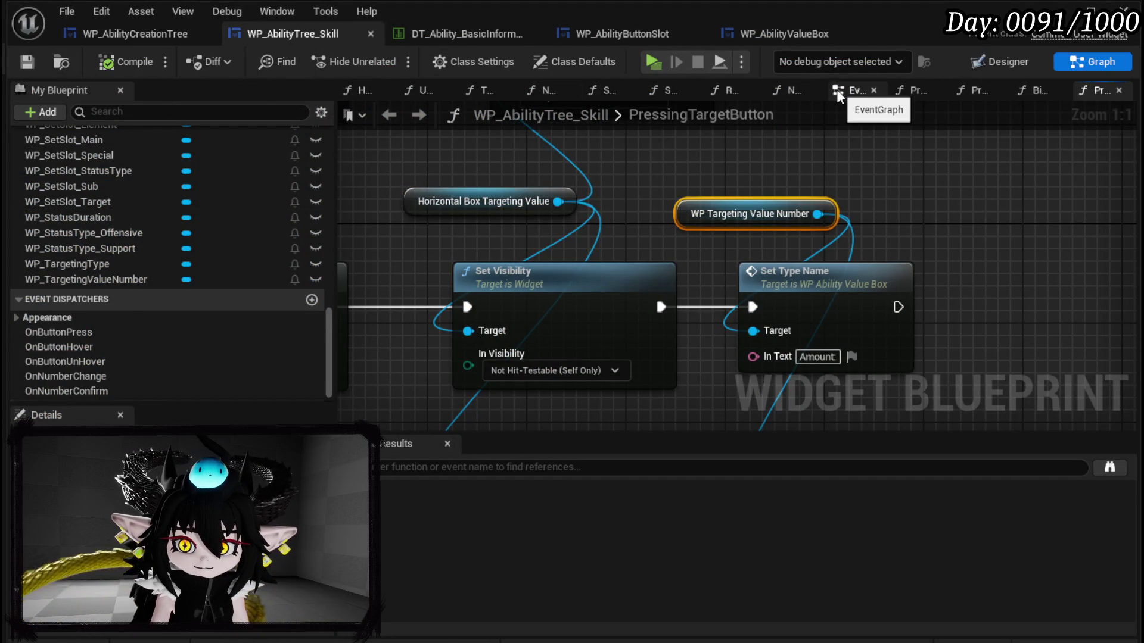
pyautogui.scroll(5, 83, 141)
pyautogui.scroll(10, 82, 142)
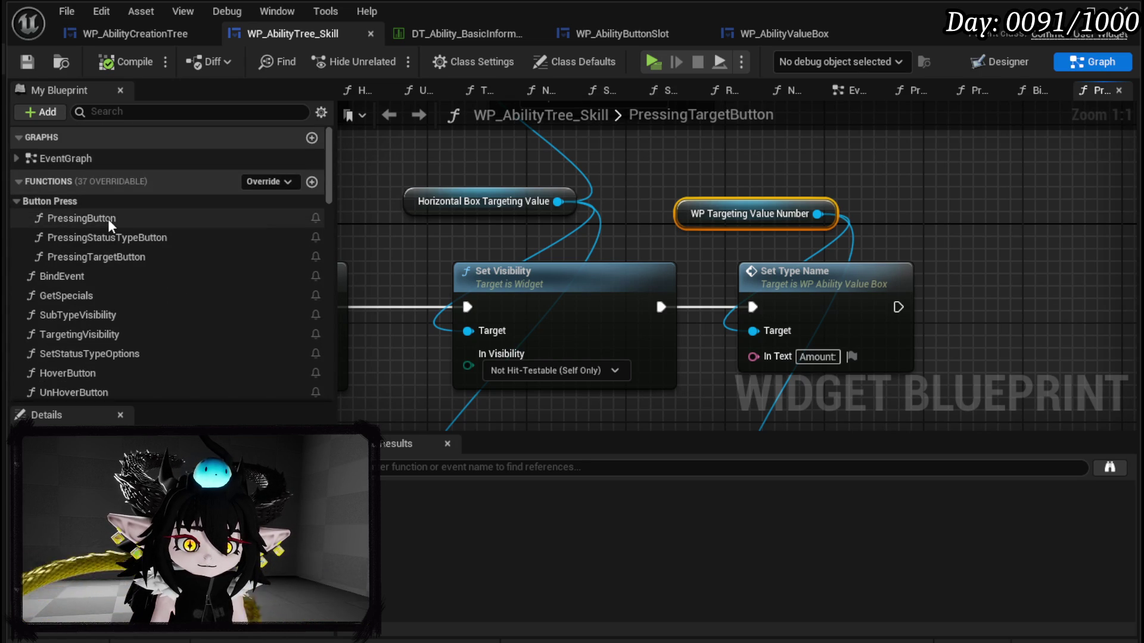
# Step: Open BindEvent and place the On Number Confirm binding and NumberConfirm Create Event beside the WP Set Slot nodes
pyautogui.doubleClick(98, 282)
pyautogui.moveTo(595, 197); pyautogui.dragTo(625, 380)
pyautogui.scroll(-4, 626, 380)
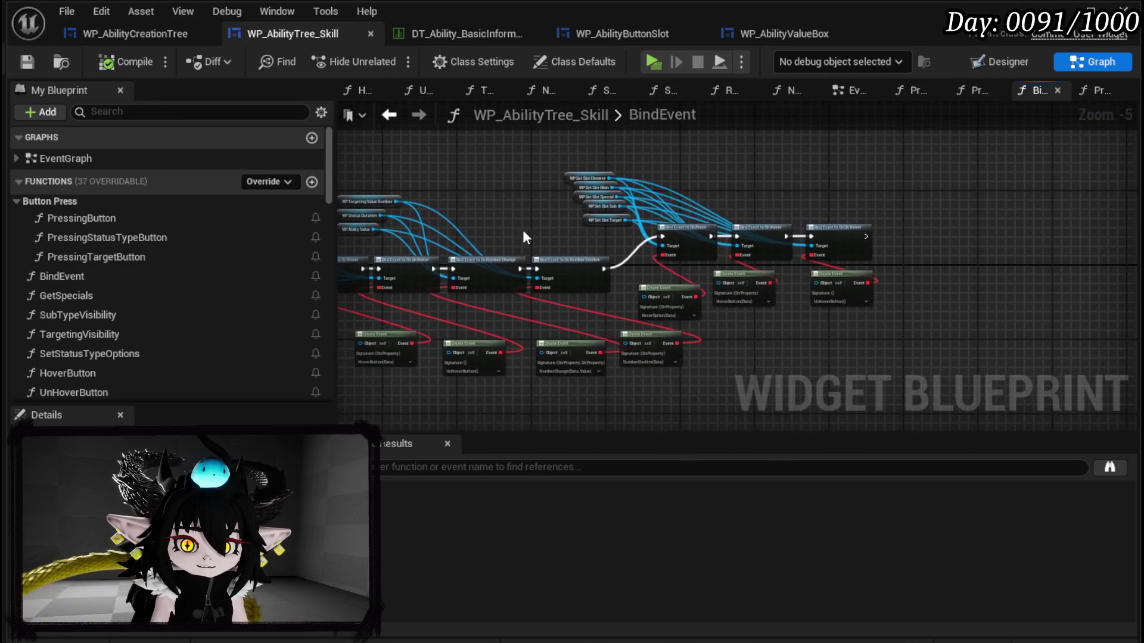
pyautogui.scroll(5, 585, 221)
pyautogui.moveTo(561, 334); pyautogui.dragTo(587, 314)
pyautogui.scroll(-3, 587, 313)
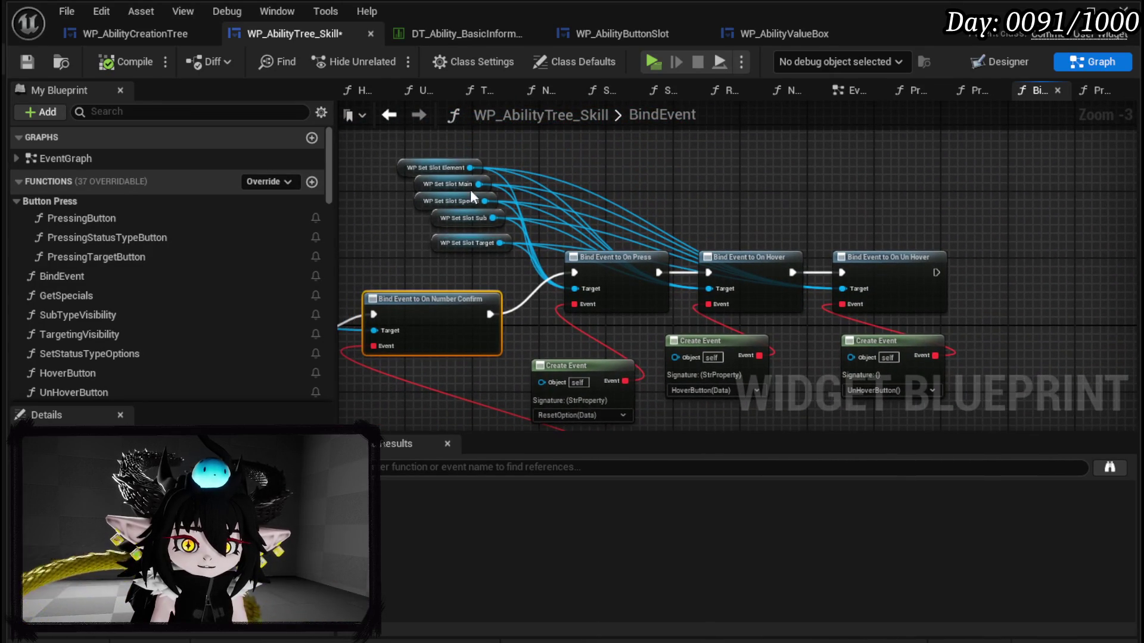
pyautogui.moveTo(463, 156); pyautogui.dragTo(470, 259)
pyautogui.moveTo(884, 375)
pyautogui.mouseDown()
pyautogui.moveTo(896, 223)
pyautogui.moveTo(1023, 218)
pyautogui.mouseUp()
pyautogui.moveTo(834, 271)
pyautogui.mouseDown()
pyautogui.moveTo(1079, 272)
pyautogui.moveTo(835, 221)
pyautogui.moveTo(697, 176)
pyautogui.mouseUp()
pyautogui.moveTo(566, 336)
pyautogui.mouseDown()
pyautogui.moveTo(733, 219)
pyautogui.moveTo(856, 310)
pyautogui.mouseUp()
# Step: Reposition the three WP value nodes and break Status Duration and Ability Value links from the binding
pyautogui.moveTo(468, 230); pyautogui.dragTo(623, 230)
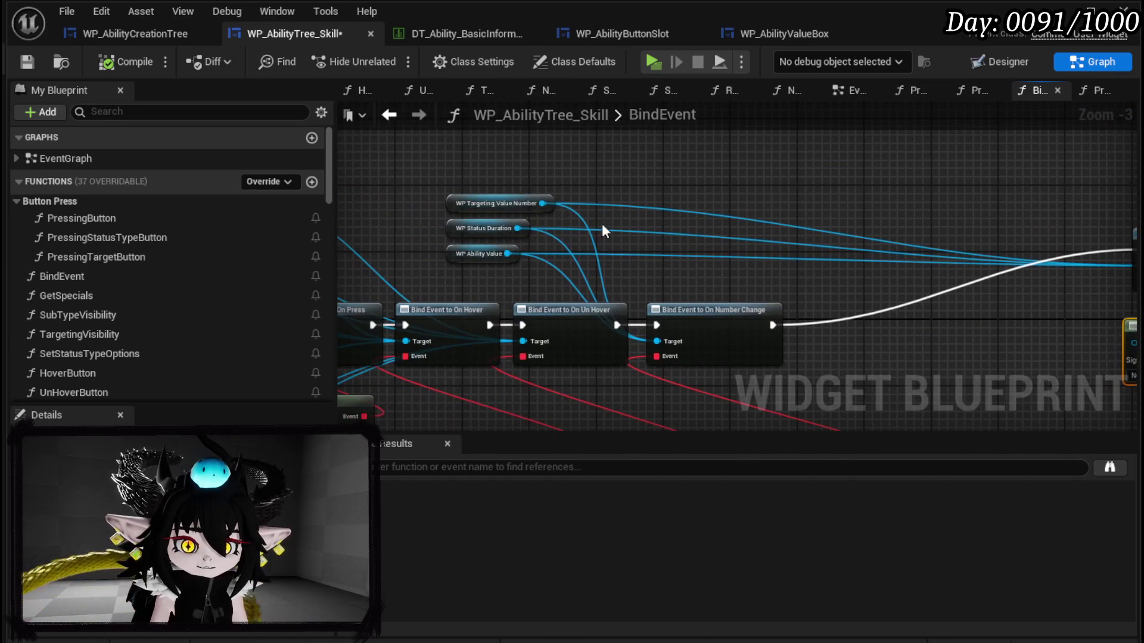
pyautogui.moveTo(482, 260); pyautogui.dragTo(724, 180)
pyautogui.scroll(2, 723, 181)
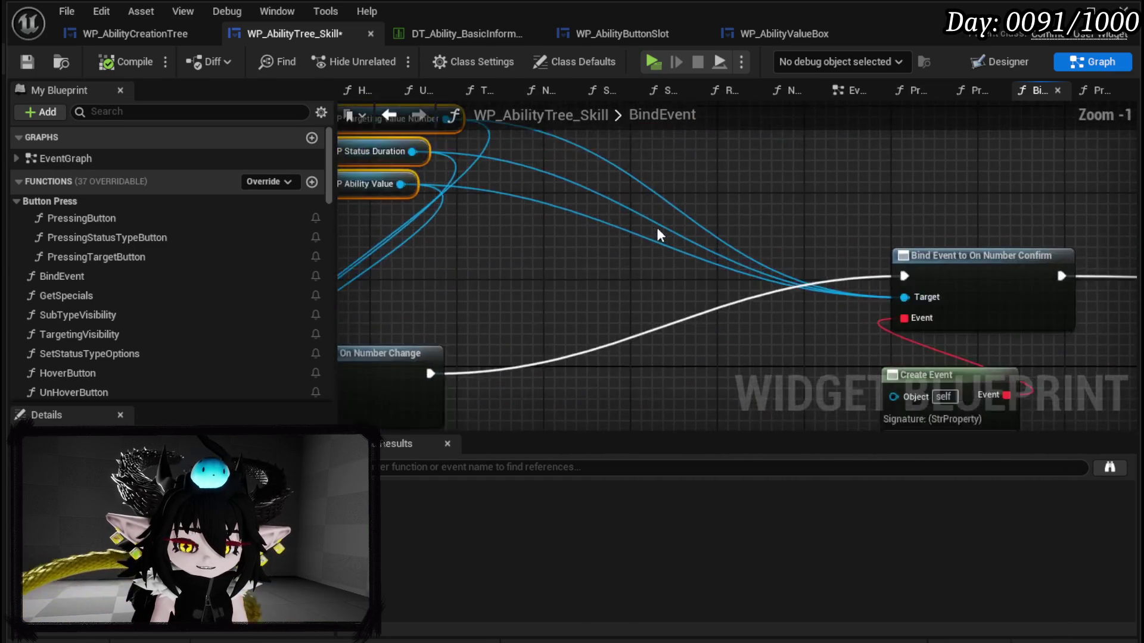
pyautogui.moveTo(653, 226); pyautogui.dragTo(834, 285)
pyautogui.moveTo(705, 191)
pyautogui.mouseDown()
pyautogui.moveTo(467, 205)
pyautogui.moveTo(630, 174)
pyautogui.moveTo(680, 180)
pyautogui.mouseUp()
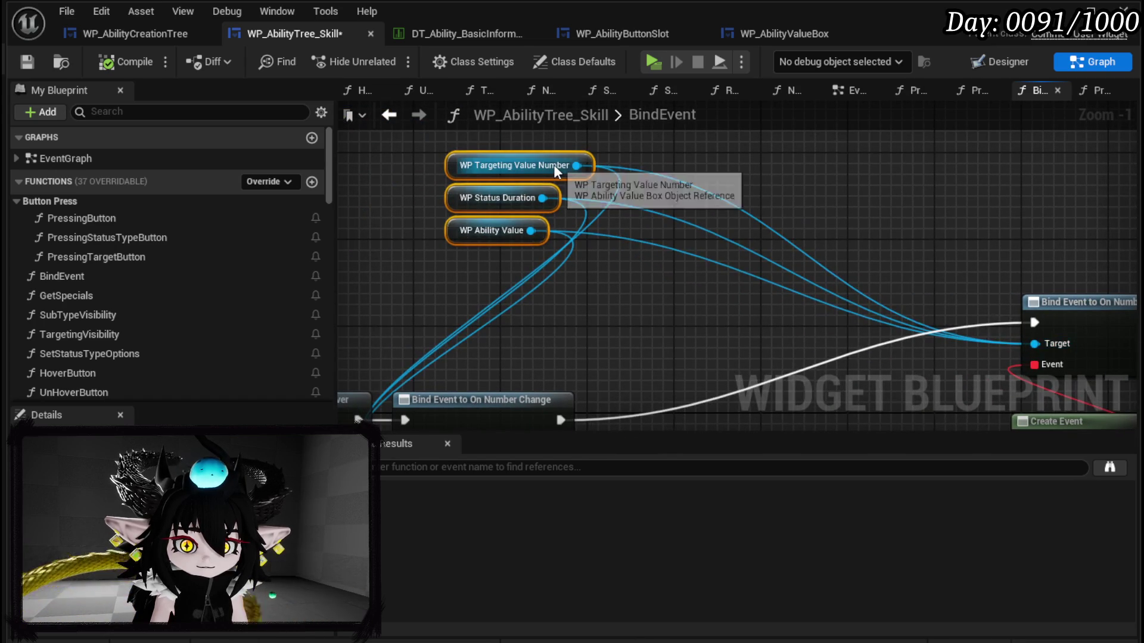
pyautogui.moveTo(576, 166); pyautogui.dragTo(706, 167)
pyautogui.moveTo(615, 162)
pyautogui.mouseDown()
pyautogui.moveTo(541, 177)
pyautogui.moveTo(511, 167)
pyautogui.moveTo(613, 180)
pyautogui.mouseUp()
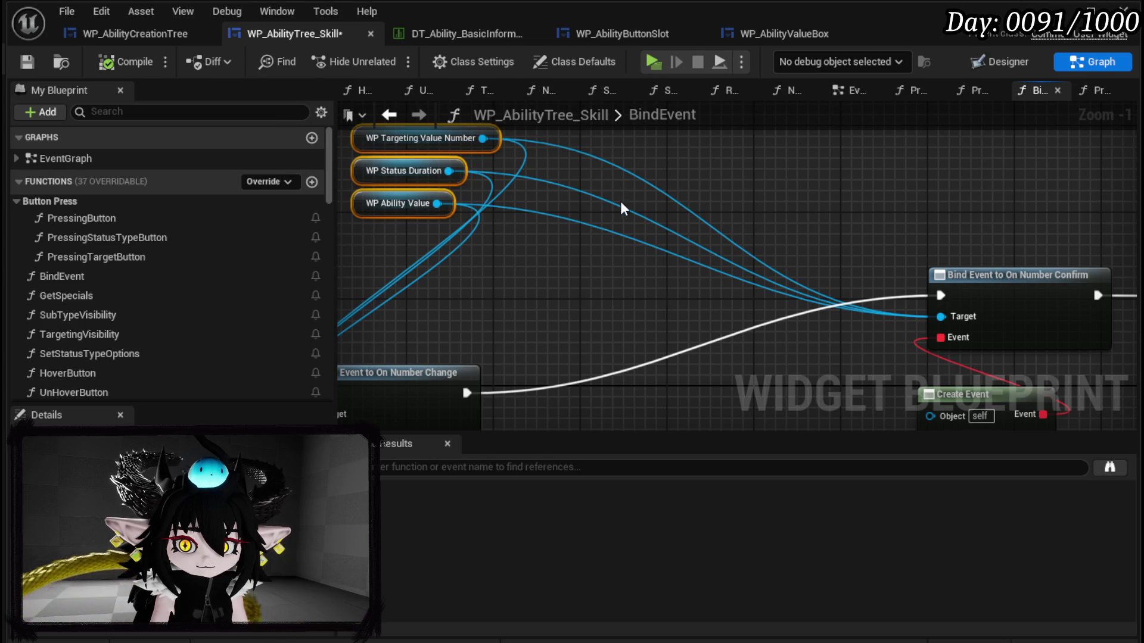
pyautogui.keyDown('alt'); pyautogui.click(617, 203); pyautogui.keyUp('alt')
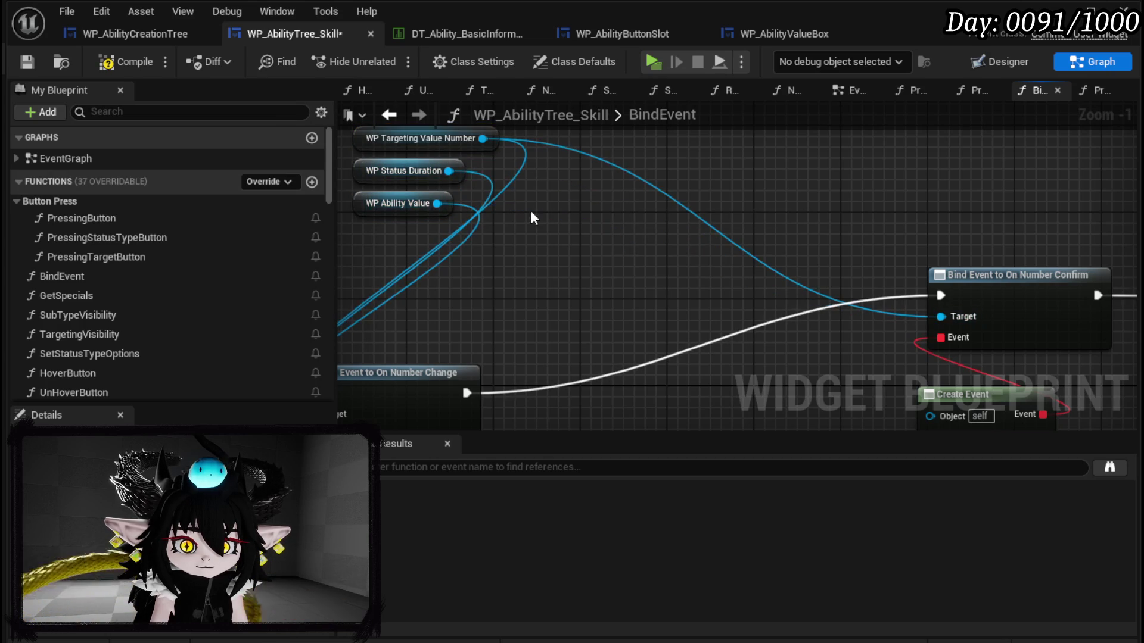
pyautogui.moveTo(444, 172); pyautogui.dragTo(538, 213)
# Step: Add Bind Event to On Number Confirm nodes for WP Status Duration and WP Ability Value
pyautogui.write('Bi')
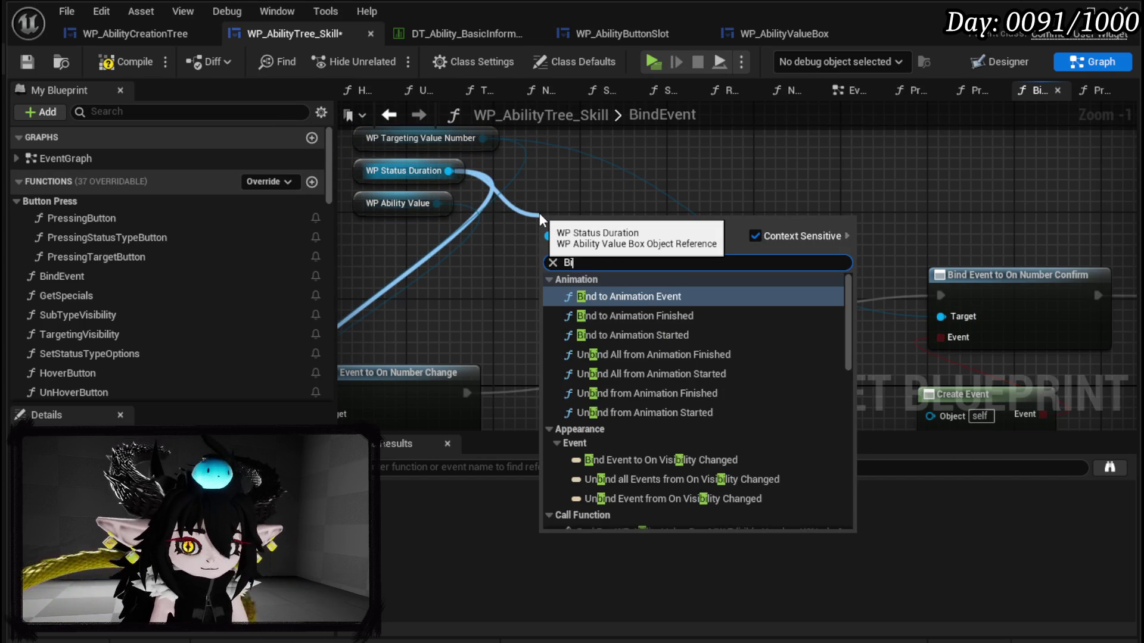
pyautogui.write('nd on')
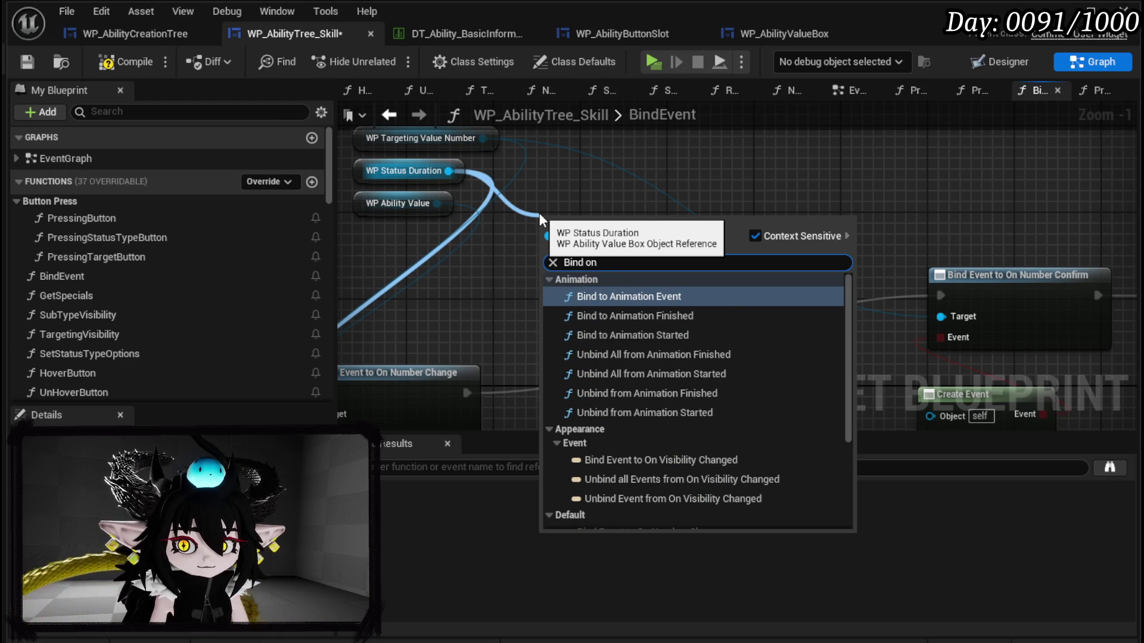
pyautogui.write(' Confi')
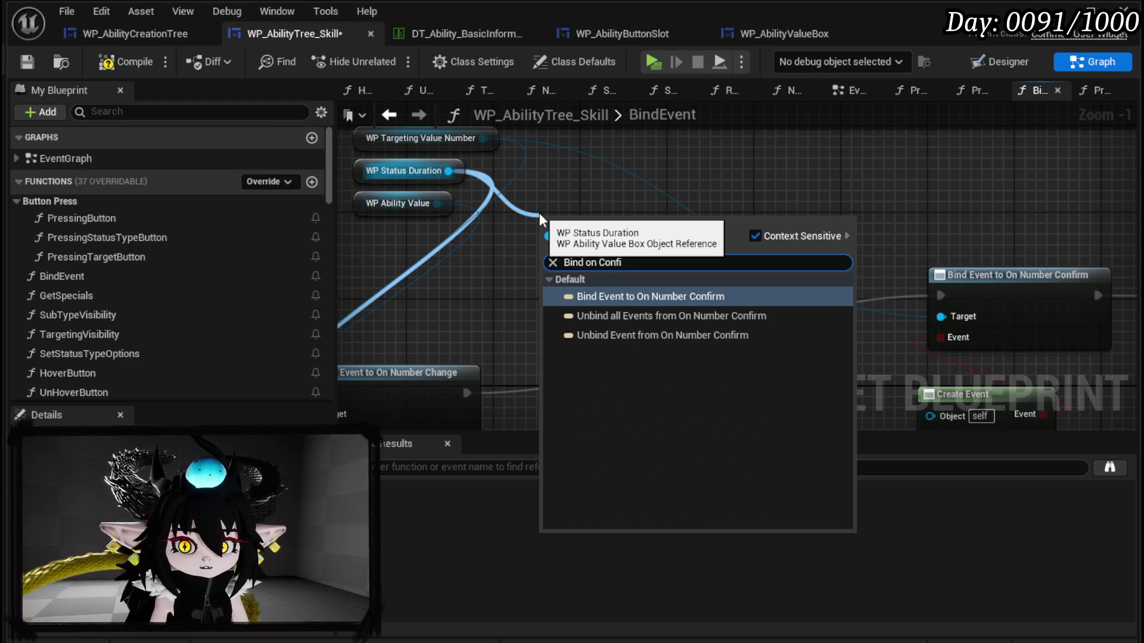
pyautogui.click(702, 298)
pyautogui.moveTo(680, 258)
pyautogui.mouseDown()
pyautogui.moveTo(870, 297)
pyautogui.moveTo(872, 311)
pyautogui.mouseUp()
pyautogui.moveTo(494, 332)
pyautogui.mouseDown()
pyautogui.moveTo(536, 258)
pyautogui.moveTo(530, 281)
pyautogui.moveTo(535, 266)
pyautogui.moveTo(585, 303)
pyautogui.mouseUp()
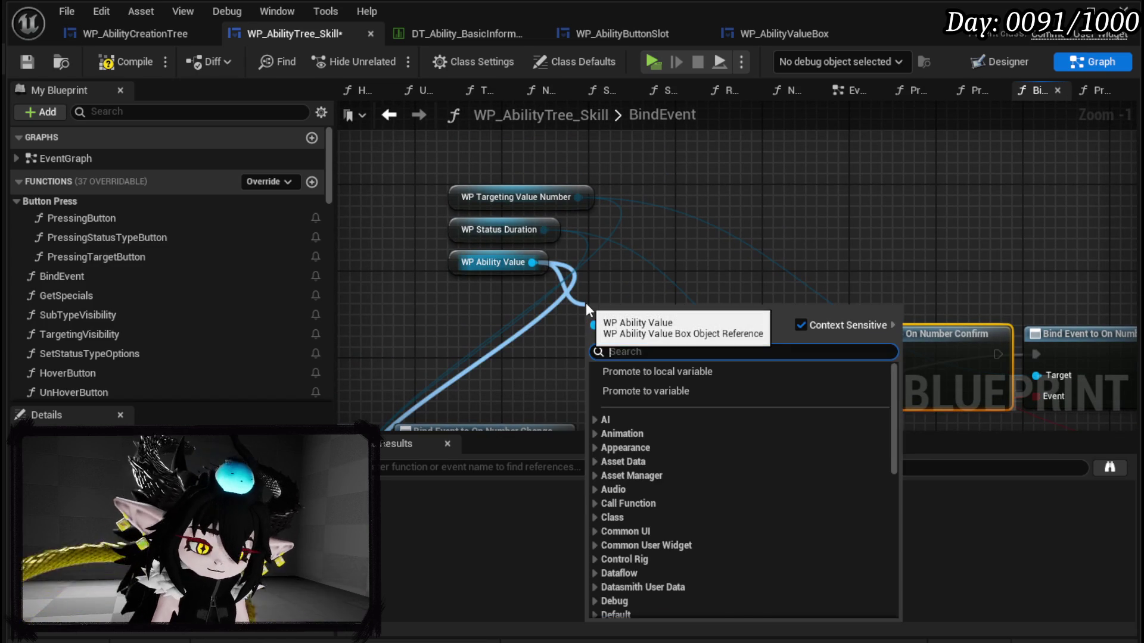
pyautogui.write('bind on')
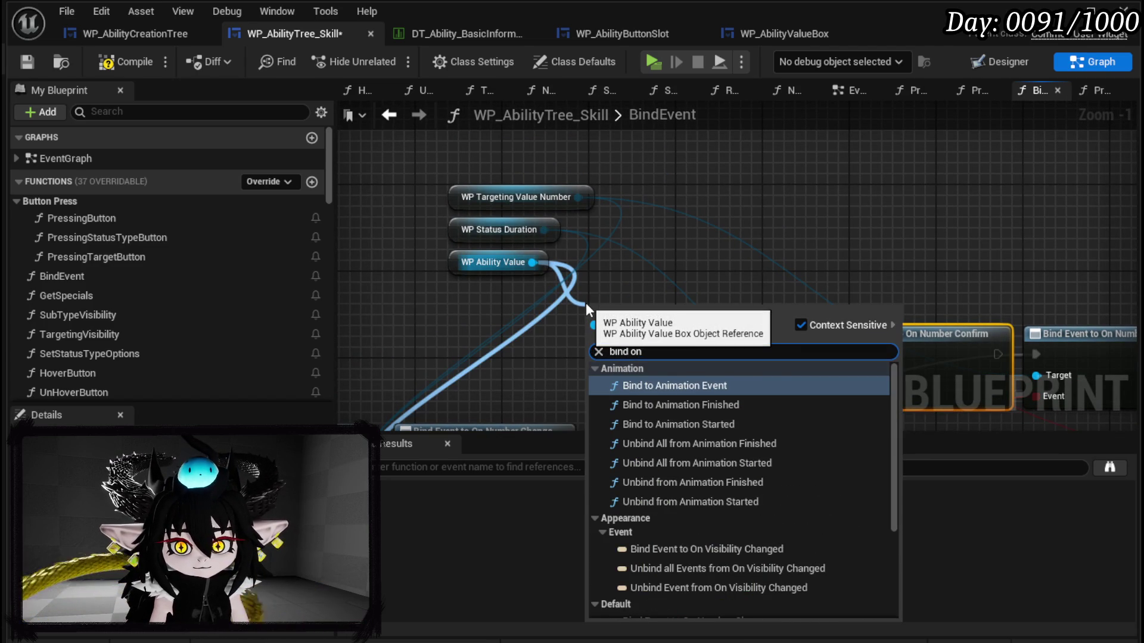
pyautogui.write(' confi')
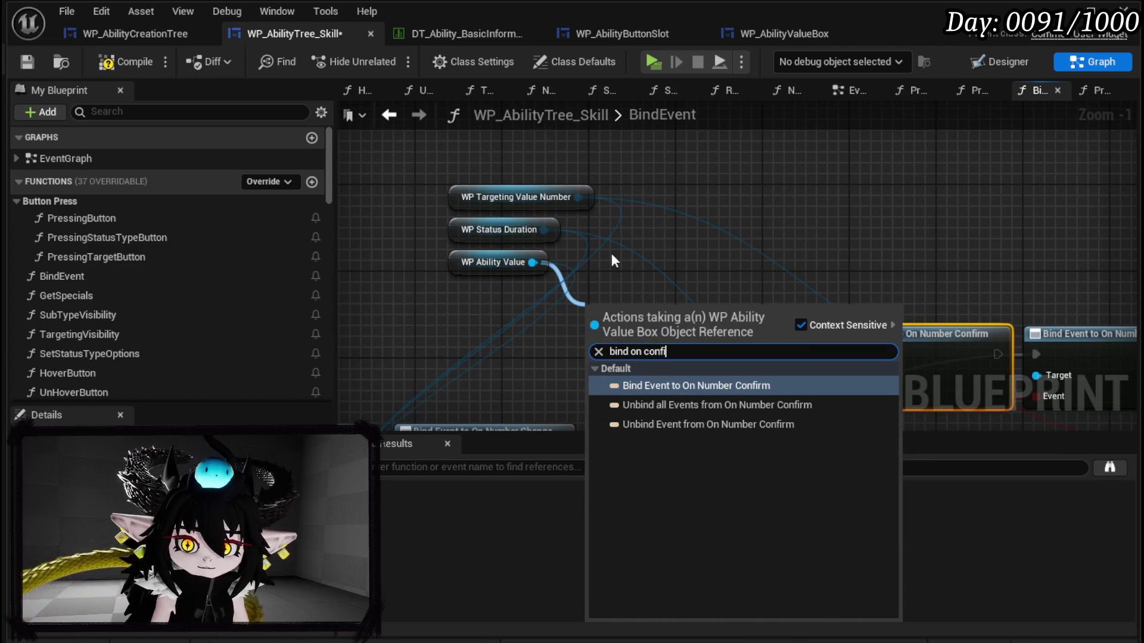
pyautogui.click(726, 386)
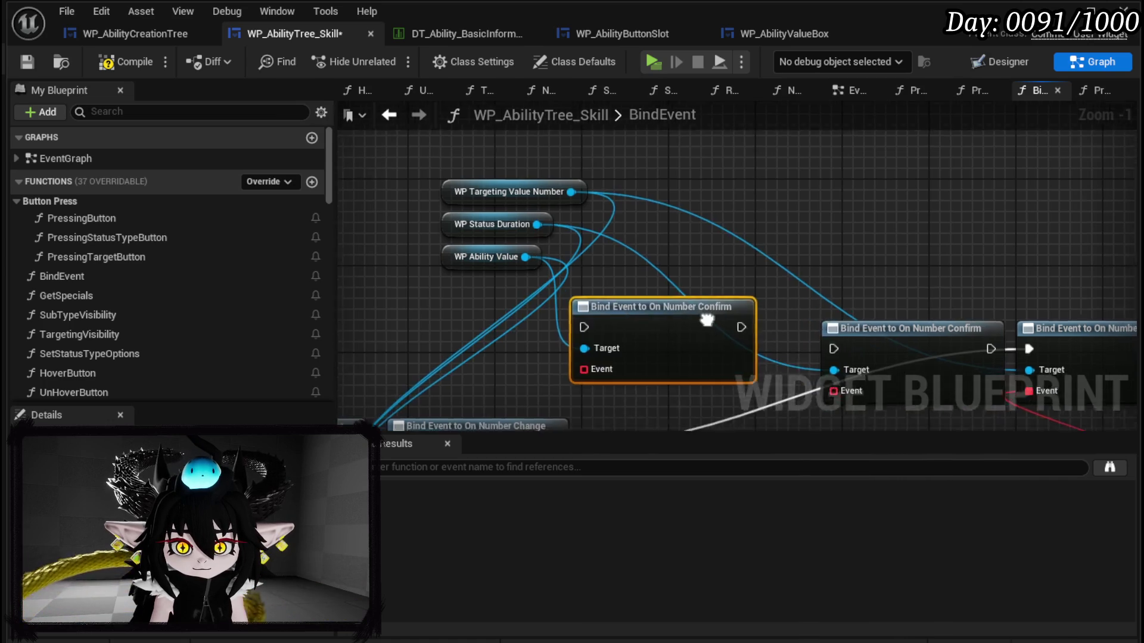
pyautogui.moveTo(630, 285); pyautogui.dragTo(656, 289)
# Step: Chain On Number Change execution through all three bindings, tidy them, and compile with F7
pyautogui.moveTo(465, 392); pyautogui.dragTo(536, 294)
pyautogui.moveTo(692, 298); pyautogui.dragTo(741, 295)
pyautogui.moveTo(899, 294); pyautogui.dragTo(941, 295)
pyautogui.scroll(-3, 941, 295)
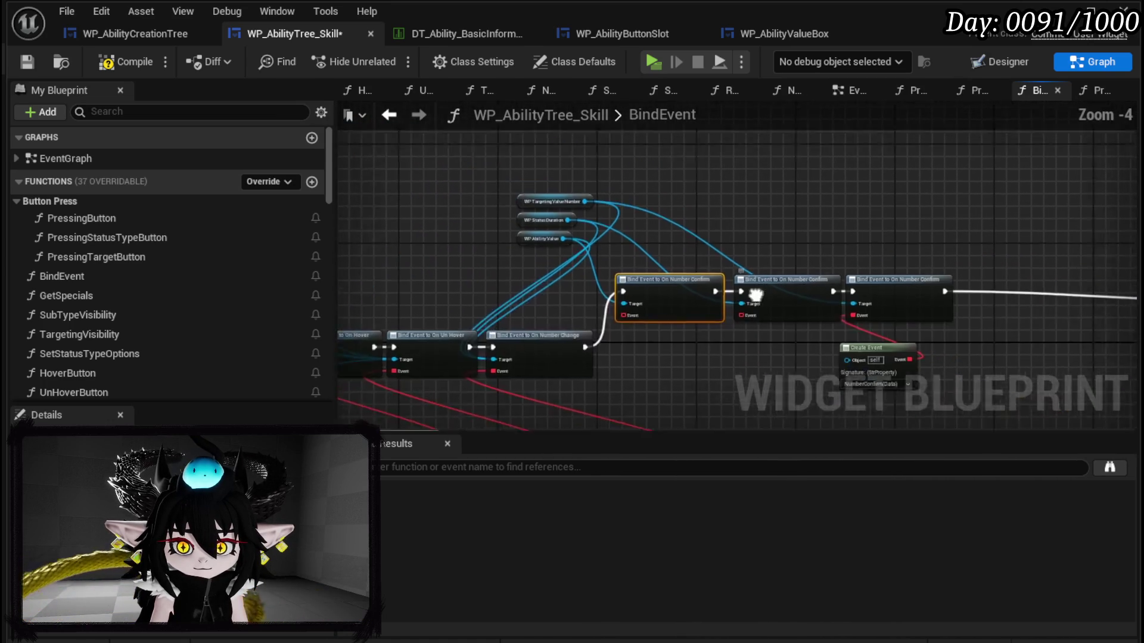
pyautogui.moveTo(608, 364)
pyautogui.mouseDown()
pyautogui.moveTo(893, 246)
pyautogui.moveTo(881, 247)
pyautogui.mouseUp()
pyautogui.moveTo(702, 259); pyautogui.dragTo(764, 240)
pyautogui.click(552, 295)
pyautogui.press('F7')
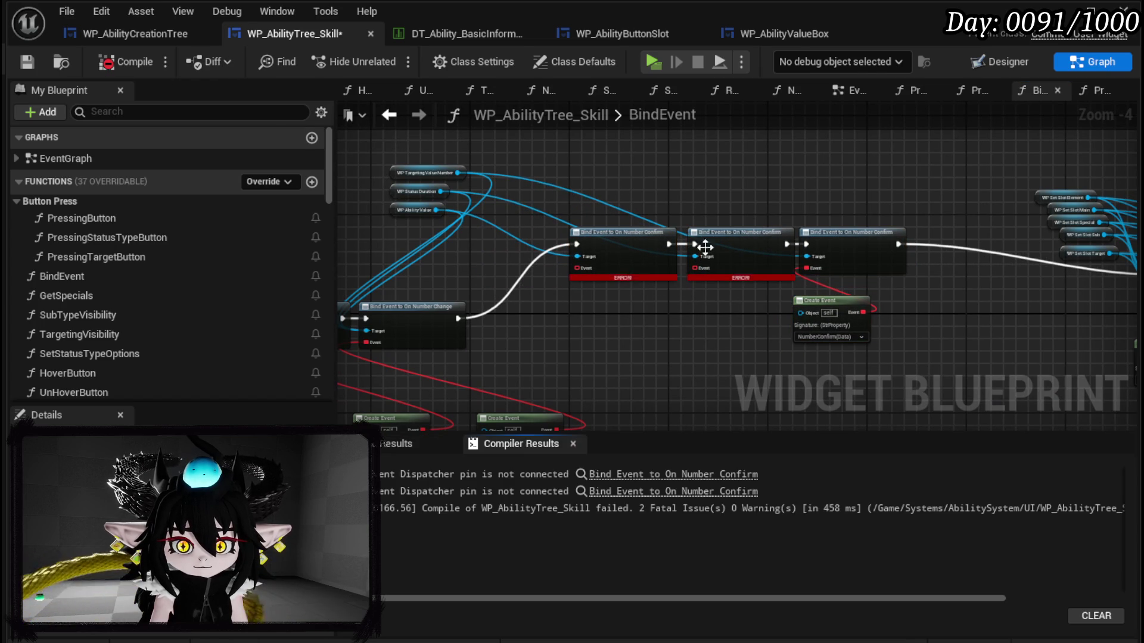
# Step: Add a Create Event node to each of the two On Number Confirm bindings' Event pins
pyautogui.scroll(2, 595, 292)
pyautogui.moveTo(566, 259); pyautogui.dragTo(557, 316)
pyautogui.write('Crea')
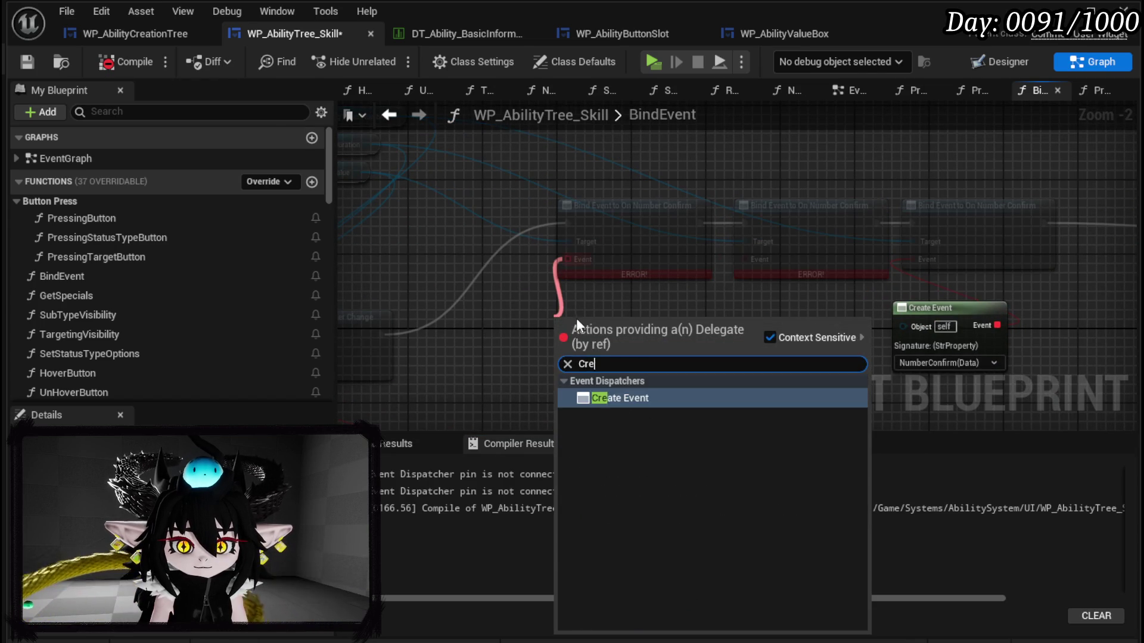
pyautogui.click(610, 398)
pyautogui.moveTo(745, 259)
pyautogui.mouseDown()
pyautogui.moveTo(748, 287)
pyautogui.moveTo(719, 326)
pyautogui.mouseUp()
pyautogui.write('Crea')
pyautogui.click(769, 407)
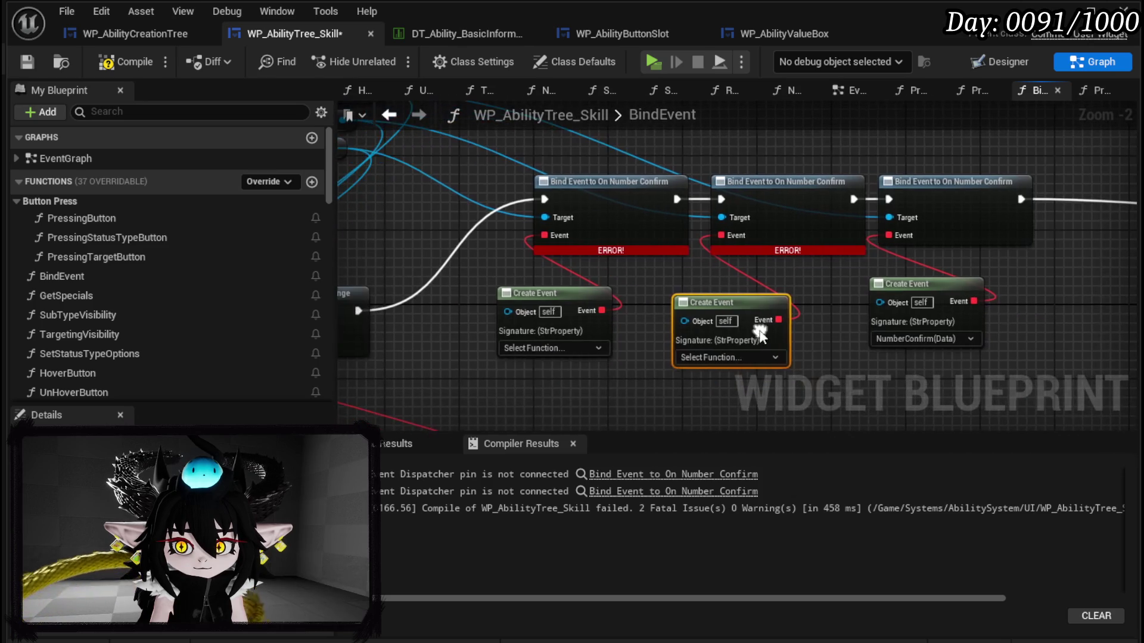
# Step: Give the first Create Event a matching function named ConfirmPowerValue, then compile and save
pyautogui.click(521, 348)
pyautogui.click(585, 395)
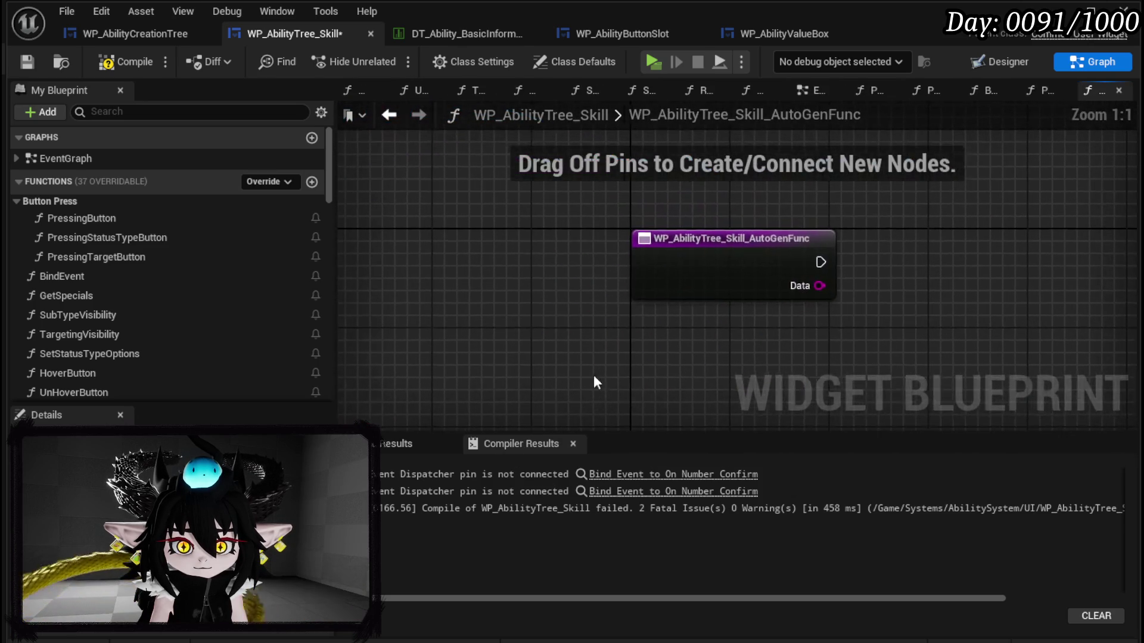
pyautogui.rightClick(690, 266)
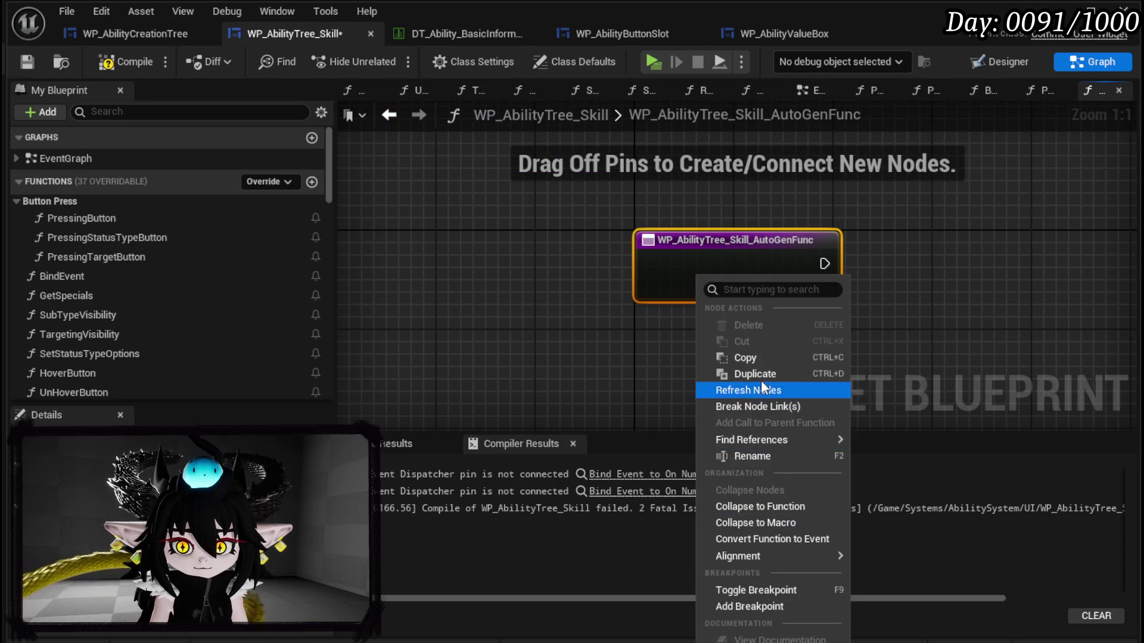
pyautogui.click(749, 460)
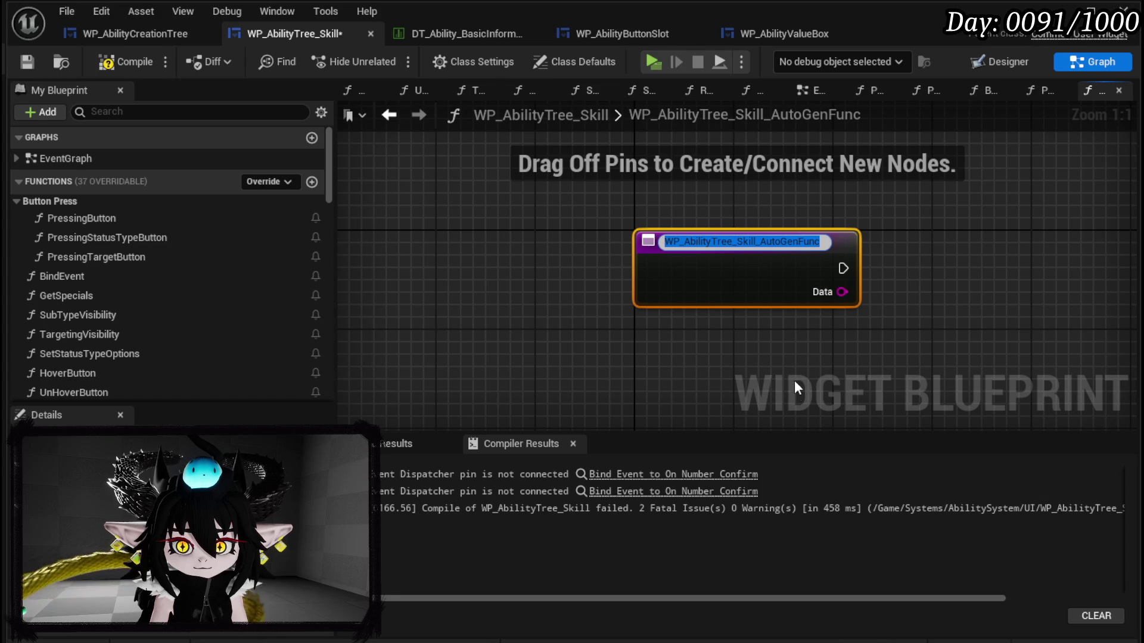
pyautogui.write('Confi')
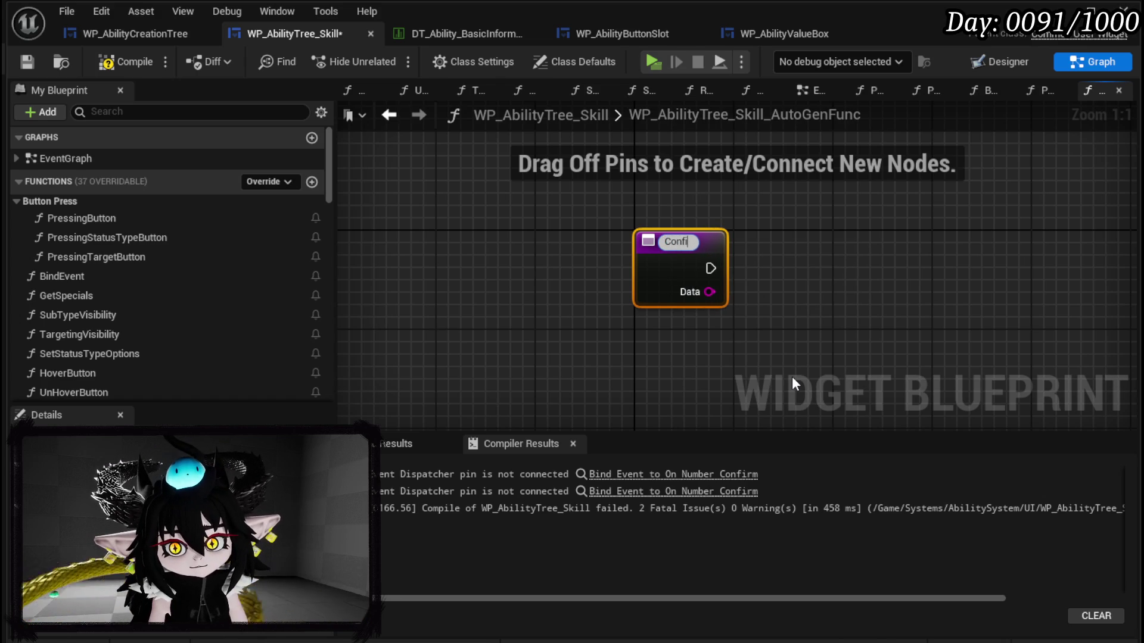
pyautogui.write('rmPower')
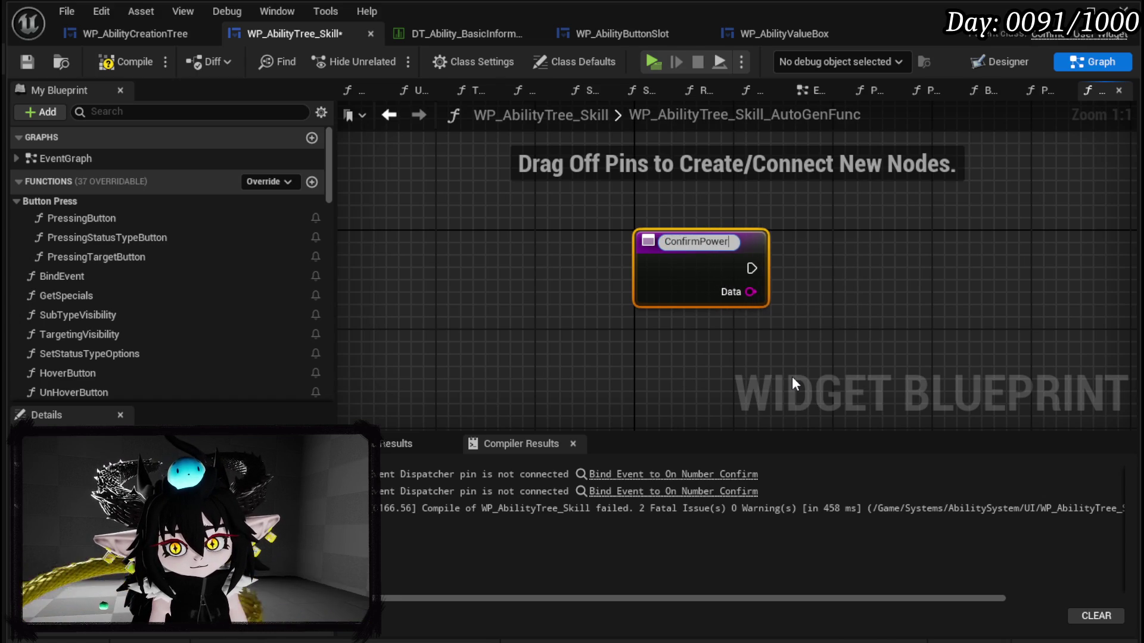
pyautogui.write('Value')
pyautogui.press('Return')
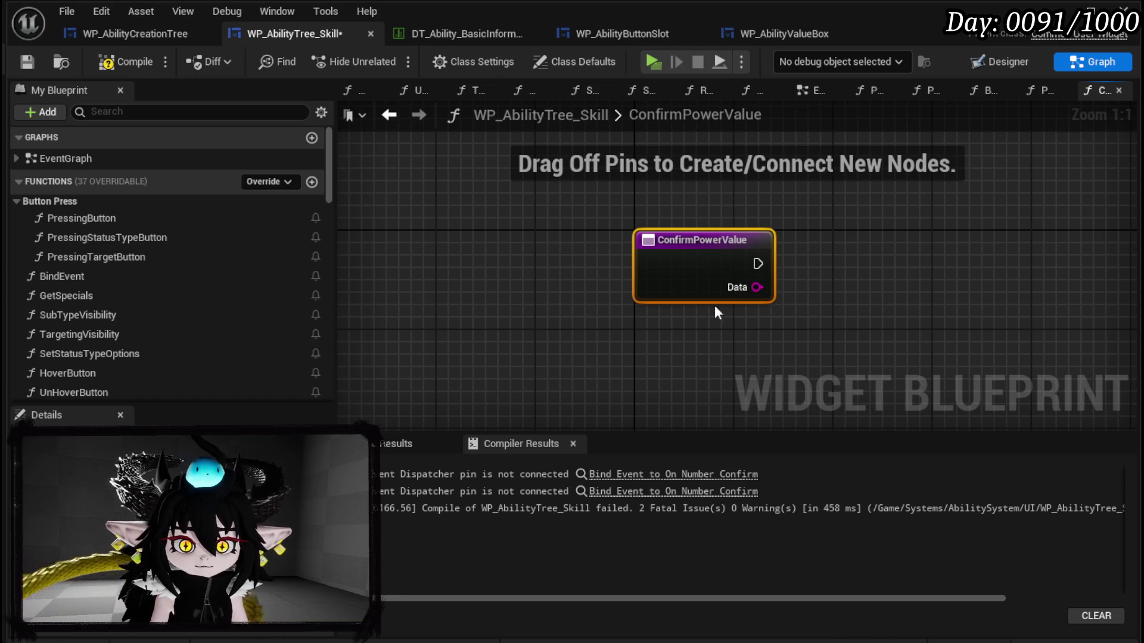
pyautogui.click(126, 62)
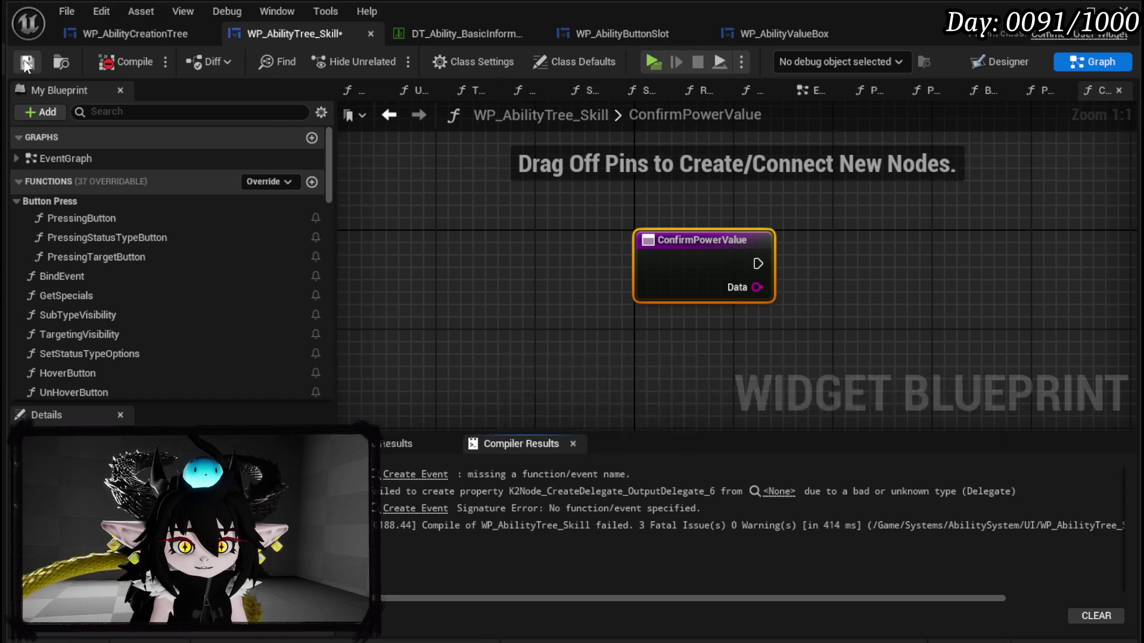
# Step: Rename the second auto-generated function to ConfirmStatusValue and return to the BindEvent graph
pyautogui.click(415, 474)
pyautogui.rightClick(697, 258)
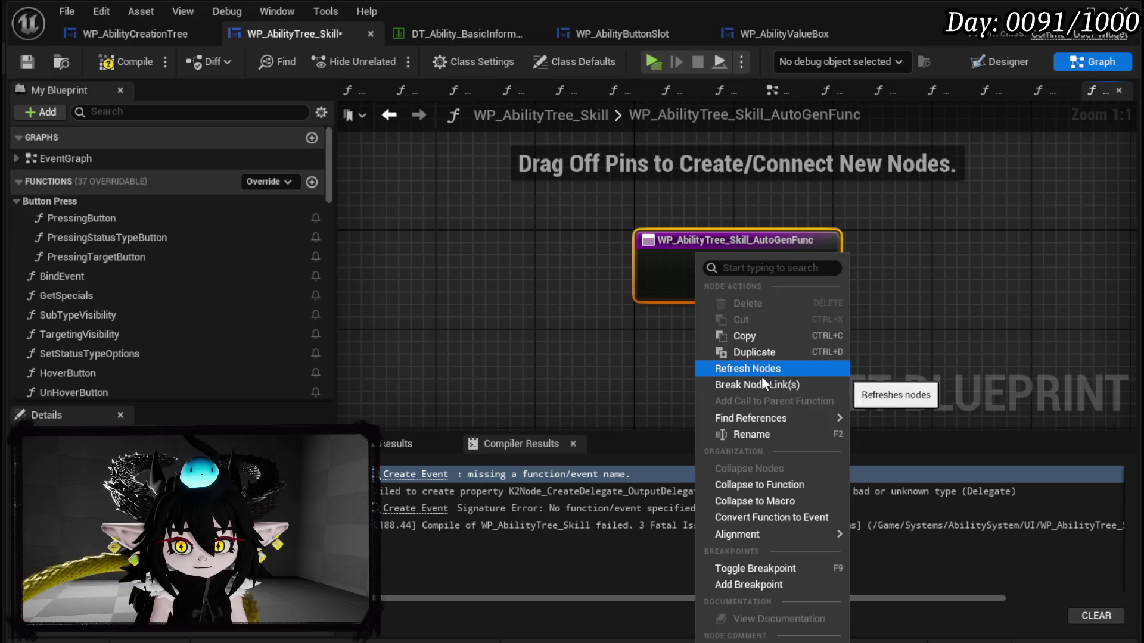
pyautogui.click(751, 435)
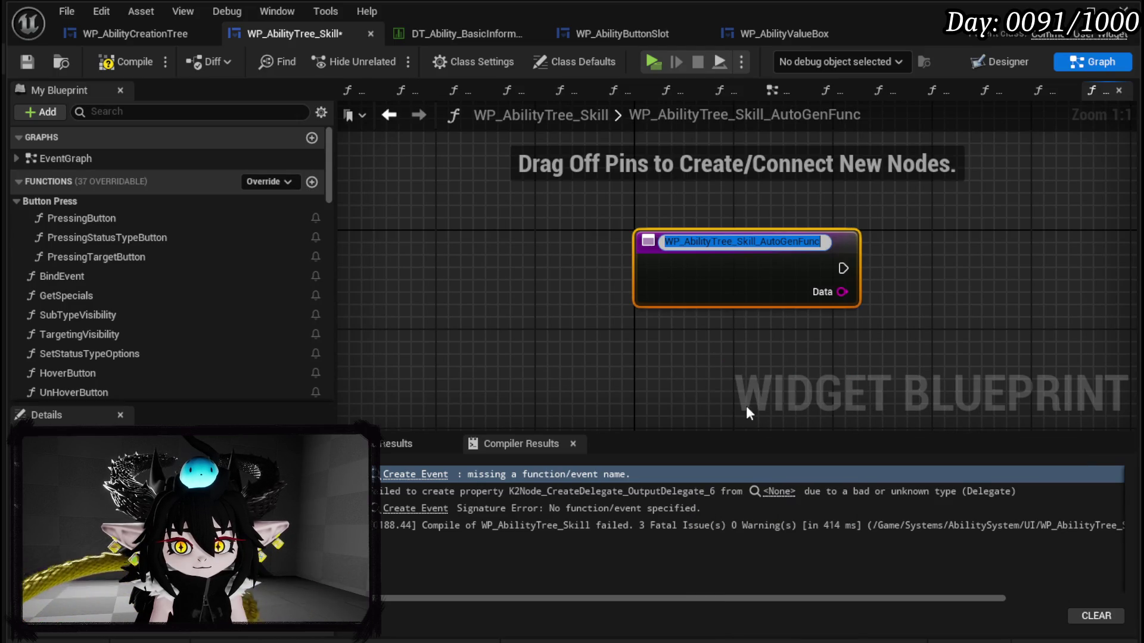
pyautogui.write('Confirm')
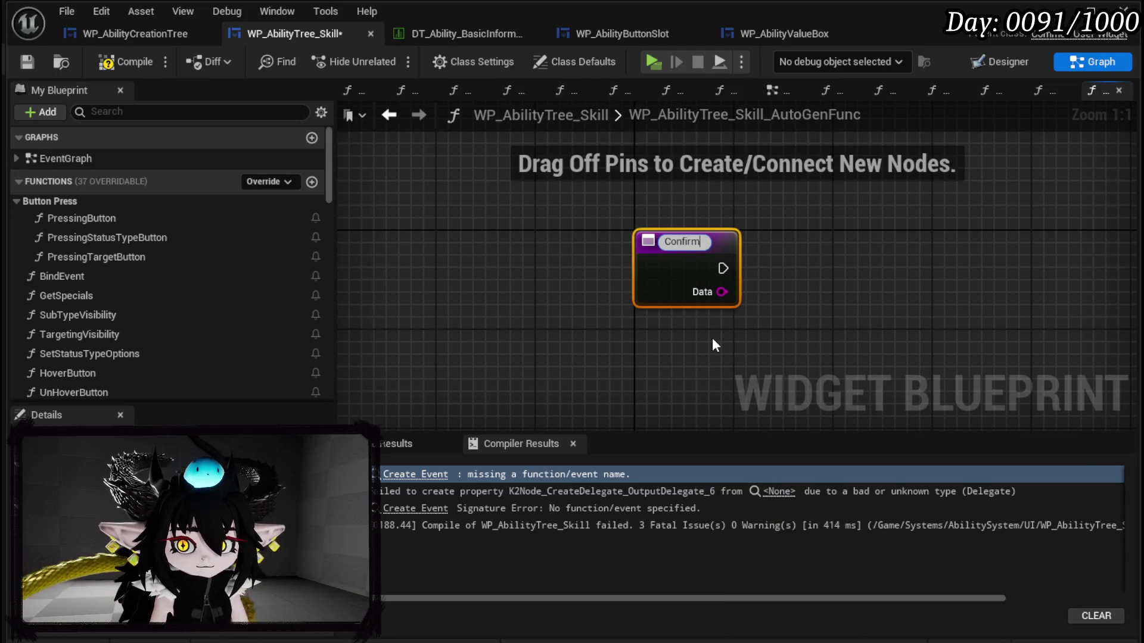
pyautogui.write('StatusVa')
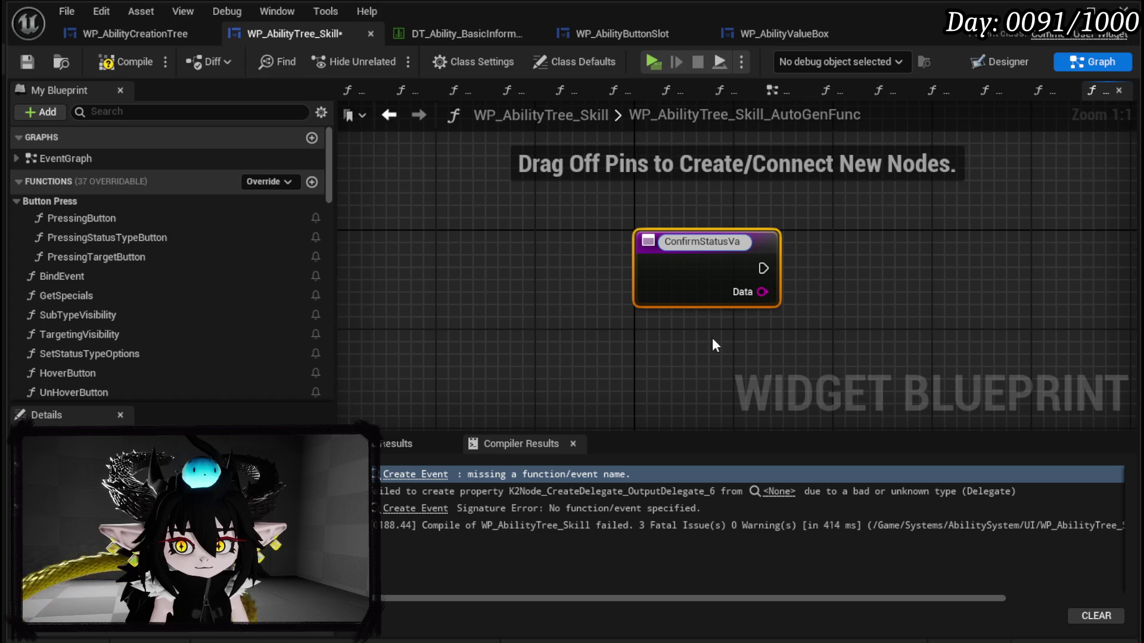
pyautogui.write('lue')
pyautogui.press('Return')
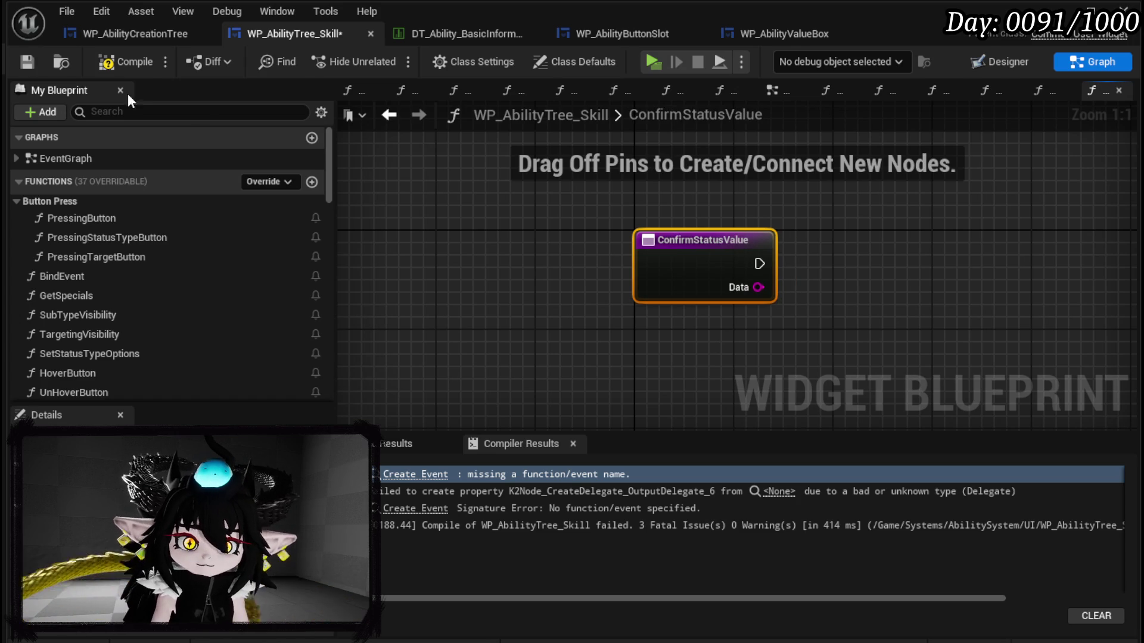
pyautogui.click(389, 114)
pyautogui.moveTo(837, 295); pyautogui.dragTo(732, 254)
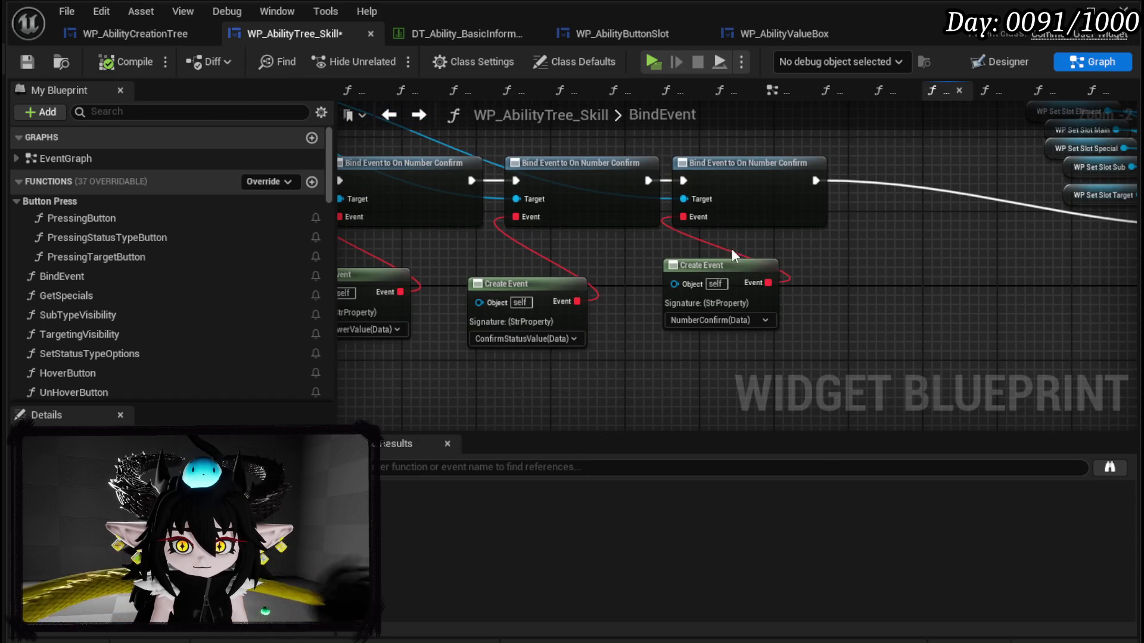
# Step: Create a matching function for the third Create Event and name it ConfirmTargetValue
pyautogui.click(718, 320)
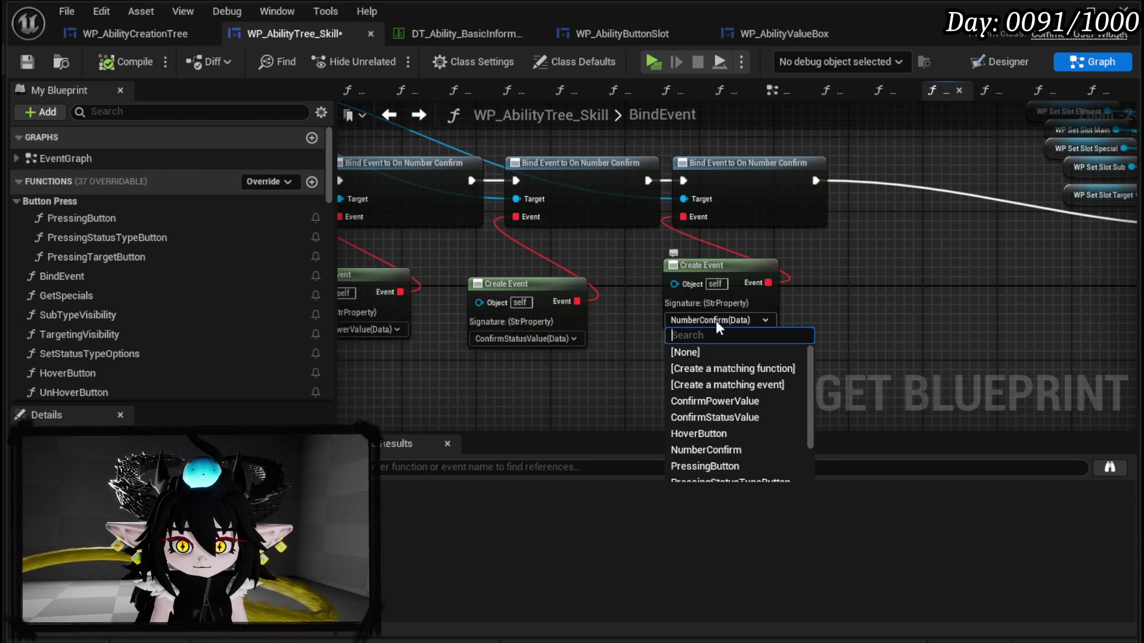
pyautogui.click(713, 366)
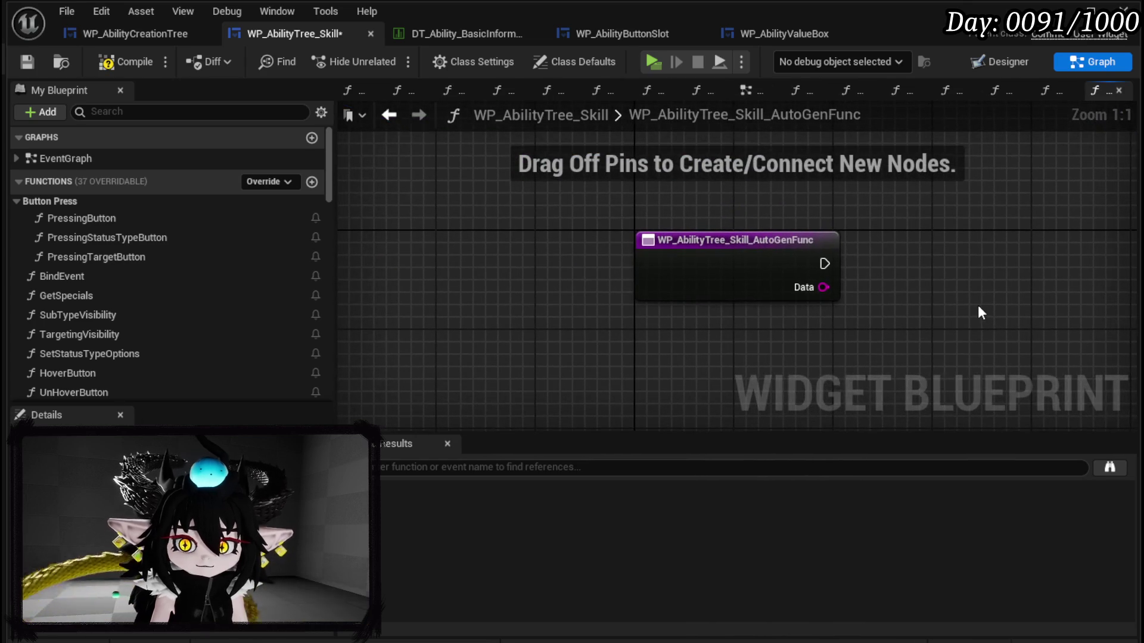
pyautogui.rightClick(701, 253)
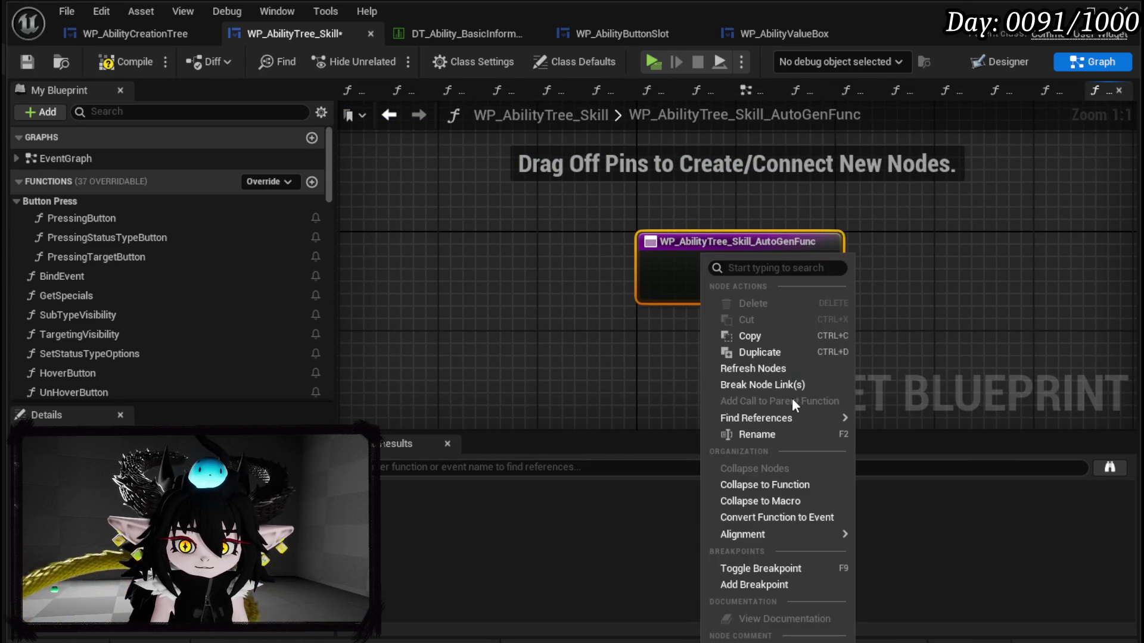
pyautogui.click(749, 435)
pyautogui.write('C')
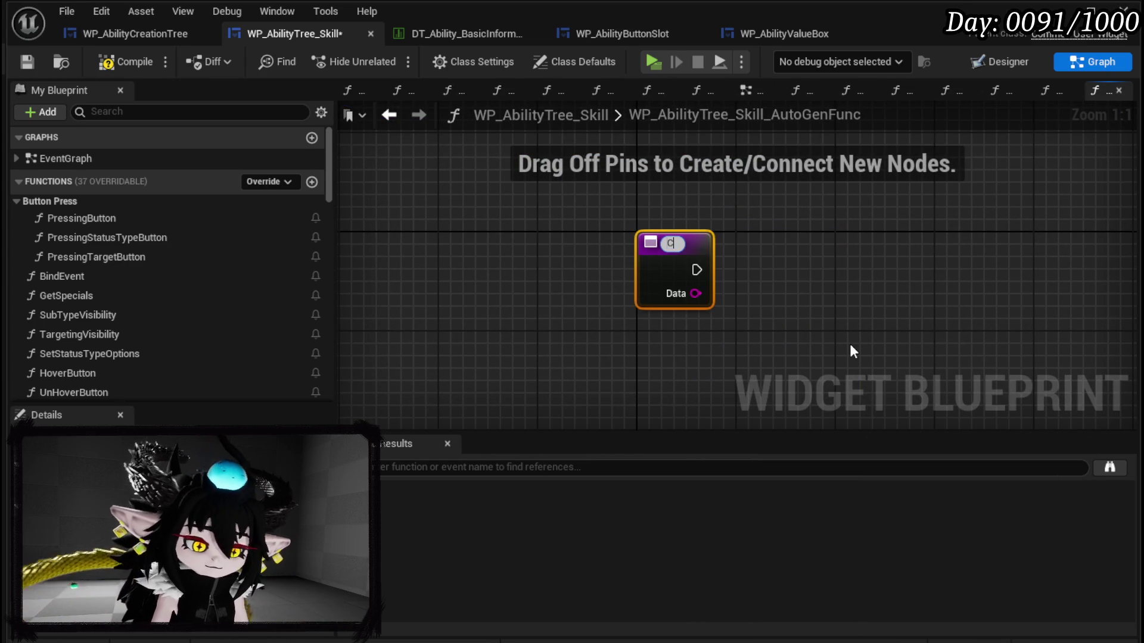
pyautogui.write('onfirmT')
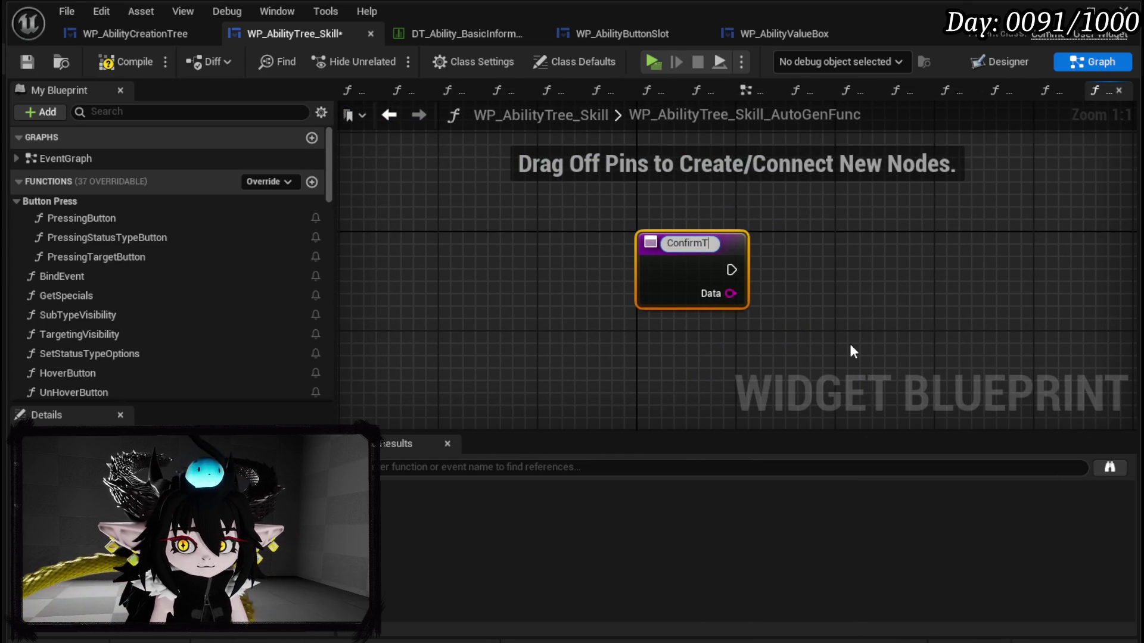
pyautogui.write('argetValue')
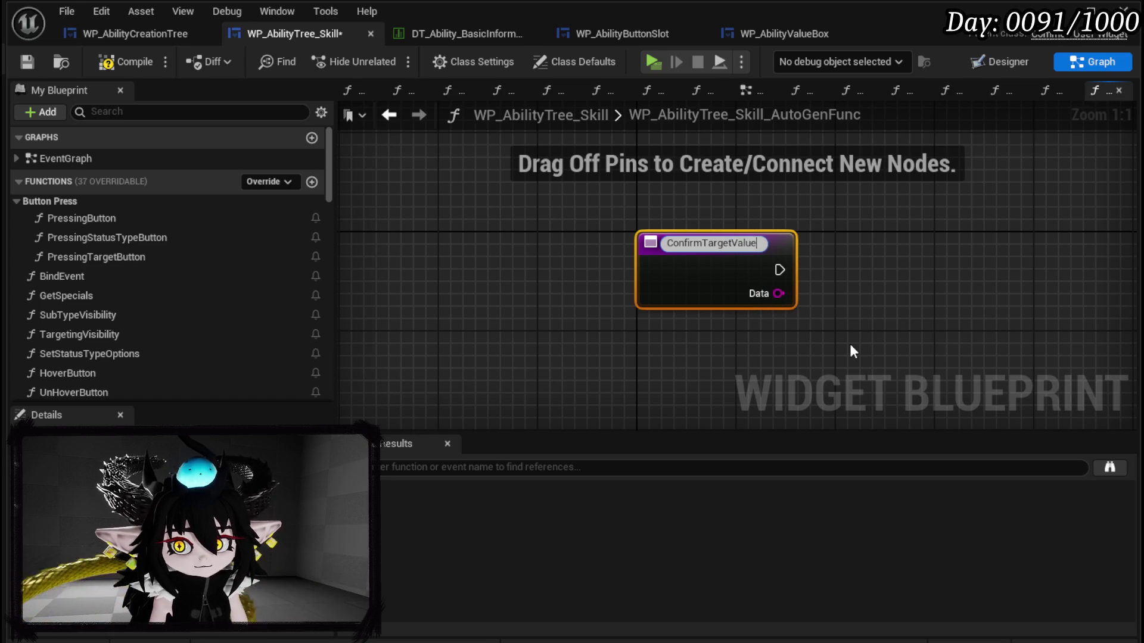
pyautogui.press('Return')
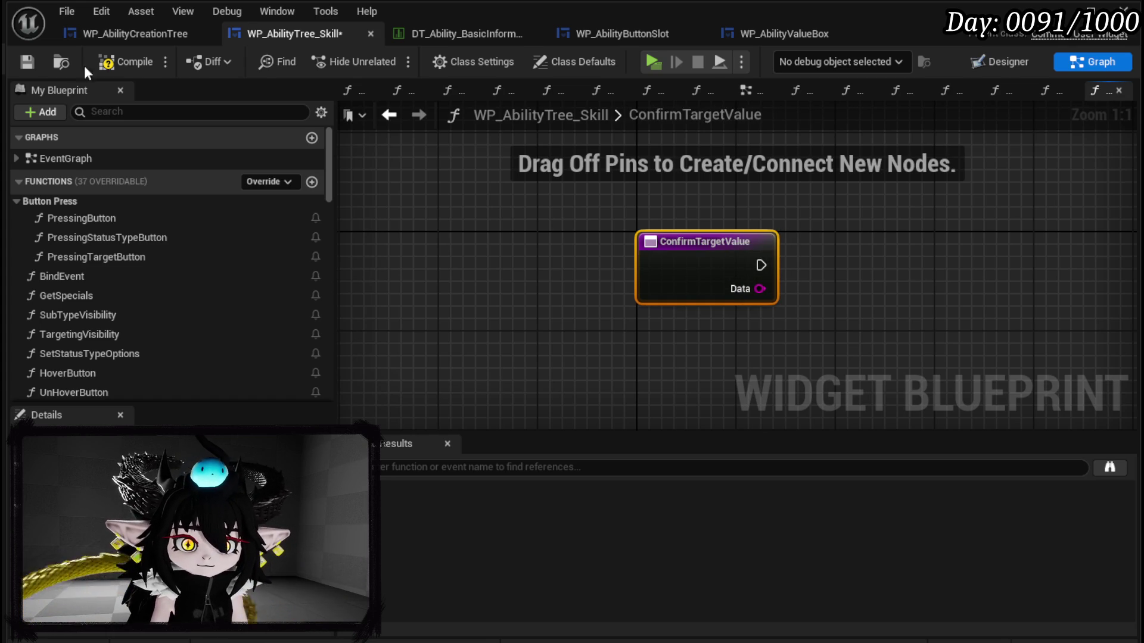
# Step: Compile and save the widget blueprint, then switch to the Designer view
pyautogui.press('F7')
pyautogui.click(28, 62)
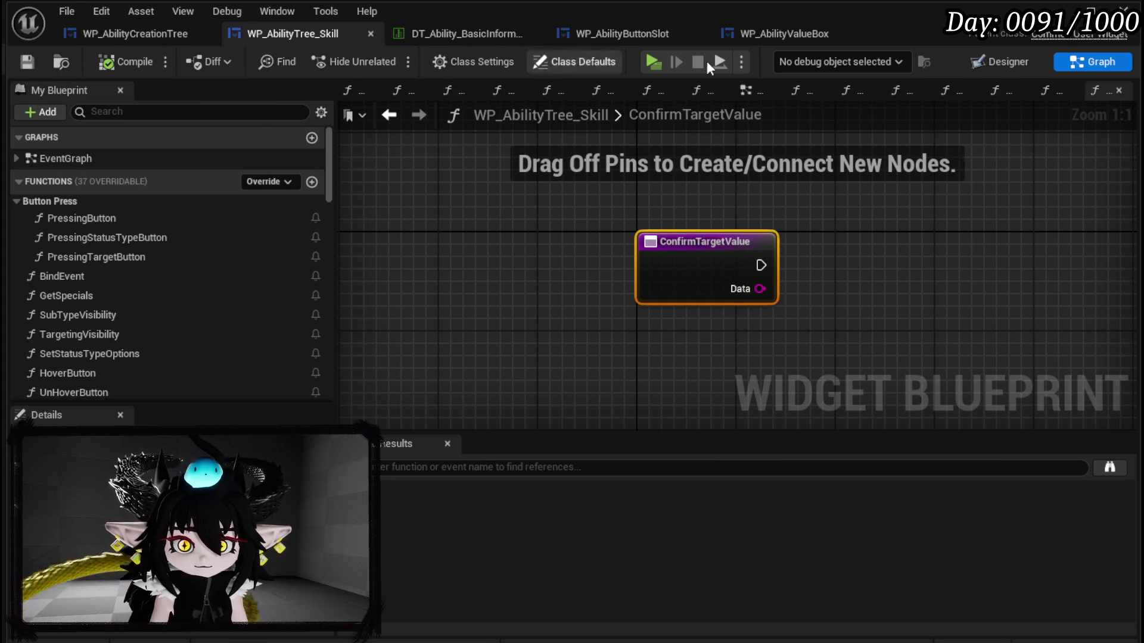
pyautogui.click(997, 62)
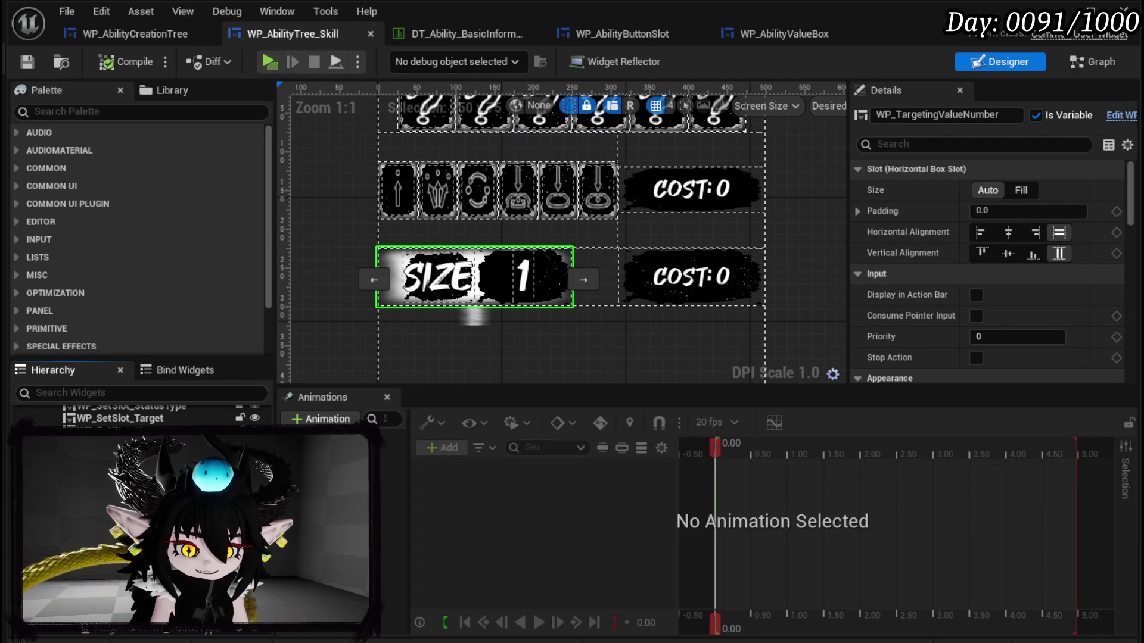
# Step: Move the POWER/COST row one slot down, below the eye icons
pyautogui.click(89, 505)
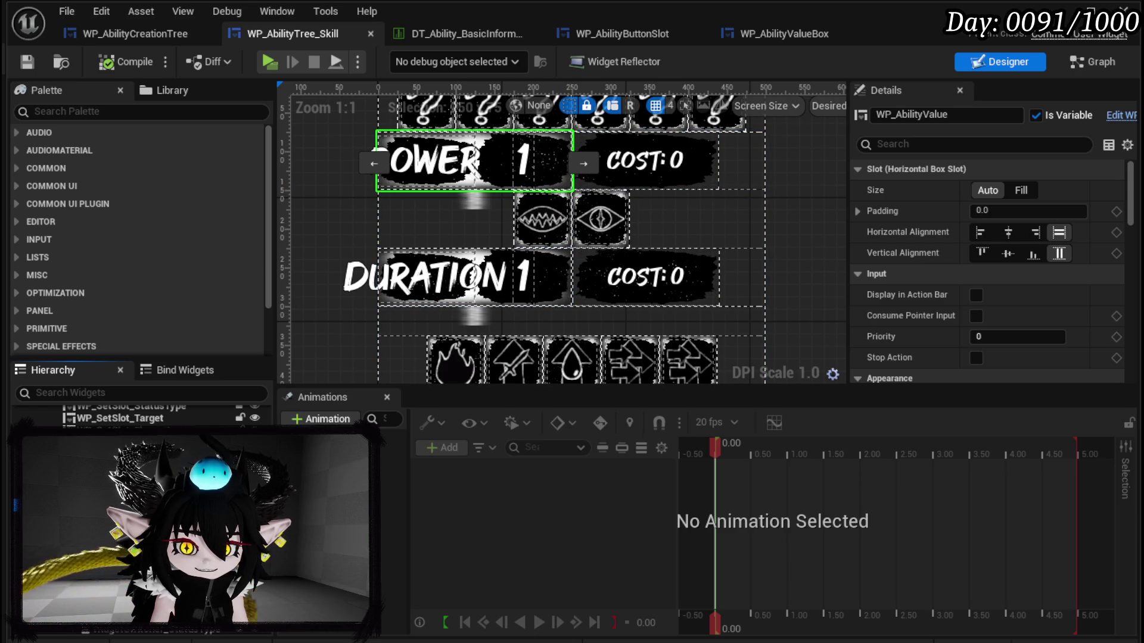
pyautogui.click(595, 189)
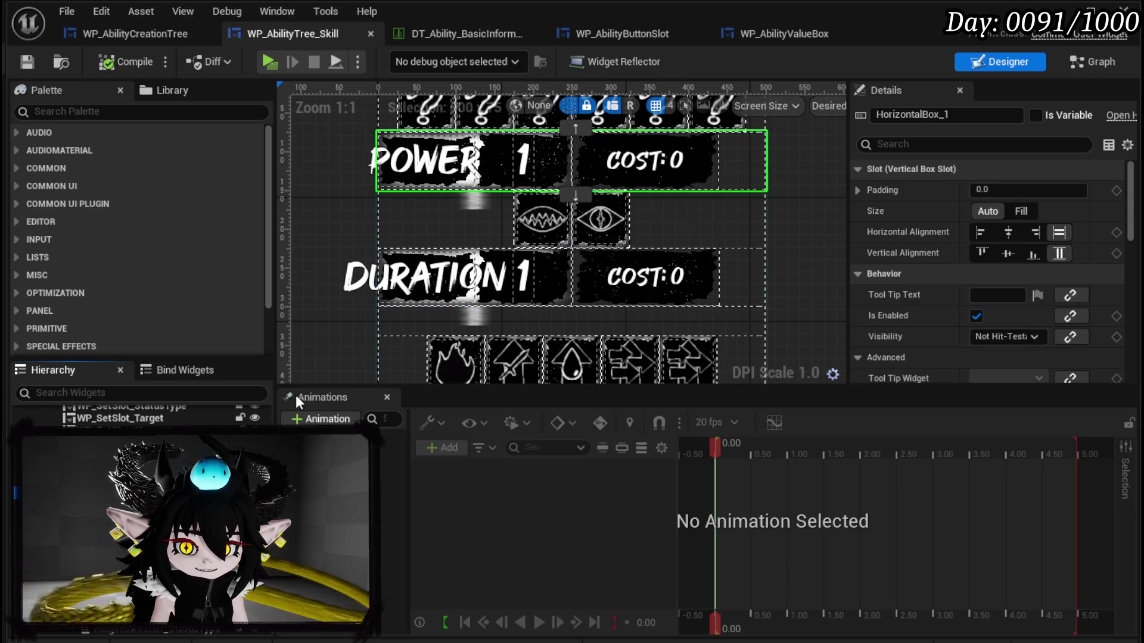
pyautogui.click(576, 195)
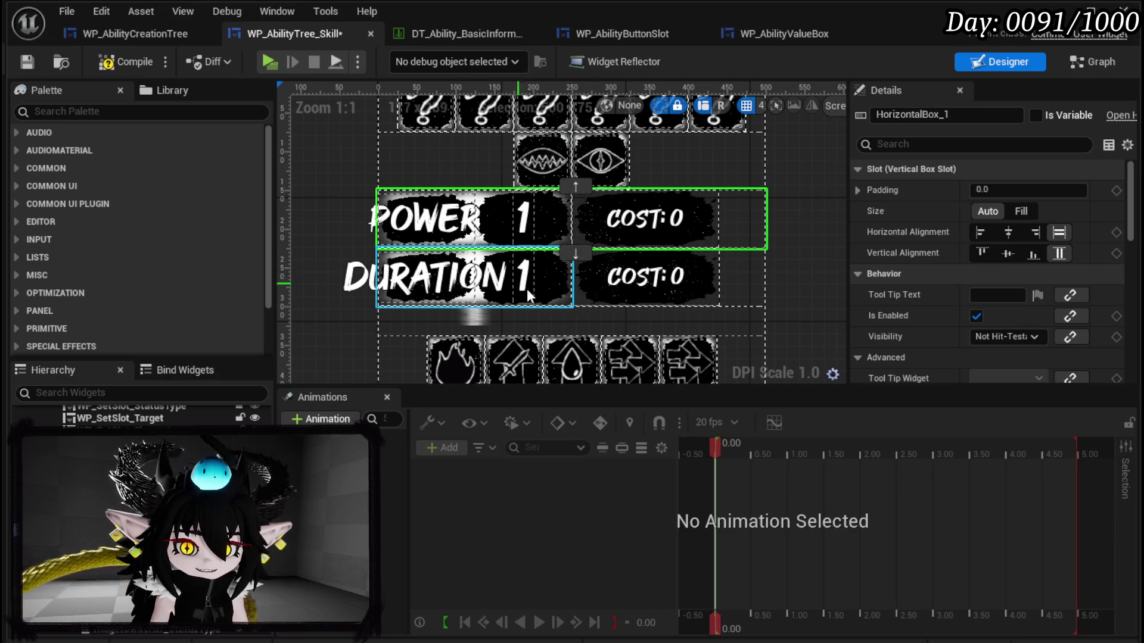
# Step: Move the DURATION/COST row below the element icons, then compile and save
pyautogui.moveTo(376, 308); pyautogui.dragTo(381, 227)
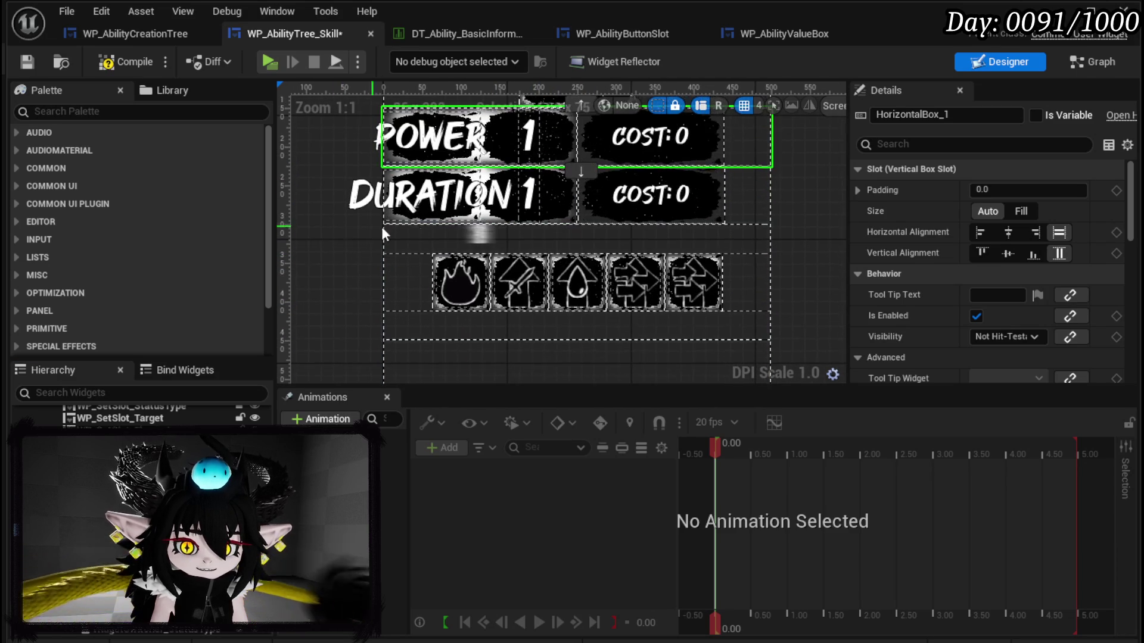
pyautogui.click(483, 223)
pyautogui.click(483, 223)
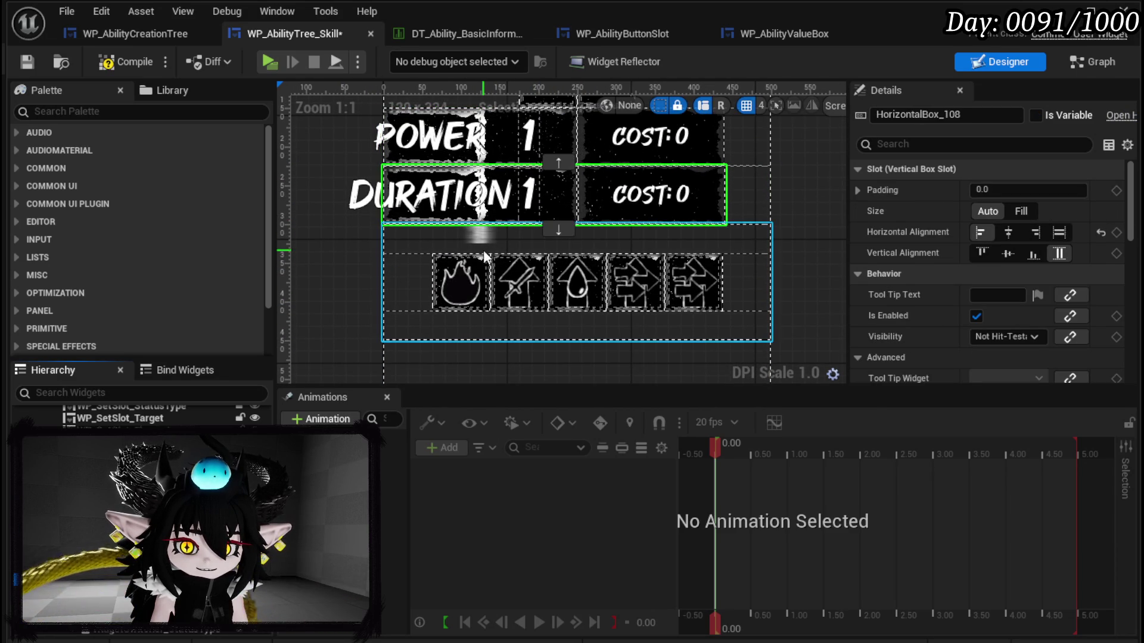
pyautogui.click(562, 229)
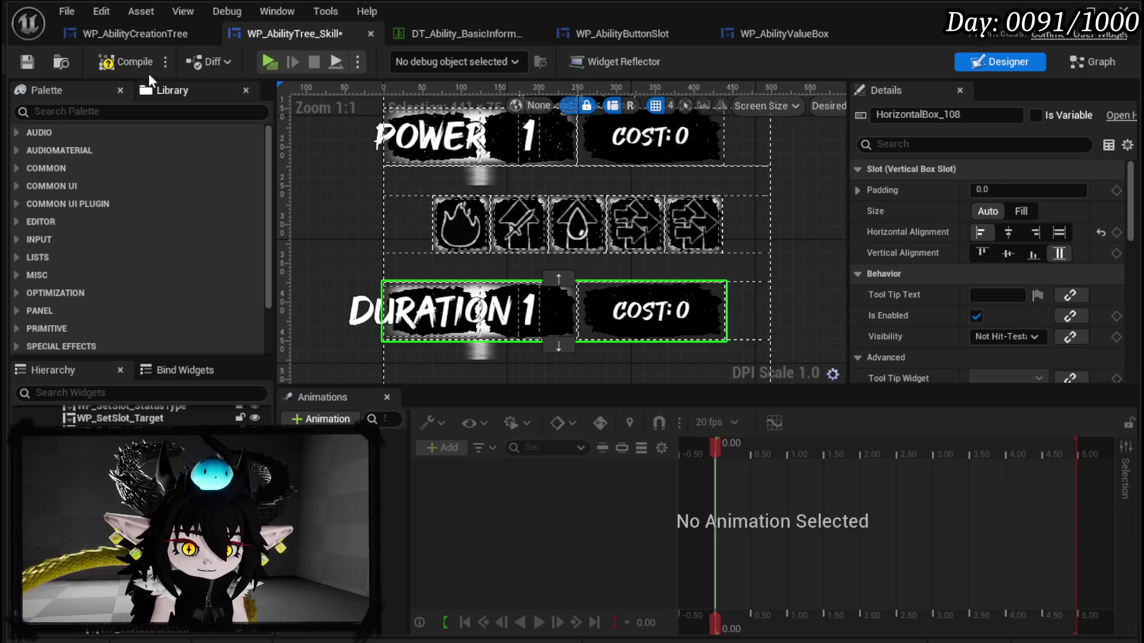
pyautogui.click(27, 61)
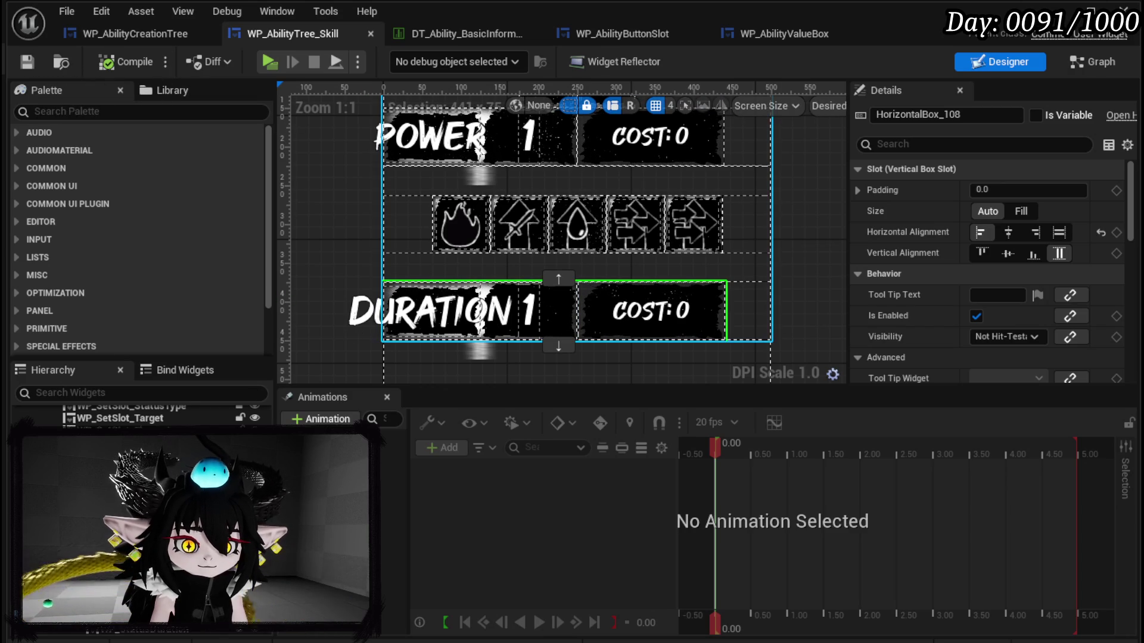
pyautogui.scroll(4, 373, 239)
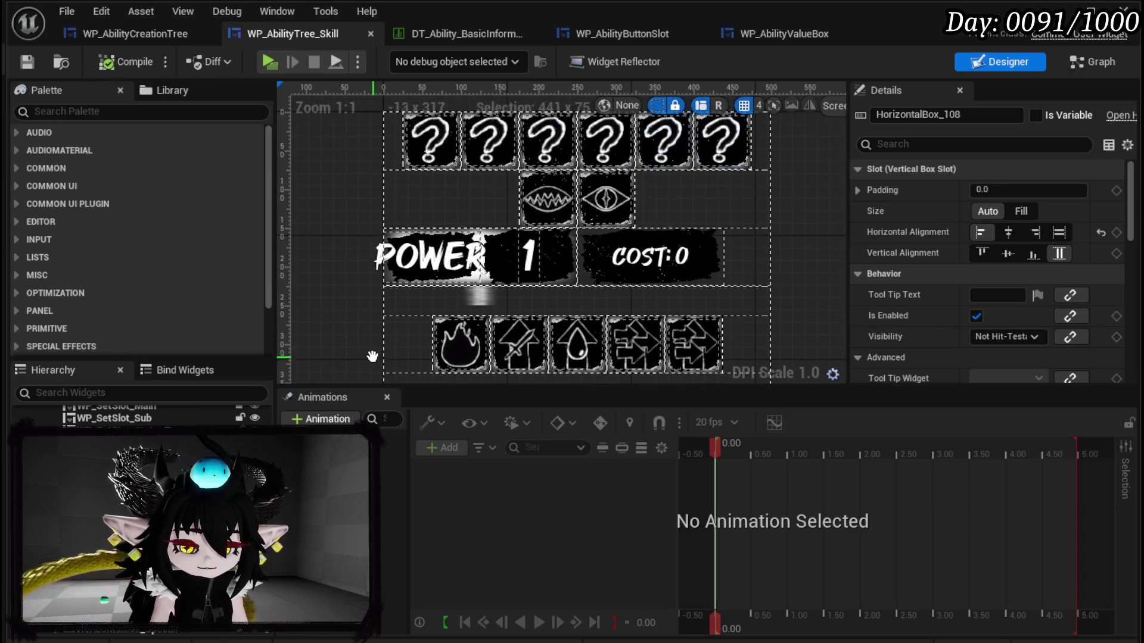
pyautogui.click(417, 262)
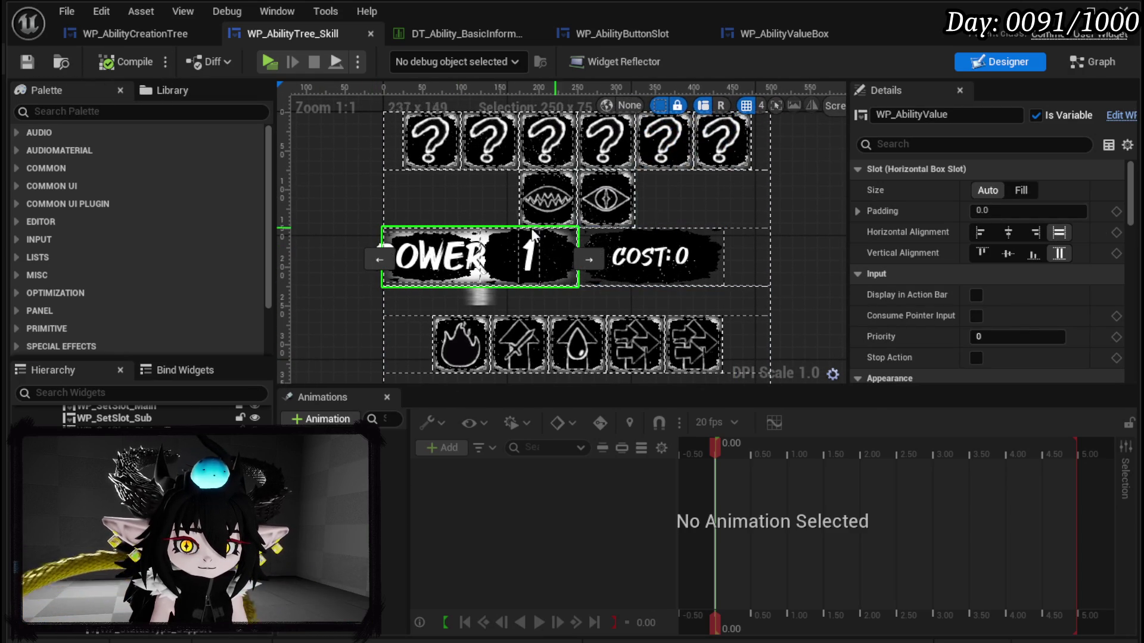
pyautogui.click(1084, 65)
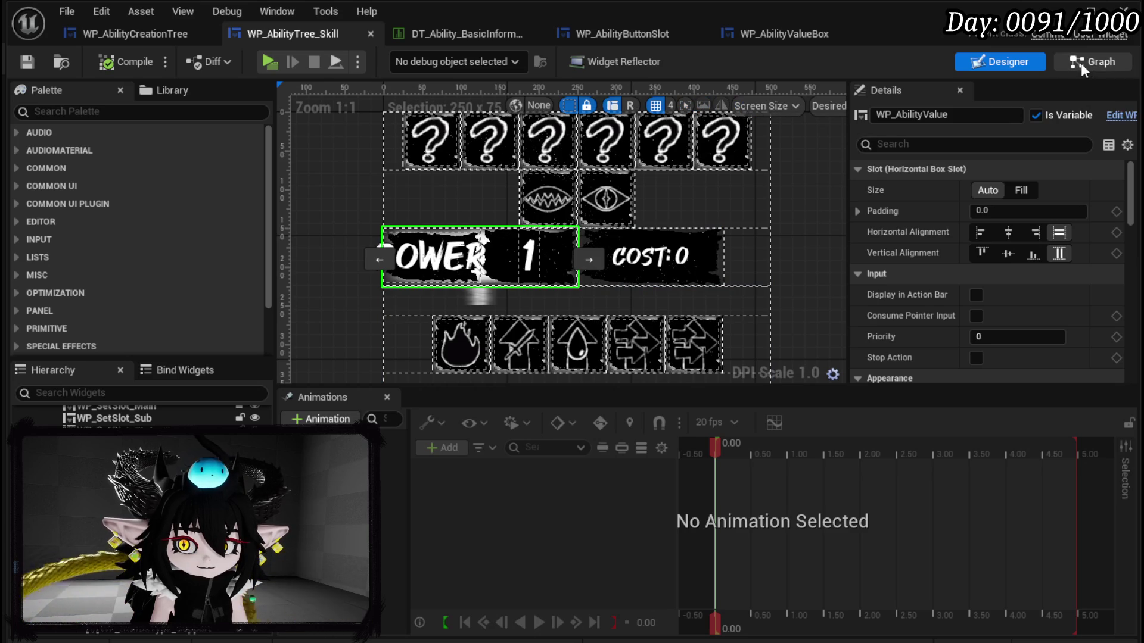
pyautogui.scroll(5, 134, 202)
pyautogui.scroll(10, 133, 202)
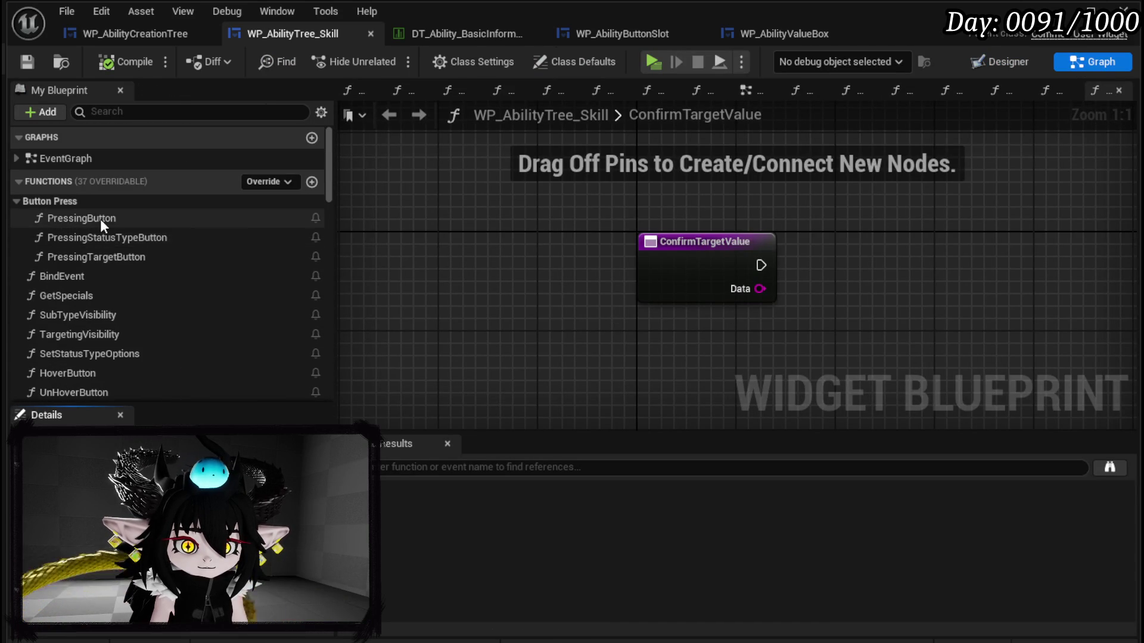
pyautogui.doubleClick(101, 222)
pyautogui.moveTo(660, 240)
pyautogui.mouseDown()
pyautogui.moveTo(580, 181)
pyautogui.moveTo(420, 339)
pyautogui.mouseUp()
pyautogui.moveTo(703, 253)
pyautogui.mouseDown()
pyautogui.moveTo(697, 327)
pyautogui.moveTo(713, 238)
pyautogui.moveTo(370, 223)
pyautogui.mouseUp()
pyautogui.moveTo(797, 293); pyautogui.dragTo(599, 266)
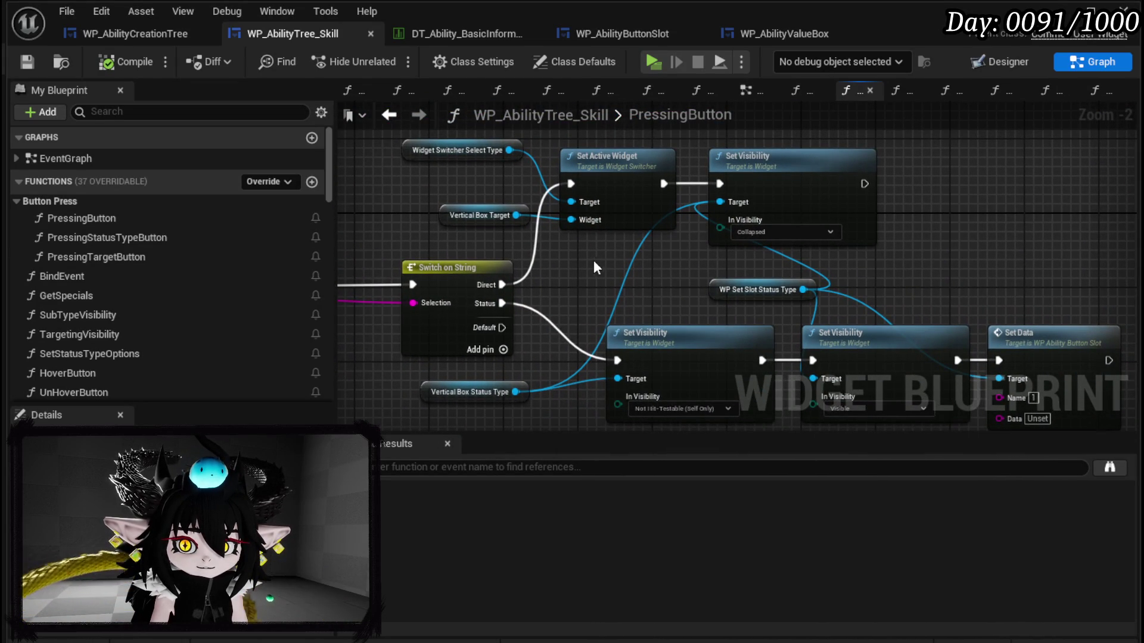
pyautogui.moveTo(421, 236); pyautogui.dragTo(763, 149)
pyautogui.moveTo(659, 288); pyautogui.dragTo(603, 207)
pyautogui.moveTo(539, 382)
pyautogui.mouseDown()
pyautogui.moveTo(953, 370)
pyautogui.moveTo(490, 327)
pyautogui.moveTo(572, 348)
pyautogui.mouseUp()
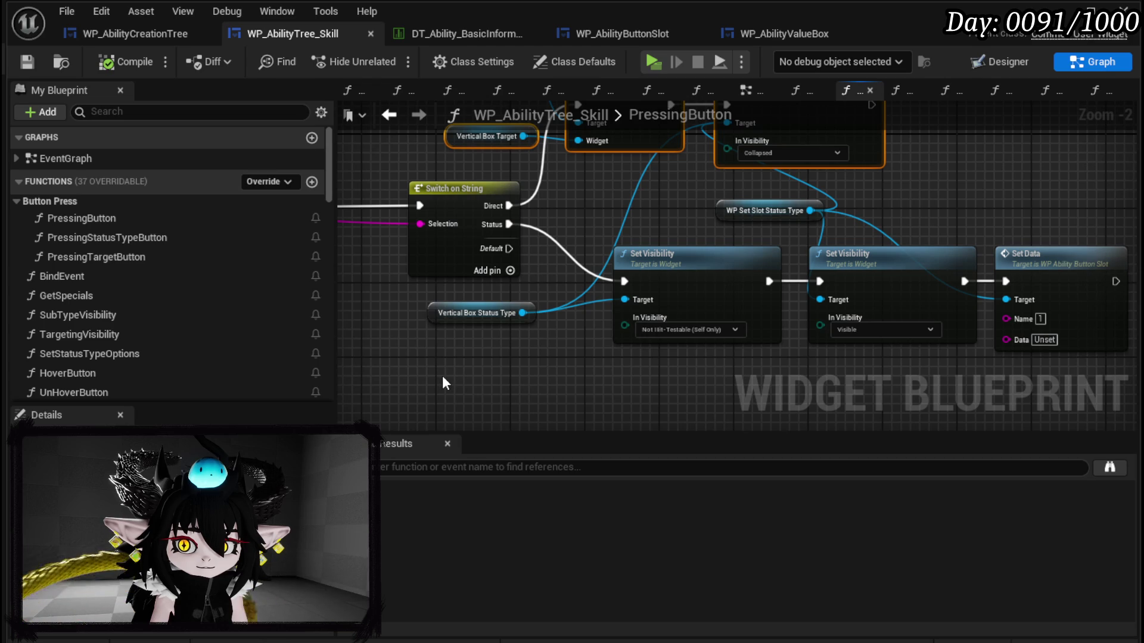
pyautogui.moveTo(442, 381)
pyautogui.mouseDown()
pyautogui.moveTo(684, 292)
pyautogui.moveTo(1046, 187)
pyautogui.moveTo(1063, 216)
pyautogui.moveTo(912, 248)
pyautogui.moveTo(703, 252)
pyautogui.mouseUp()
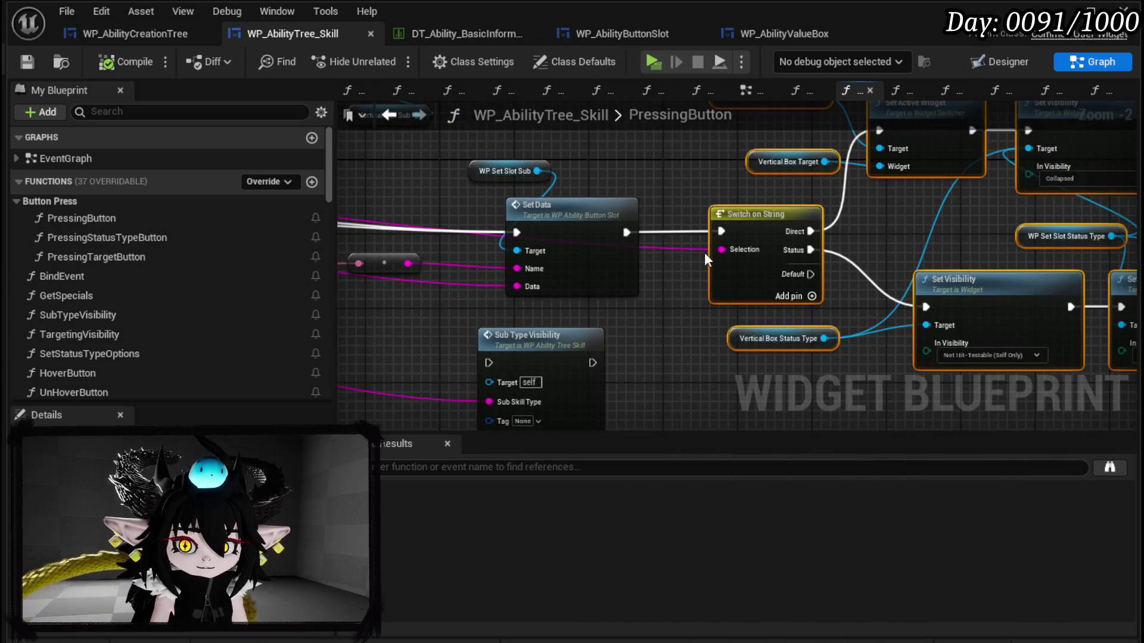
# Step: Promote the Switch's Selection input to a local variable named SubType
pyautogui.rightClick(720, 249)
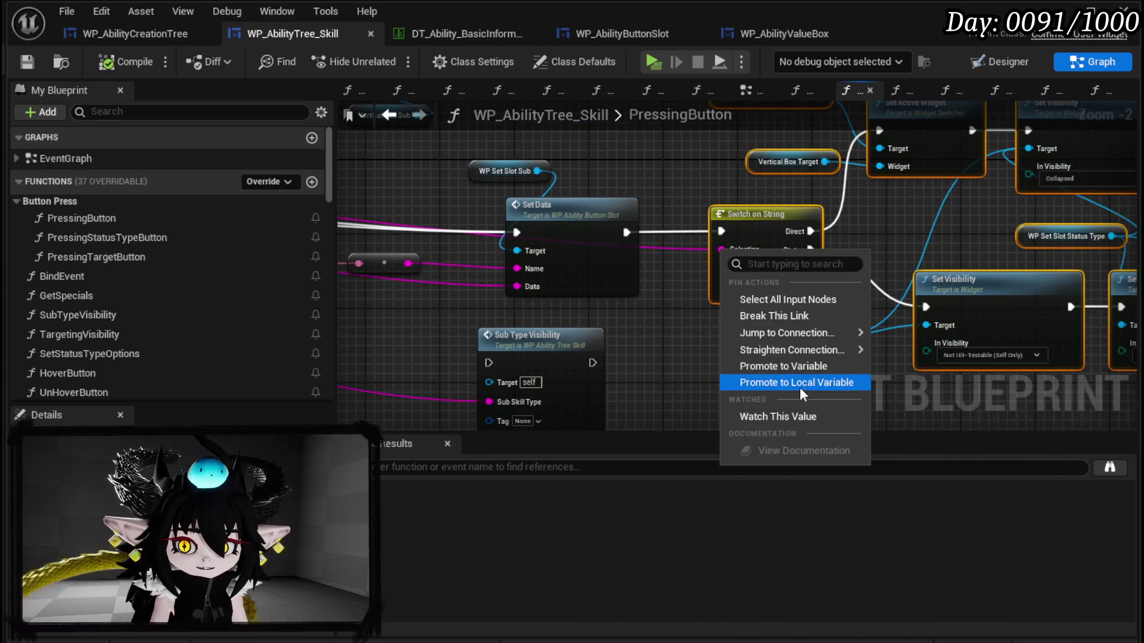
pyautogui.click(763, 365)
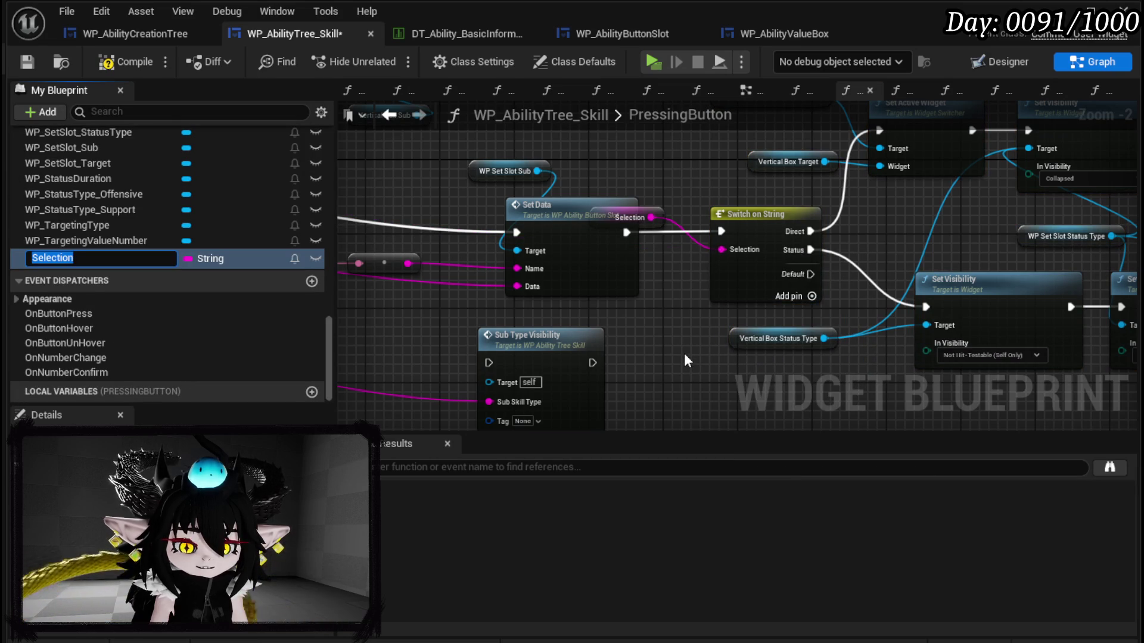
pyautogui.write('ubType')
pyautogui.press('Return')
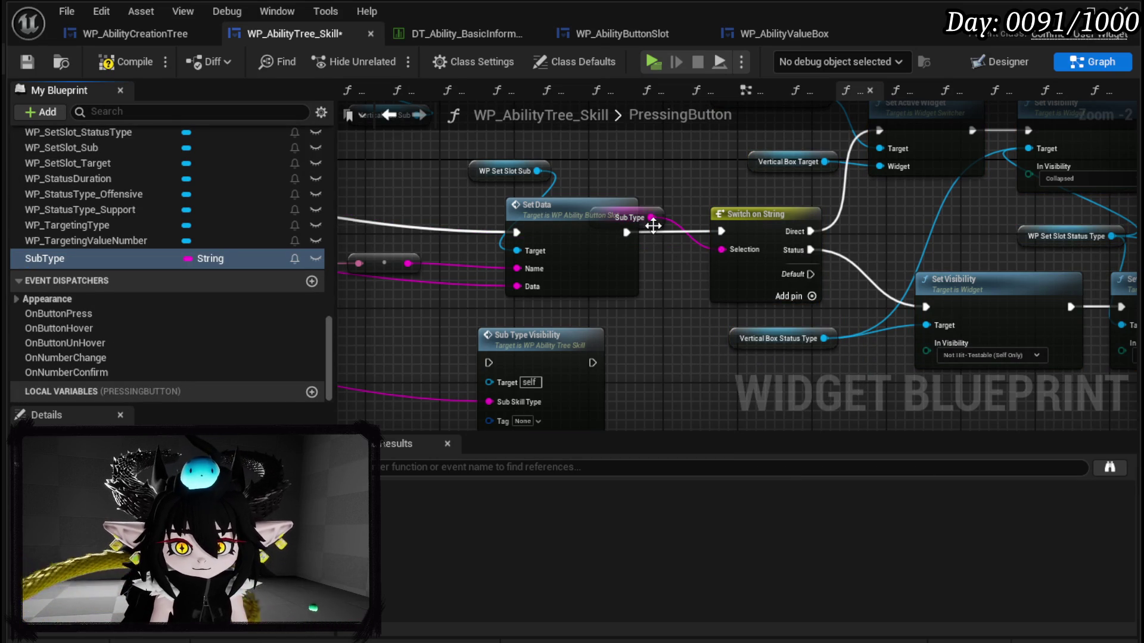
pyautogui.moveTo(653, 226); pyautogui.dragTo(697, 359)
pyautogui.scroll(-2, 812, 383)
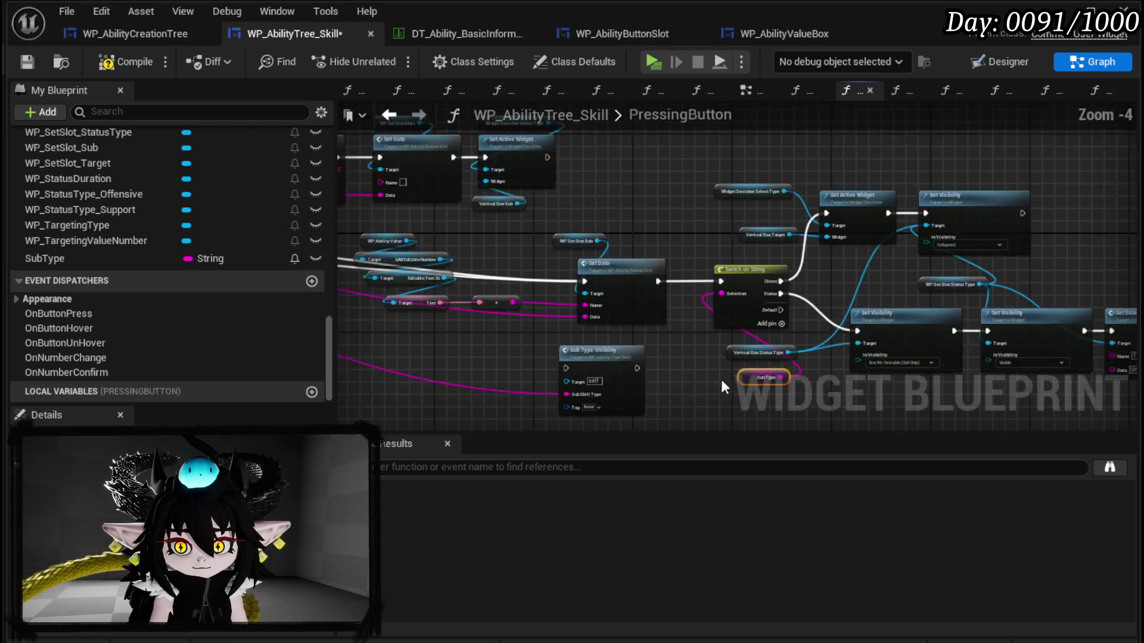
# Step: Add a SET SubType node fed by the selection value, making room beside Switch on String
pyautogui.moveTo(592, 408); pyautogui.dragTo(1081, 152)
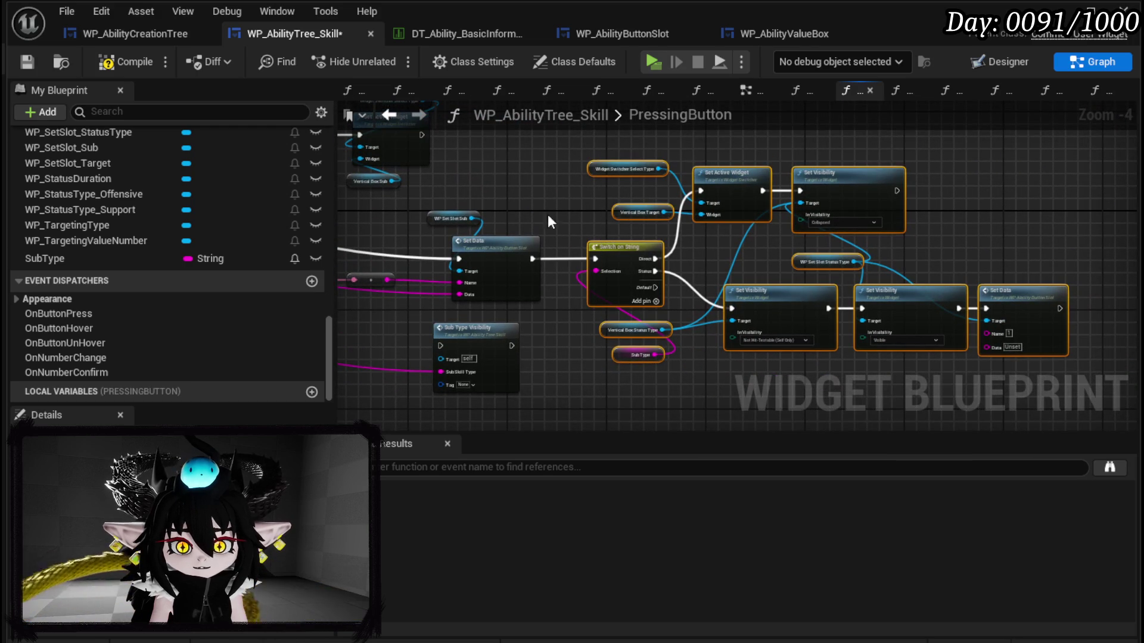
pyautogui.moveTo(609, 245); pyautogui.dragTo(776, 244)
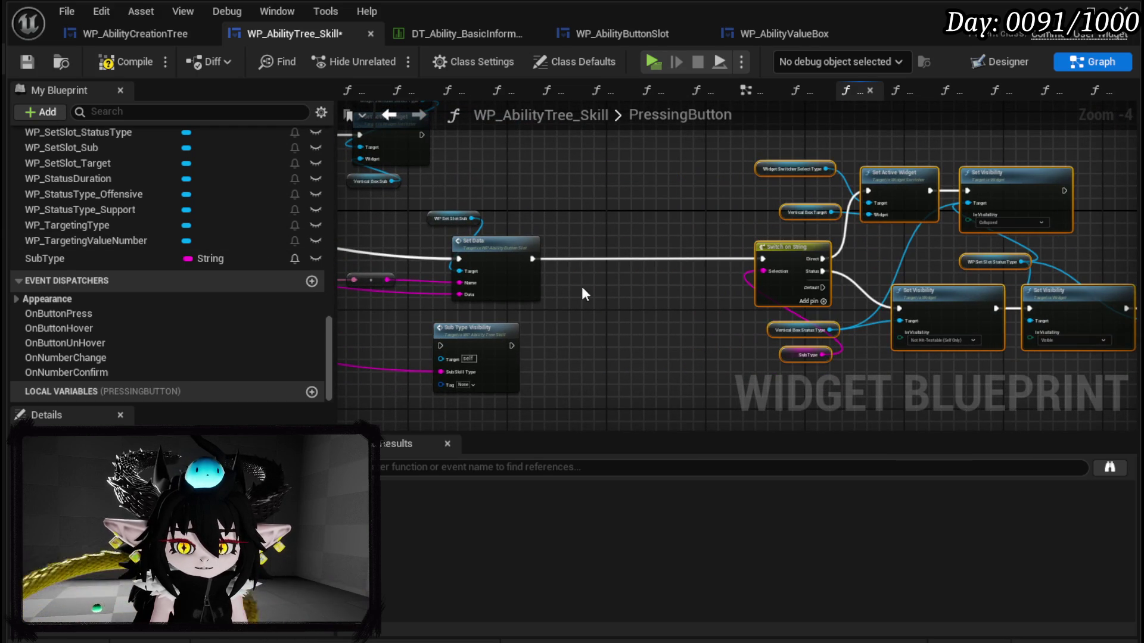
pyautogui.moveTo(113, 258)
pyautogui.mouseDown()
pyautogui.moveTo(545, 235)
pyautogui.moveTo(578, 261)
pyautogui.moveTo(542, 259)
pyautogui.moveTo(559, 260)
pyautogui.mouseUp()
pyautogui.click(613, 301)
pyautogui.moveTo(434, 318); pyautogui.dragTo(558, 271)
# Step: Cut the Switch on String branch out of the PressingButton graph
pyautogui.moveTo(459, 381); pyautogui.dragTo(1038, 166)
pyautogui.press('Delete')
pyautogui.moveTo(329, 327)
pyautogui.mouseDown()
pyautogui.moveTo(329, 144)
pyautogui.moveTo(328, 177)
pyautogui.mouseUp()
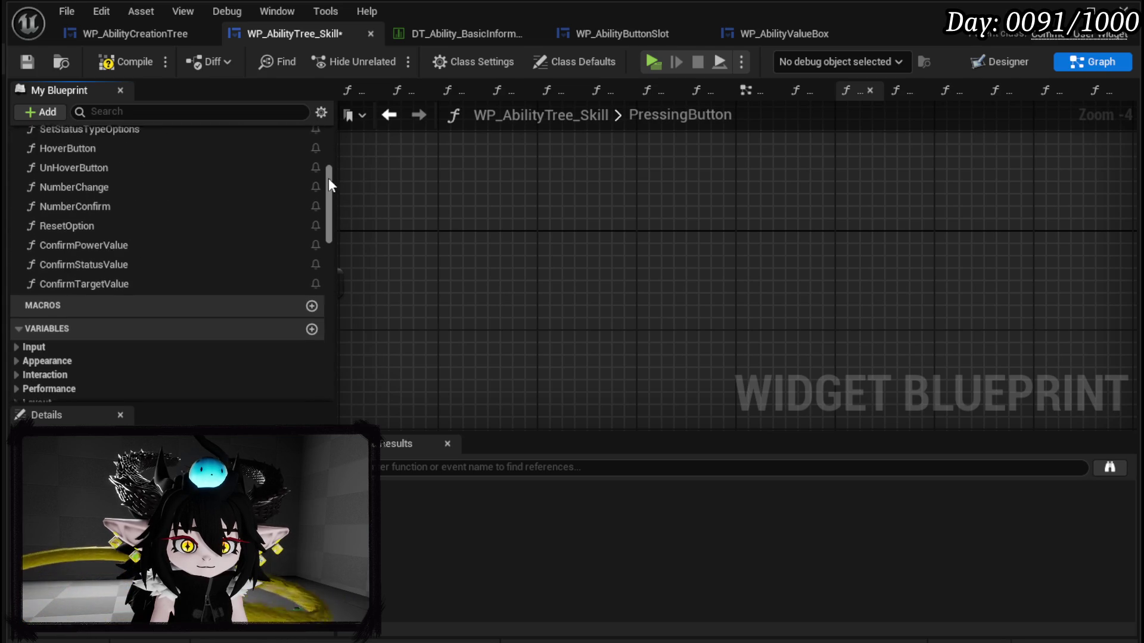
# Step: Paste the branch into ConfirmPowerValue, wire the entry exec to Switch on String, and save
pyautogui.doubleClick(116, 237)
pyautogui.hotkey('ctrl', 'v')
pyautogui.moveTo(510, 223)
pyautogui.mouseDown()
pyautogui.moveTo(581, 228)
pyautogui.moveTo(581, 238)
pyautogui.mouseUp()
pyautogui.moveTo(435, 244); pyautogui.dragTo(524, 244)
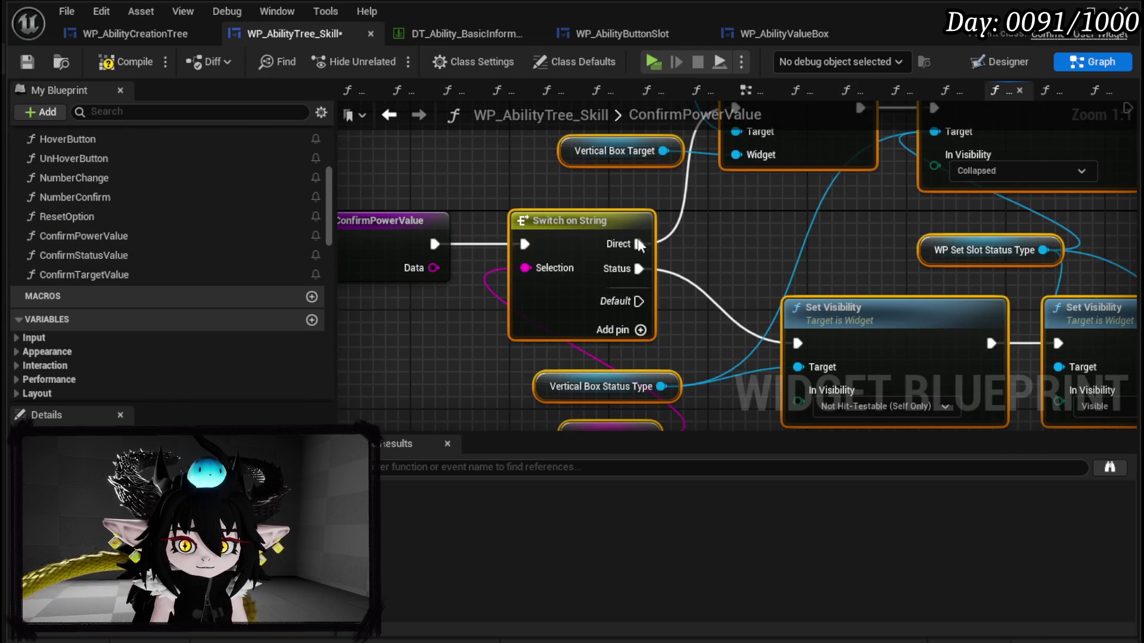
pyautogui.scroll(-2, 767, 234)
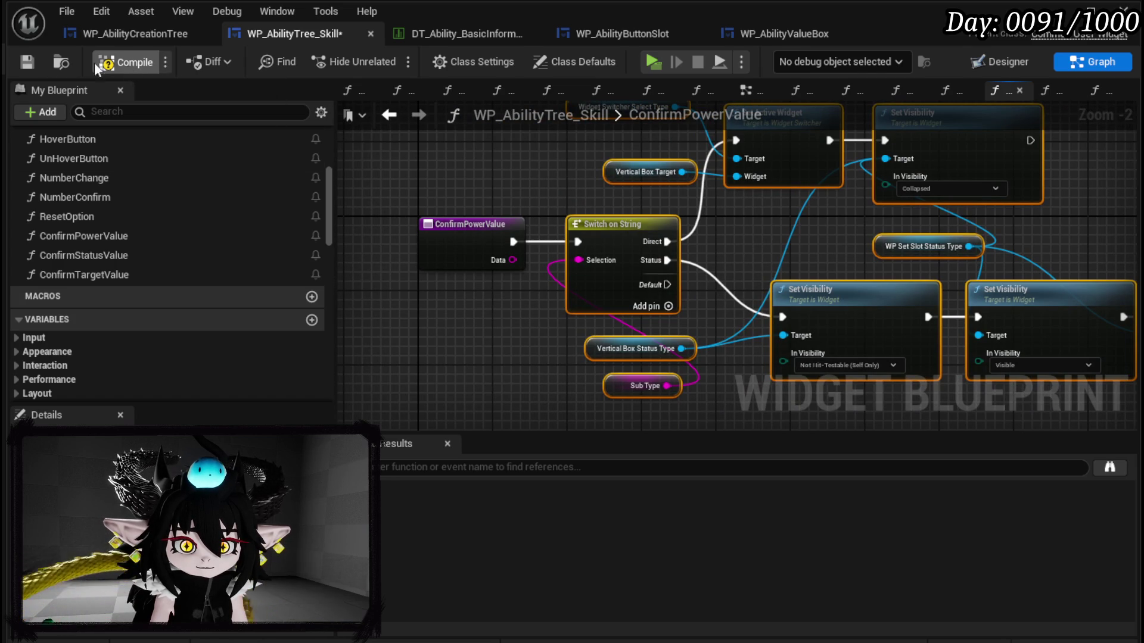
pyautogui.click(25, 63)
# Step: Tidy the ConfirmPowerValue graph, moving the Sub Type getter above Switch on String
pyautogui.moveTo(535, 195)
pyautogui.mouseDown()
pyautogui.moveTo(505, 280)
pyautogui.moveTo(441, 158)
pyautogui.moveTo(264, 148)
pyautogui.moveTo(384, 225)
pyautogui.moveTo(566, 203)
pyautogui.mouseUp()
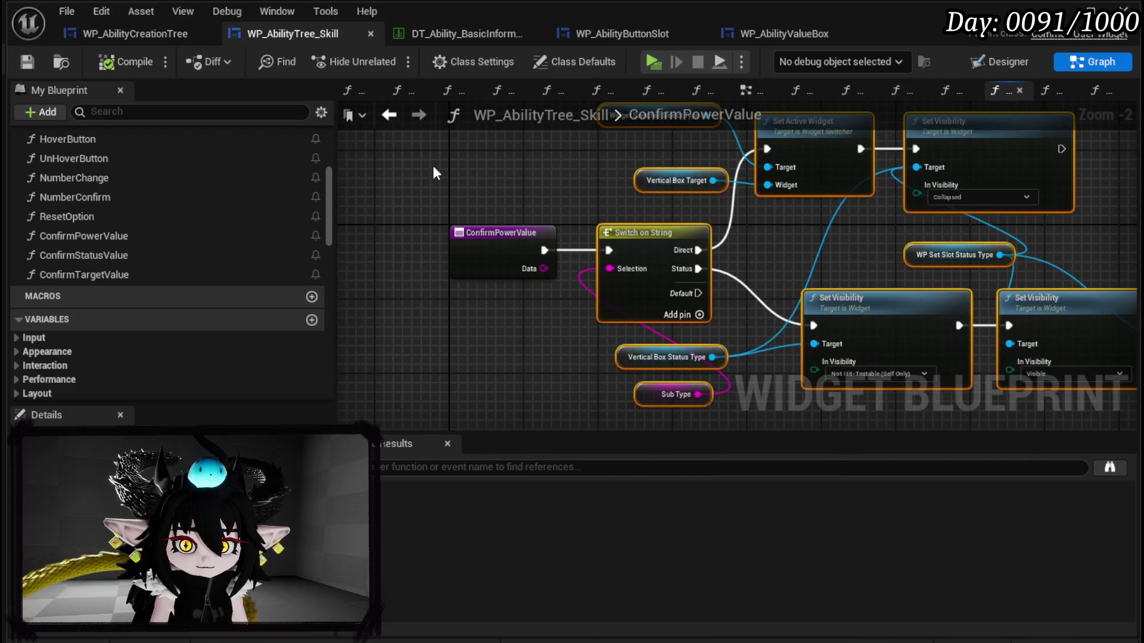
pyautogui.click(396, 121)
pyautogui.click(420, 118)
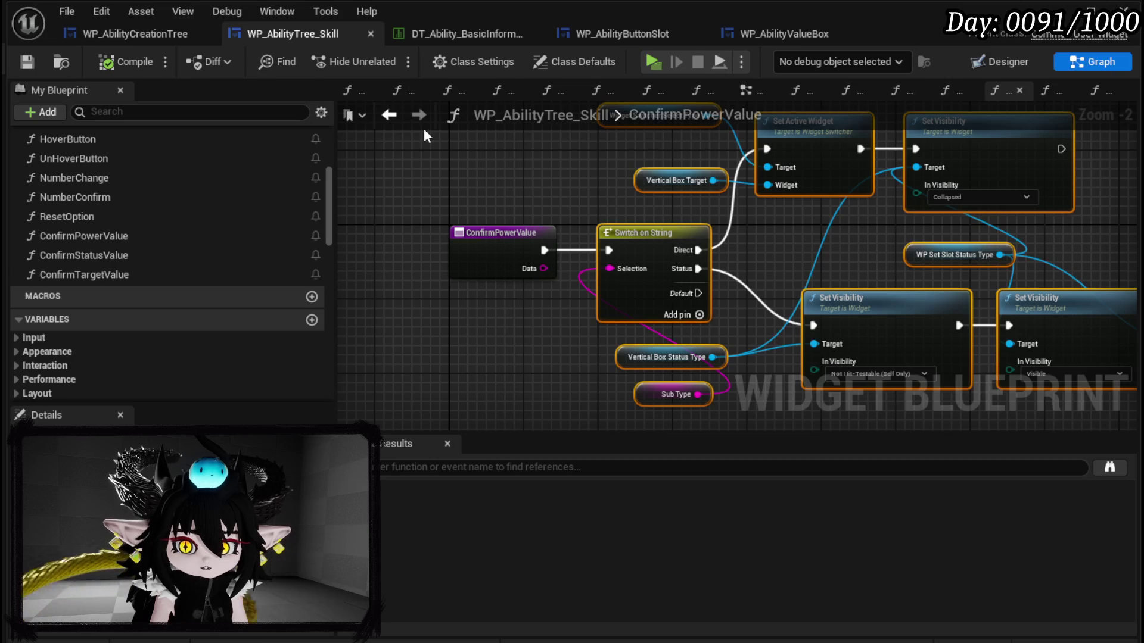
pyautogui.scroll(5, 176, 149)
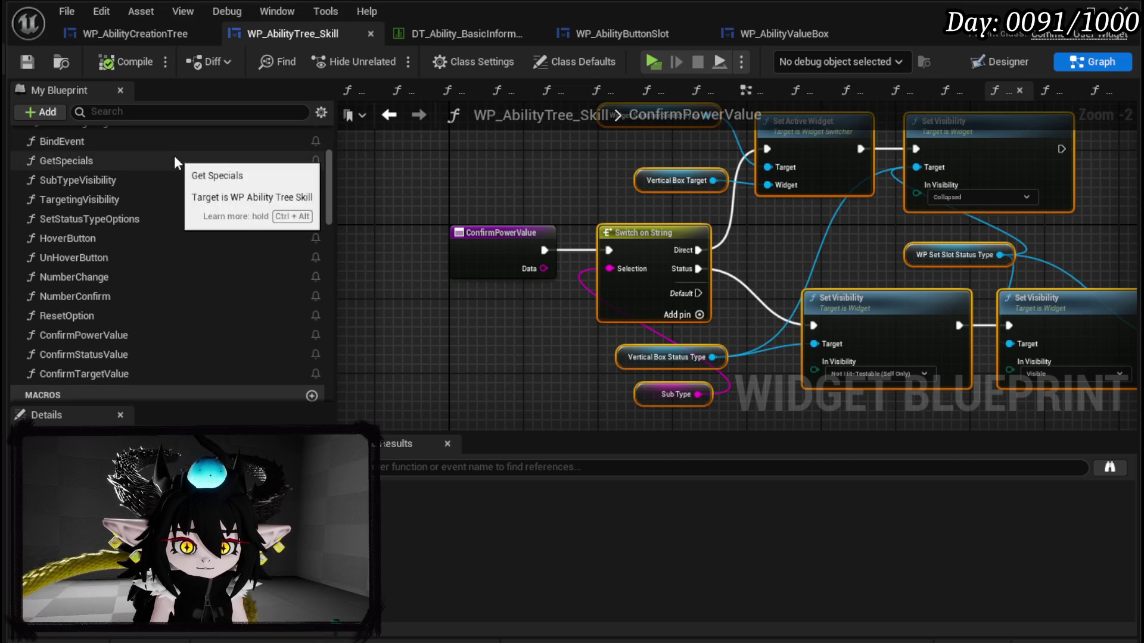
pyautogui.scroll(-3, 175, 158)
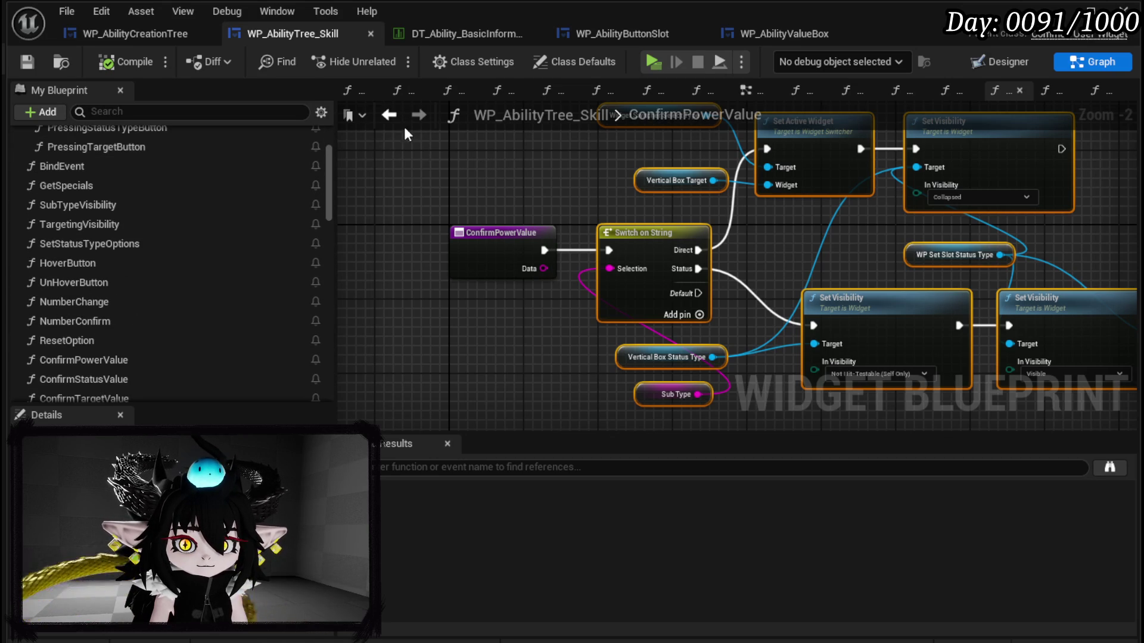
pyautogui.click(390, 115)
pyautogui.click(420, 116)
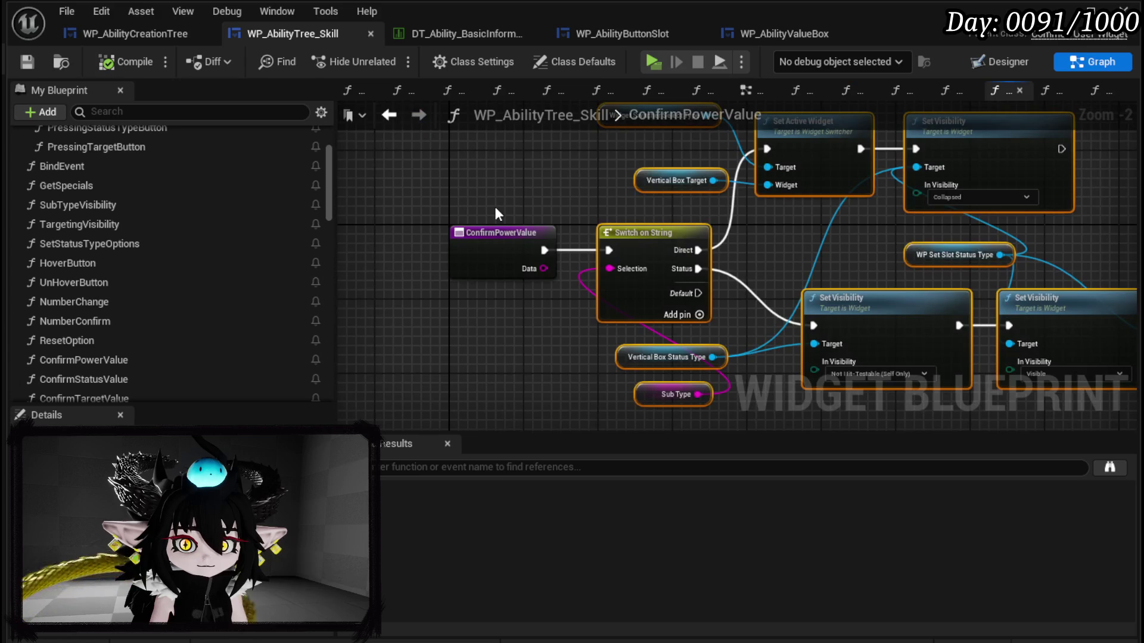
pyautogui.click(388, 241)
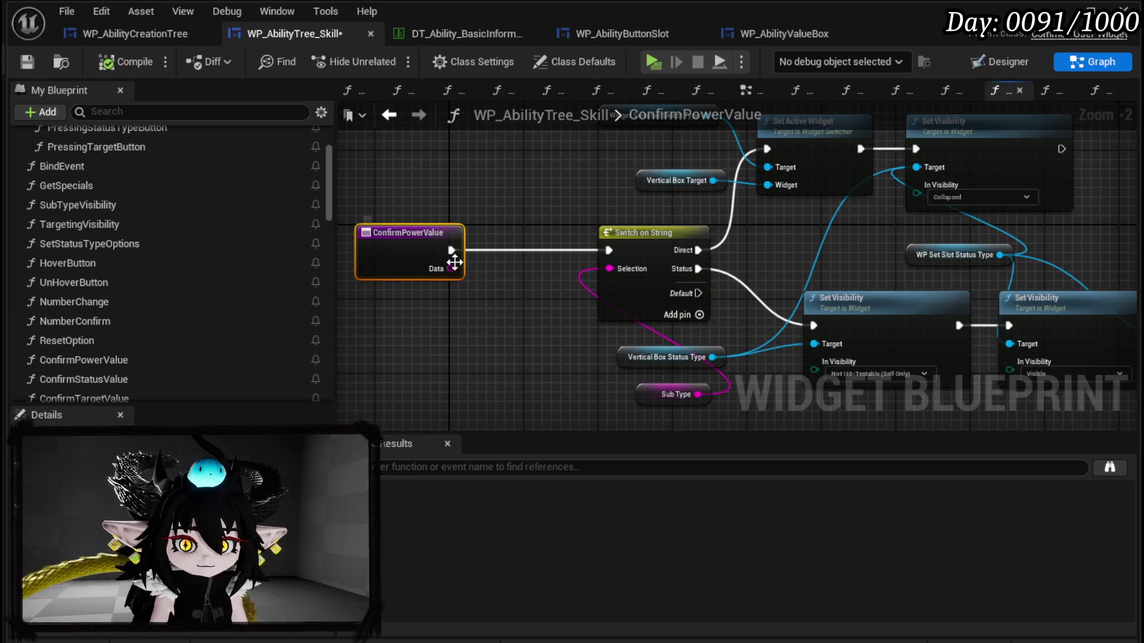
pyautogui.moveTo(534, 268); pyautogui.dragTo(546, 208)
pyautogui.moveTo(659, 334)
pyautogui.mouseDown()
pyautogui.moveTo(626, 156)
pyautogui.moveTo(676, 153)
pyautogui.mouseUp()
pyautogui.click(427, 194)
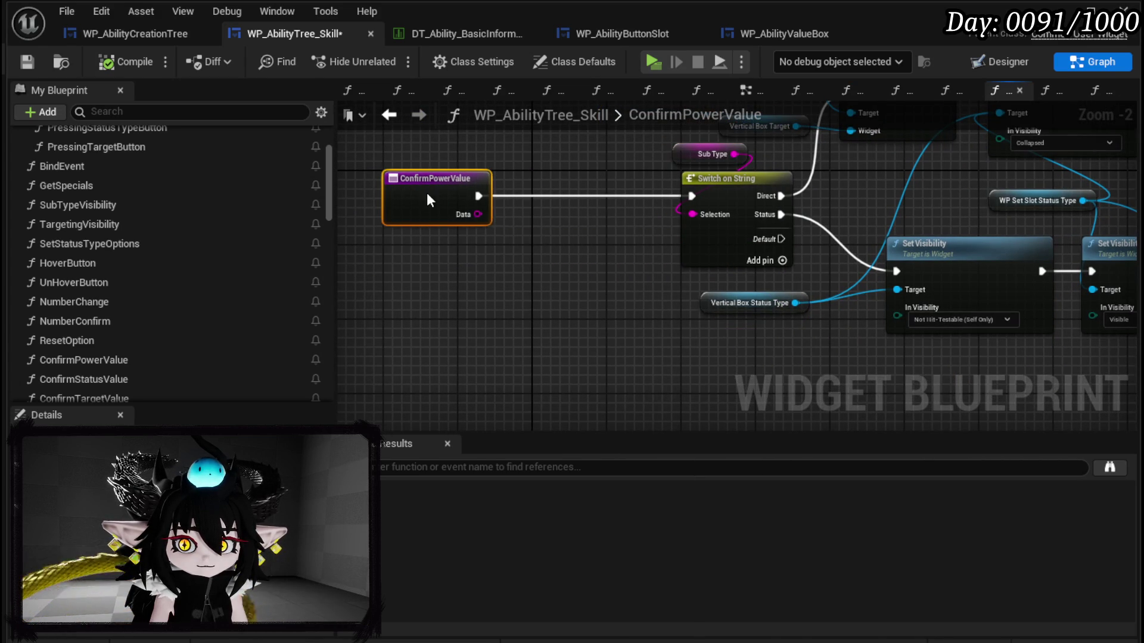
pyautogui.click(640, 158)
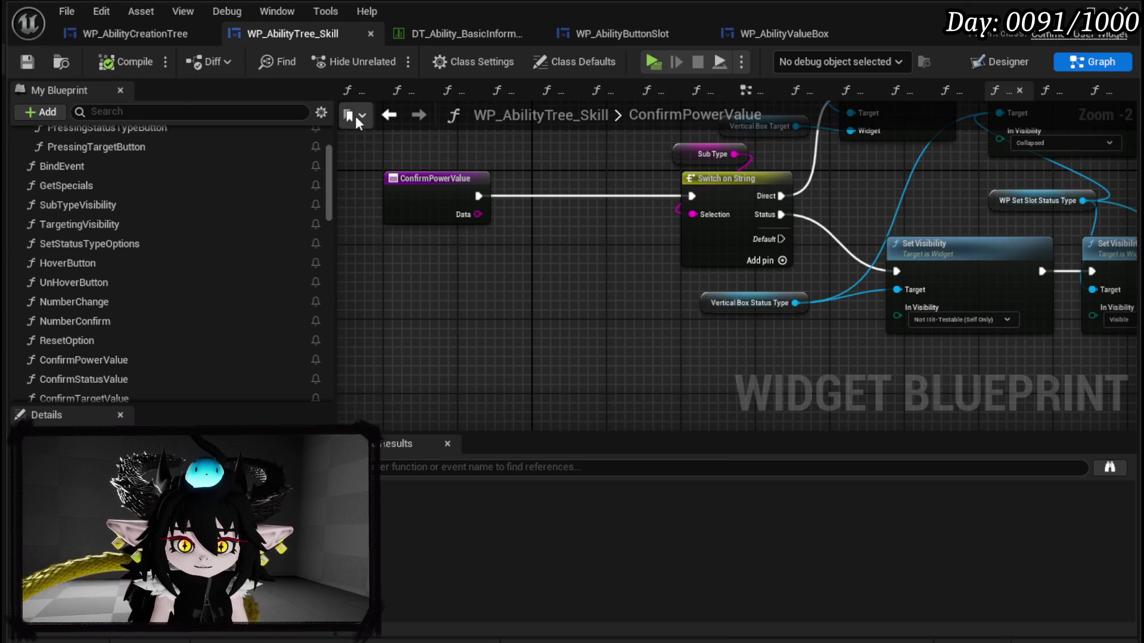
# Step: In PressingButton, unhook Set Data's Name input, select the Set Data group, and compile and save
pyautogui.click(388, 119)
pyautogui.scroll(-8, 552, 183)
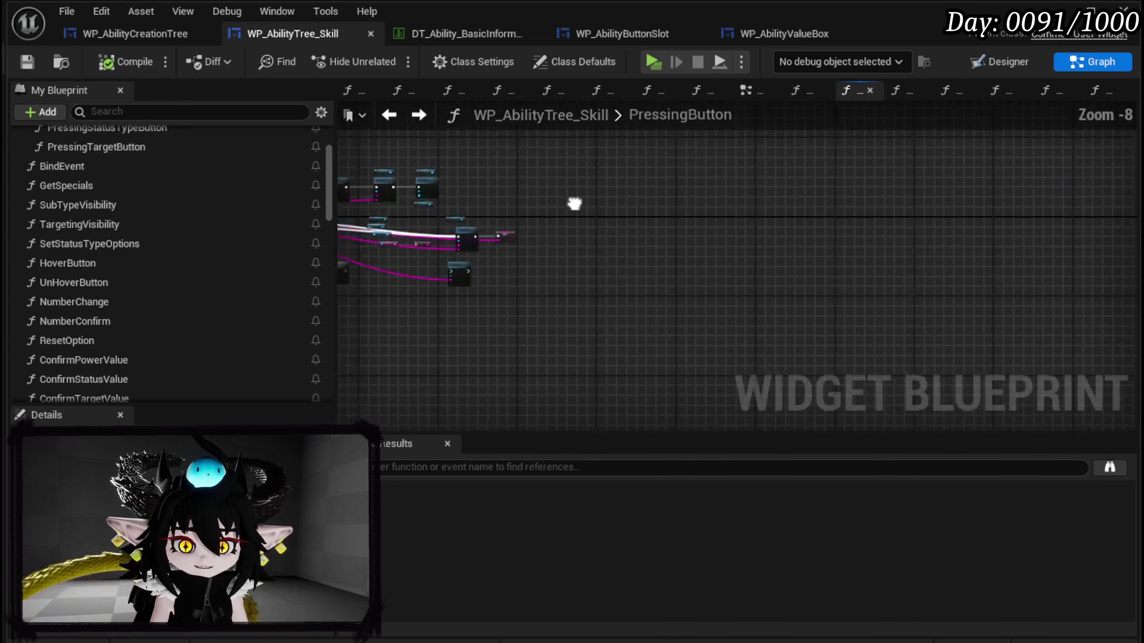
pyautogui.moveTo(519, 205); pyautogui.dragTo(790, 212)
pyautogui.click(419, 115)
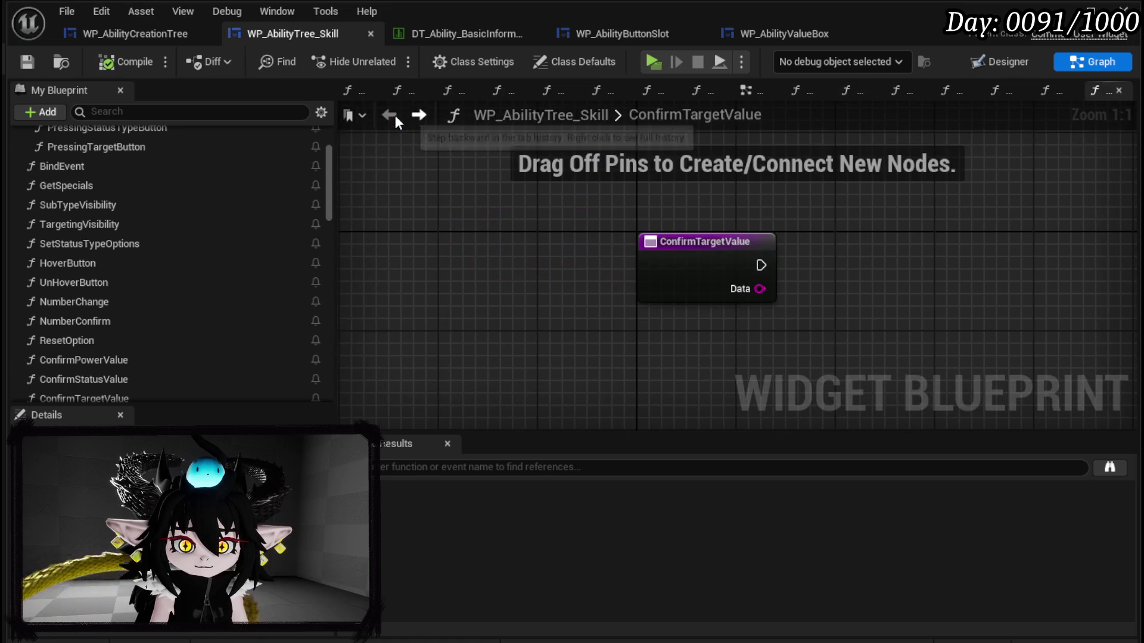
pyautogui.click(390, 116)
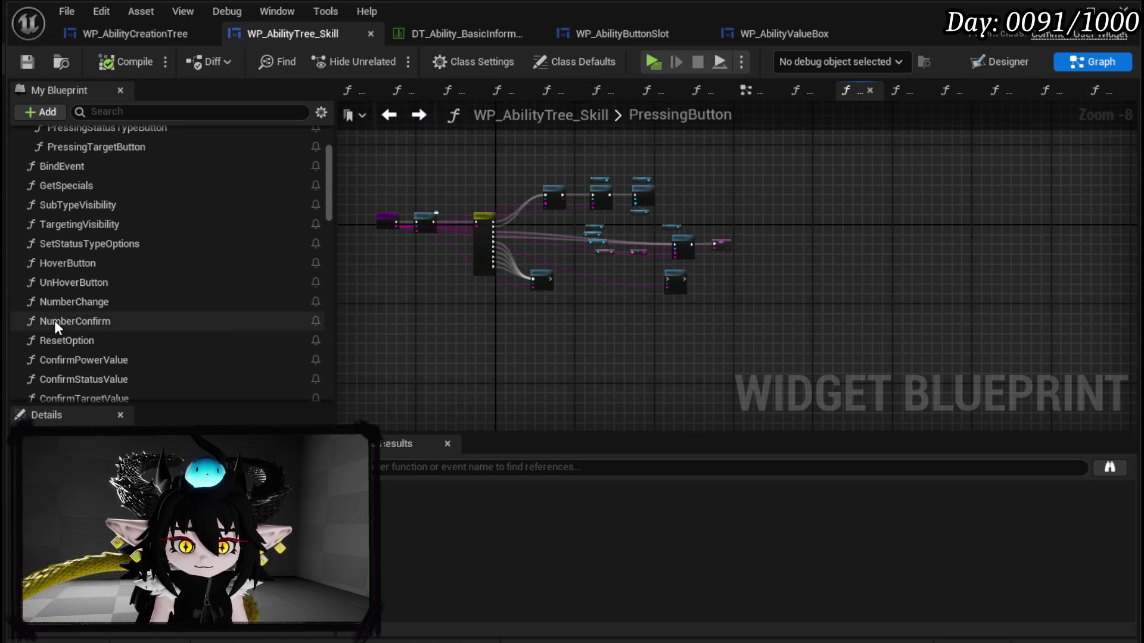
pyautogui.scroll(3, 55, 320)
pyautogui.scroll(-5, 112, 316)
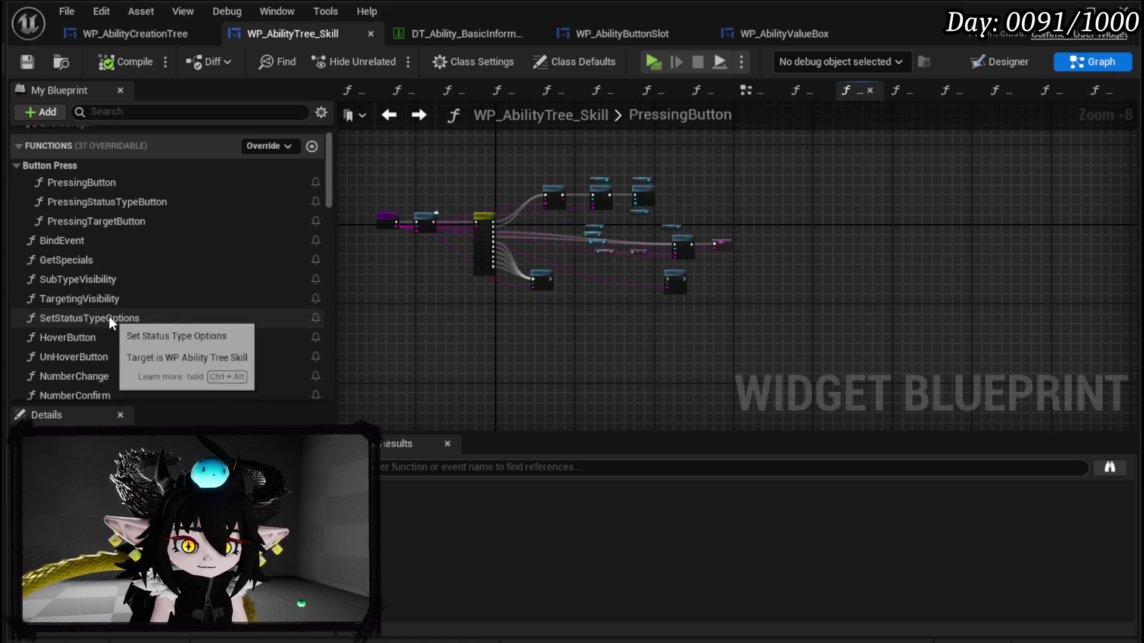
pyautogui.scroll(4, 87, 278)
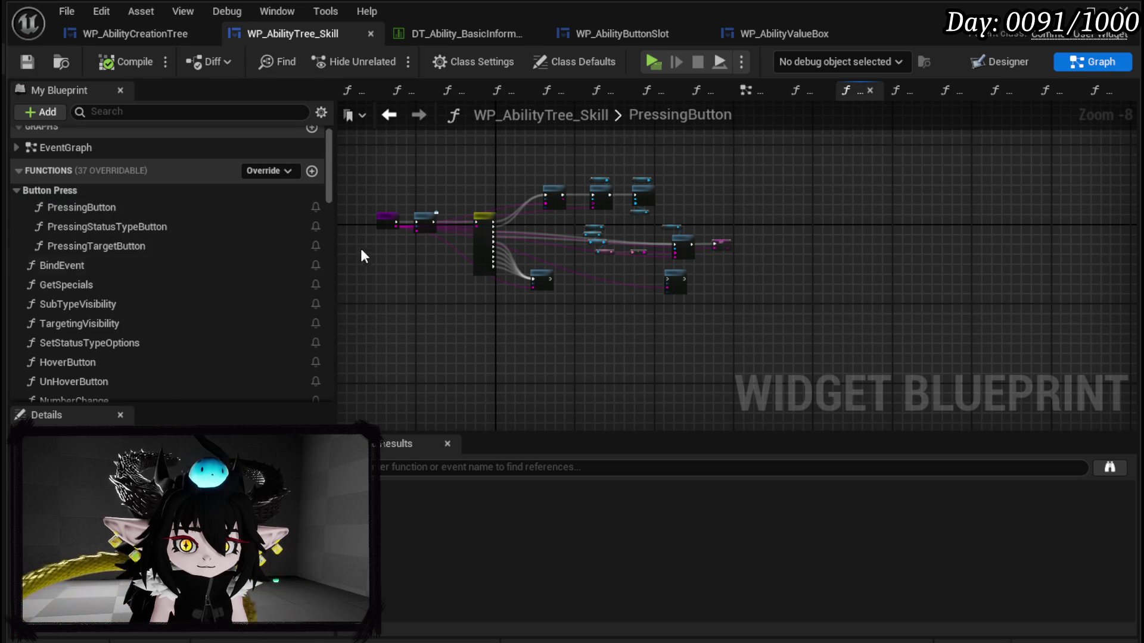
pyautogui.scroll(4, 500, 227)
pyautogui.scroll(3, 499, 248)
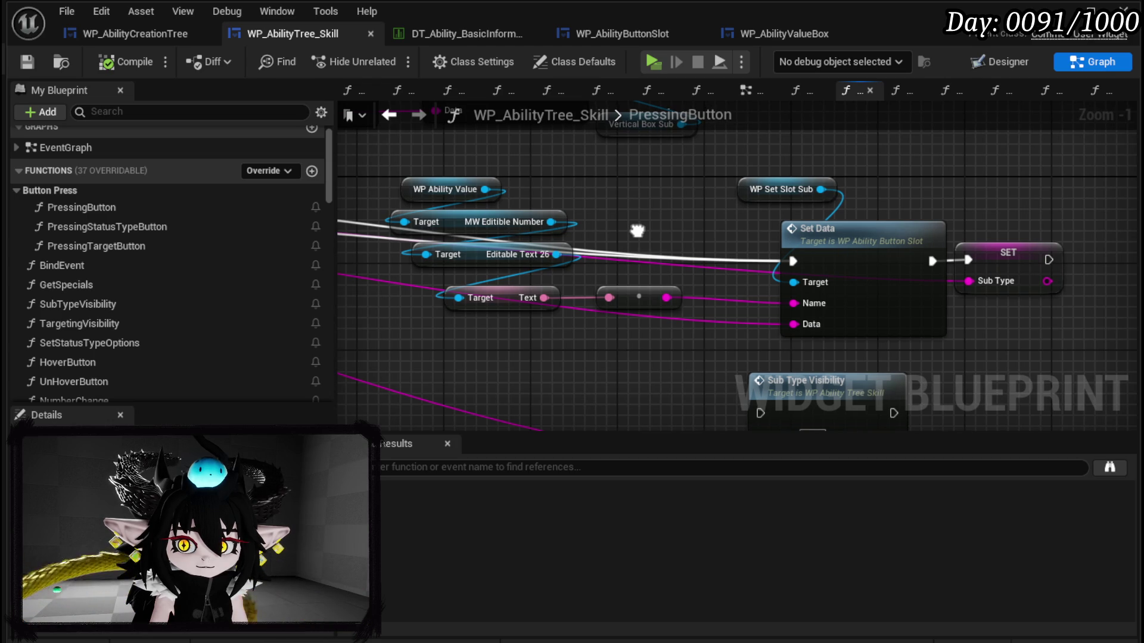
pyautogui.keyDown('alt'); pyautogui.click(808, 305); pyautogui.keyUp('alt')
pyautogui.moveTo(398, 152); pyautogui.dragTo(669, 301)
pyautogui.moveTo(611, 164)
pyautogui.mouseDown()
pyautogui.moveTo(667, 209)
pyautogui.moveTo(717, 290)
pyautogui.mouseUp()
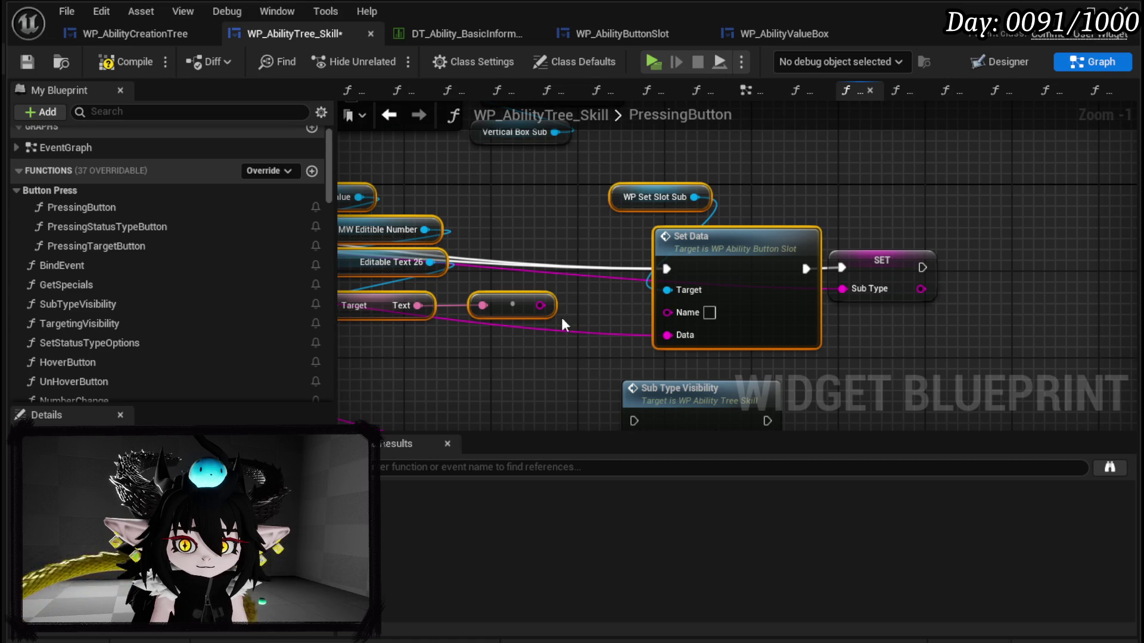
pyautogui.click(30, 62)
# Step: Cut the Set Data group from PressingButton and reopen the ConfirmPowerValue graph
pyautogui.scroll(-7, 494, 181)
pyautogui.scroll(6, 488, 262)
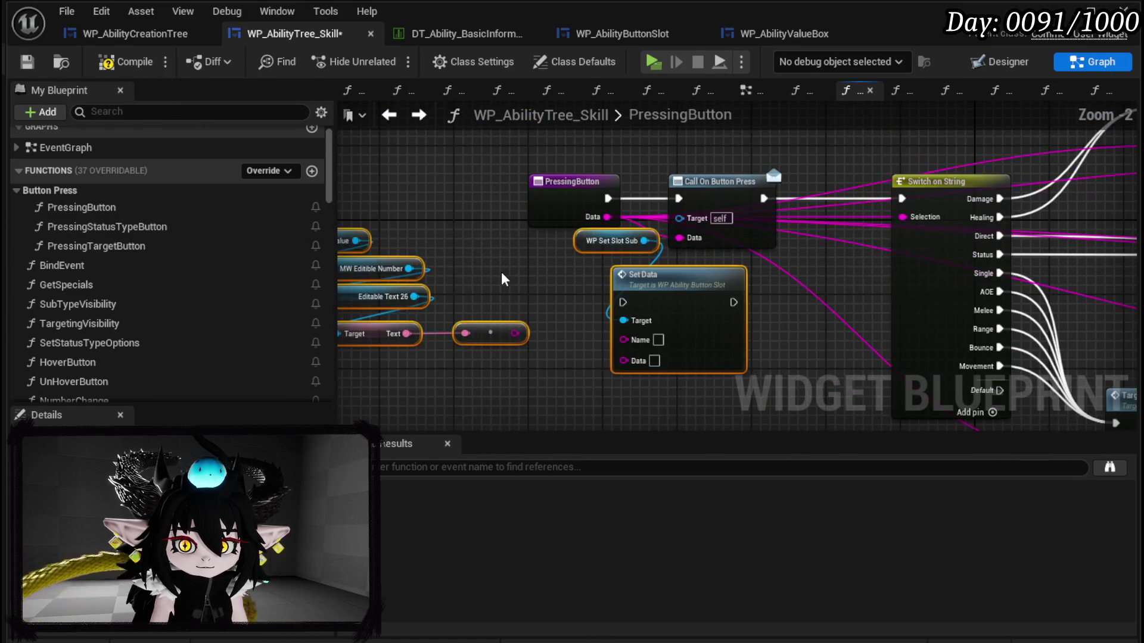
pyautogui.moveTo(679, 274); pyautogui.dragTo(619, 309)
pyautogui.scroll(-3, 595, 268)
pyautogui.moveTo(465, 332); pyautogui.dragTo(659, 248)
pyautogui.press('Delete')
pyautogui.scroll(-3, 144, 269)
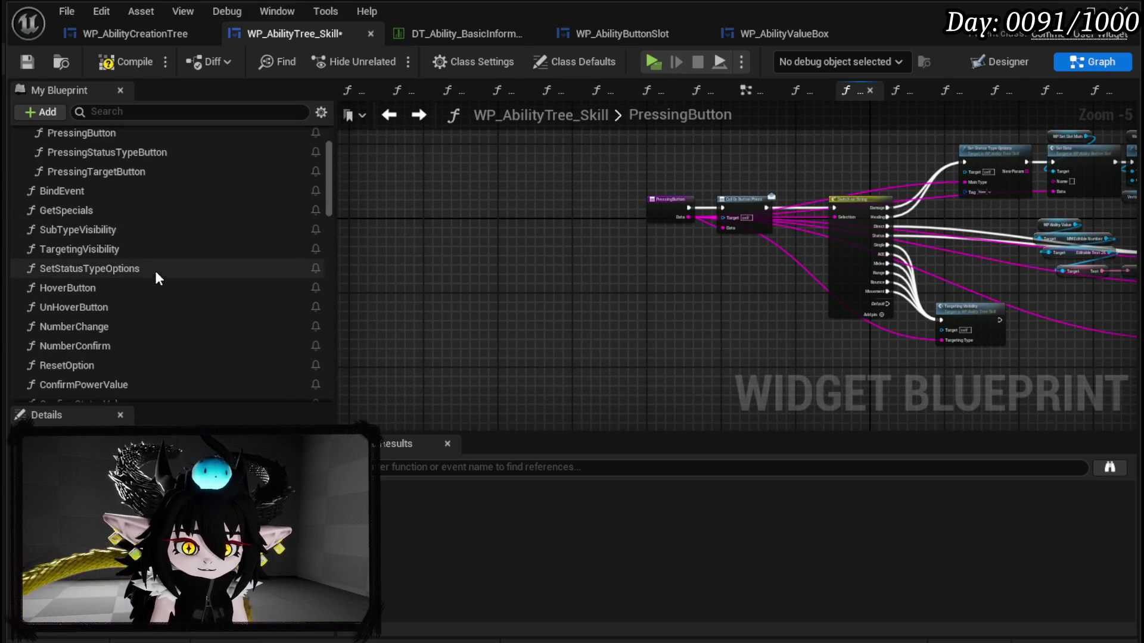
pyautogui.scroll(-2, 144, 269)
pyautogui.doubleClick(126, 287)
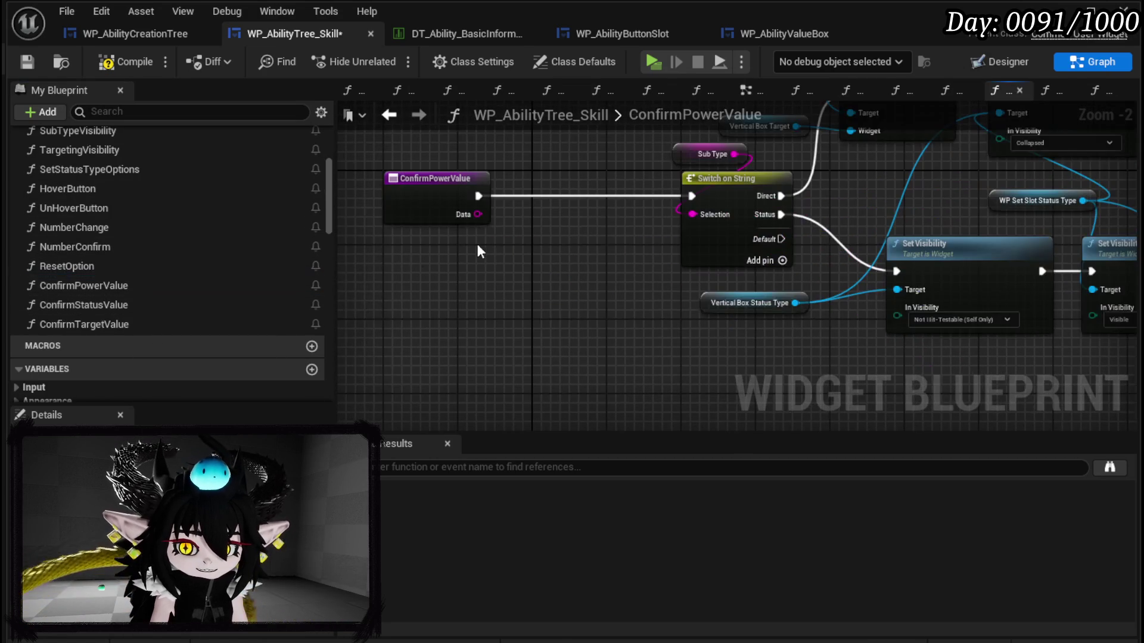
# Step: Paste the Set Data group, run Switch on String after it, and feed the text into Name
pyautogui.hotkey('ctrl', 'v')
pyautogui.moveTo(667, 287)
pyautogui.mouseDown()
pyautogui.moveTo(611, 185)
pyautogui.moveTo(585, 197)
pyautogui.mouseUp()
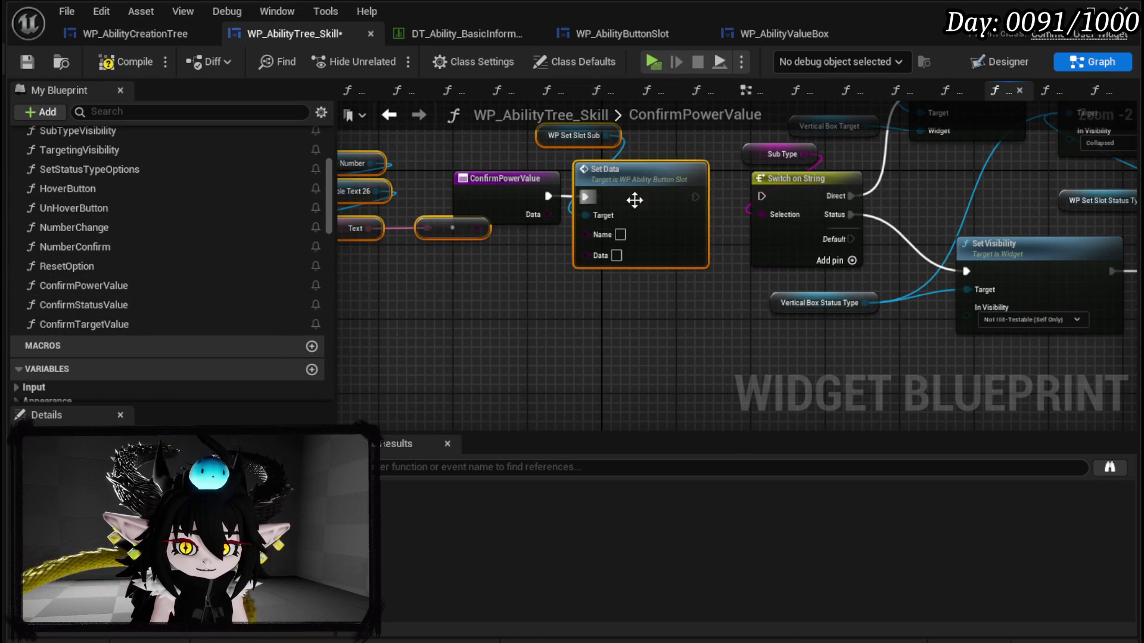
pyautogui.moveTo(702, 197); pyautogui.dragTo(766, 197)
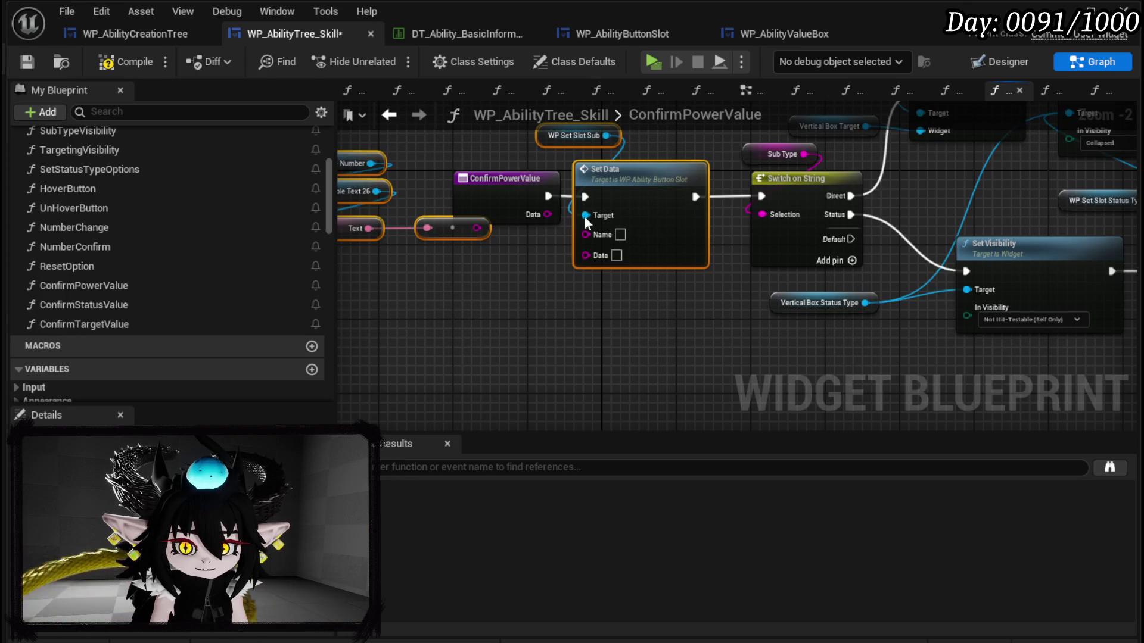
pyautogui.moveTo(477, 229); pyautogui.dragTo(594, 234)
pyautogui.click(709, 178)
# Step: Wire a copied Sub Type getter into Set Data's Data pin and tidy the nodes
pyautogui.hotkey('ctrl', 'c')
pyautogui.hotkey('ctrl', 'v')
pyautogui.moveTo(495, 301); pyautogui.dragTo(550, 269)
pyautogui.moveTo(447, 314); pyautogui.dragTo(563, 163)
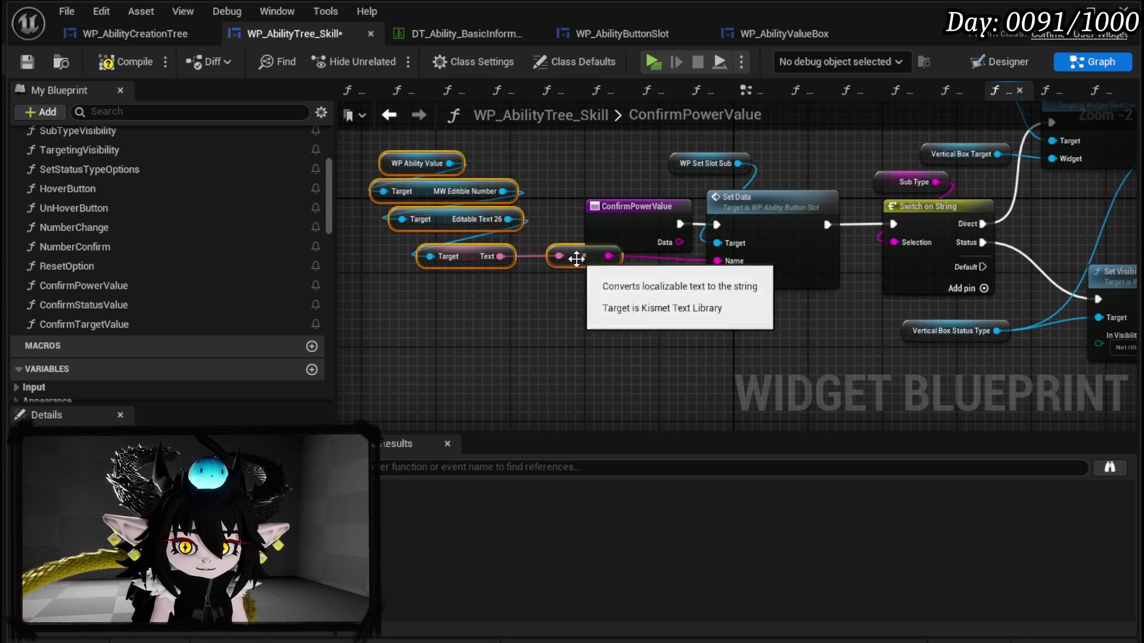
pyautogui.moveTo(575, 256); pyautogui.dragTo(566, 275)
pyautogui.moveTo(735, 263); pyautogui.dragTo(203, 254)
pyautogui.moveTo(334, 310); pyautogui.dragTo(779, 302)
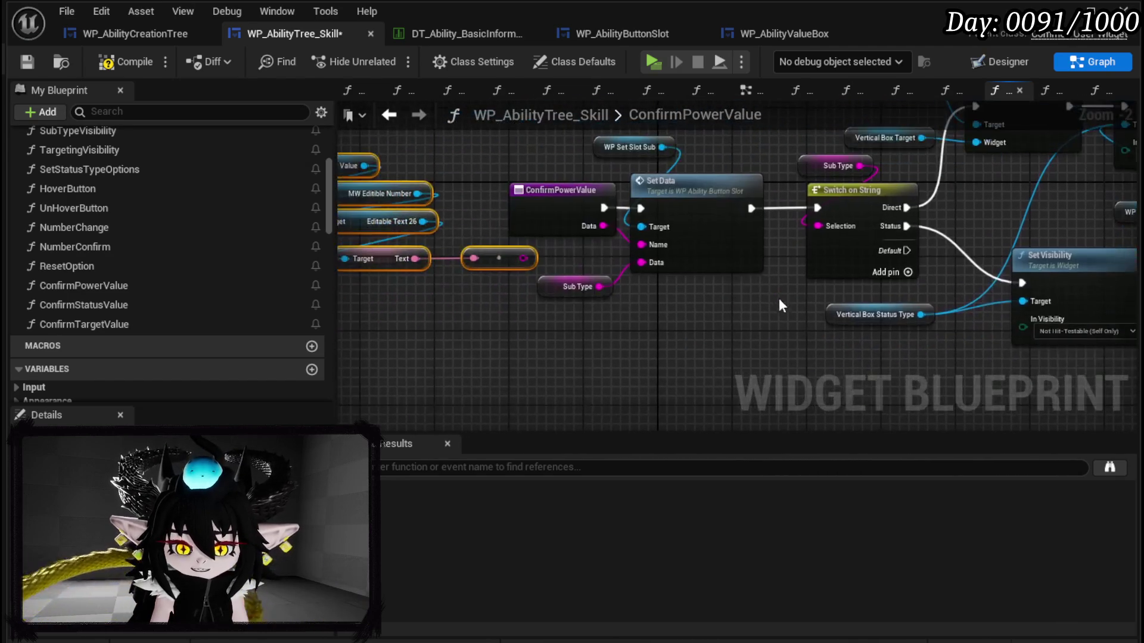
# Step: Compile and file ConfirmPowerValue under a new Confirm Number category
pyautogui.click(119, 56)
pyautogui.click(81, 285)
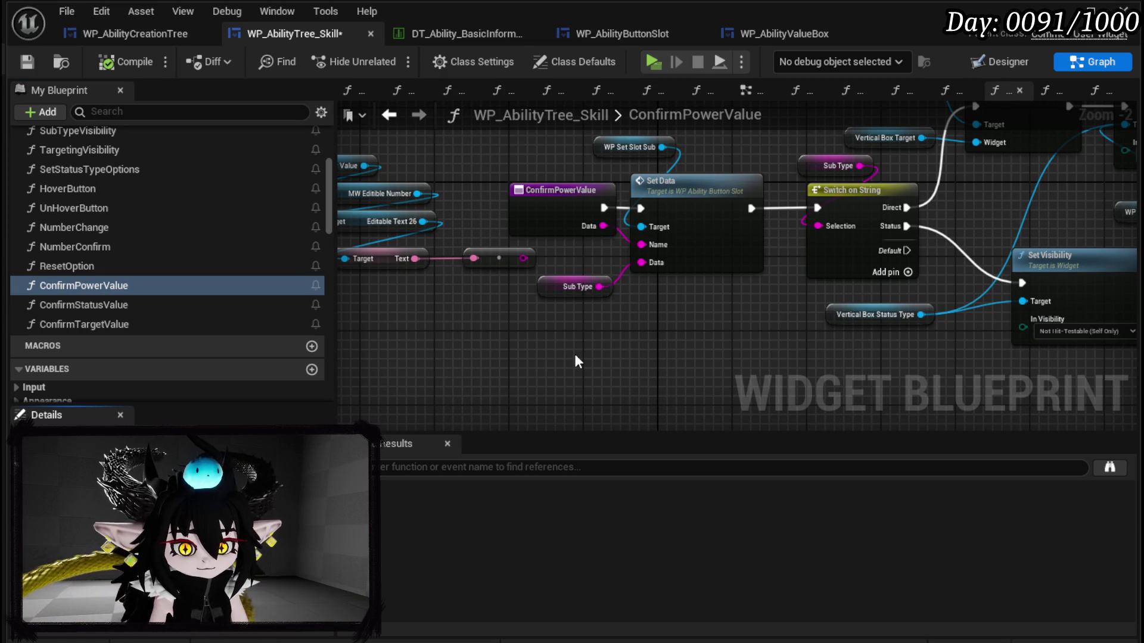
pyautogui.press('Return')
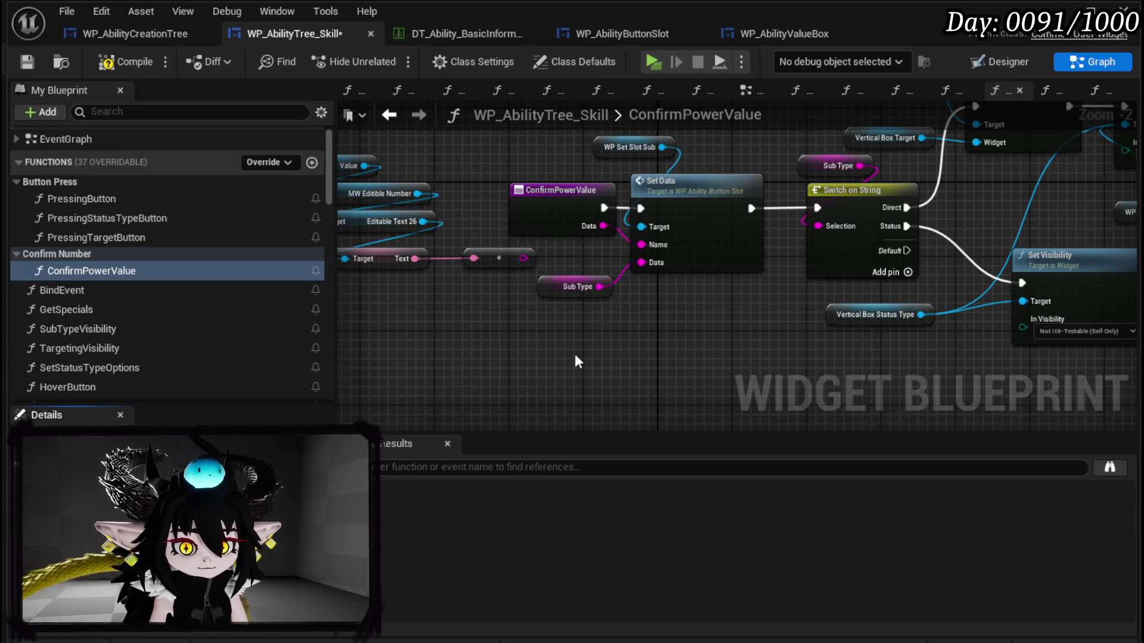
# Step: Move ConfirmStatusValue and ConfirmTargetValue into the Confirm Number category
pyautogui.scroll(-5, 156, 301)
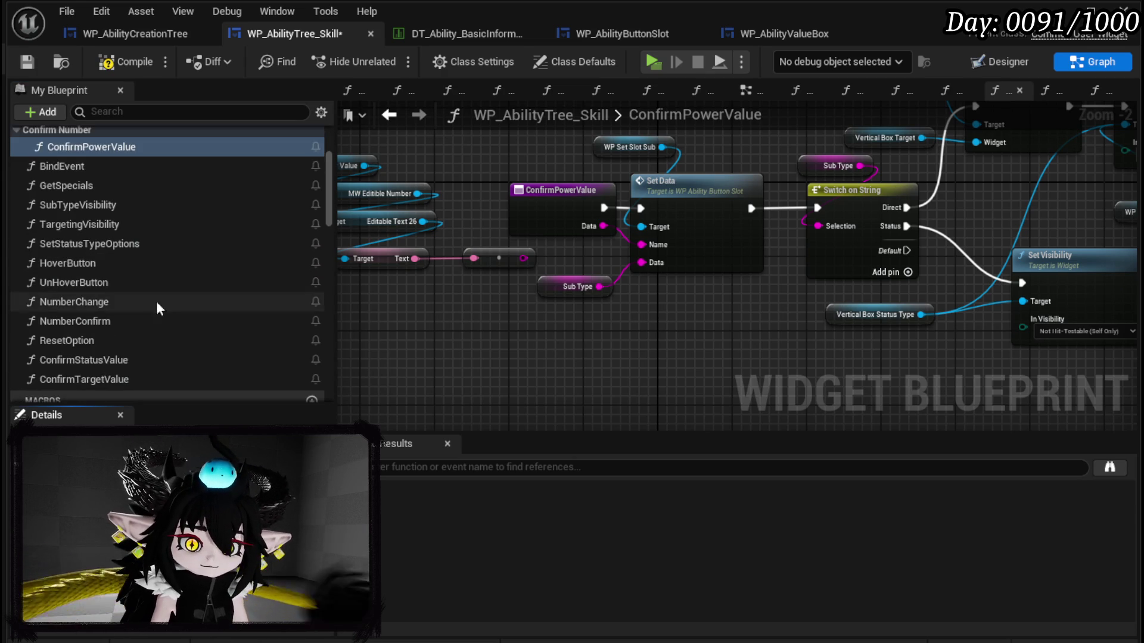
pyautogui.click(108, 361)
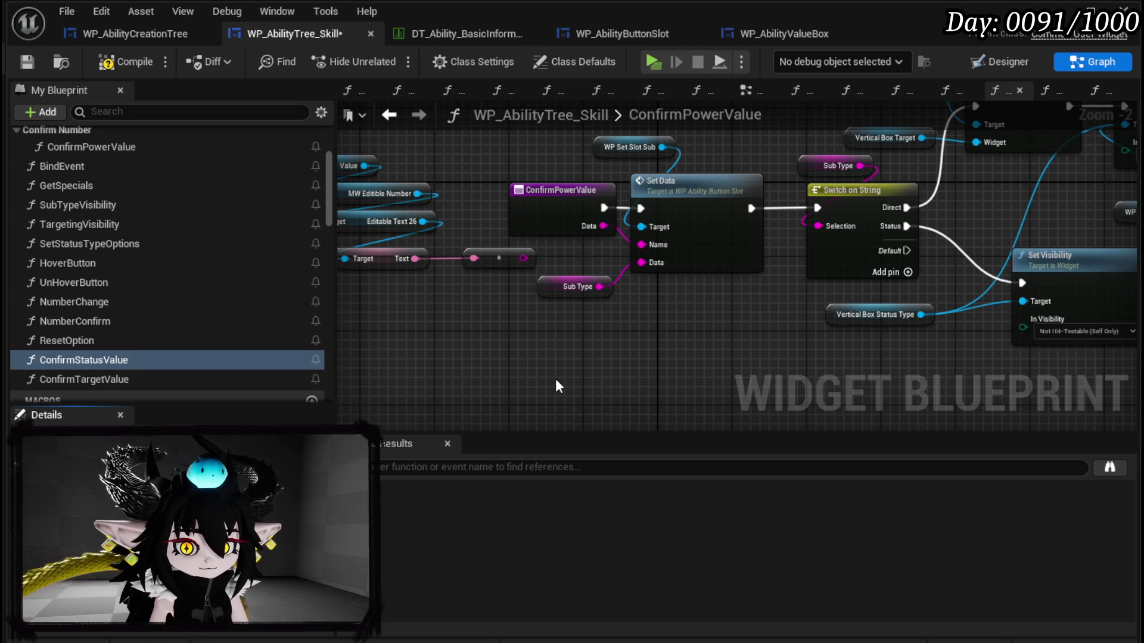
pyautogui.press('Return')
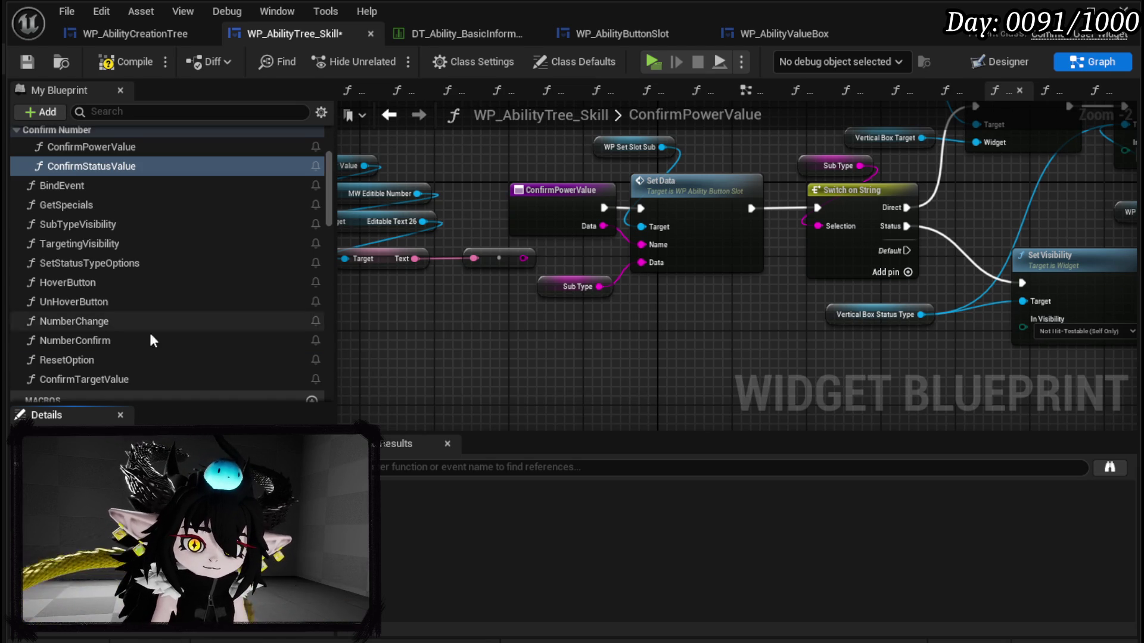
pyautogui.click(82, 381)
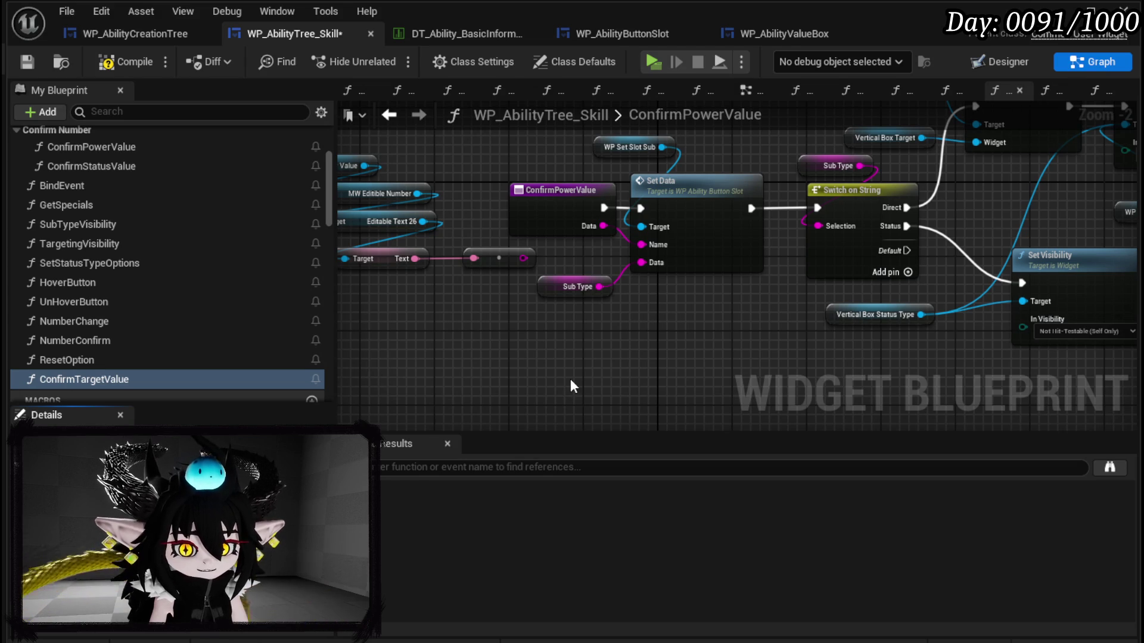
pyautogui.press('Return')
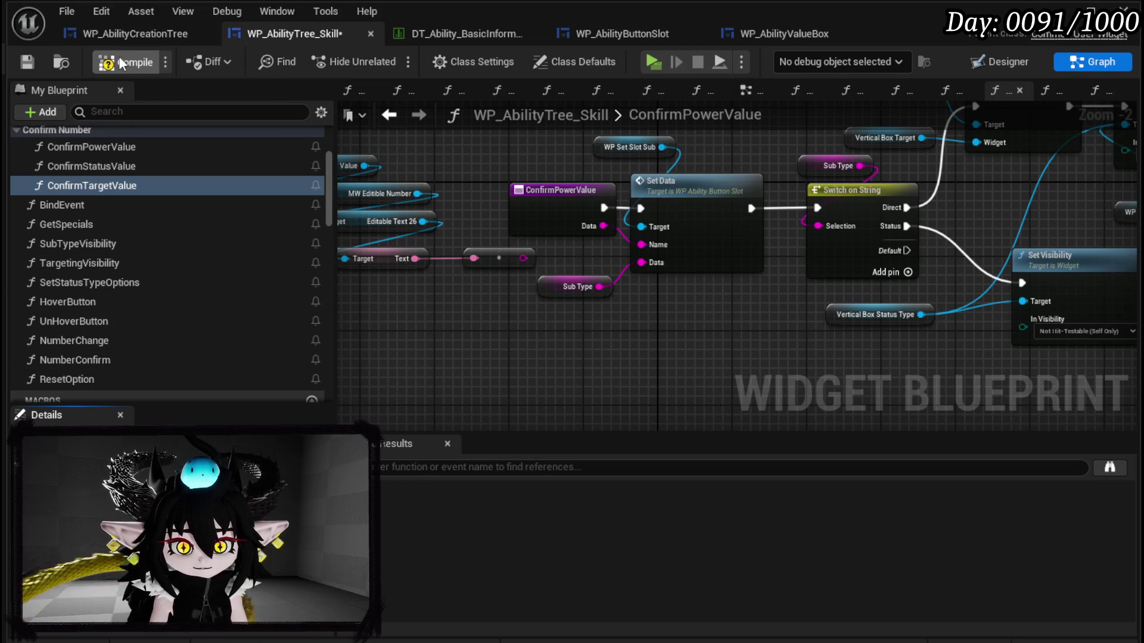
# Step: Compile and save the widget, then switch to the L_DungeonCreationTest level editor
pyautogui.click(27, 62)
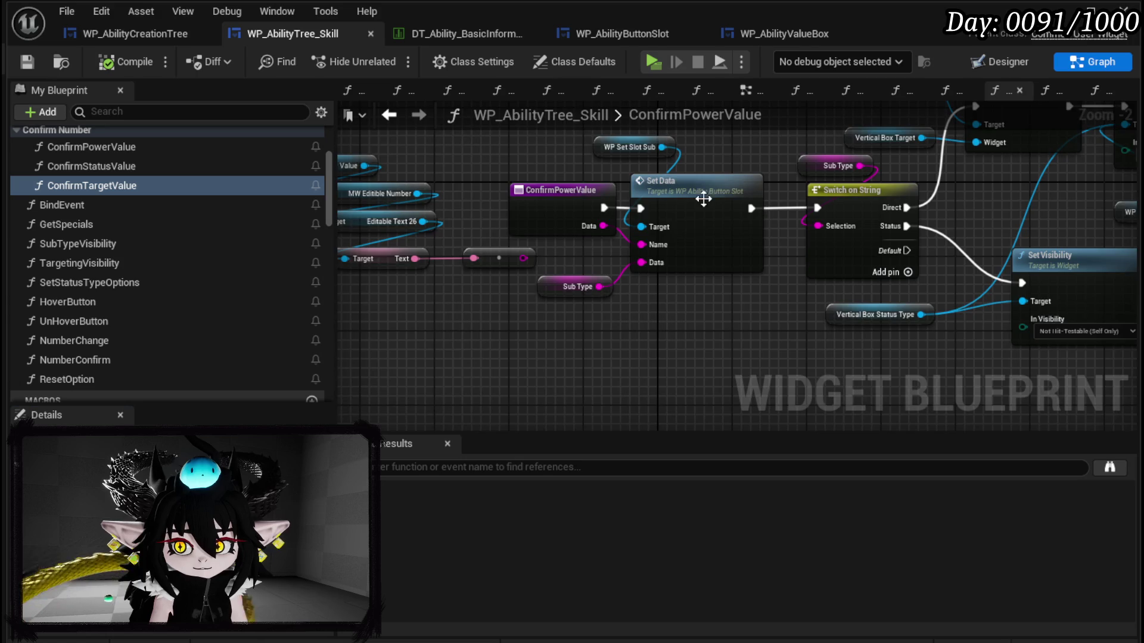
pyautogui.moveTo(717, 197); pyautogui.dragTo(420, 212)
pyautogui.click(1123, 9)
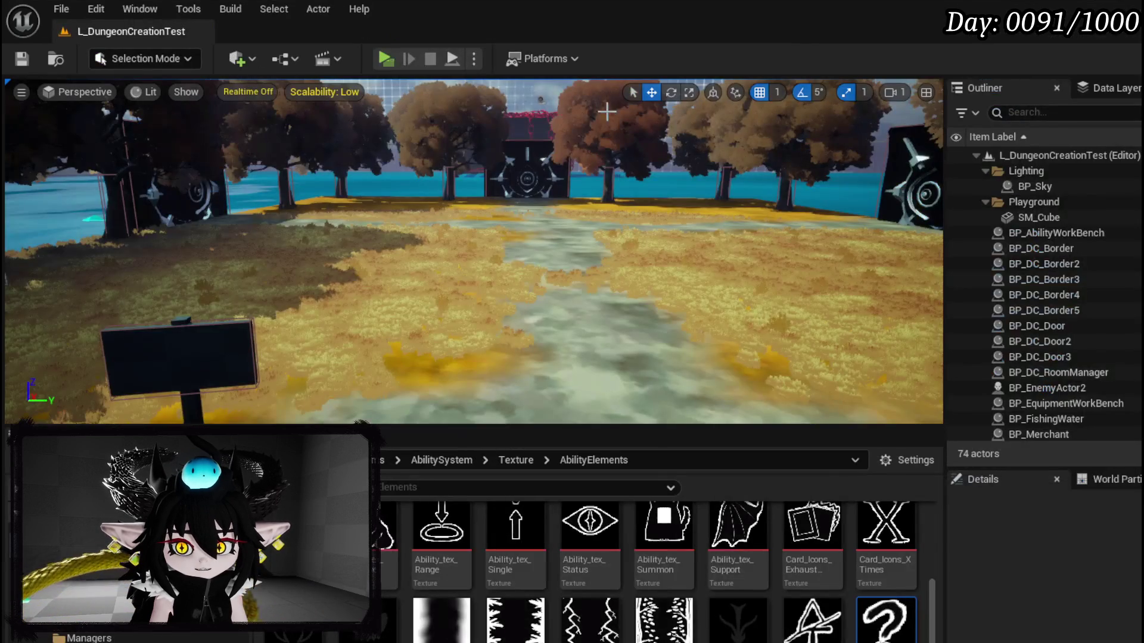
# Step: Play-test standalone, open the ability workbench with E, confirm Power 100, then stop with Esc
pyautogui.hotkey('alt', 'p')
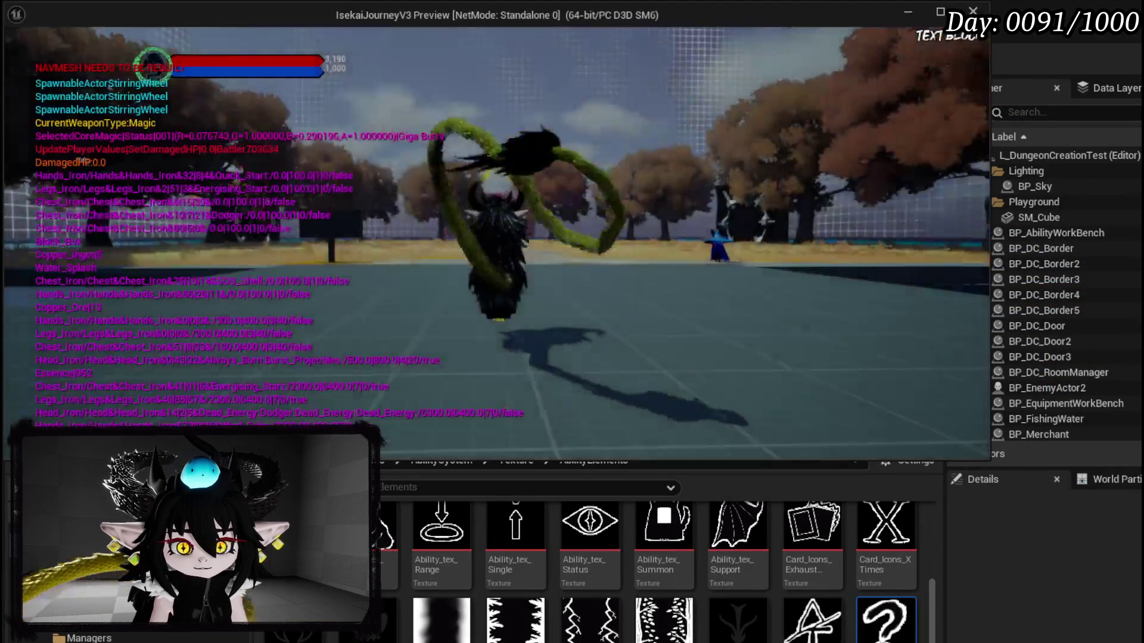
pyautogui.press('e')
pyautogui.write('1')
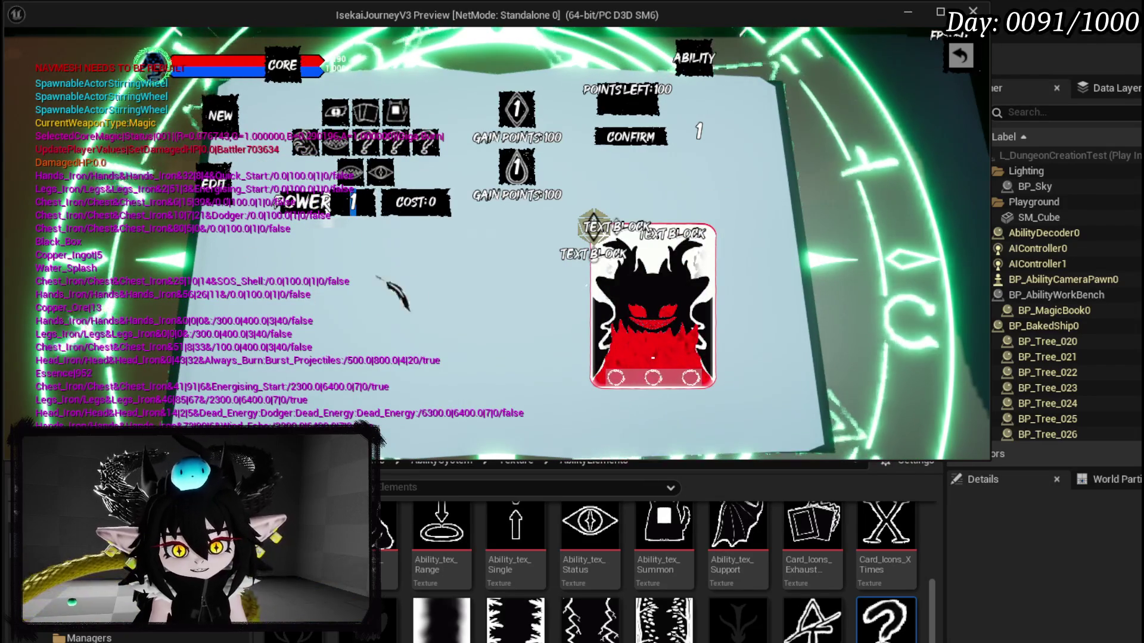
pyautogui.write('00')
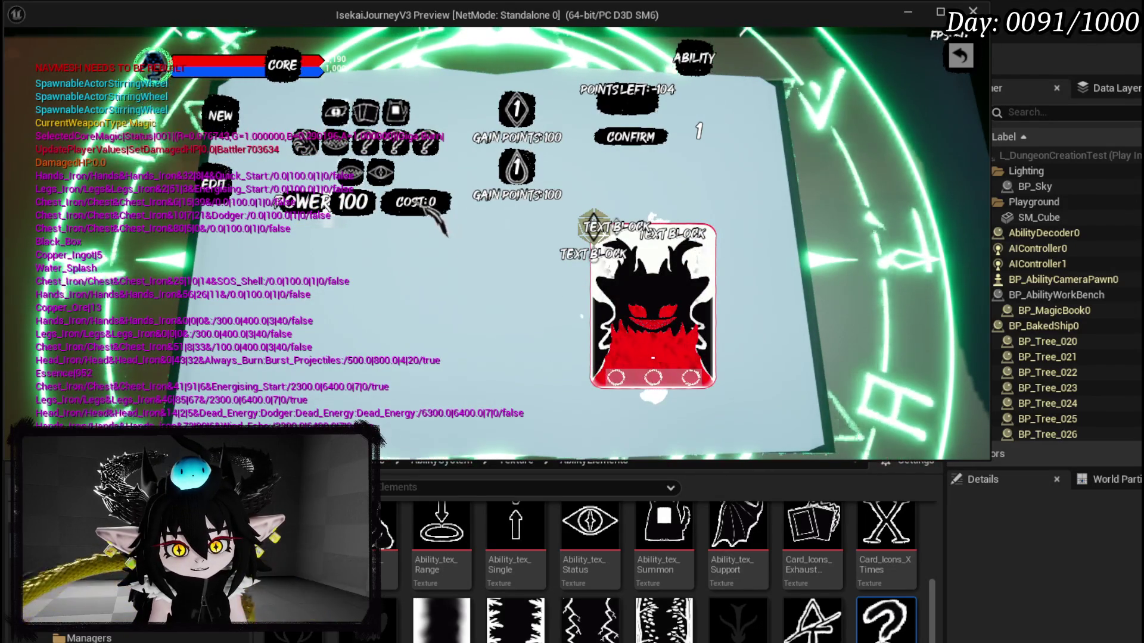
pyautogui.press('Return')
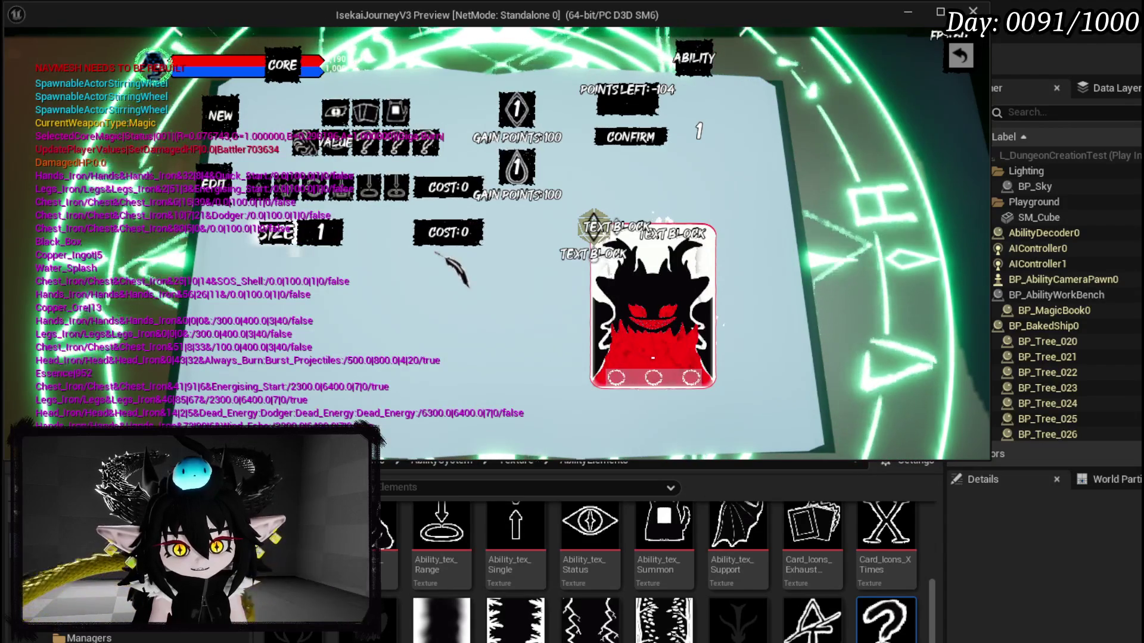
pyautogui.moveTo(364, 168)
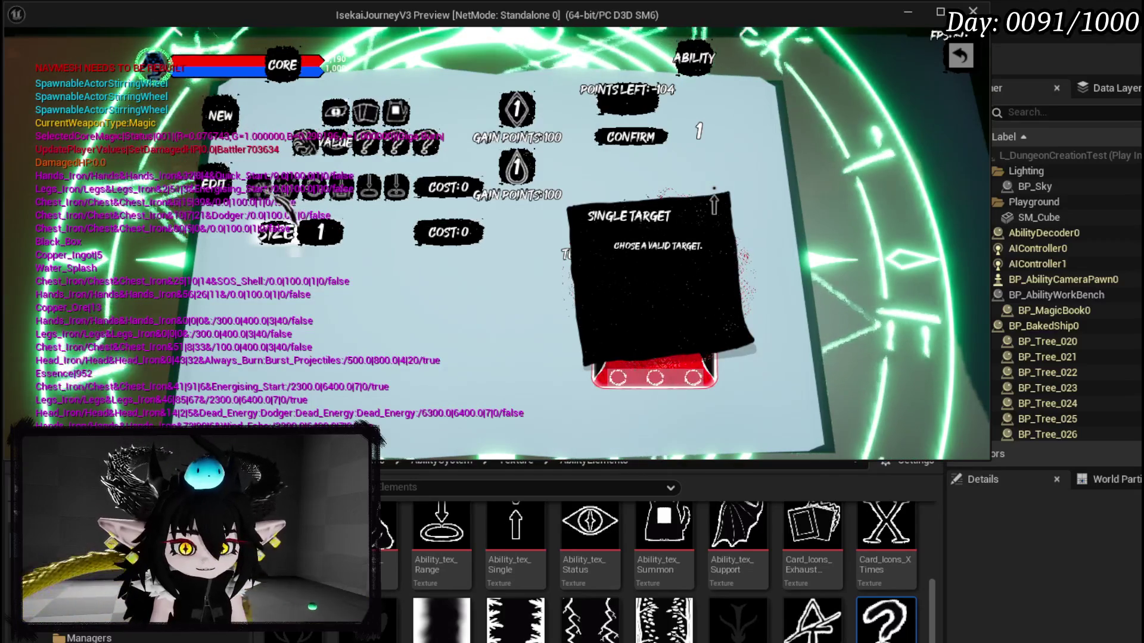
pyautogui.press('Escape')
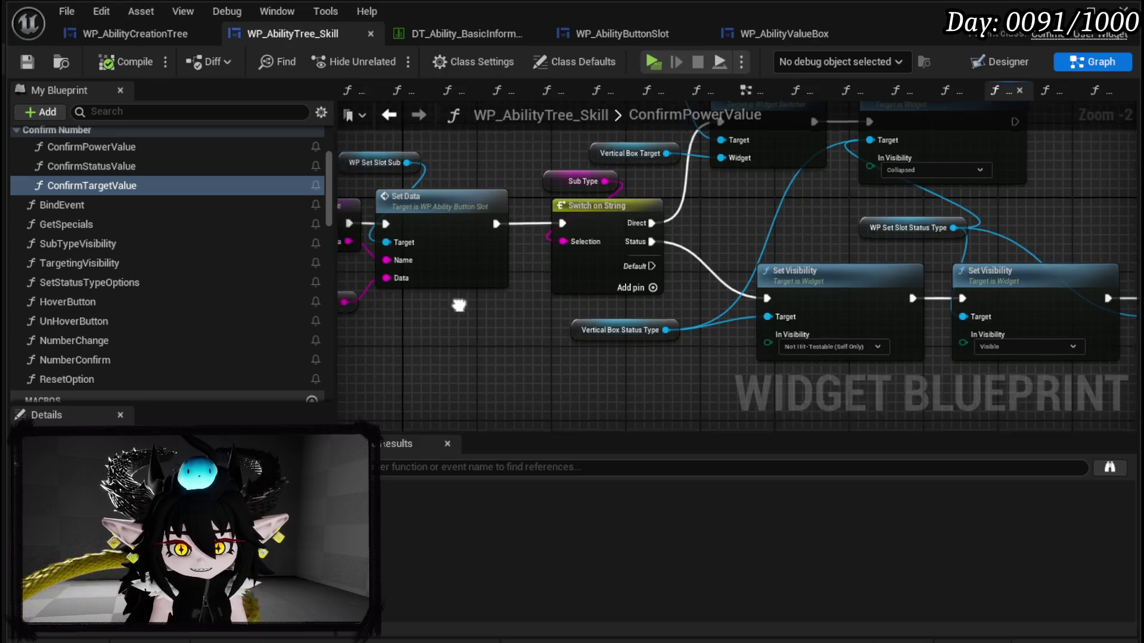
# Step: Connect the reroute's text output to Set Data's Name pin and rearrange the getter nodes
pyautogui.moveTo(533, 260)
pyautogui.mouseDown()
pyautogui.moveTo(667, 255)
pyautogui.moveTo(663, 246)
pyautogui.mouseUp()
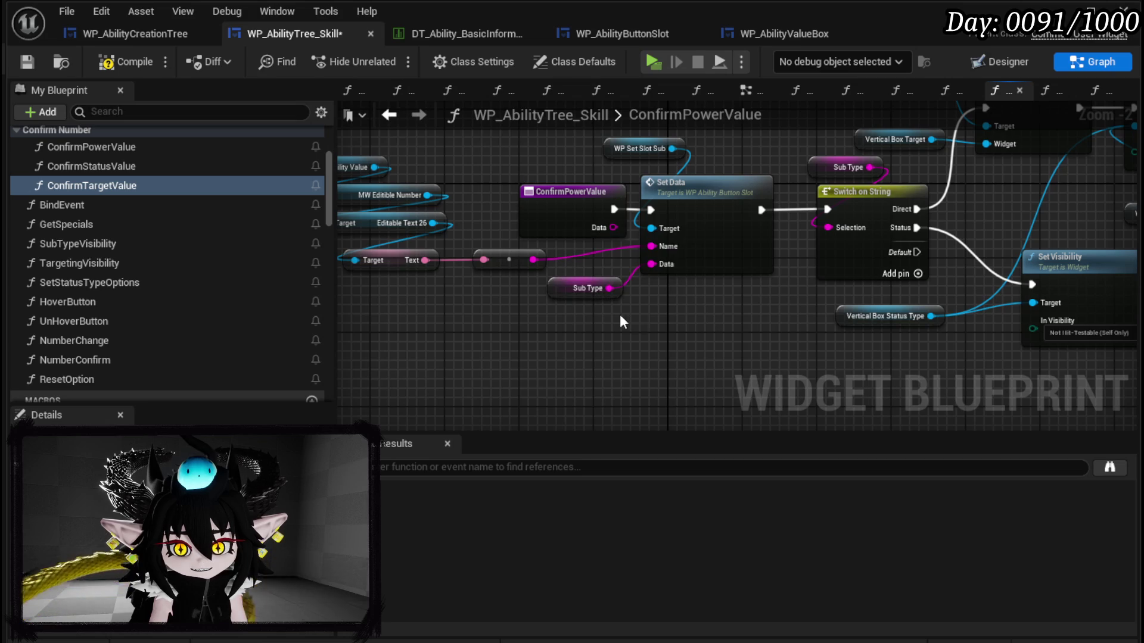
pyautogui.moveTo(590, 290); pyautogui.dragTo(656, 299)
pyautogui.moveTo(565, 233); pyautogui.dragTo(647, 291)
pyautogui.moveTo(413, 360)
pyautogui.mouseDown()
pyautogui.moveTo(551, 218)
pyautogui.moveTo(587, 238)
pyautogui.mouseUp()
pyautogui.moveTo(594, 327); pyautogui.dragTo(649, 319)
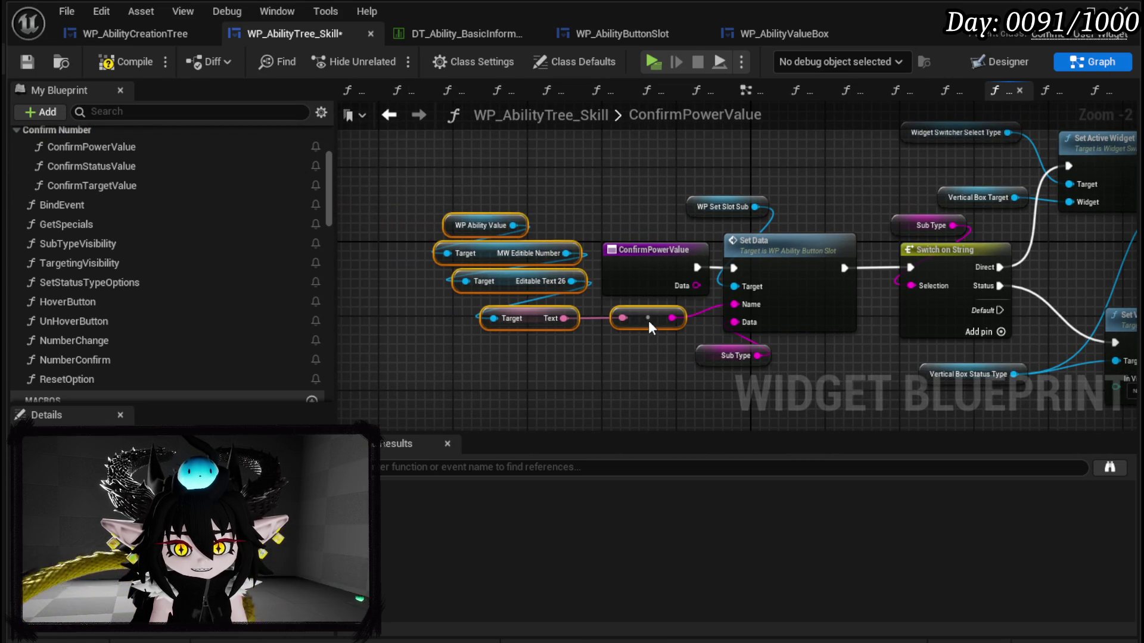
pyautogui.moveTo(679, 364); pyautogui.dragTo(435, 328)
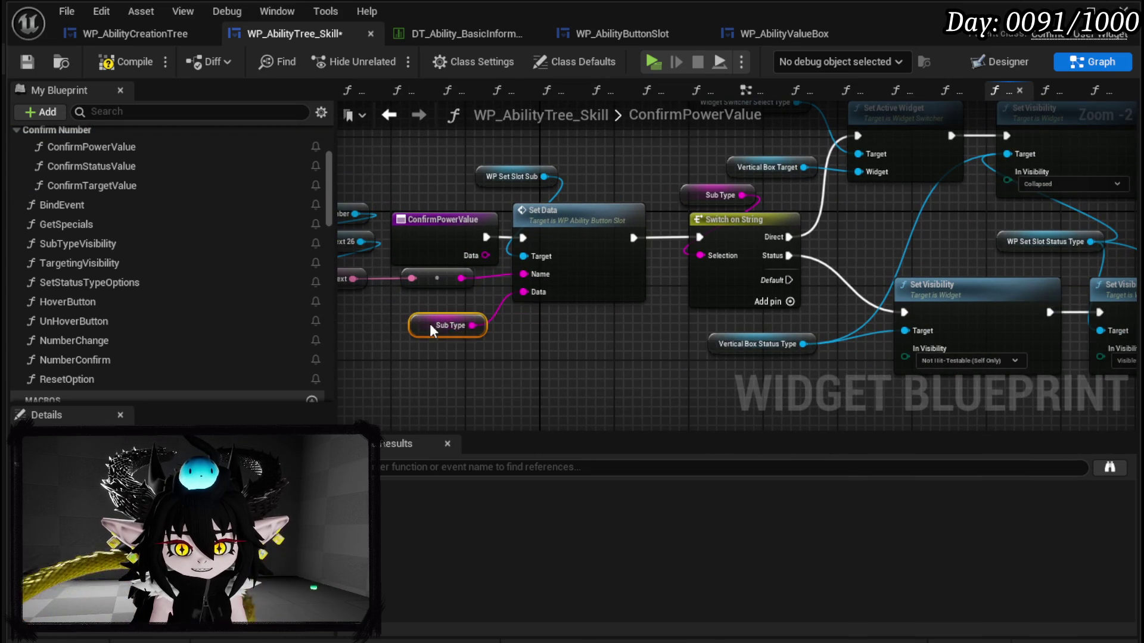
# Step: Compile and save WP_AbilityTree_Skill, then review the Set Visibility and Set Data nodes
pyautogui.click(27, 61)
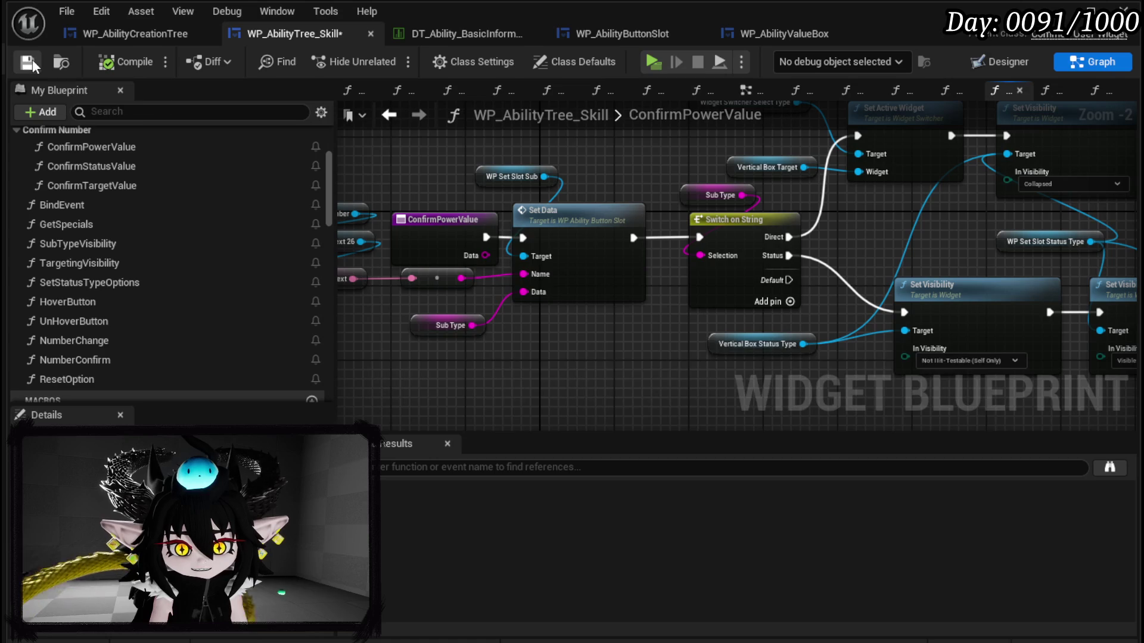
pyautogui.moveTo(447, 194)
pyautogui.mouseDown()
pyautogui.moveTo(408, 184)
pyautogui.moveTo(705, 202)
pyautogui.moveTo(555, 197)
pyautogui.mouseUp()
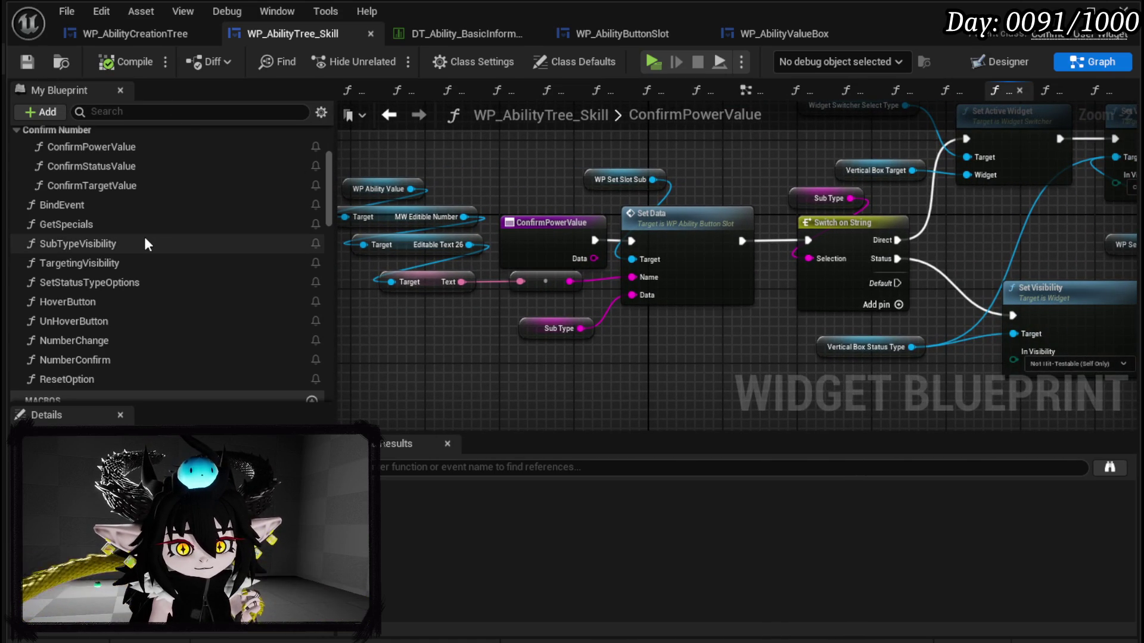
pyautogui.scroll(2, 144, 237)
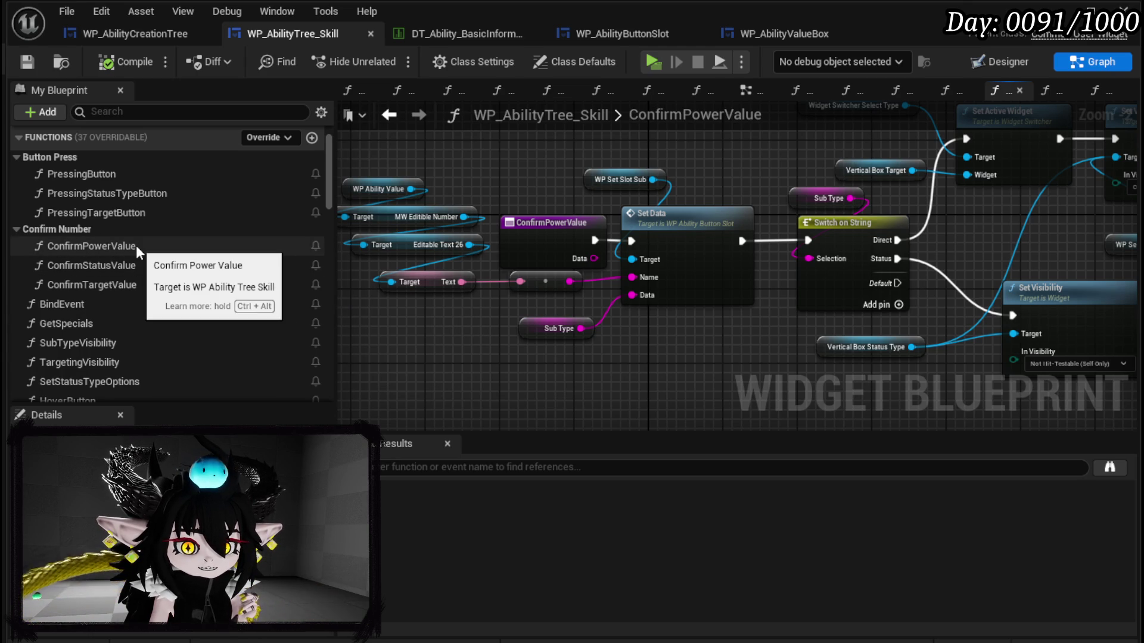
pyautogui.moveTo(1052, 425)
pyautogui.mouseDown()
pyautogui.moveTo(531, 372)
pyautogui.moveTo(975, 202)
pyautogui.mouseUp()
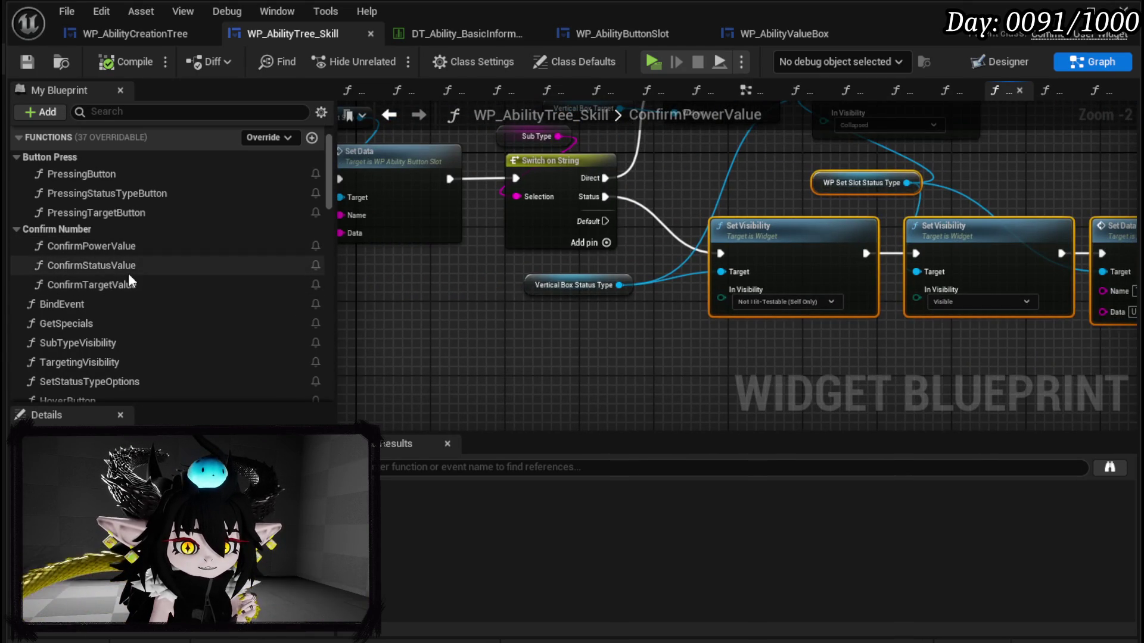
# Step: Glance at the empty ConfirmStatusValue graph, then return to the PressingStatusTypeButton graph
pyautogui.doubleClick(128, 271)
pyautogui.moveTo(425, 354); pyautogui.dragTo(406, 134)
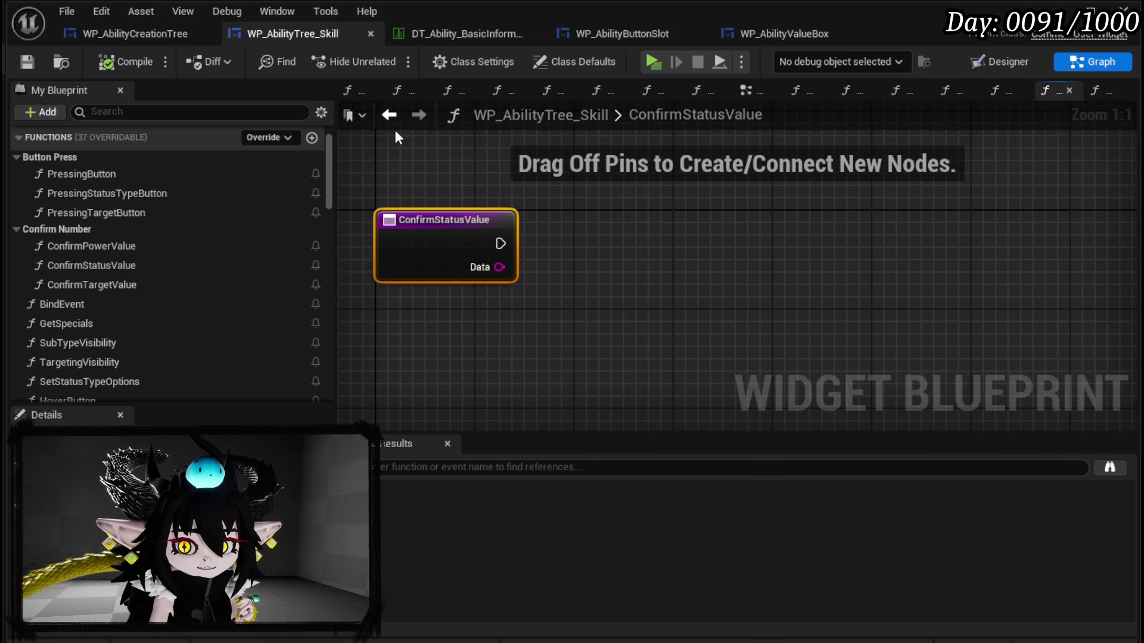
pyautogui.click(389, 116)
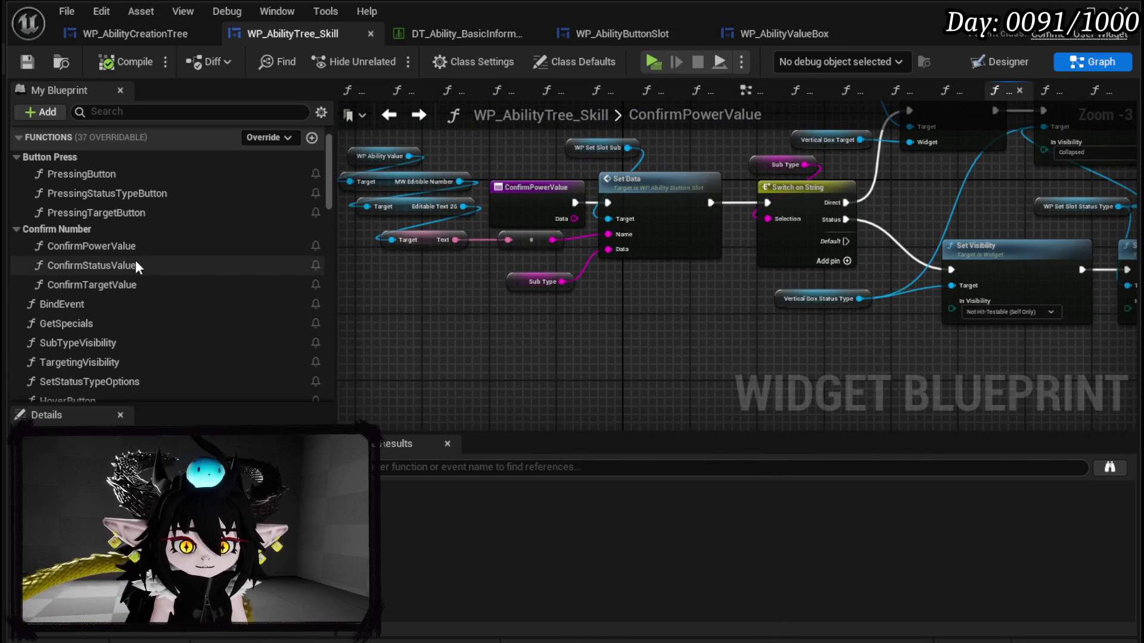
pyautogui.doubleClick(119, 196)
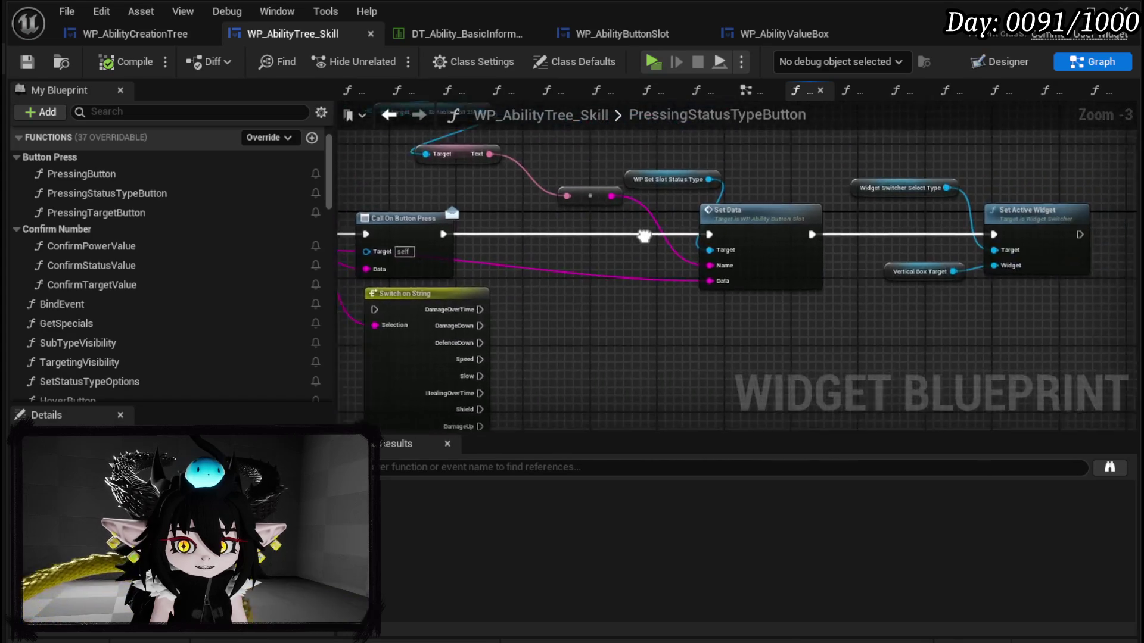
# Step: Select the status-type getter, reroute and Set Data nodes, unwire Set Data's Name input, and open ConfirmStatusValue
pyautogui.moveTo(747, 343); pyautogui.dragTo(986, 170)
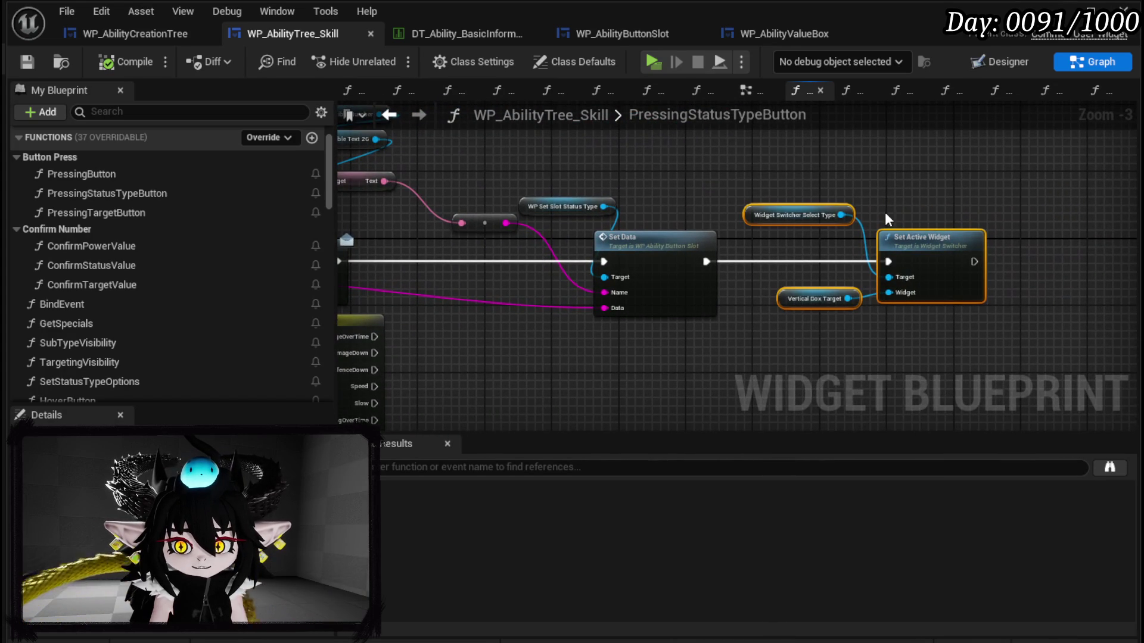
pyautogui.moveTo(504, 350)
pyautogui.mouseDown()
pyautogui.moveTo(588, 327)
pyautogui.moveTo(712, 388)
pyautogui.moveTo(679, 411)
pyautogui.mouseUp()
pyautogui.moveTo(635, 363); pyautogui.dragTo(567, 327)
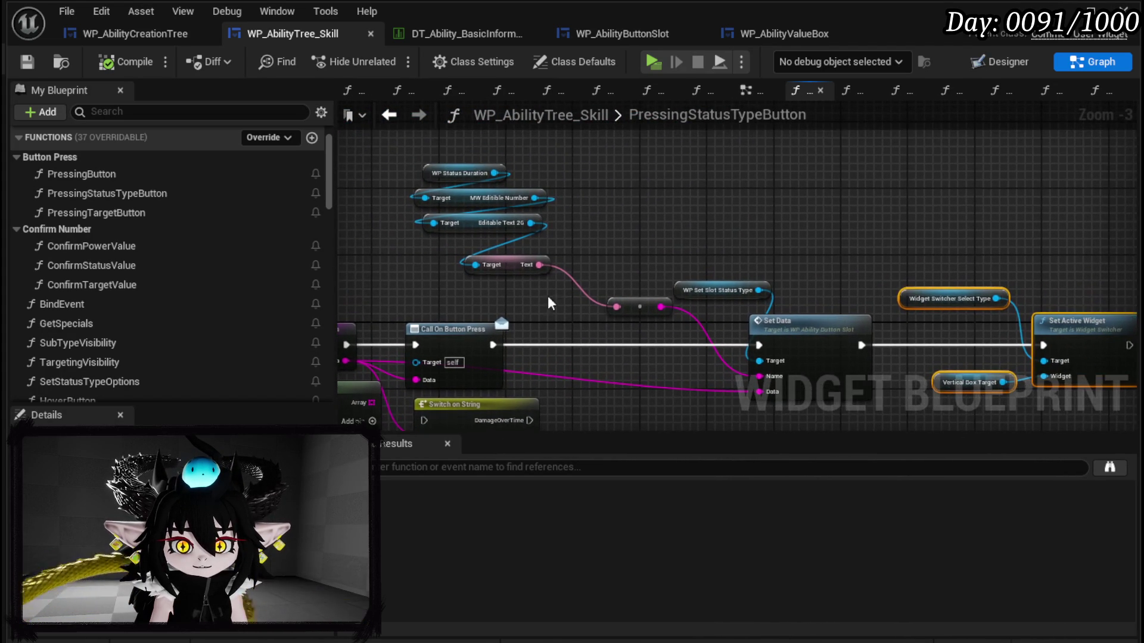
pyautogui.moveTo(398, 173); pyautogui.dragTo(606, 316)
pyautogui.moveTo(635, 254)
pyautogui.mouseDown()
pyautogui.moveTo(638, 273)
pyautogui.moveTo(813, 353)
pyautogui.moveTo(646, 319)
pyautogui.moveTo(799, 355)
pyautogui.mouseUp()
pyautogui.moveTo(666, 366)
pyautogui.mouseDown()
pyautogui.moveTo(555, 295)
pyautogui.moveTo(745, 277)
pyautogui.moveTo(731, 280)
pyautogui.mouseUp()
pyautogui.keyDown('alt'); pyautogui.click(644, 305); pyautogui.keyUp('alt')
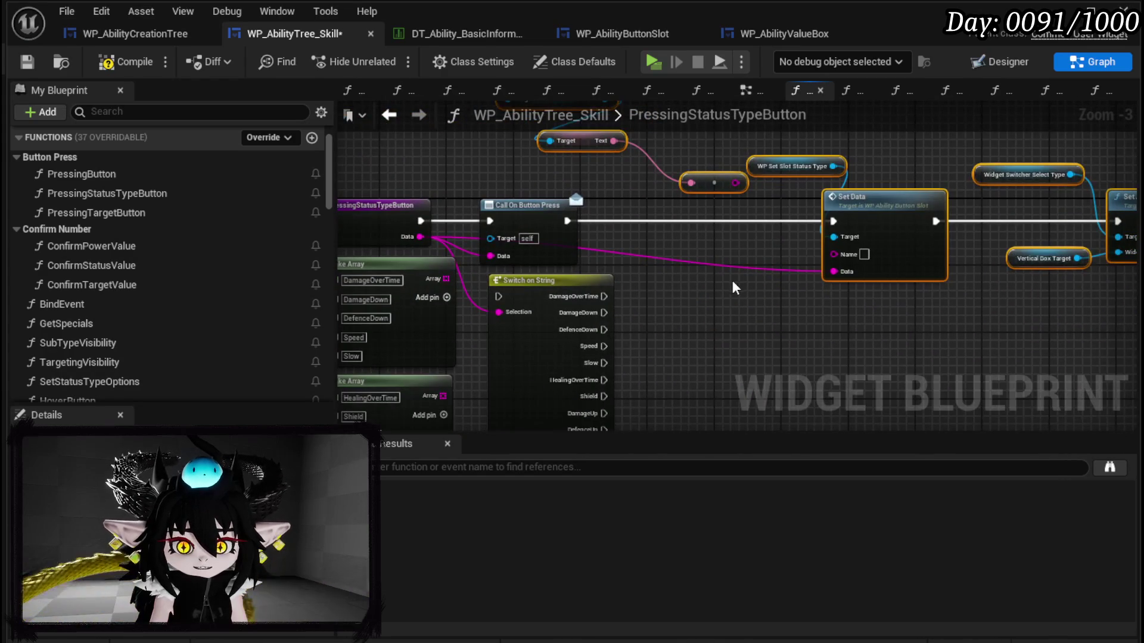
pyautogui.doubleClick(128, 271)
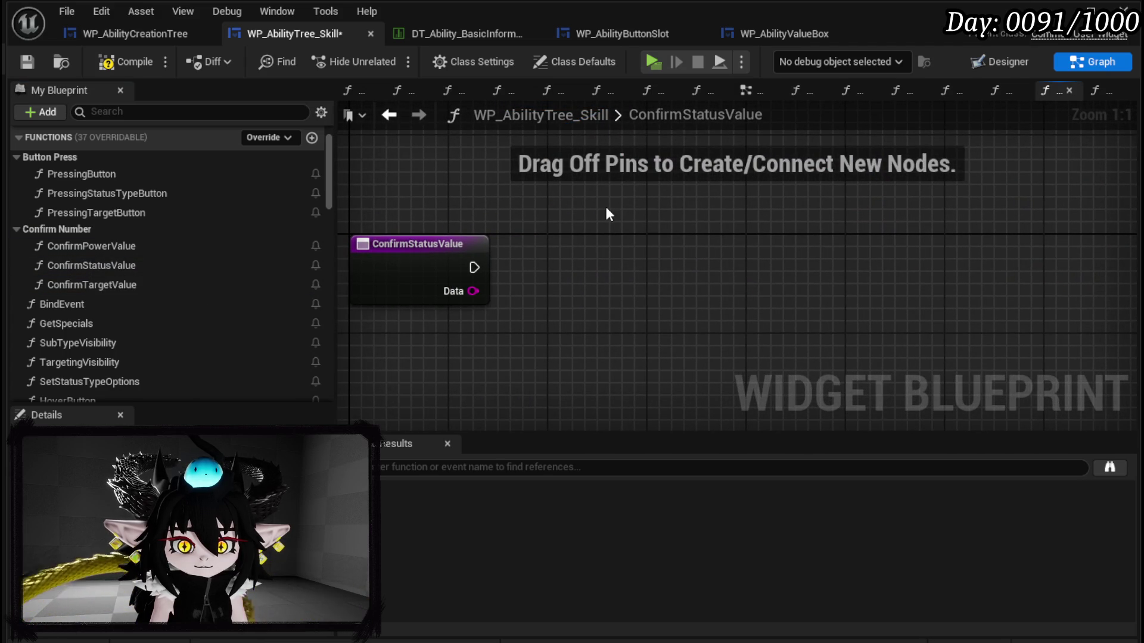
# Step: Paste the copied slot-setting nodes into ConfirmStatusValue beside the entry node
pyautogui.hotkey('ctrl', 'v')
pyautogui.moveTo(738, 289)
pyautogui.mouseDown()
pyautogui.moveTo(614, 238)
pyautogui.moveTo(564, 239)
pyautogui.mouseUp()
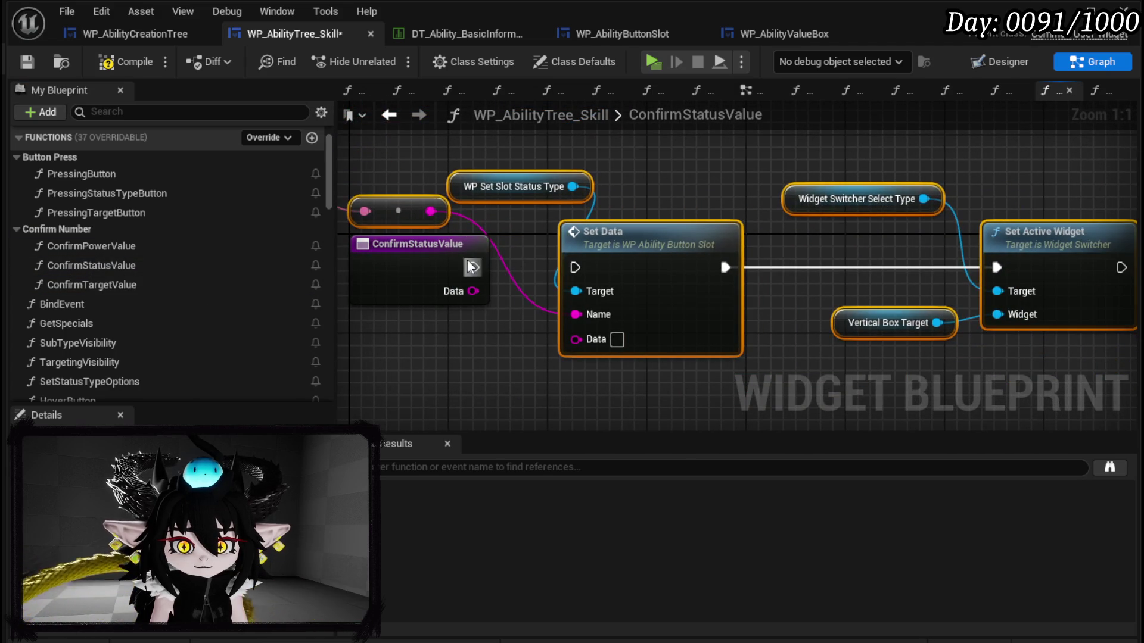
pyautogui.moveTo(653, 270); pyautogui.dragTo(726, 261)
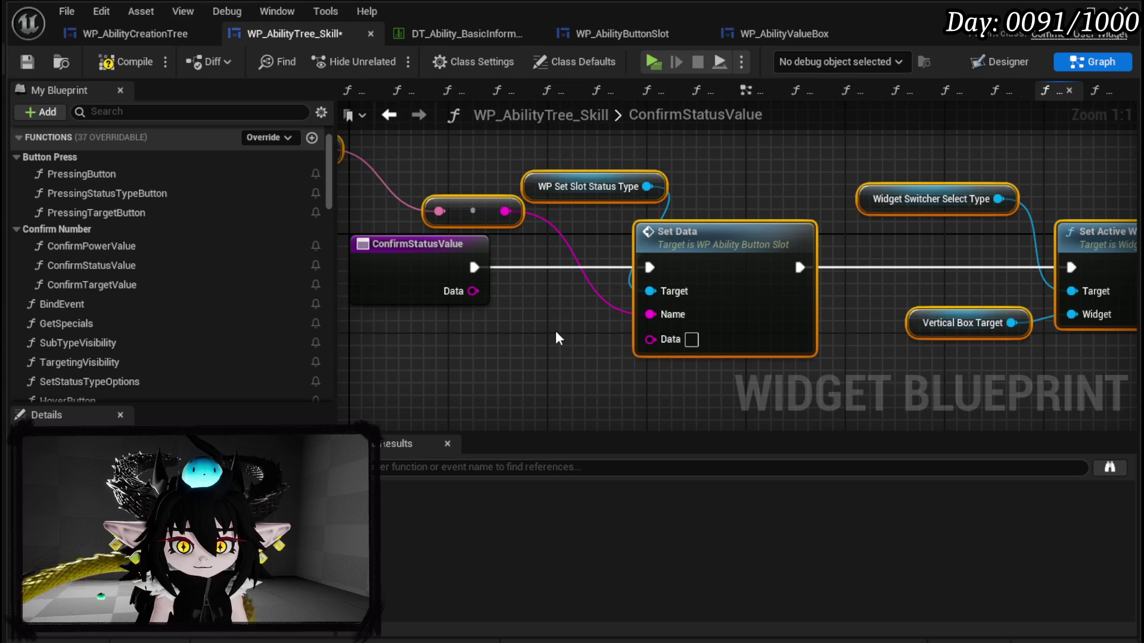
# Step: Promote Set Data's Data input to a new StatusType variable, compile, and return to PressingStatusTypeButton
pyautogui.rightClick(649, 340)
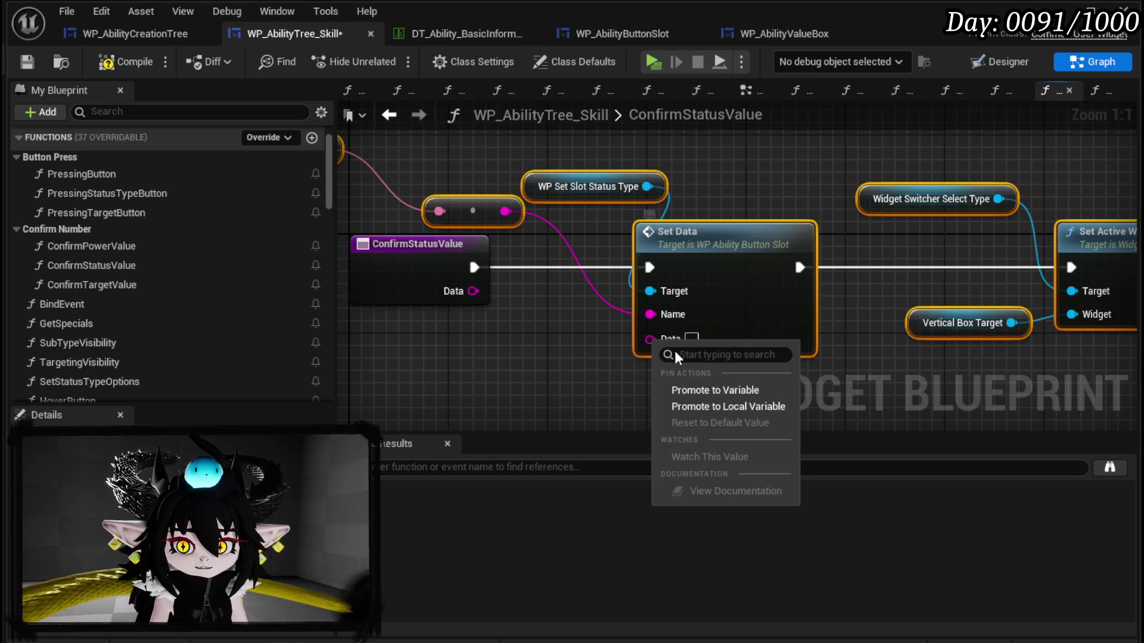
pyautogui.click(718, 390)
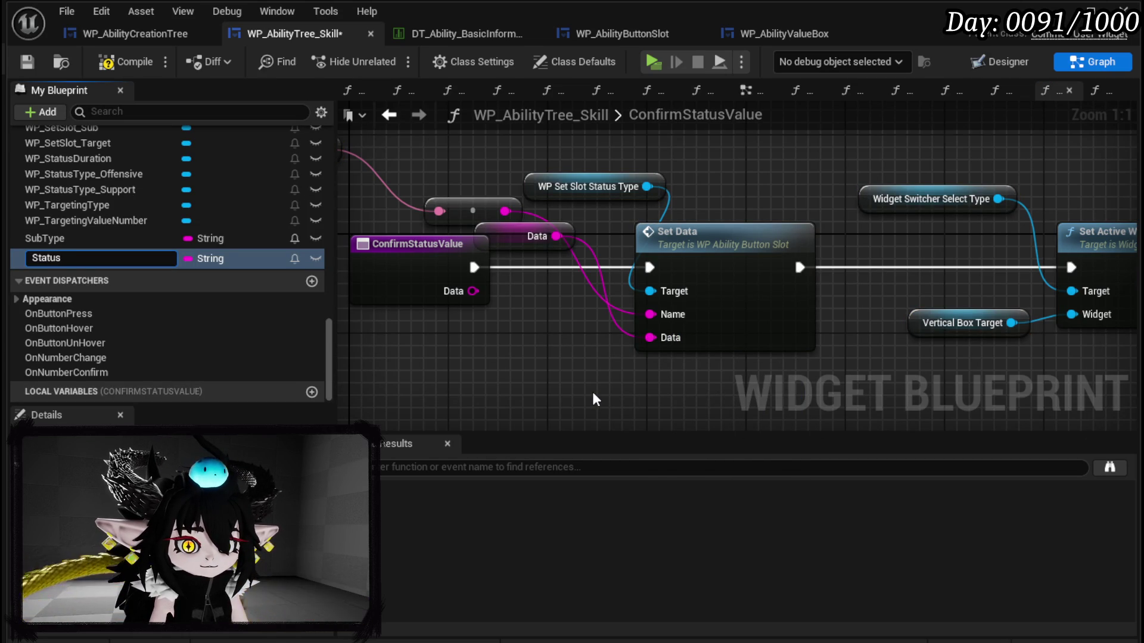
pyautogui.write('StatusTyp')
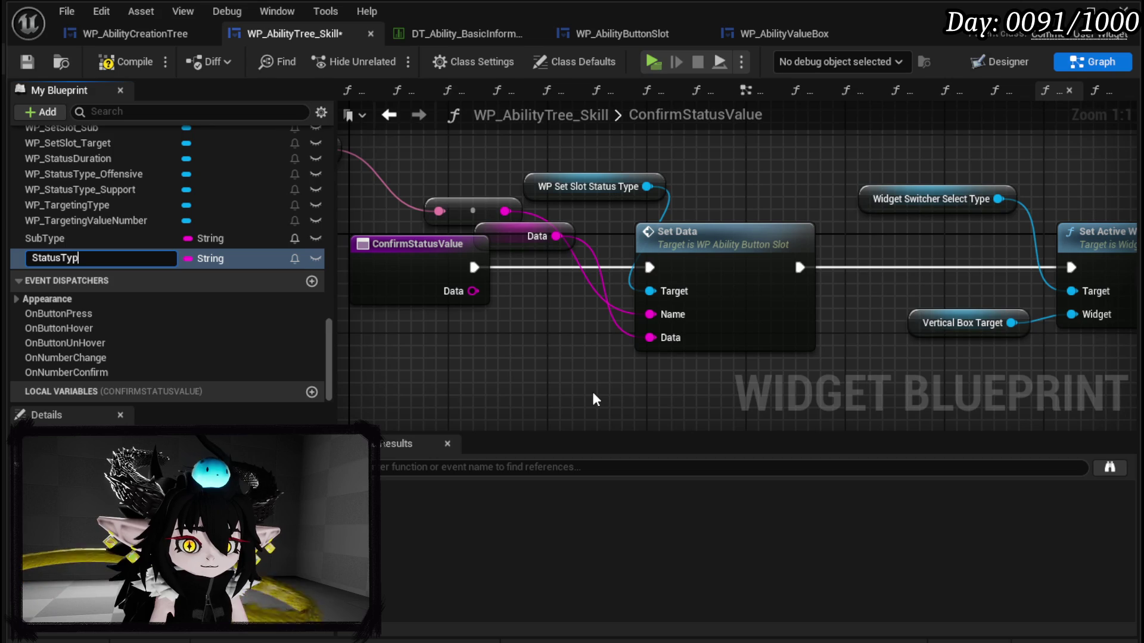
pyautogui.write('e')
pyautogui.press('Return')
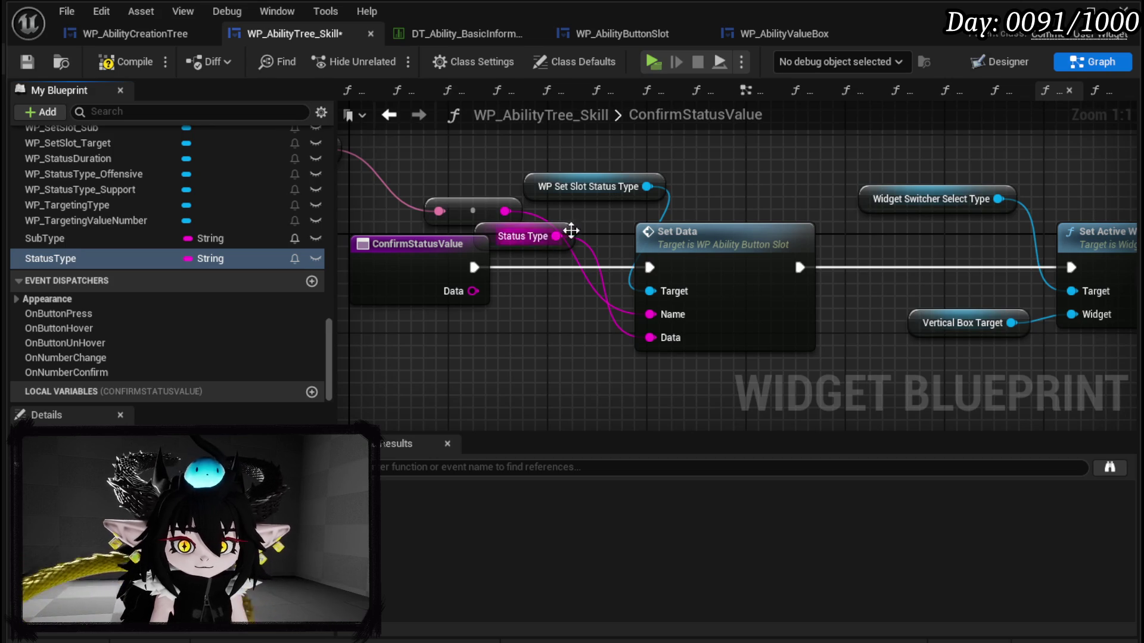
pyautogui.moveTo(554, 237); pyautogui.dragTo(579, 336)
pyautogui.click(116, 64)
pyautogui.click(389, 115)
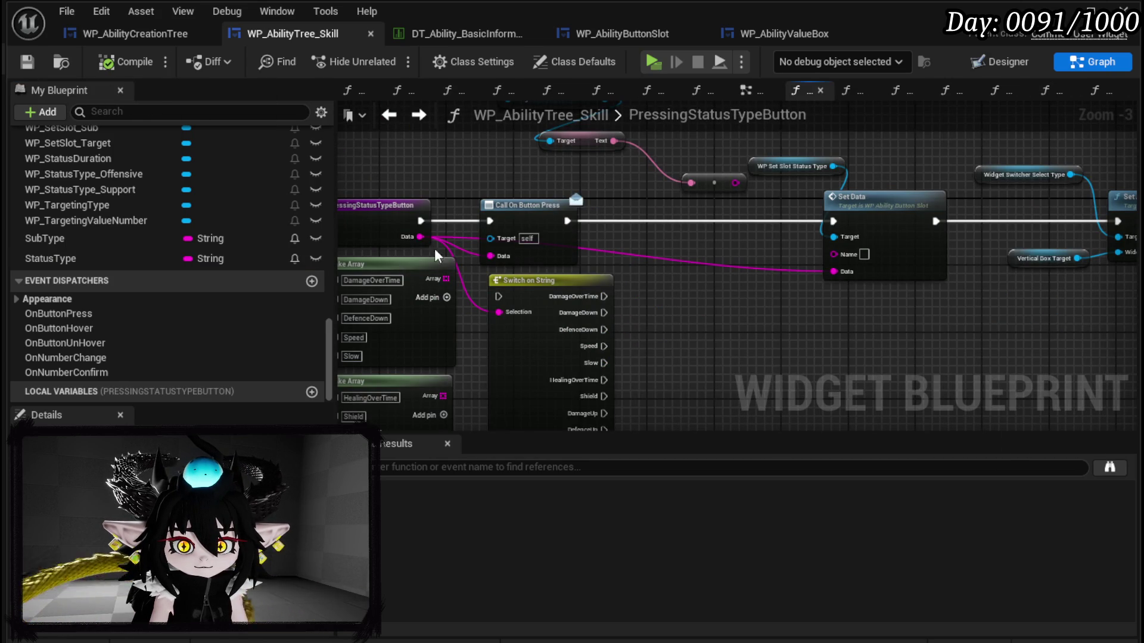
# Step: Promote Set Data's Data input to a throwaway variable S, then delete it
pyautogui.rightClick(834, 271)
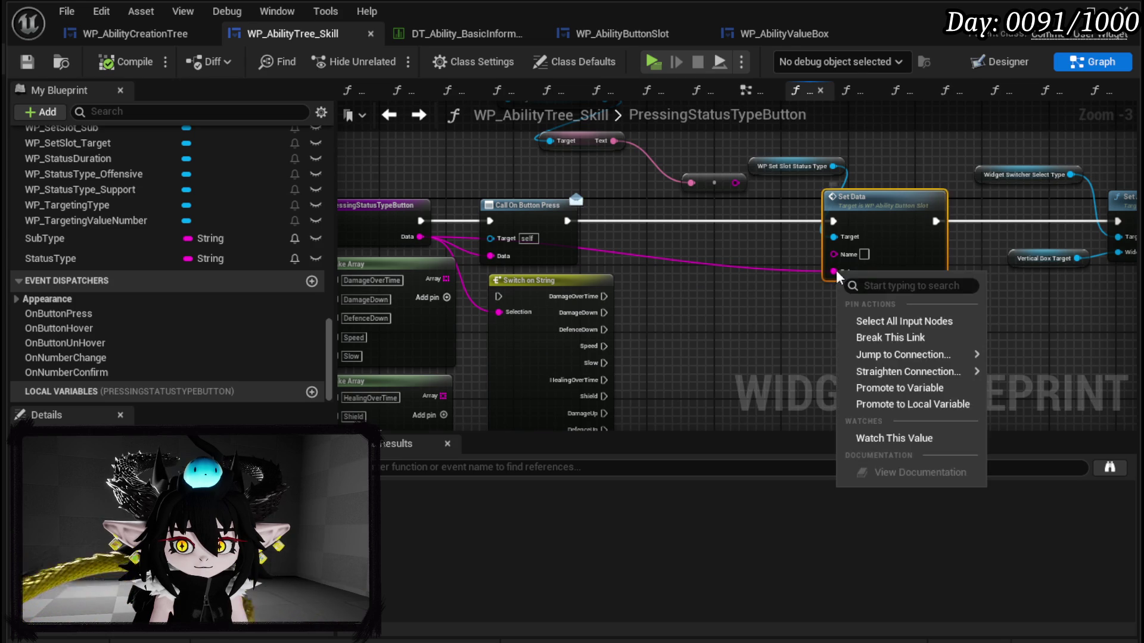
pyautogui.click(889, 386)
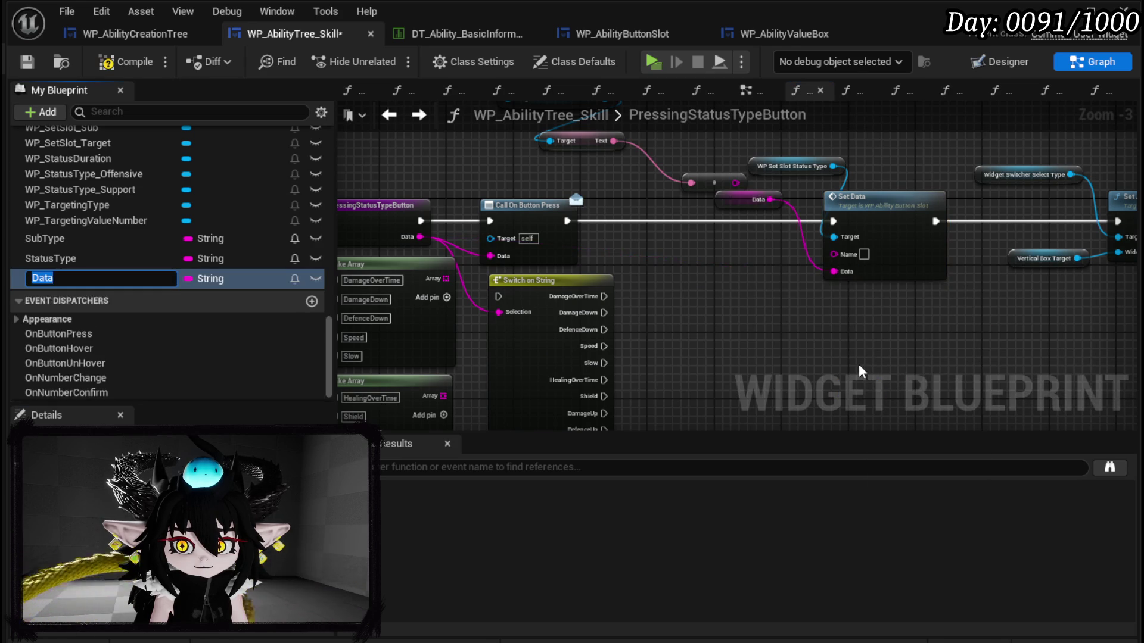
pyautogui.write('s')
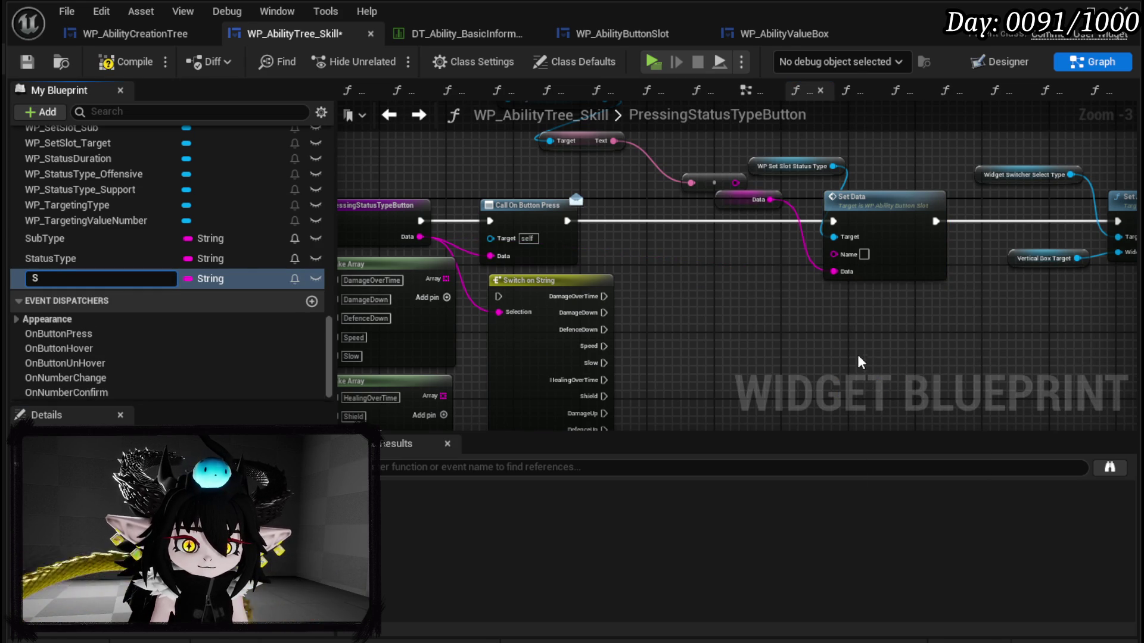
pyautogui.press('Return')
pyautogui.press('Delete')
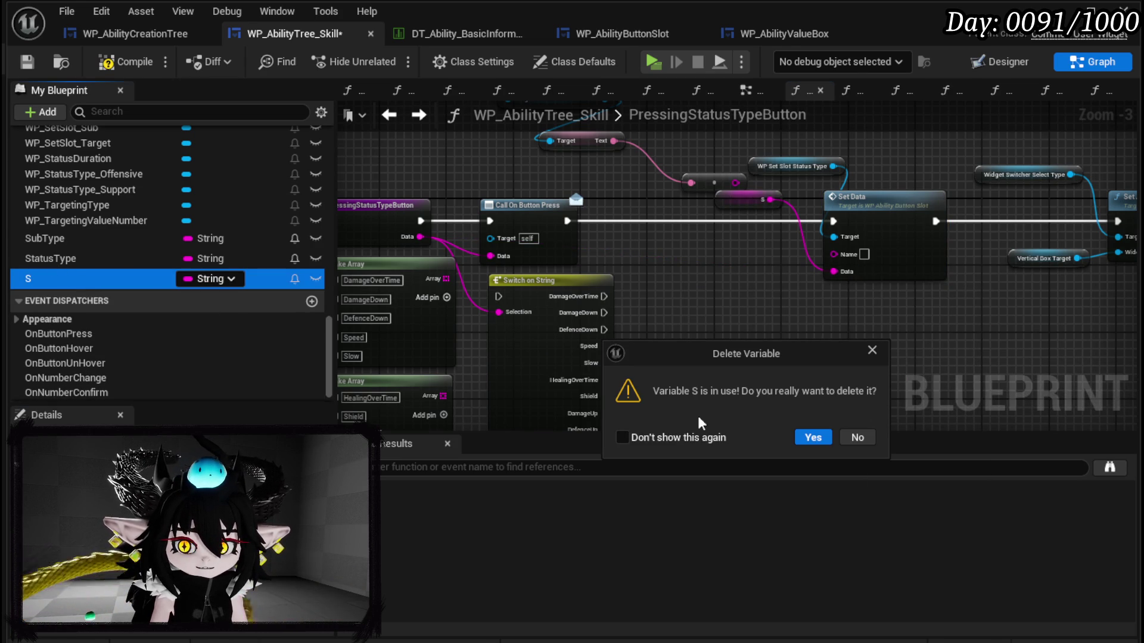
pyautogui.click(812, 438)
# Step: Insert a Set StatusType node fed by the button data, driving Set Data's Data input
pyautogui.moveTo(51, 259)
pyautogui.mouseDown()
pyautogui.moveTo(289, 280)
pyautogui.moveTo(685, 259)
pyautogui.moveTo(649, 218)
pyautogui.mouseUp()
pyautogui.click(742, 310)
pyautogui.moveTo(567, 221); pyautogui.dragTo(633, 221)
pyautogui.moveTo(711, 221); pyautogui.dragTo(833, 221)
pyautogui.moveTo(710, 237); pyautogui.dragTo(845, 273)
pyautogui.moveTo(421, 237); pyautogui.dragTo(634, 239)
pyautogui.moveTo(745, 273); pyautogui.dragTo(524, 283)
# Step: Compile and save WP_AbilityTree_Skill, break Set Data's link to Set Active Widget, and recompile
pyautogui.click(125, 61)
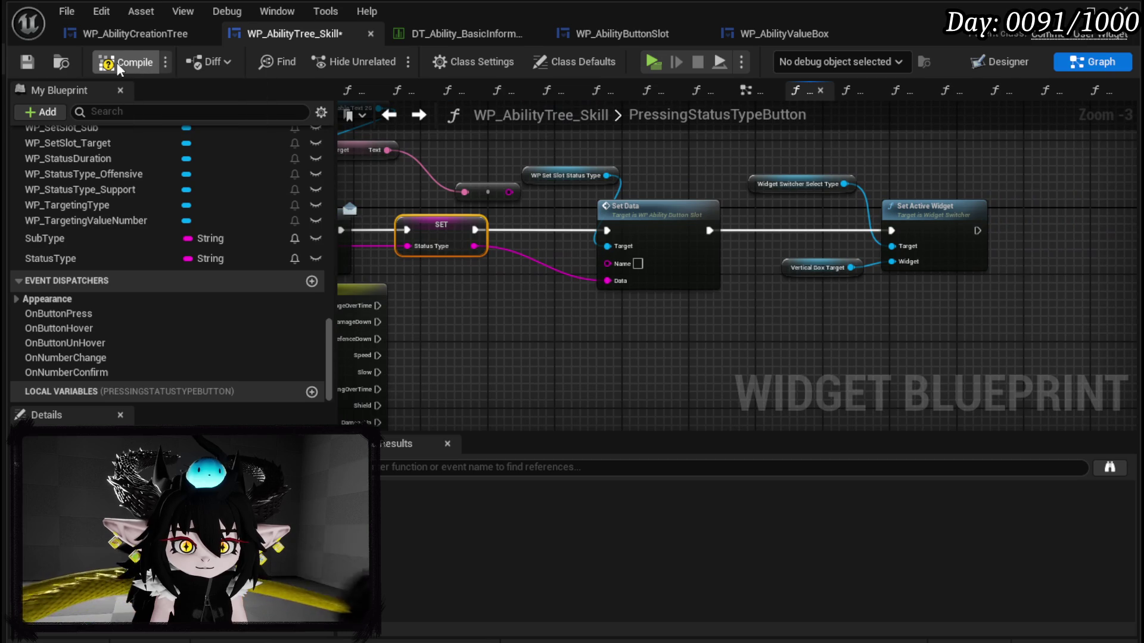
pyautogui.click(27, 61)
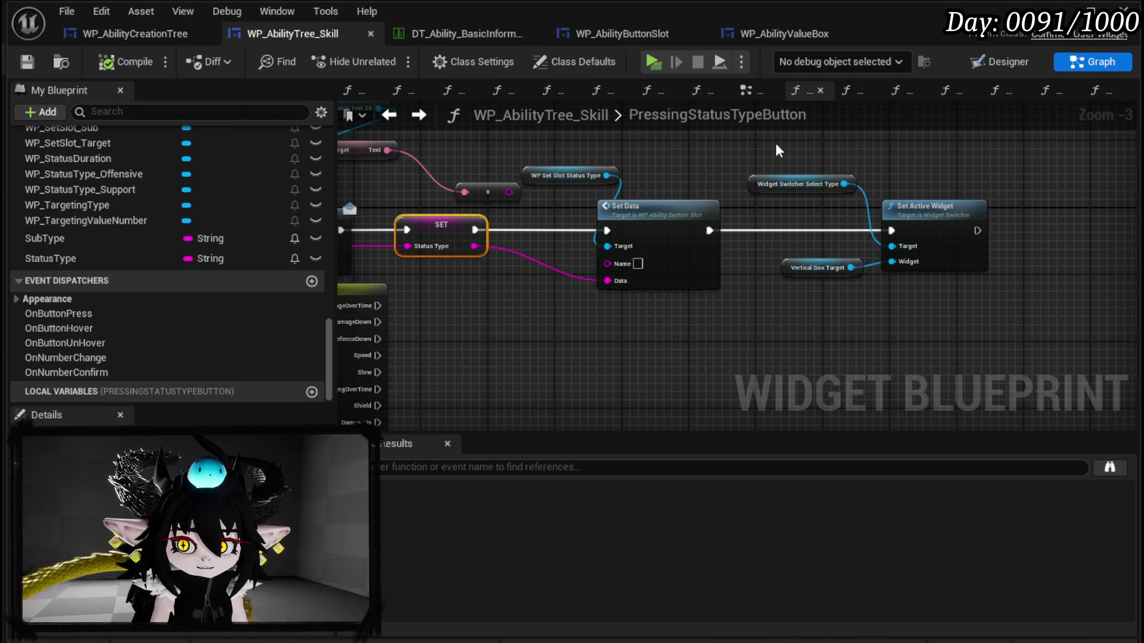
pyautogui.keyDown('alt'); pyautogui.click(709, 231); pyautogui.keyUp('alt')
pyautogui.click(835, 237)
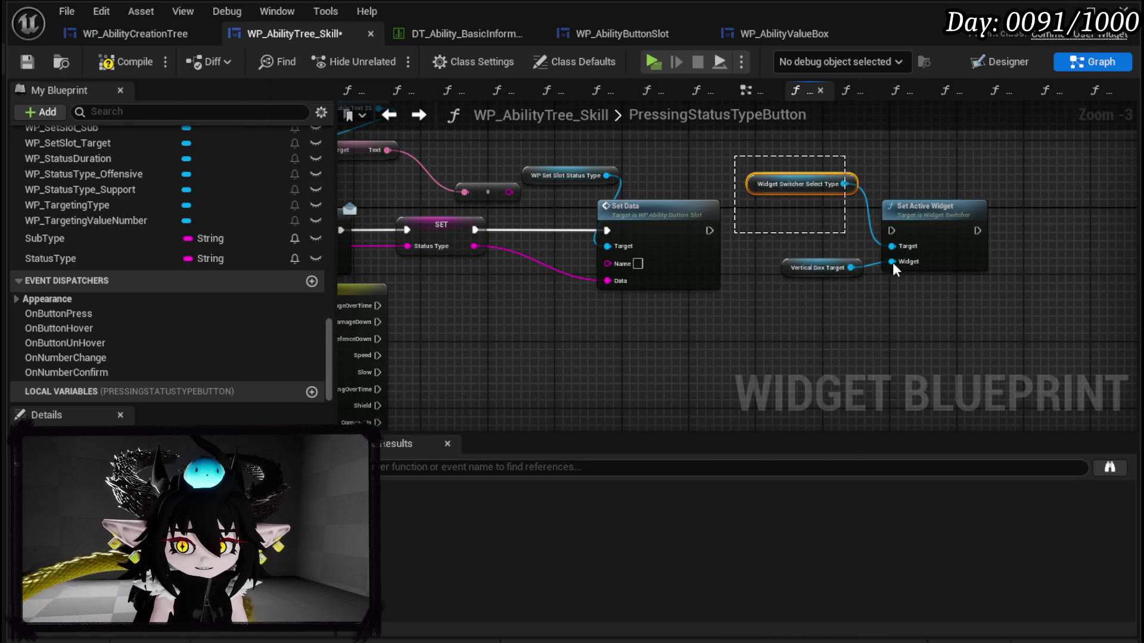
pyautogui.click(22, 61)
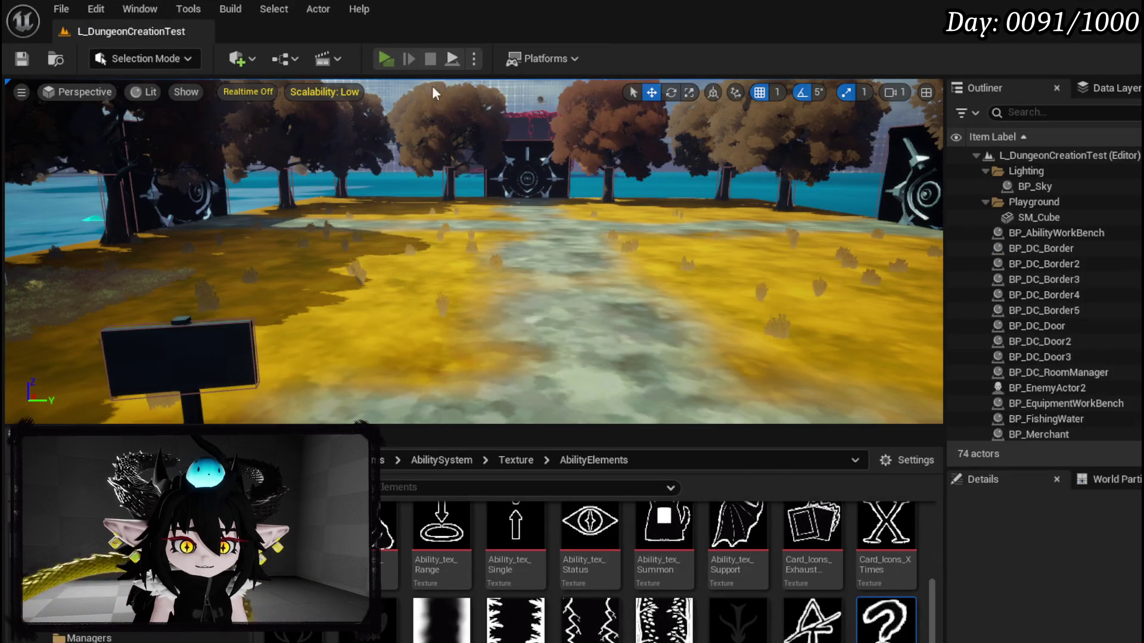
# Step: In Play-In-Editor, create a Status ability with POWER 250 and the Shield effect
pyautogui.hotkey('alt', 'p')
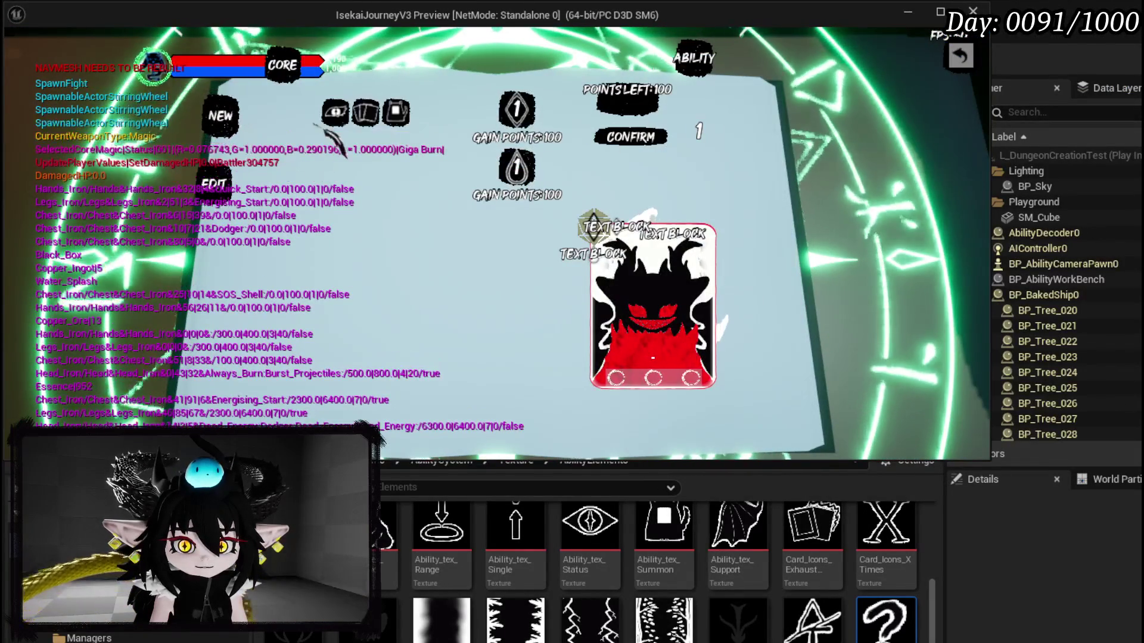
pyautogui.click(336, 112)
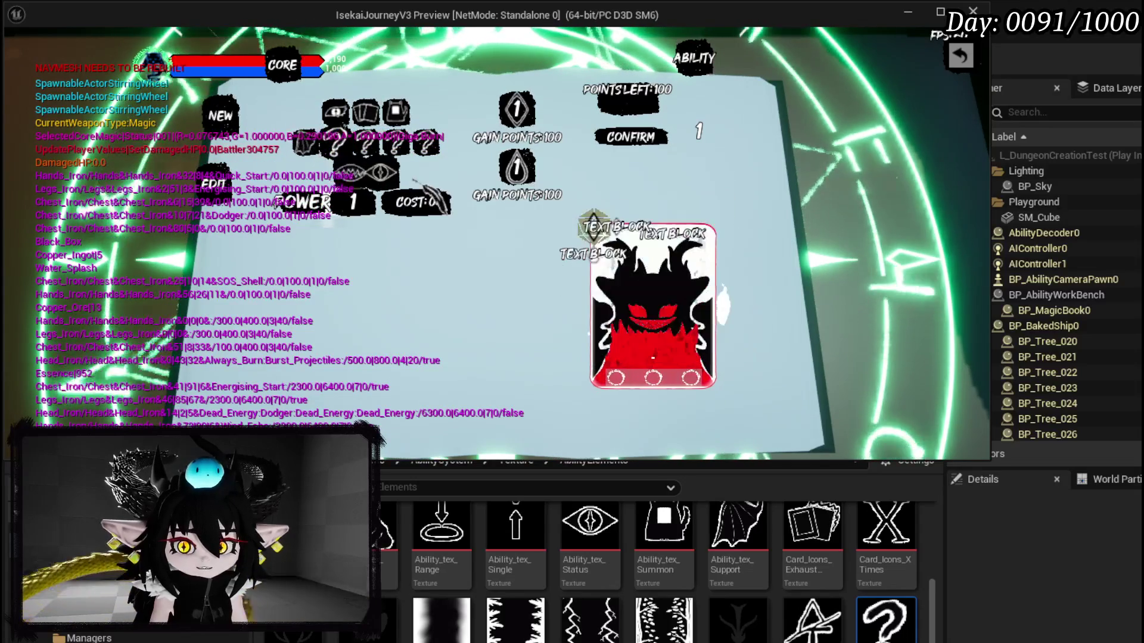
pyautogui.moveTo(384, 174)
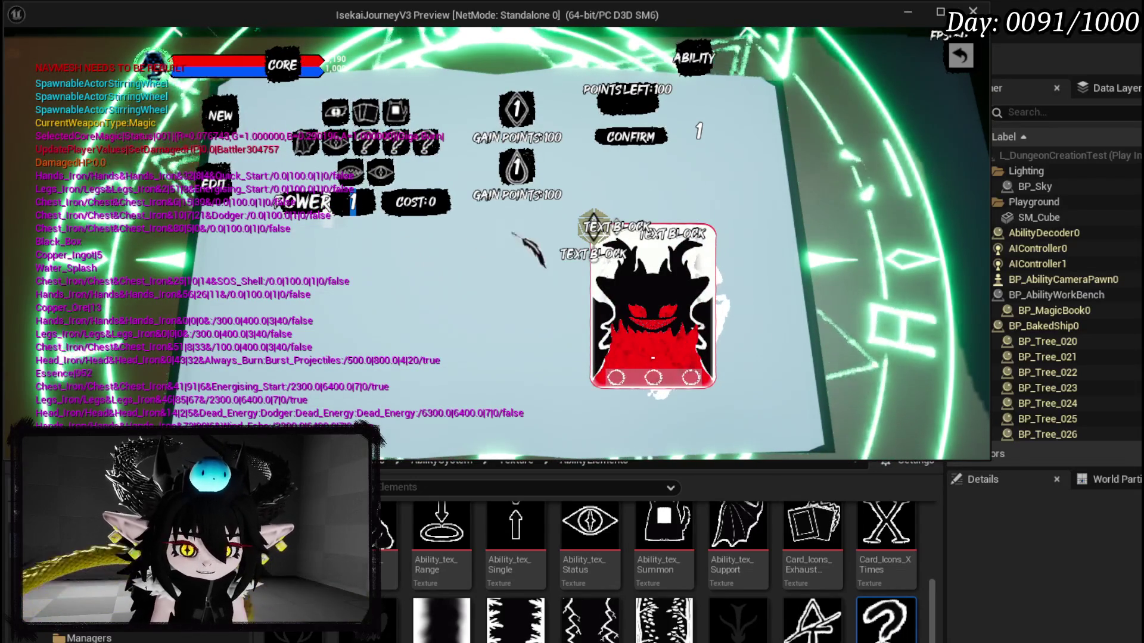
pyautogui.click(351, 200)
pyautogui.write('250')
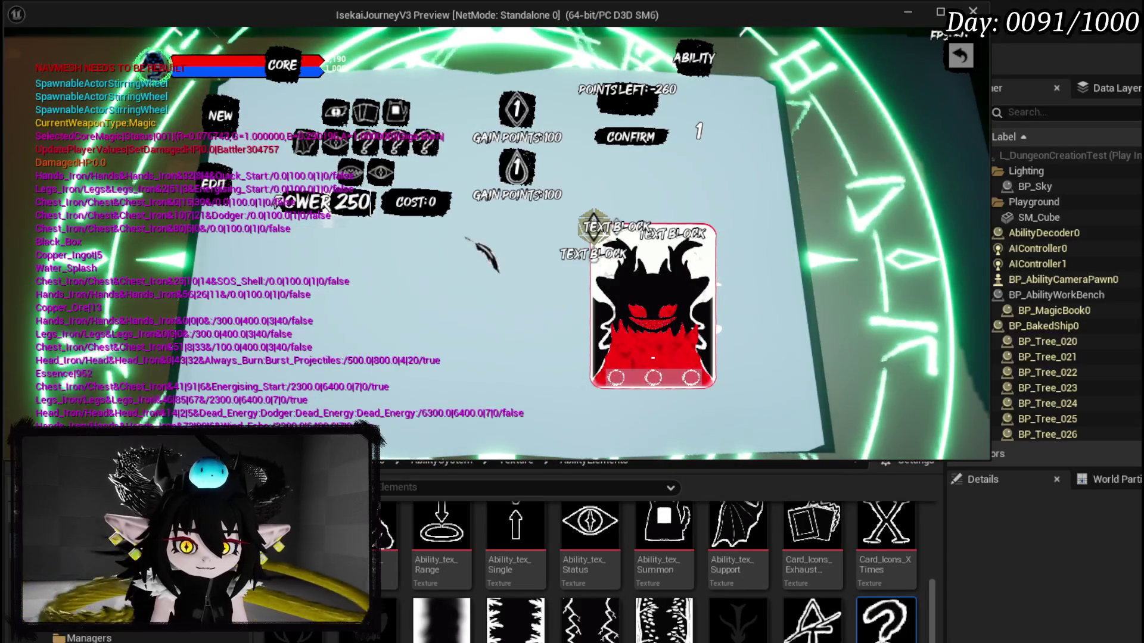
pyautogui.press('Return')
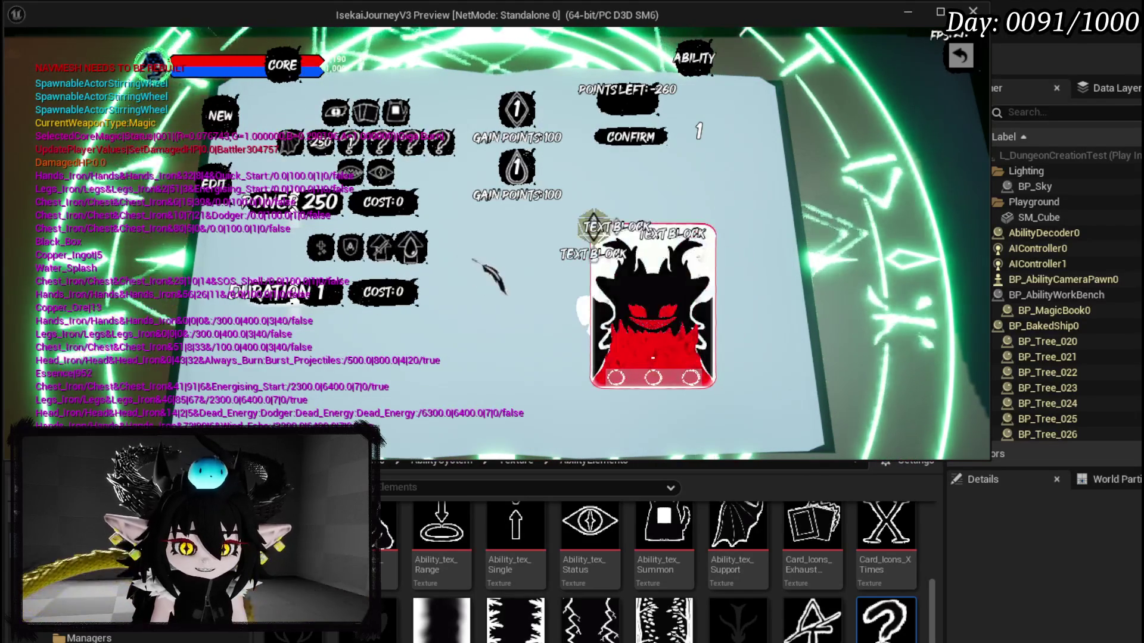
pyautogui.click(357, 253)
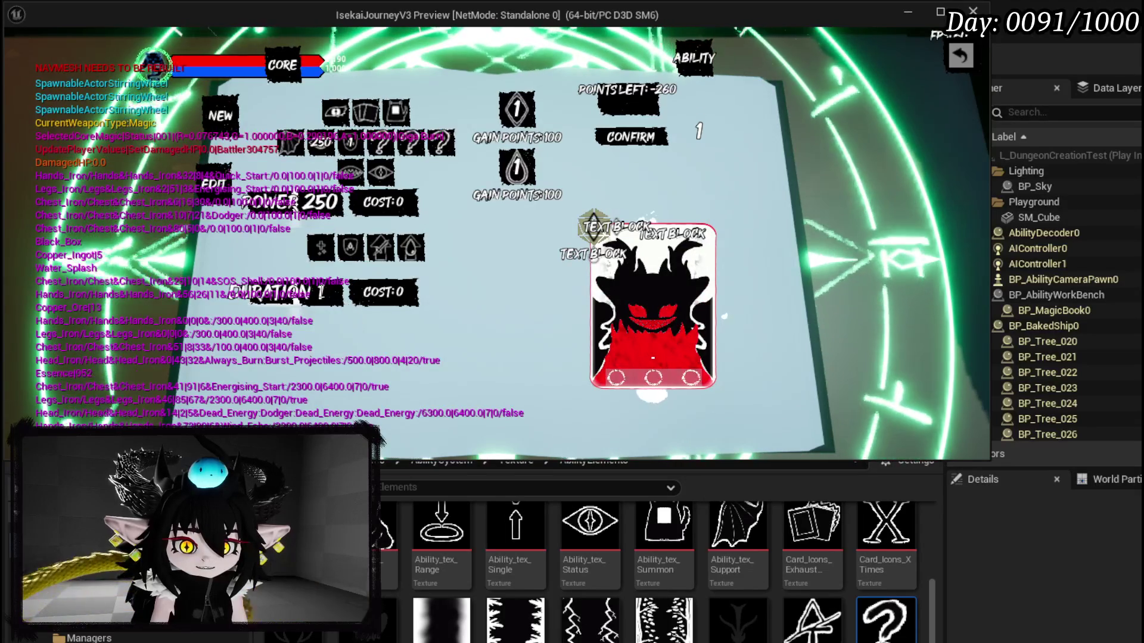
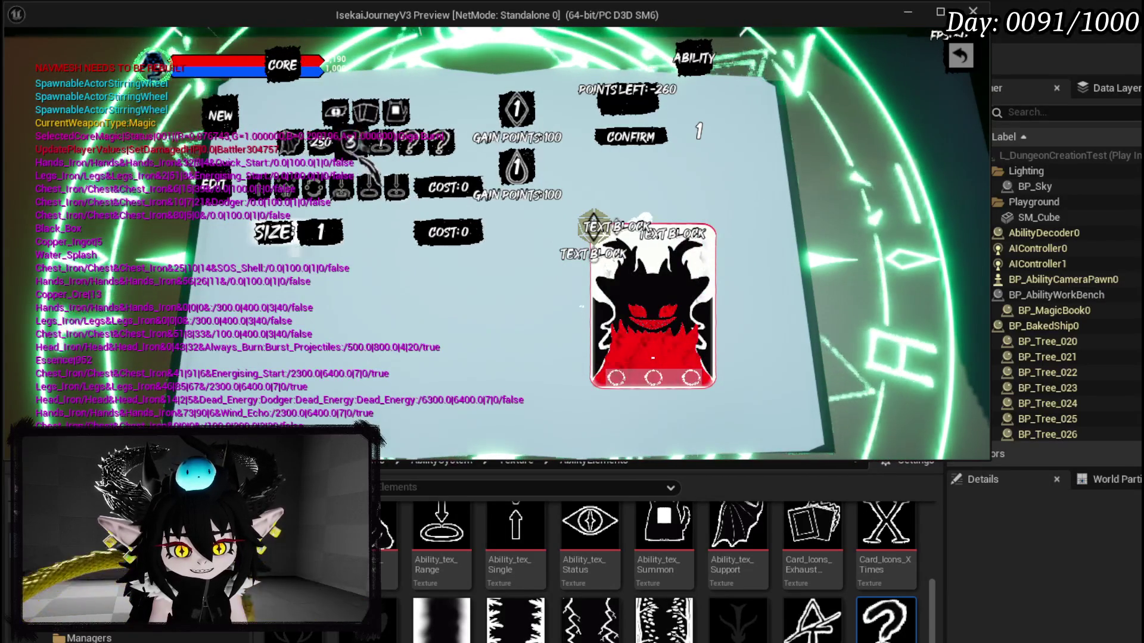
# Step: End the Play-In-Editor session and save all changes
pyautogui.press('Escape')
pyautogui.click(15, 59)
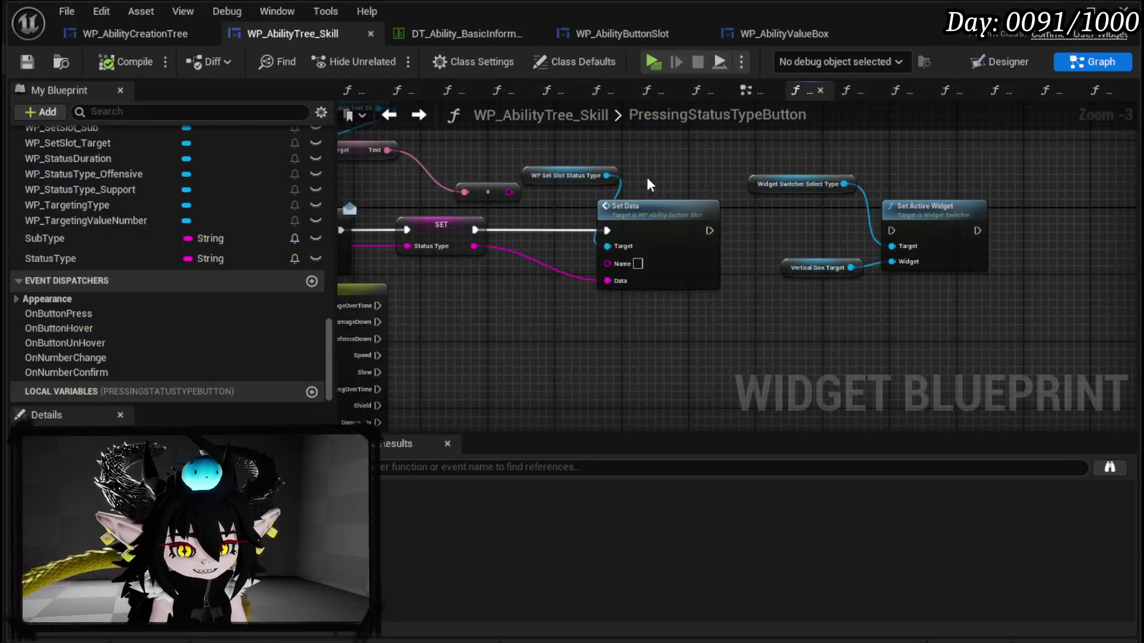
# Step: Return to the ConfirmPowerValue graph and pan to its Switch on String node
pyautogui.moveTo(738, 178)
pyautogui.mouseDown()
pyautogui.moveTo(696, 188)
pyautogui.moveTo(502, 174)
pyautogui.moveTo(807, 173)
pyautogui.mouseUp()
pyautogui.click(389, 115)
pyautogui.moveTo(828, 229)
pyautogui.mouseDown()
pyautogui.moveTo(775, 218)
pyautogui.moveTo(405, 218)
pyautogui.mouseUp()
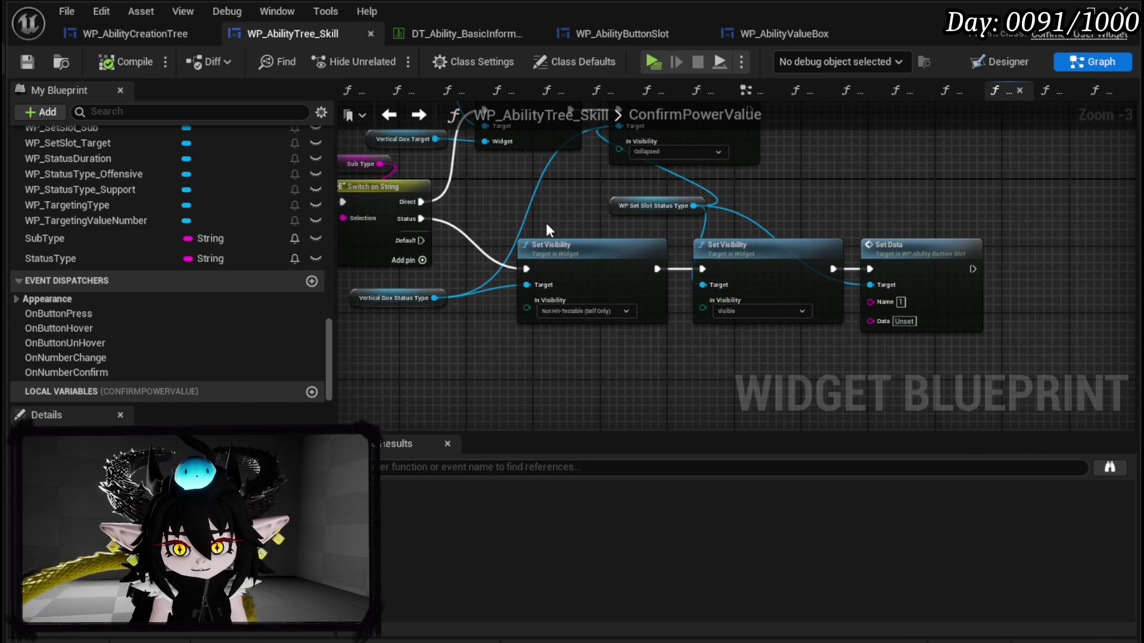
pyautogui.moveTo(547, 227)
pyautogui.mouseDown()
pyautogui.moveTo(510, 260)
pyautogui.moveTo(988, 256)
pyautogui.moveTo(551, 243)
pyautogui.mouseUp()
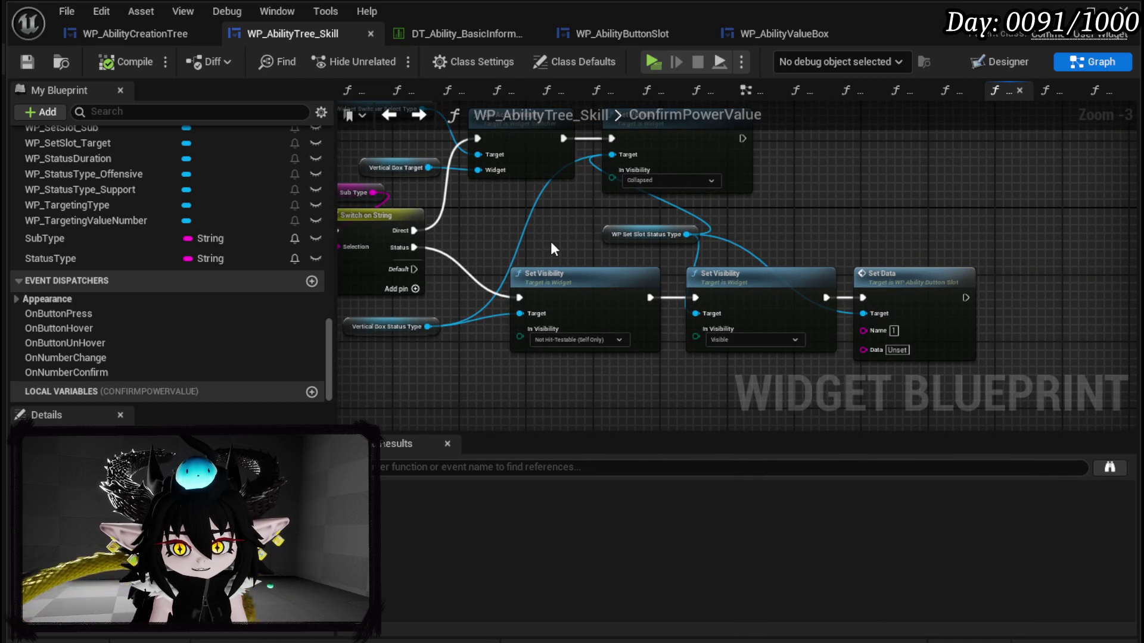
pyautogui.moveTo(550, 242); pyautogui.dragTo(612, 241)
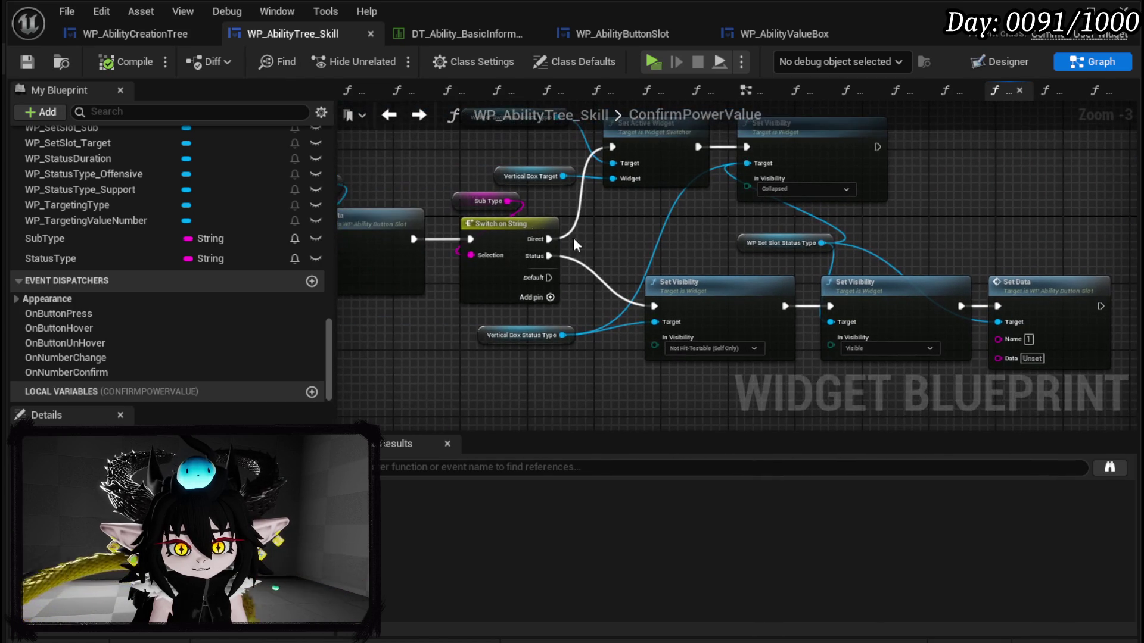
# Step: Select the Sub Type getter, Switch on String, Set Visibility and Set Data nodes, then open PressingButton
pyautogui.moveTo(452, 177); pyautogui.dragTo(499, 255)
pyautogui.moveTo(524, 363)
pyautogui.mouseDown()
pyautogui.moveTo(990, 287)
pyautogui.moveTo(1047, 244)
pyautogui.mouseUp()
pyautogui.moveTo(654, 248); pyautogui.dragTo(943, 261)
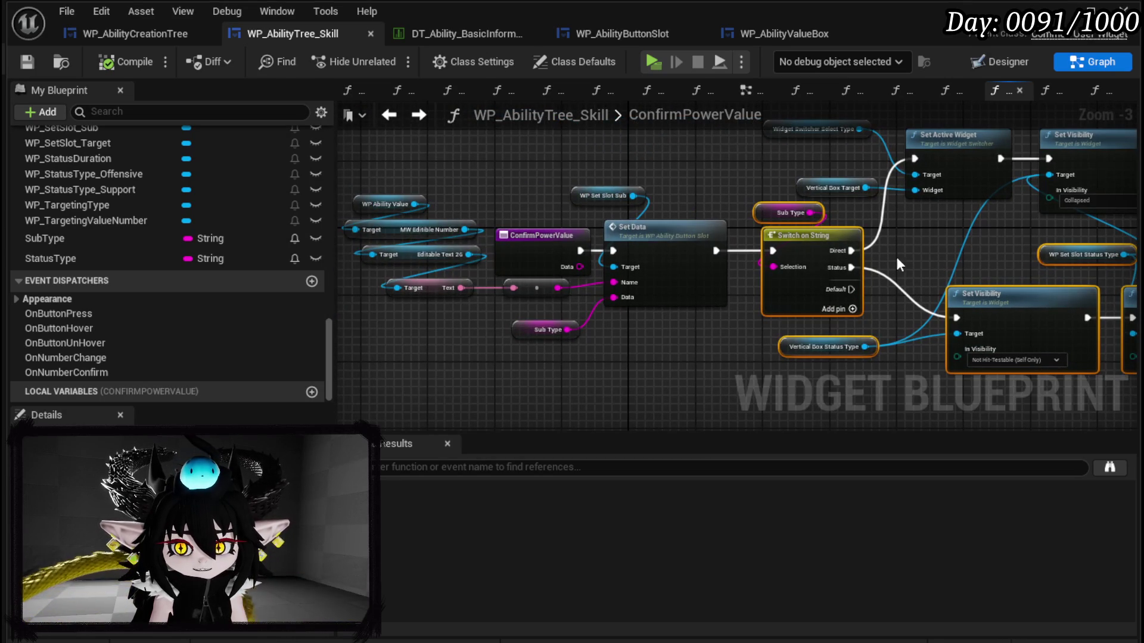
pyautogui.scroll(15, 153, 245)
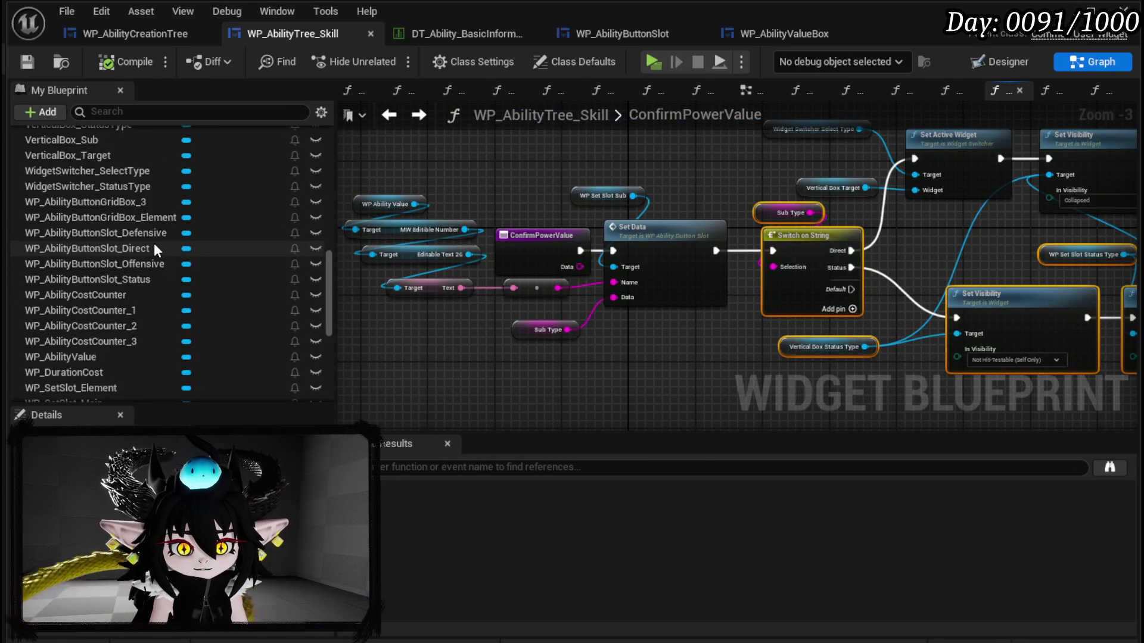
pyautogui.scroll(15, 155, 242)
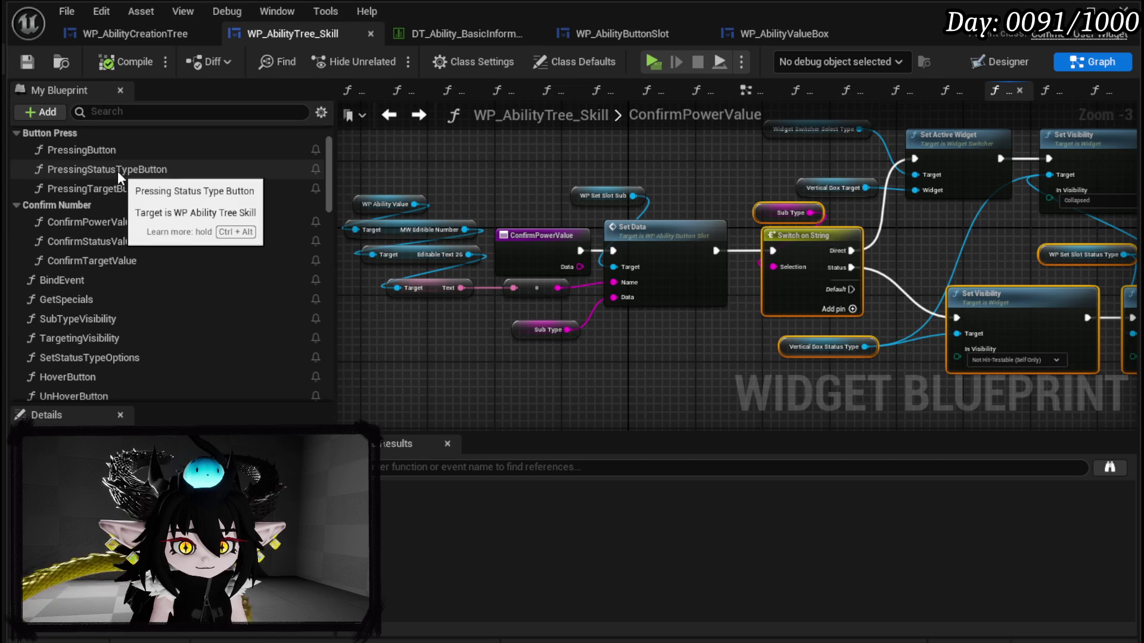
pyautogui.doubleClick(101, 153)
# Step: Paste the copied switch, visibility and Set Data nodes into PressingButton
pyautogui.scroll(4, 766, 281)
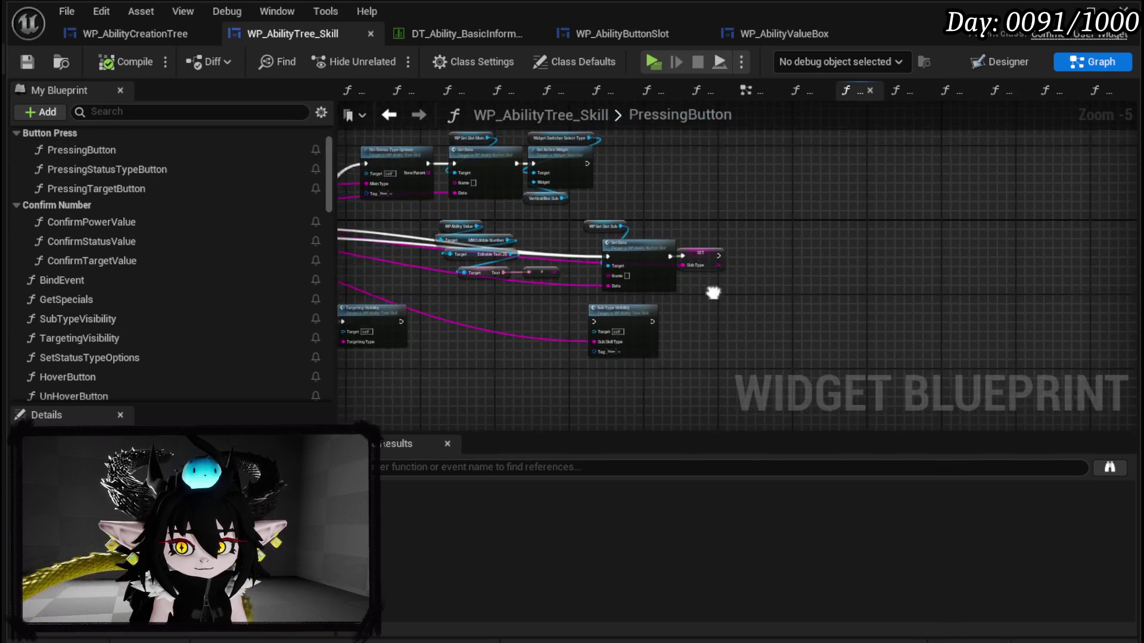
pyautogui.hotkey('ctrl', 'v')
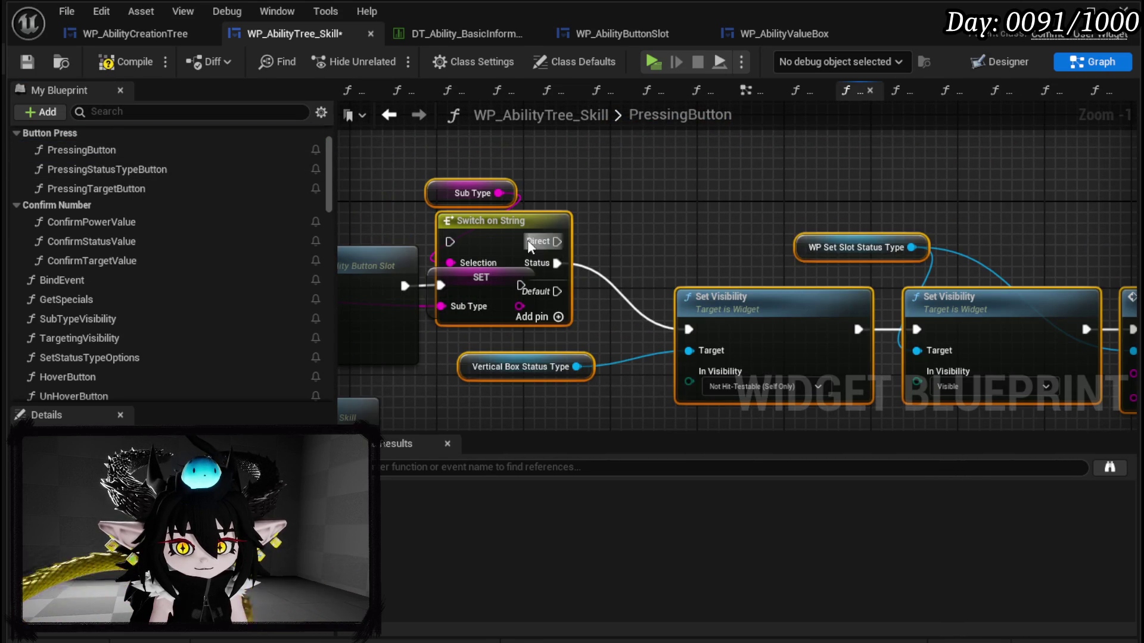
pyautogui.moveTo(529, 242); pyautogui.dragTo(613, 281)
pyautogui.press('Escape')
pyautogui.moveTo(451, 240)
pyautogui.mouseDown()
pyautogui.moveTo(540, 268)
pyautogui.moveTo(559, 284)
pyautogui.moveTo(524, 301)
pyautogui.moveTo(559, 306)
pyautogui.mouseUp()
# Step: Feed SET Sub Type into the switch's Selection, compile, and launch a preview
pyautogui.click(684, 244)
pyautogui.scroll(-3, 686, 245)
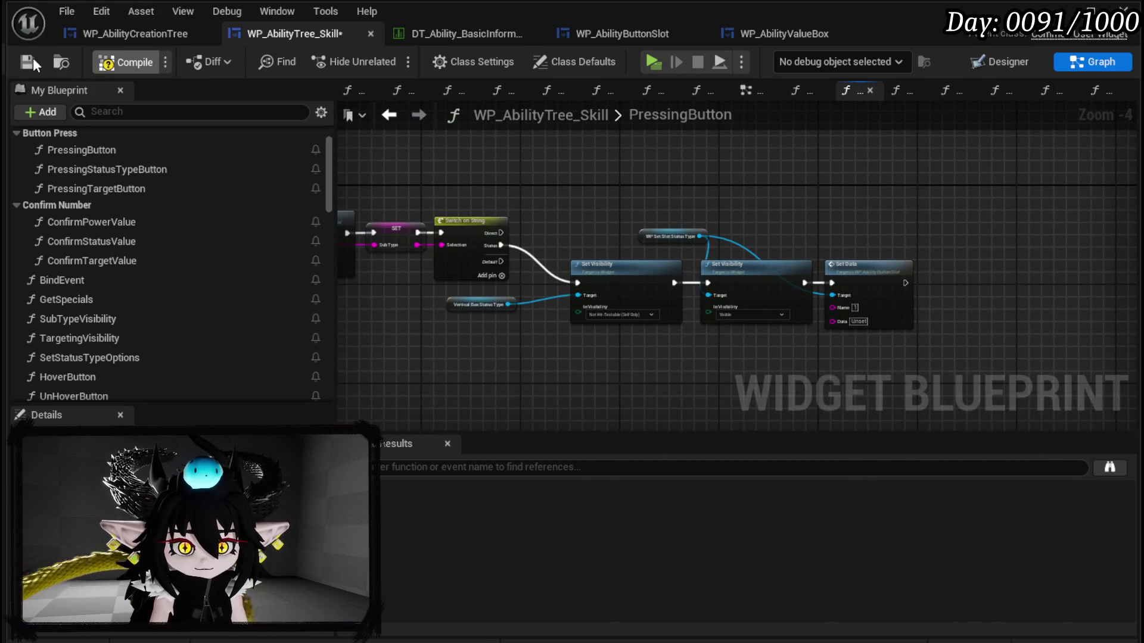
pyautogui.click(106, 63)
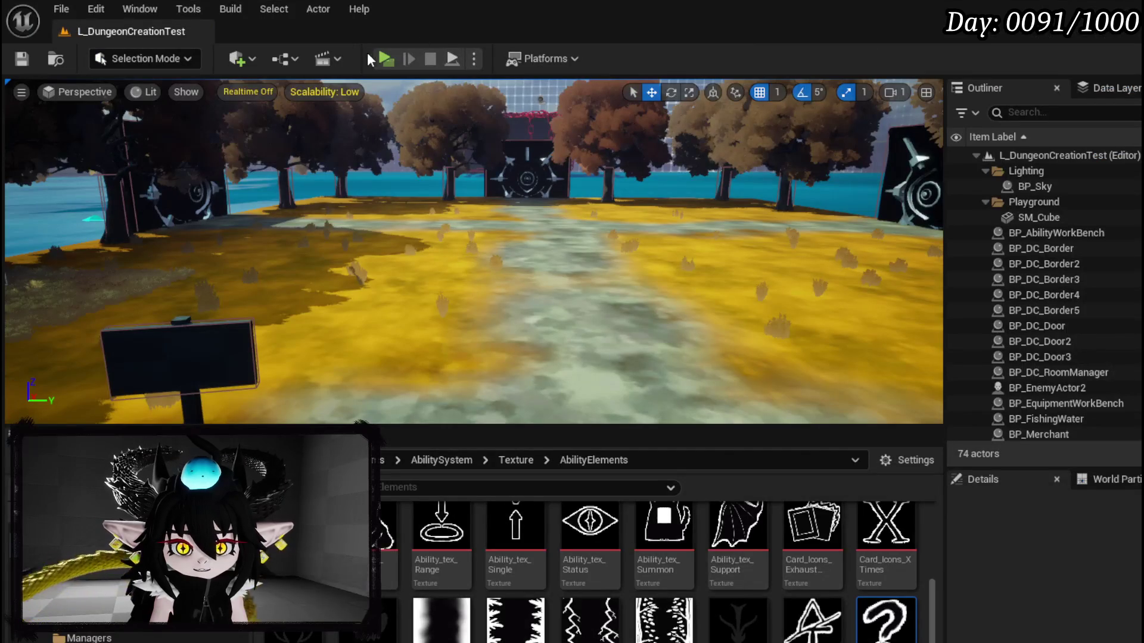
pyautogui.click(381, 61)
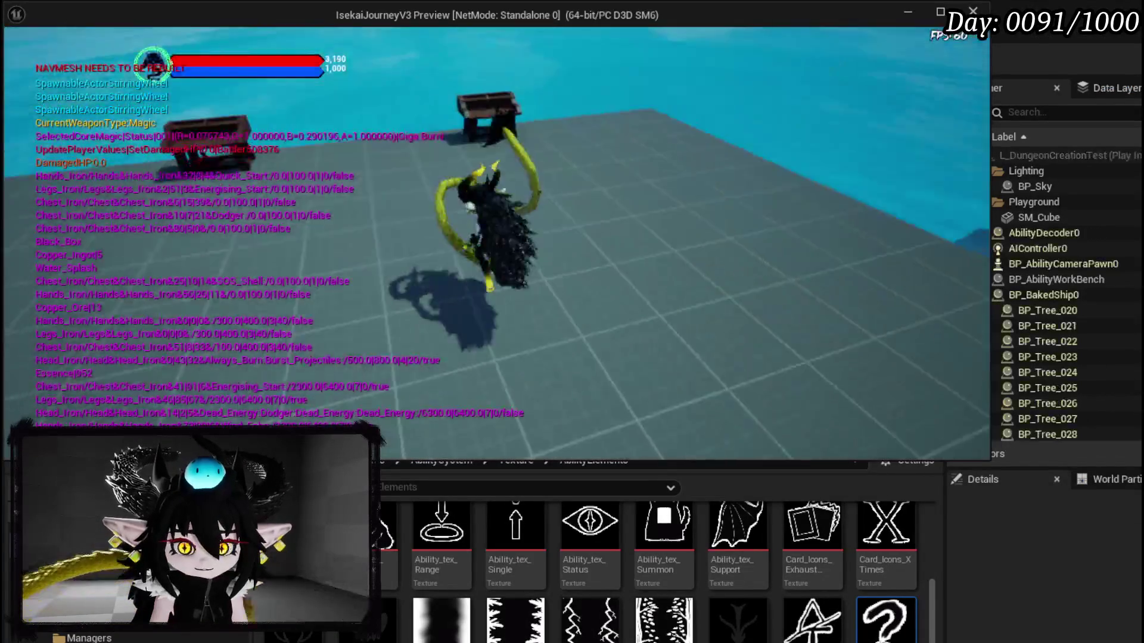
# Step: Open the ability-crafting screen with E, try another ability slot, then exit the preview
pyautogui.press('e')
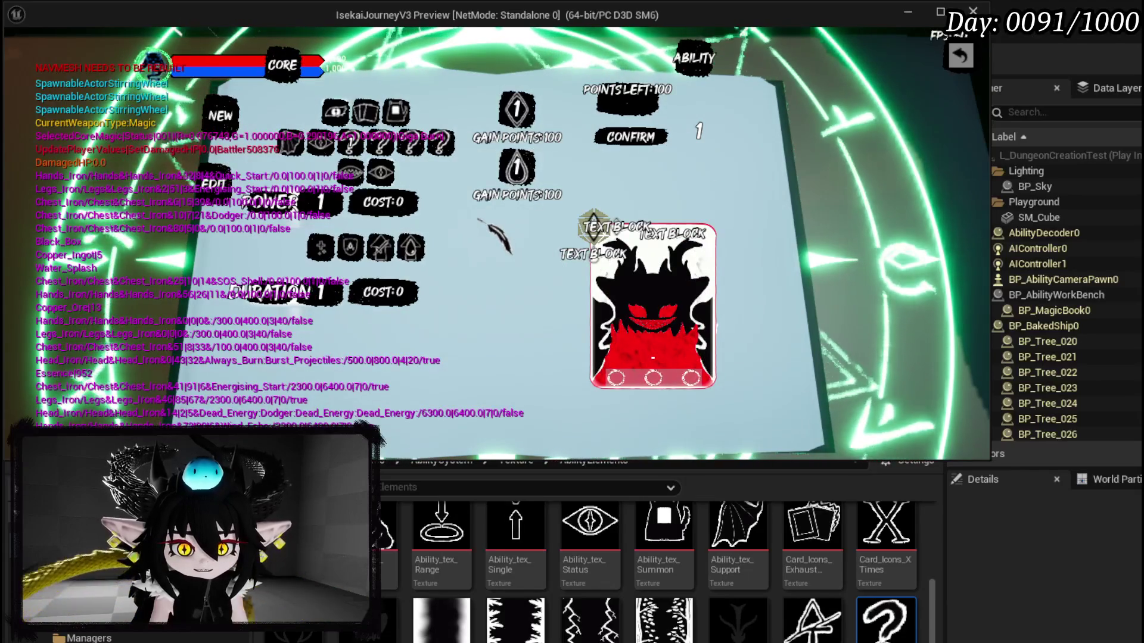
pyautogui.moveTo(322, 244)
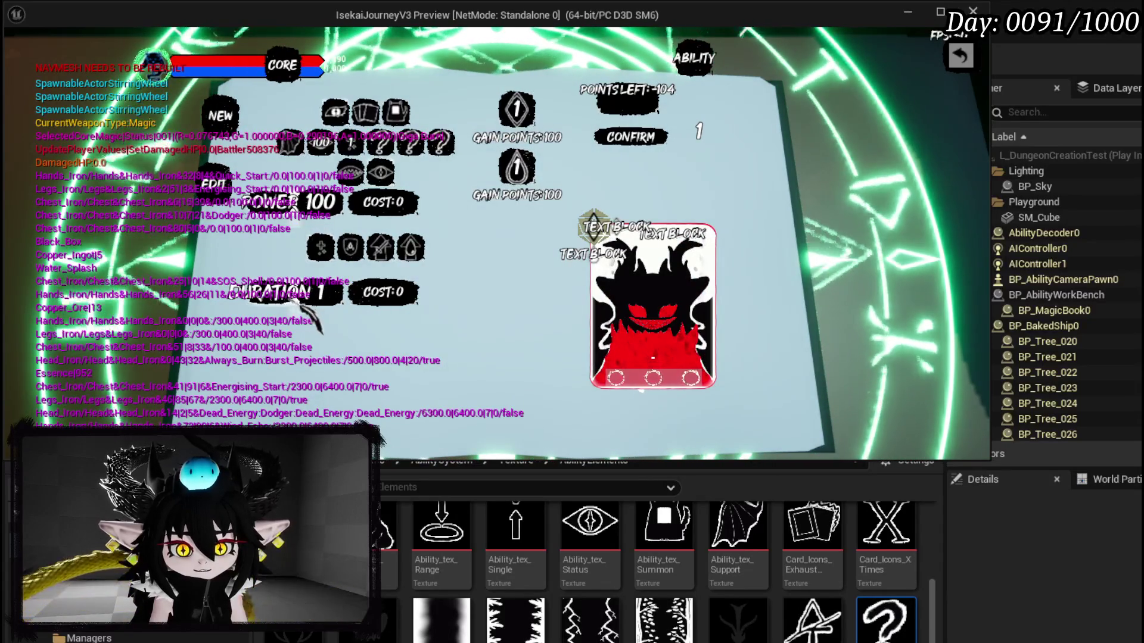
pyautogui.scroll(4, 367, 310)
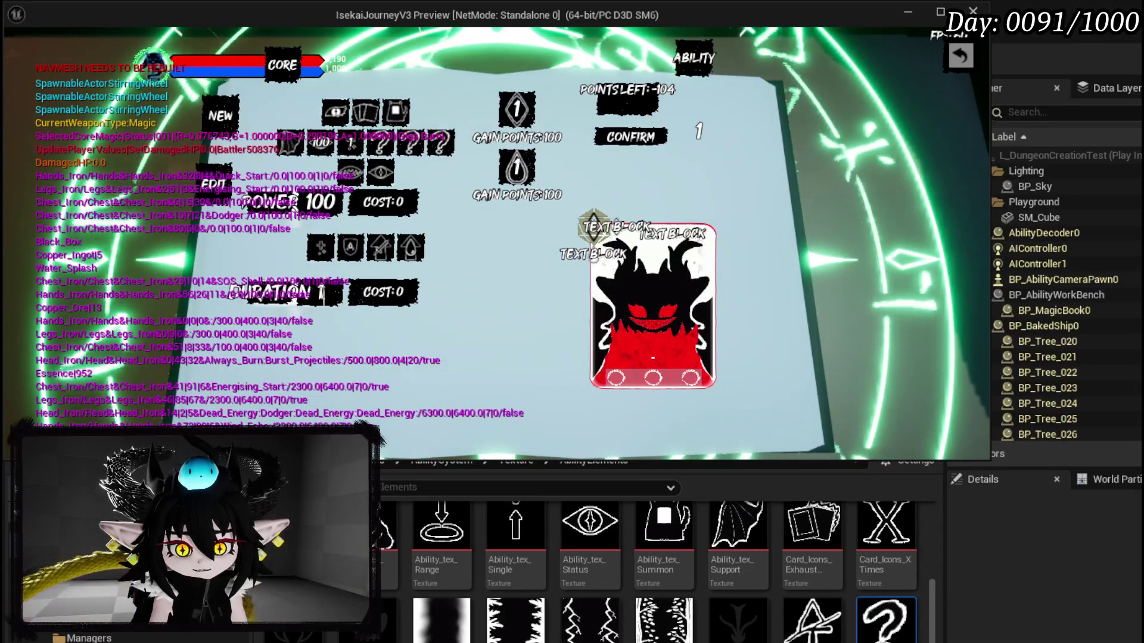
pyautogui.click(573, 266)
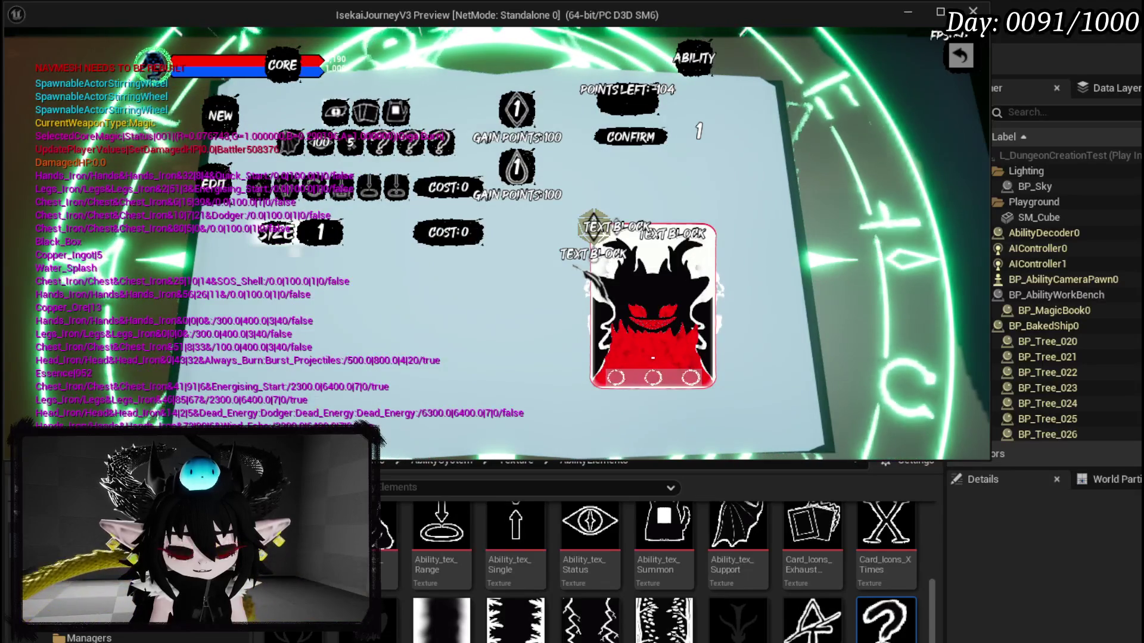
pyautogui.press('Escape')
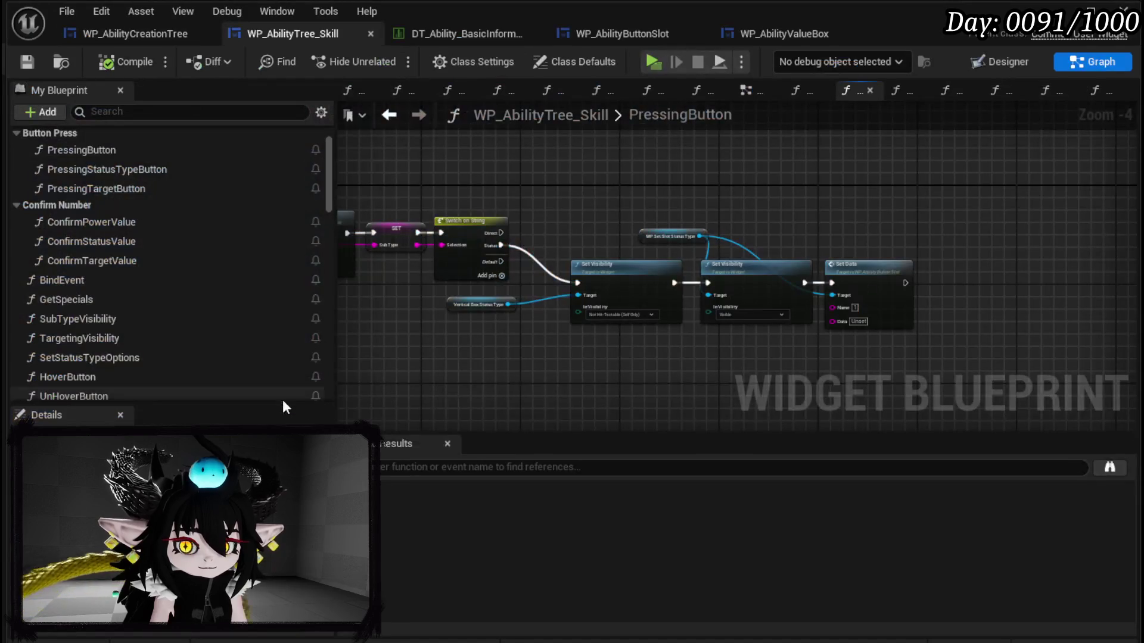
# Step: Add a Status Type getter with an Is Empty check in PressingButton
pyautogui.scroll(3, 764, 350)
pyautogui.scroll(-10, 120, 288)
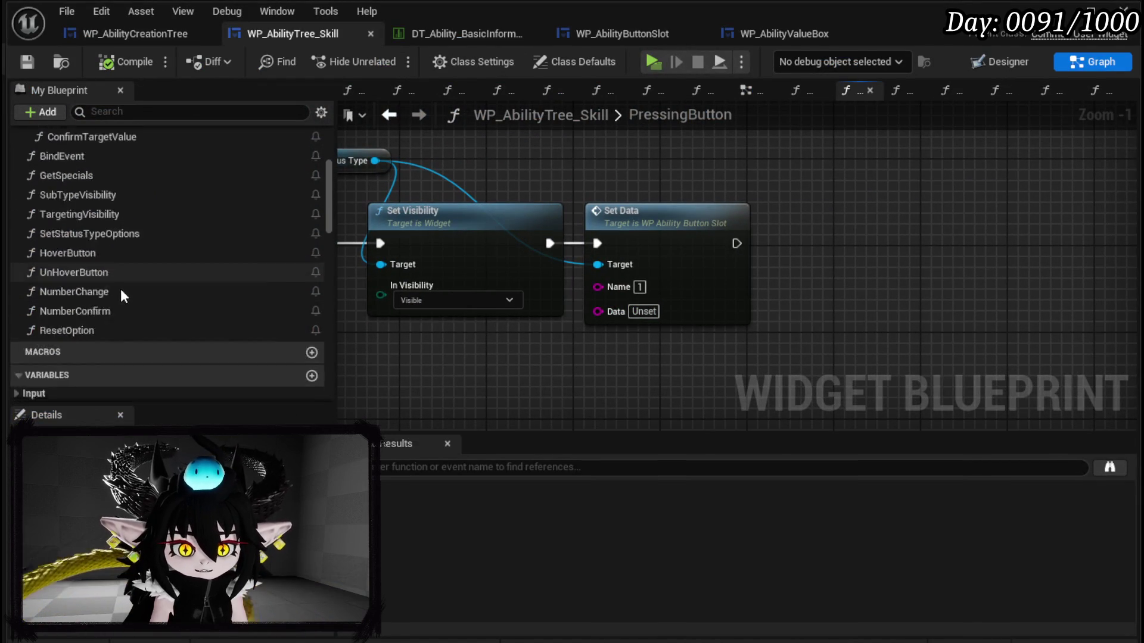
pyautogui.scroll(-10, 122, 286)
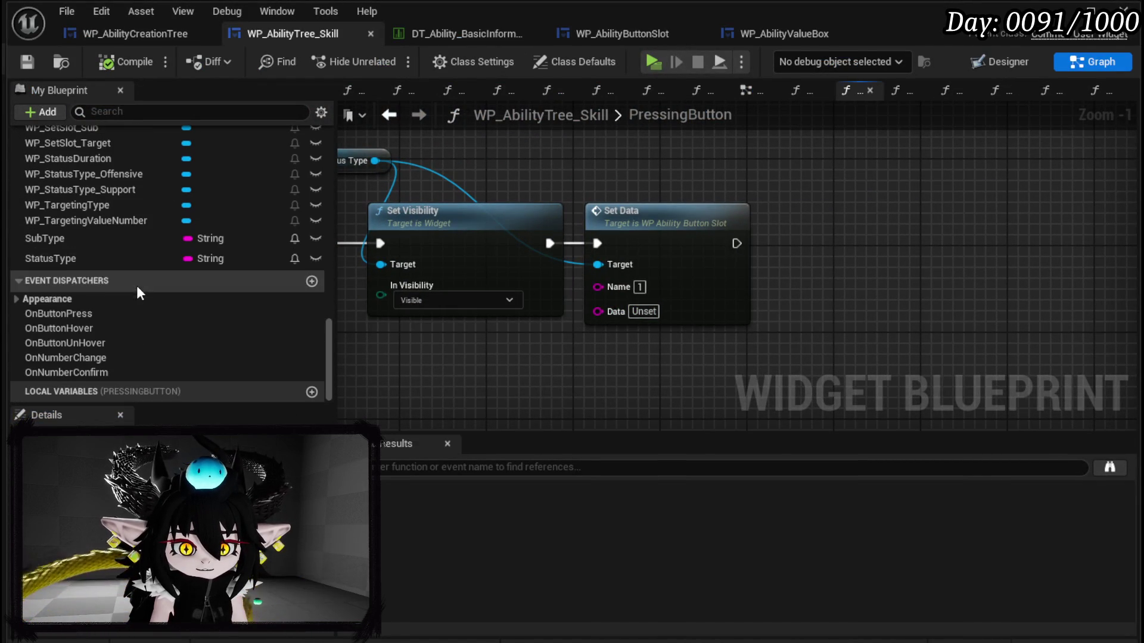
pyautogui.moveTo(38, 257); pyautogui.dragTo(444, 338)
pyautogui.moveTo(691, 244); pyautogui.dragTo(852, 244)
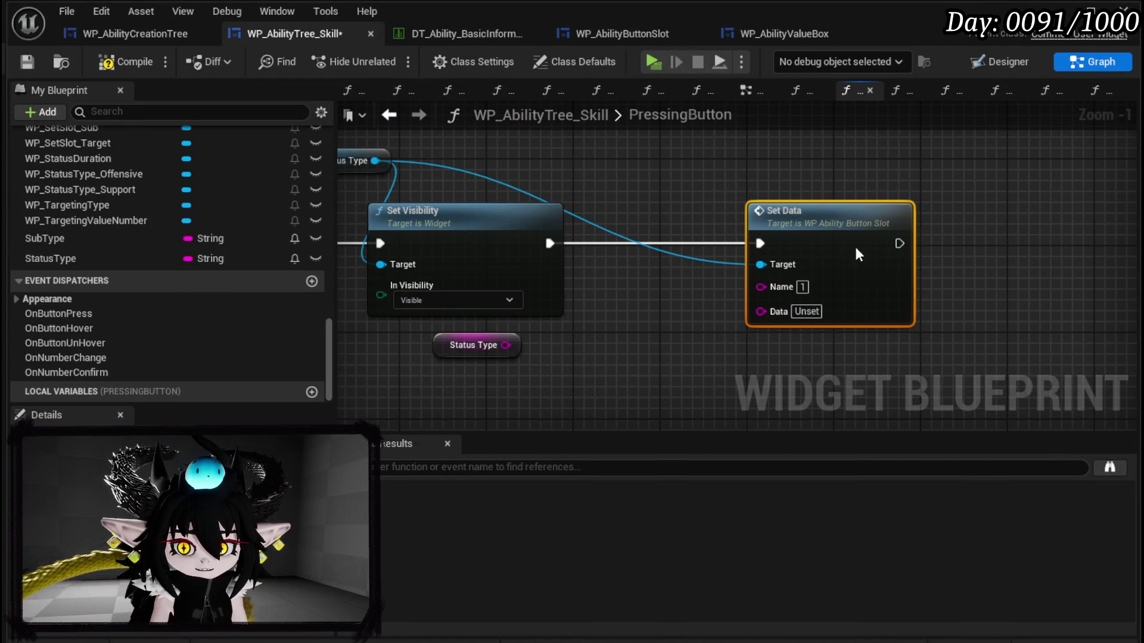
pyautogui.moveTo(588, 364); pyautogui.dragTo(585, 361)
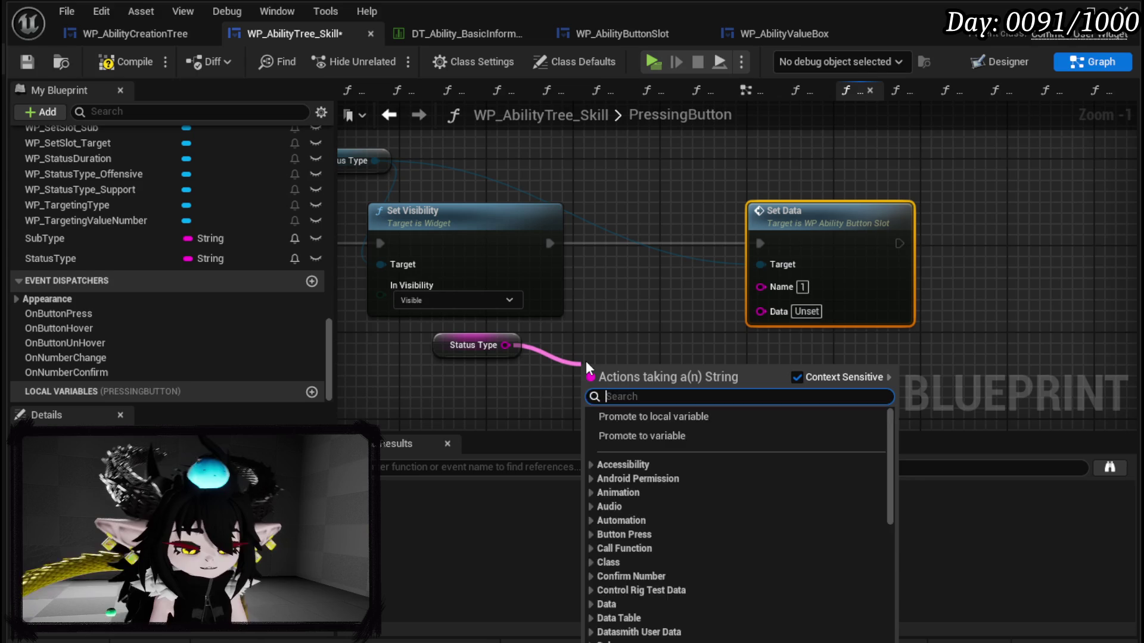
pyautogui.write('is emt')
pyautogui.press('BackSpace')
pyautogui.write('p')
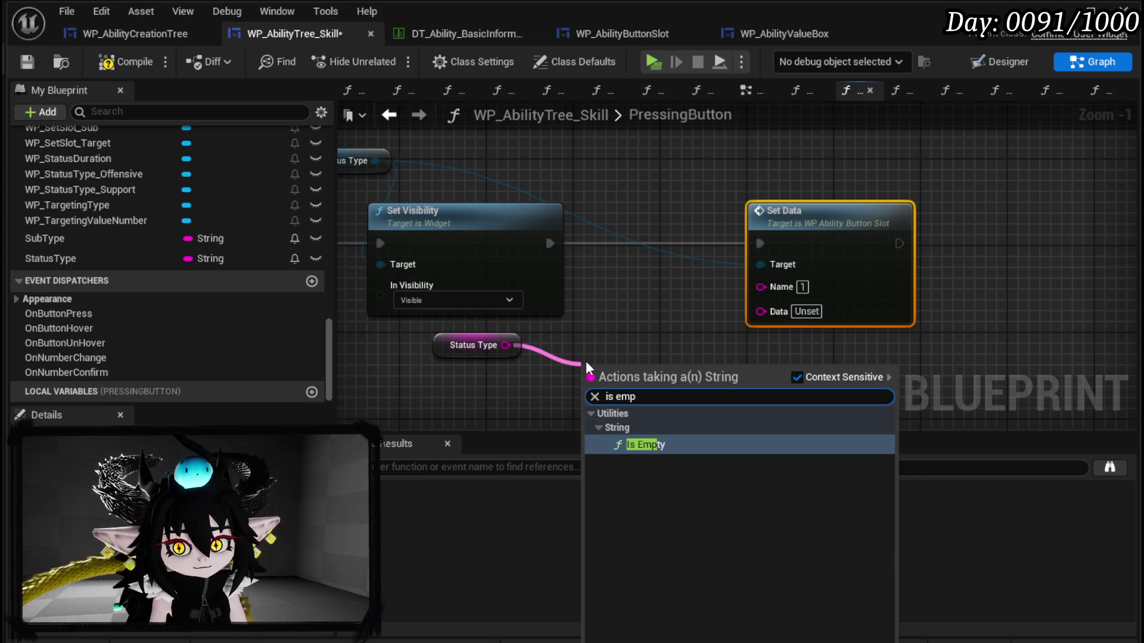
pyautogui.click(637, 447)
# Step: Branch on Is Empty after Set Visibility, running Set Data on True
pyautogui.moveTo(698, 371)
pyautogui.mouseDown()
pyautogui.moveTo(552, 387)
pyautogui.moveTo(638, 358)
pyautogui.moveTo(628, 242)
pyautogui.mouseUp()
pyautogui.click(638, 357)
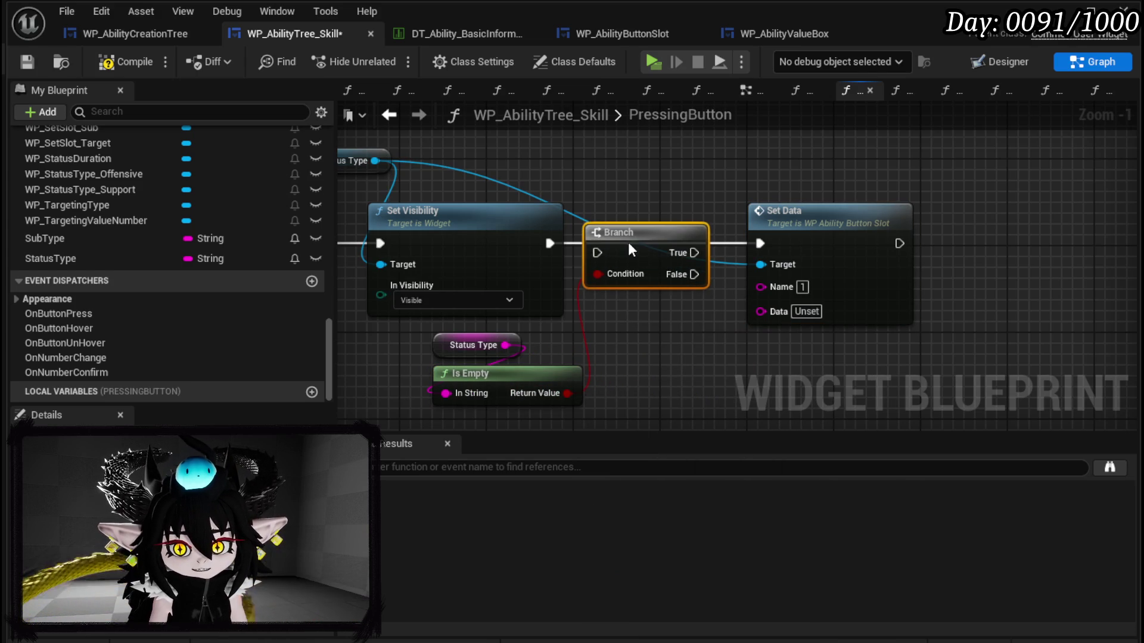
pyautogui.moveTo(549, 243); pyautogui.dragTo(597, 242)
pyautogui.moveTo(621, 238); pyautogui.dragTo(632, 236)
pyautogui.moveTo(822, 224); pyautogui.dragTo(833, 158)
pyautogui.moveTo(705, 242); pyautogui.dragTo(822, 156)
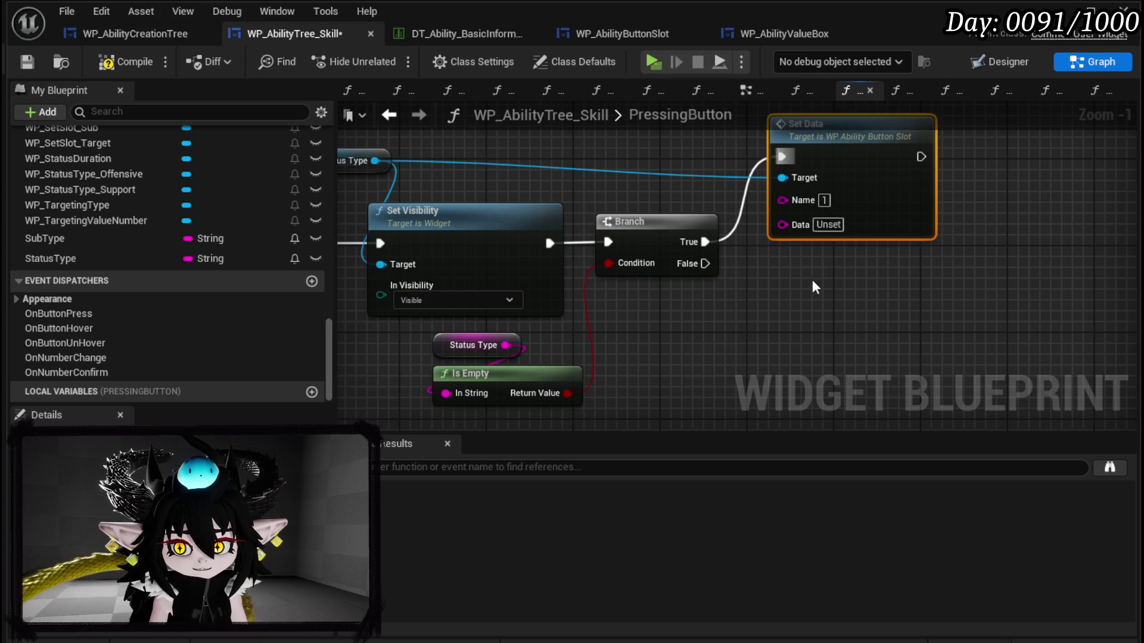
# Step: Duplicate Set Data for the Branch's False path, feeding it Status Type
pyautogui.hotkey('ctrl', 'c')
pyautogui.hotkey('ctrl', 'v')
pyautogui.moveTo(705, 263); pyautogui.dragTo(775, 305)
pyautogui.moveTo(521, 350)
pyautogui.mouseDown()
pyautogui.moveTo(453, 277)
pyautogui.moveTo(705, 308)
pyautogui.mouseUp()
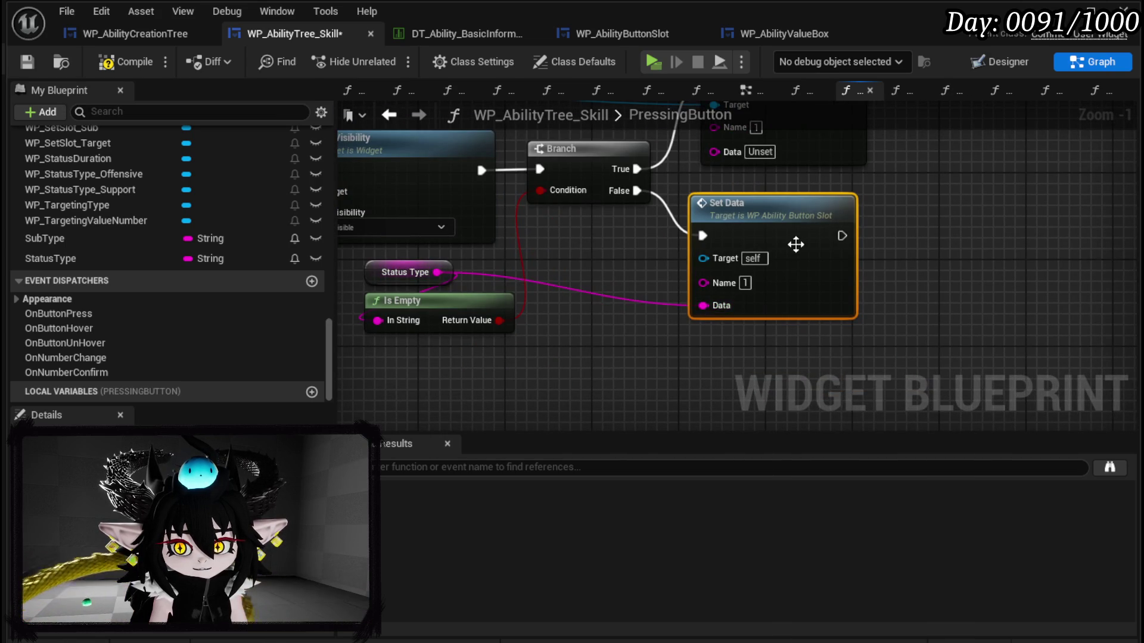
pyautogui.moveTo(793, 240); pyautogui.dragTo(805, 229)
pyautogui.moveTo(384, 346)
pyautogui.mouseDown()
pyautogui.moveTo(417, 265)
pyautogui.moveTo(428, 322)
pyautogui.mouseUp()
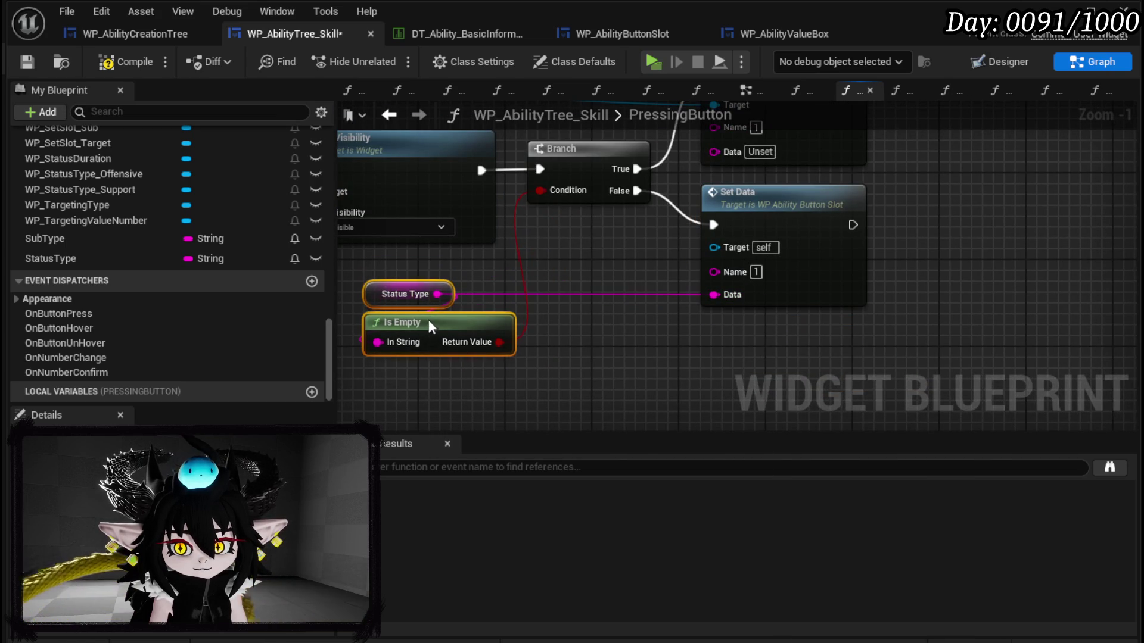
pyautogui.click(570, 264)
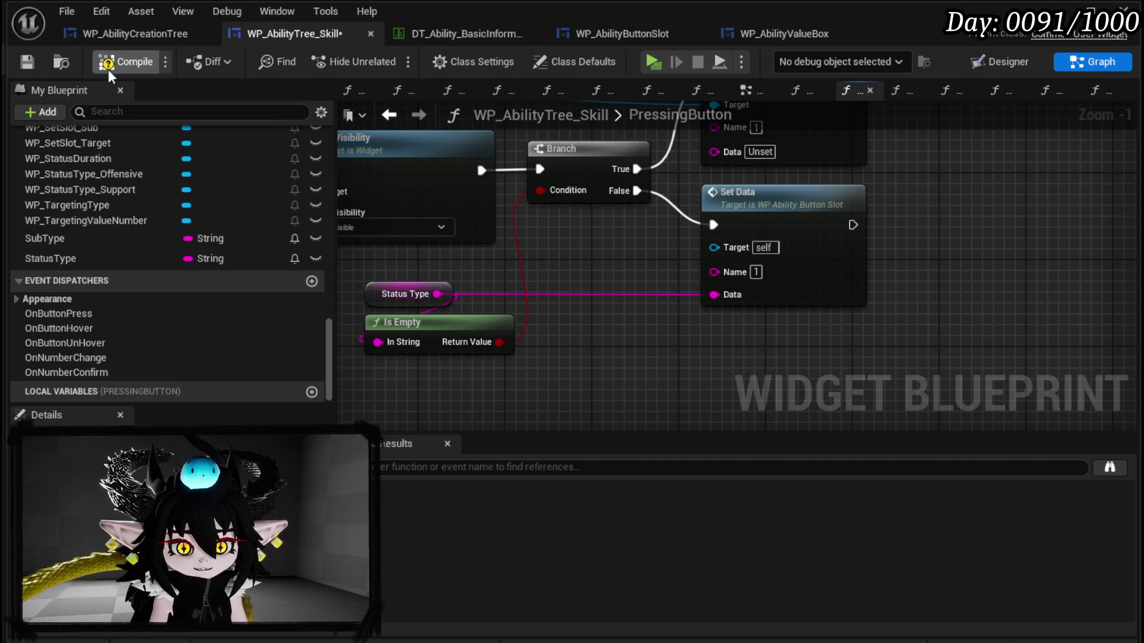
# Step: Fix the second Set Data's missing Target, then recompile and save without errors
pyautogui.click(27, 62)
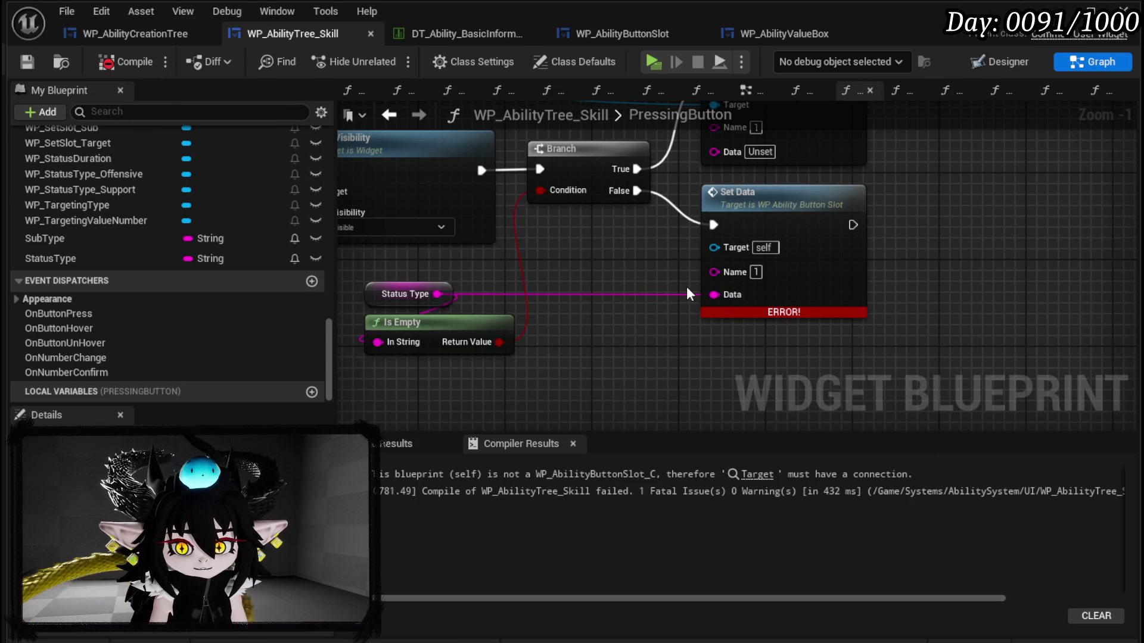
pyautogui.click(755, 475)
pyautogui.moveTo(717, 199)
pyautogui.mouseDown()
pyautogui.moveTo(720, 356)
pyautogui.moveTo(721, 345)
pyautogui.mouseUp()
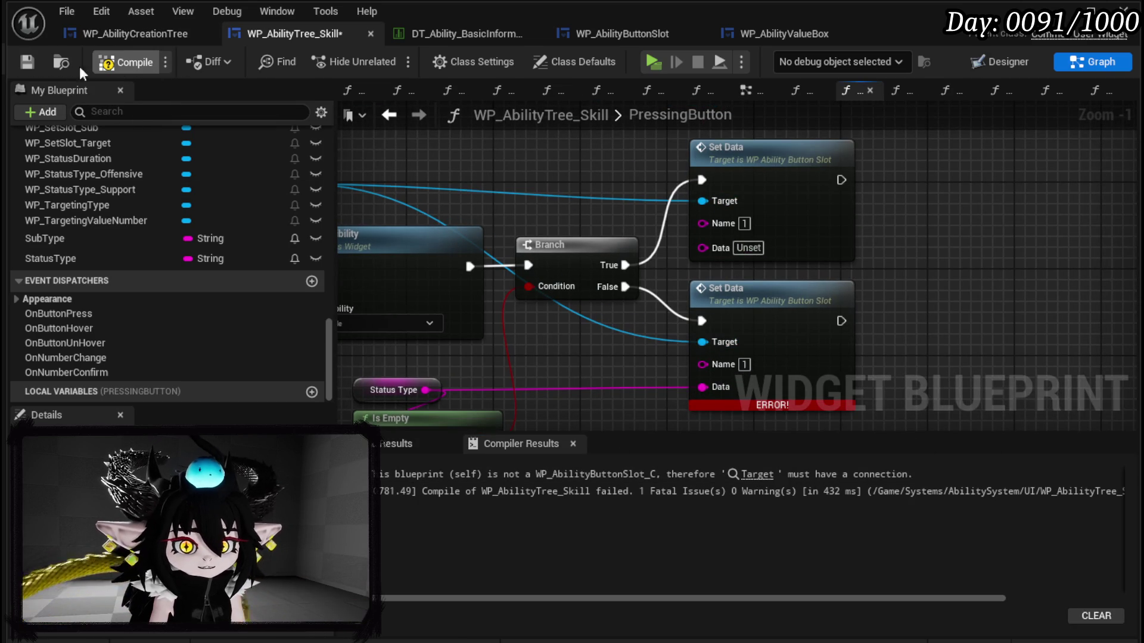
pyautogui.click(19, 62)
pyautogui.press('Home')
pyautogui.scroll(5, 169, 173)
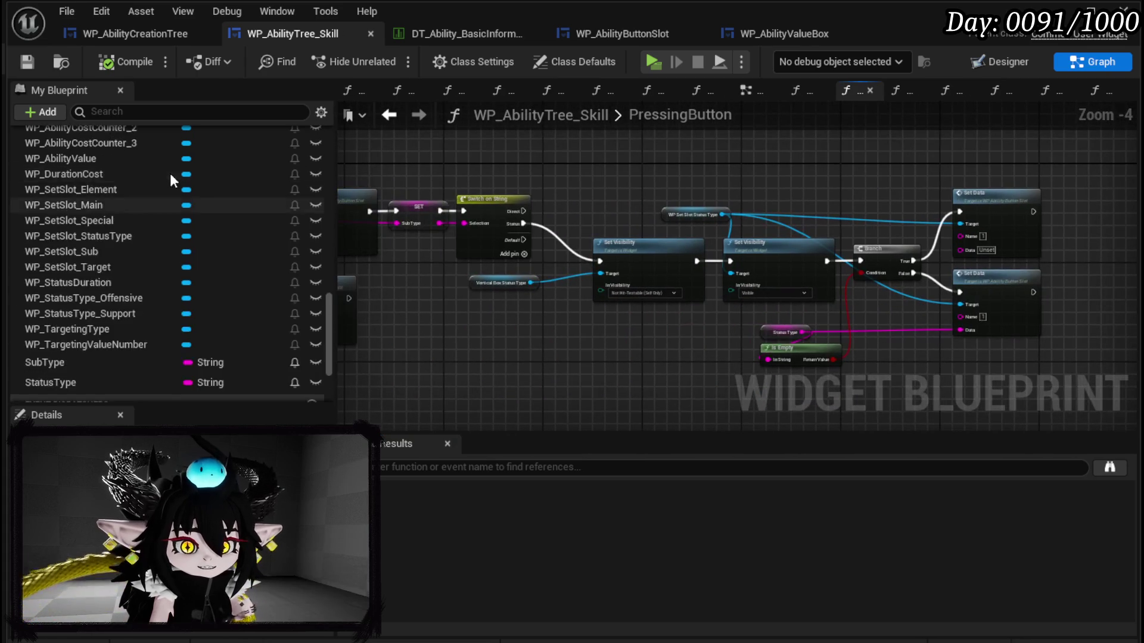
# Step: Open the PressingTargetButton graph and pan along its node chain
pyautogui.scroll(10, 173, 167)
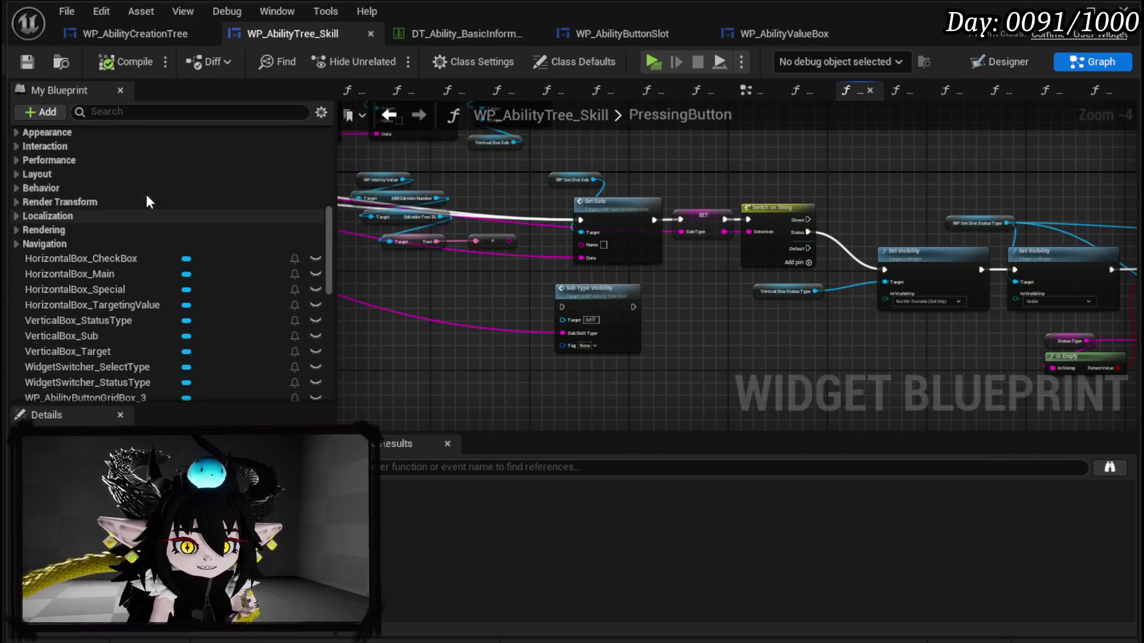
pyautogui.scroll(5, 145, 189)
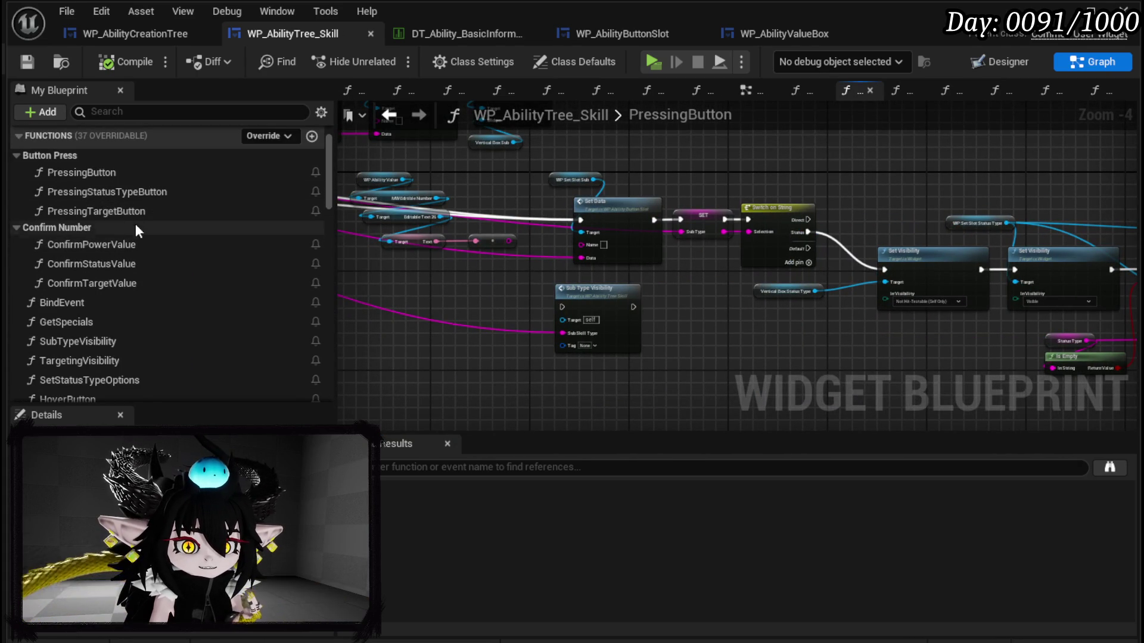
pyautogui.doubleClick(131, 212)
pyautogui.scroll(-5, 795, 192)
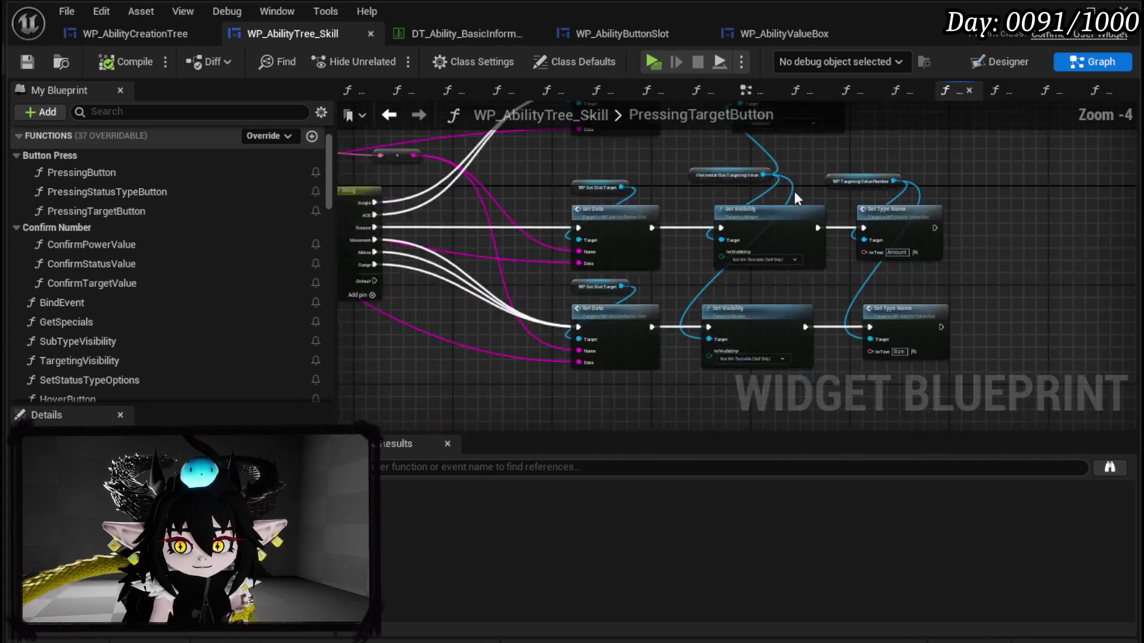
pyautogui.scroll(3, 717, 206)
pyautogui.moveTo(724, 202)
pyautogui.mouseDown()
pyautogui.moveTo(410, 200)
pyautogui.moveTo(469, 185)
pyautogui.moveTo(576, 183)
pyautogui.moveTo(560, 222)
pyautogui.moveTo(601, 242)
pyautogui.moveTo(625, 308)
pyautogui.moveTo(595, 222)
pyautogui.moveTo(595, 281)
pyautogui.moveTo(578, 221)
pyautogui.mouseUp()
pyautogui.scroll(-3, 578, 220)
# Step: Select and review a group of nodes, then bring the chain's ends into view
pyautogui.moveTo(695, 277); pyautogui.dragTo(846, 320)
pyautogui.scroll(3, 827, 255)
pyautogui.moveTo(827, 255); pyautogui.dragTo(1040, 377)
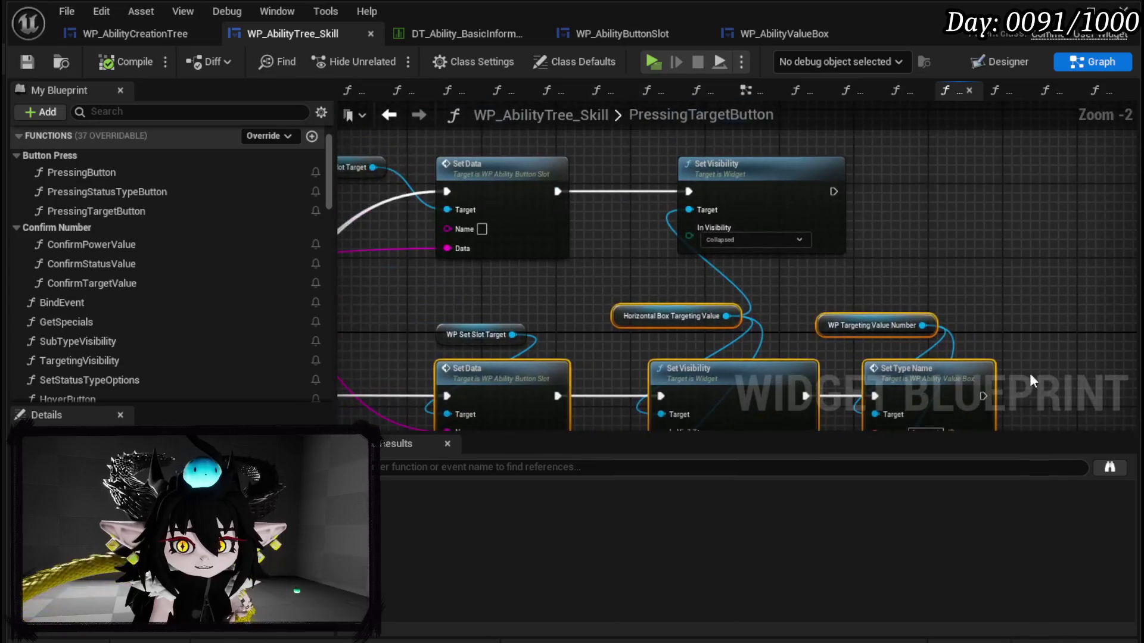
pyautogui.click(645, 259)
pyautogui.moveTo(645, 259)
pyautogui.mouseDown()
pyautogui.moveTo(682, 268)
pyautogui.moveTo(495, 272)
pyautogui.mouseUp()
pyautogui.moveTo(764, 203); pyautogui.dragTo(837, 245)
pyautogui.moveTo(341, 264); pyautogui.dragTo(332, 265)
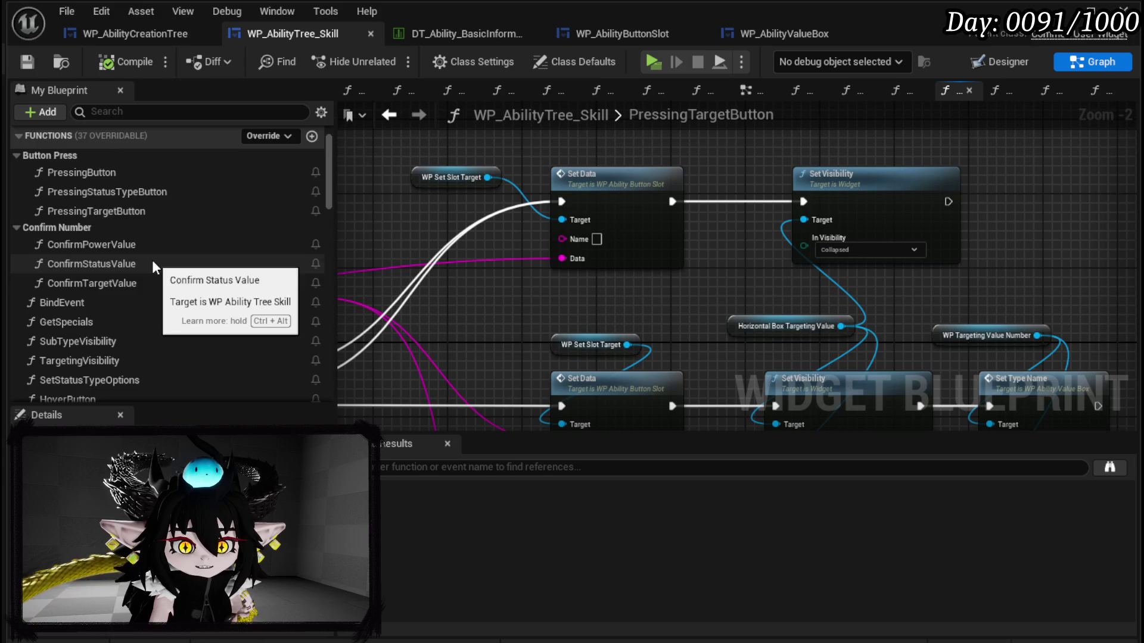
# Step: File the WidgetSwitcher_SelectType variable under a new Main Switcher category
pyautogui.scroll(-10, 153, 268)
pyautogui.scroll(-10, 153, 266)
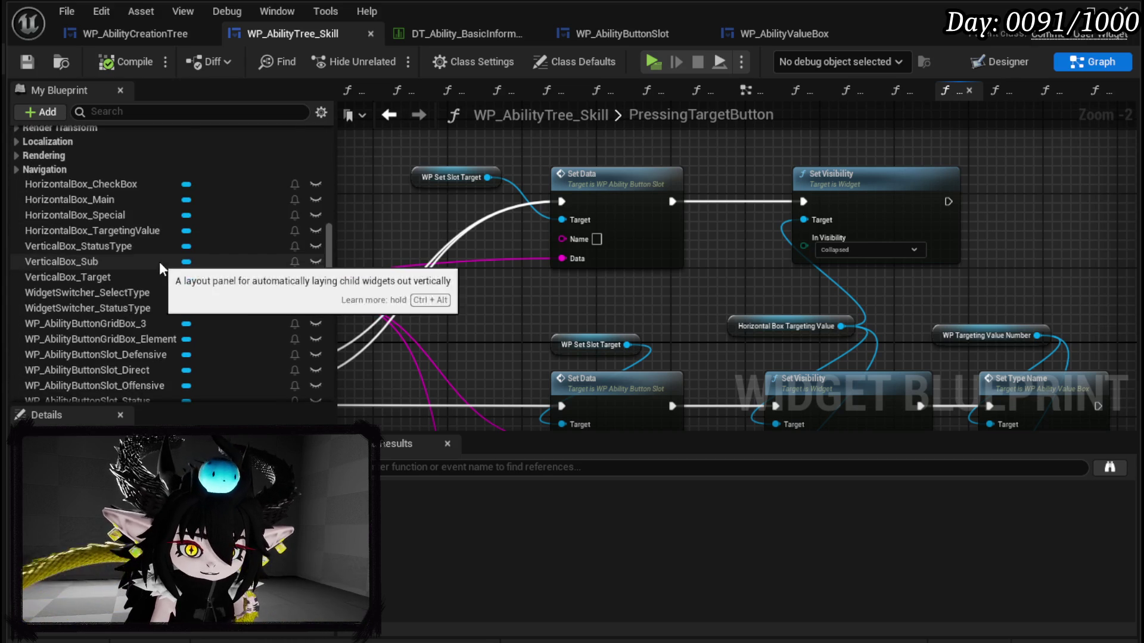
pyautogui.scroll(-3, 169, 316)
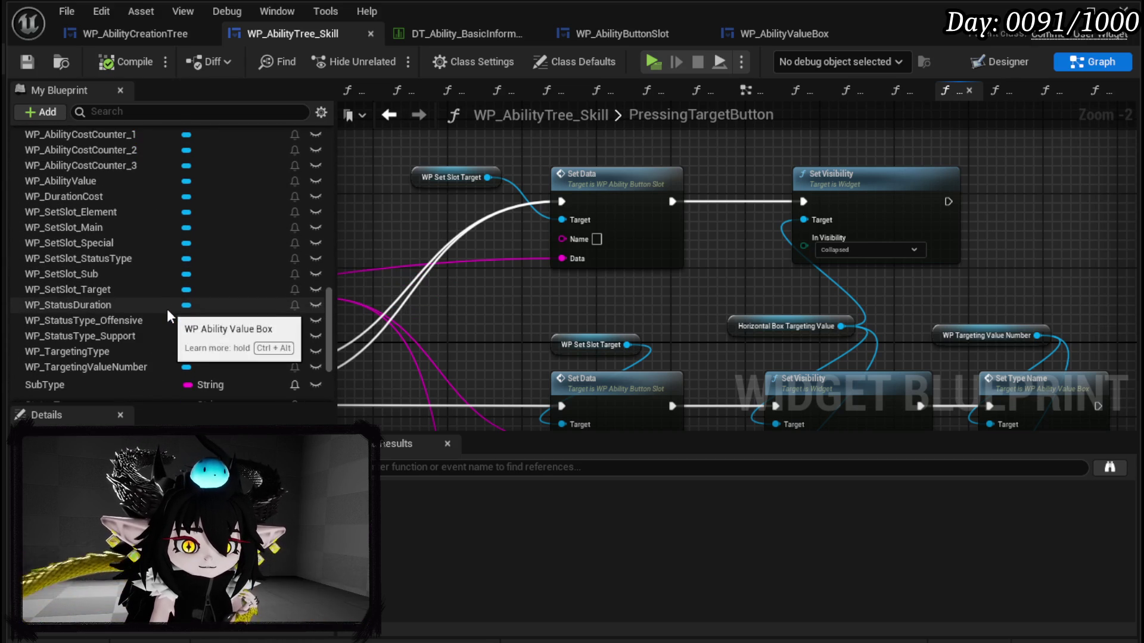
pyautogui.scroll(-3, 109, 352)
pyautogui.scroll(8, 110, 342)
pyautogui.scroll(5, 109, 336)
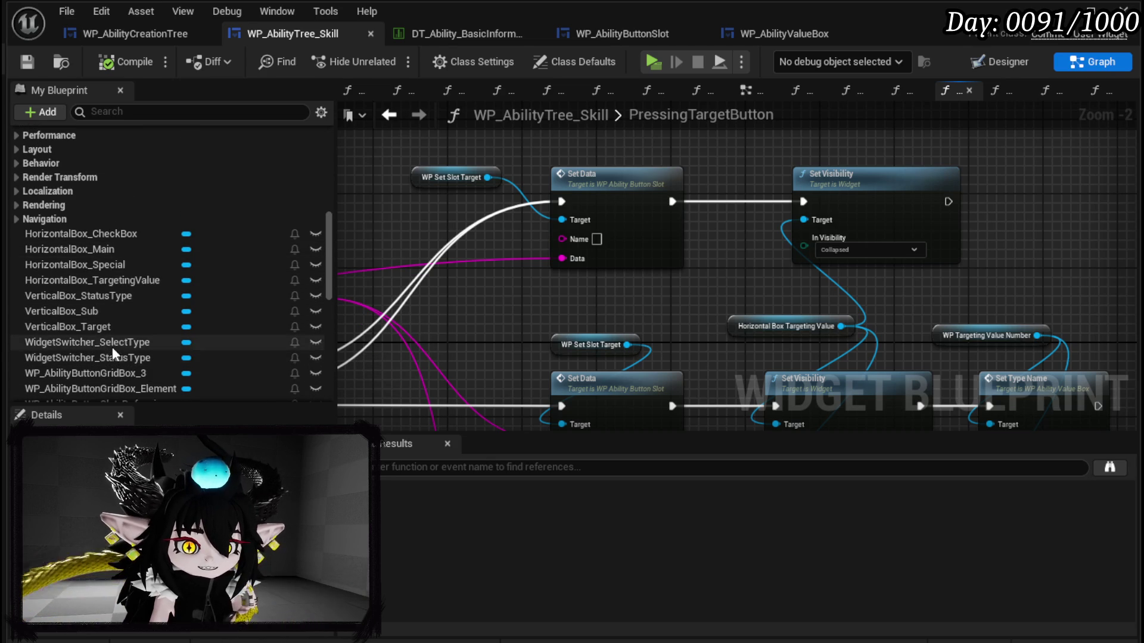
pyautogui.click(112, 344)
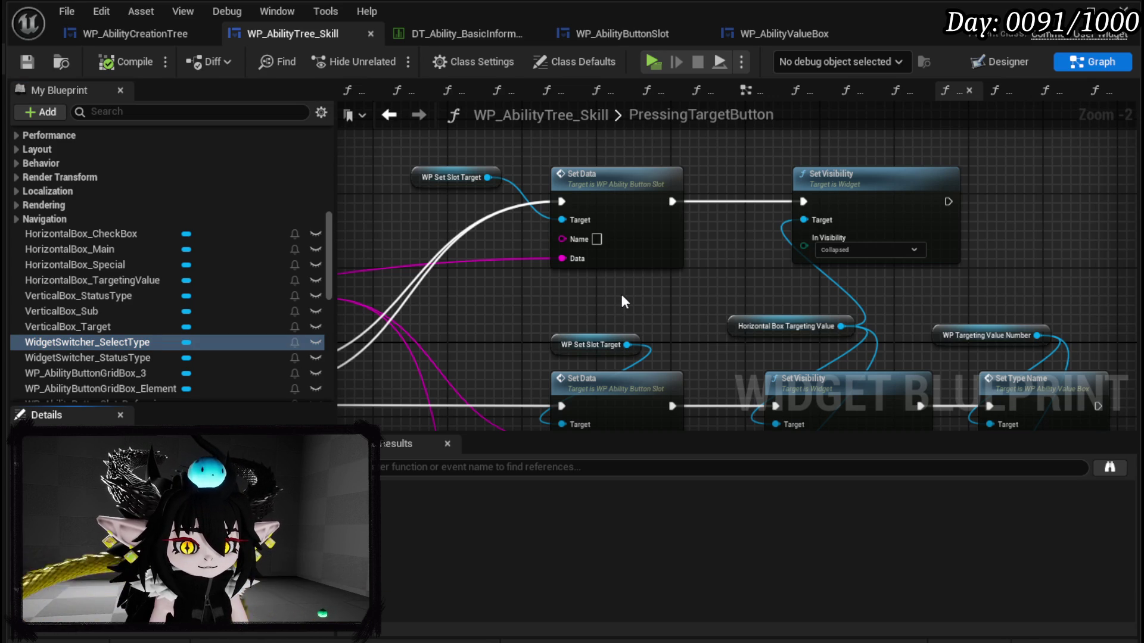
pyautogui.press('Return')
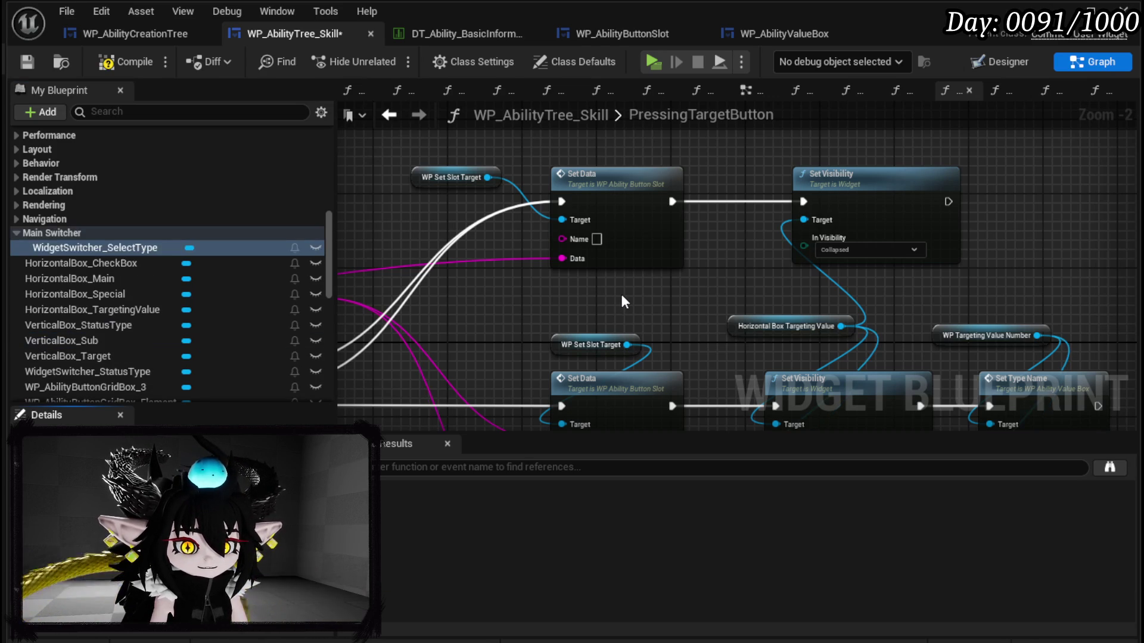
# Step: Place a WidgetSwitcher_SelectType getter and search its pin's actions for 'set Active'
pyautogui.moveTo(103, 243)
pyautogui.mouseDown()
pyautogui.moveTo(829, 138)
pyautogui.moveTo(861, 146)
pyautogui.mouseUp()
pyautogui.moveTo(458, 190); pyautogui.dragTo(644, 163)
pyautogui.scroll(2, 782, 205)
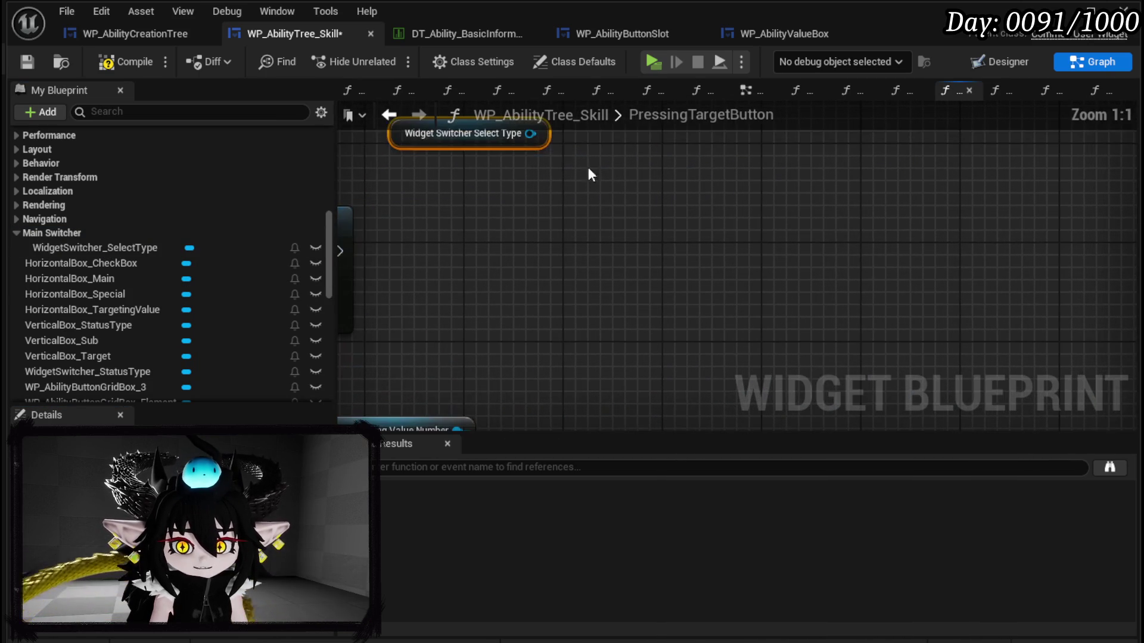
pyautogui.moveTo(530, 134); pyautogui.dragTo(616, 201)
pyautogui.write('set Active')
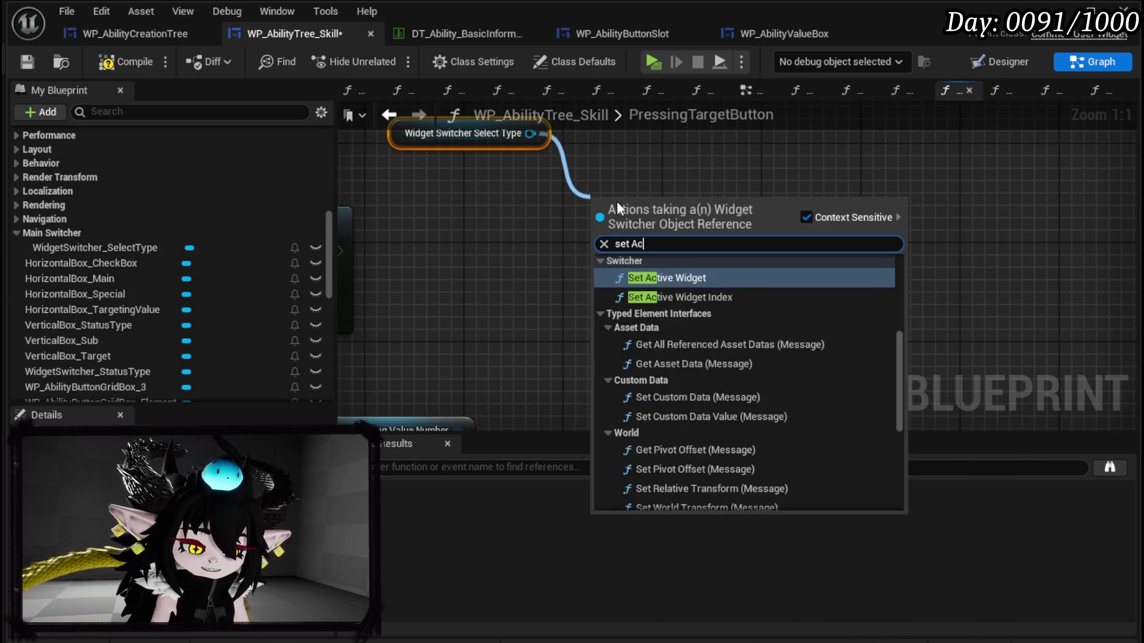
# Step: Create a Set Active Widget node targeting the Select Type switcher
pyautogui.press('Return')
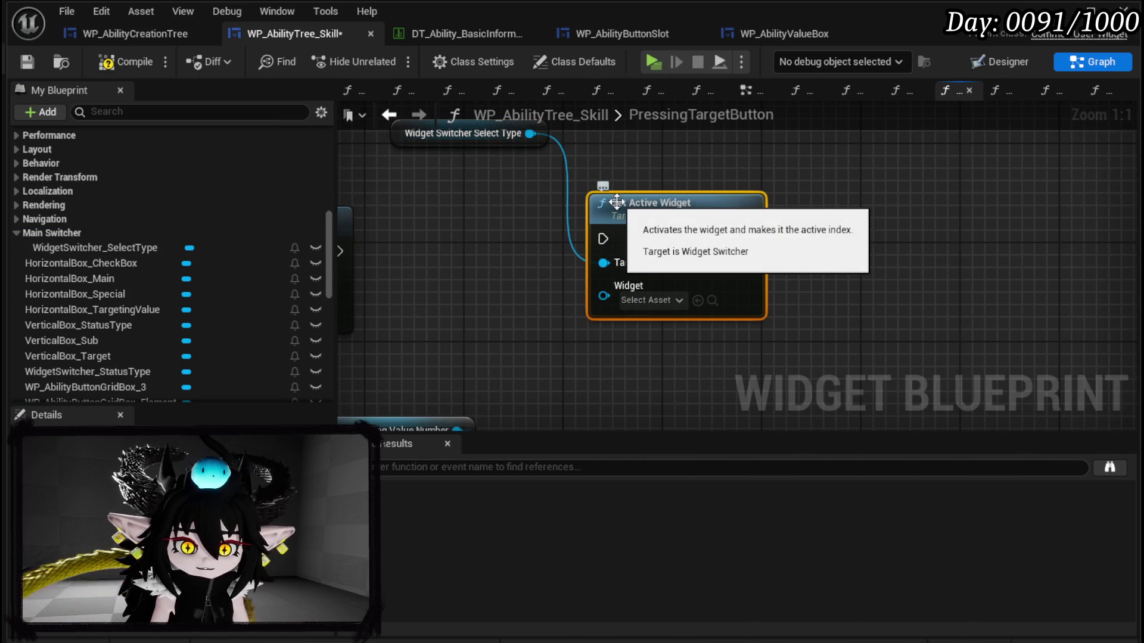
pyautogui.moveTo(540, 229); pyautogui.dragTo(596, 232)
pyautogui.scroll(-5, 230, 266)
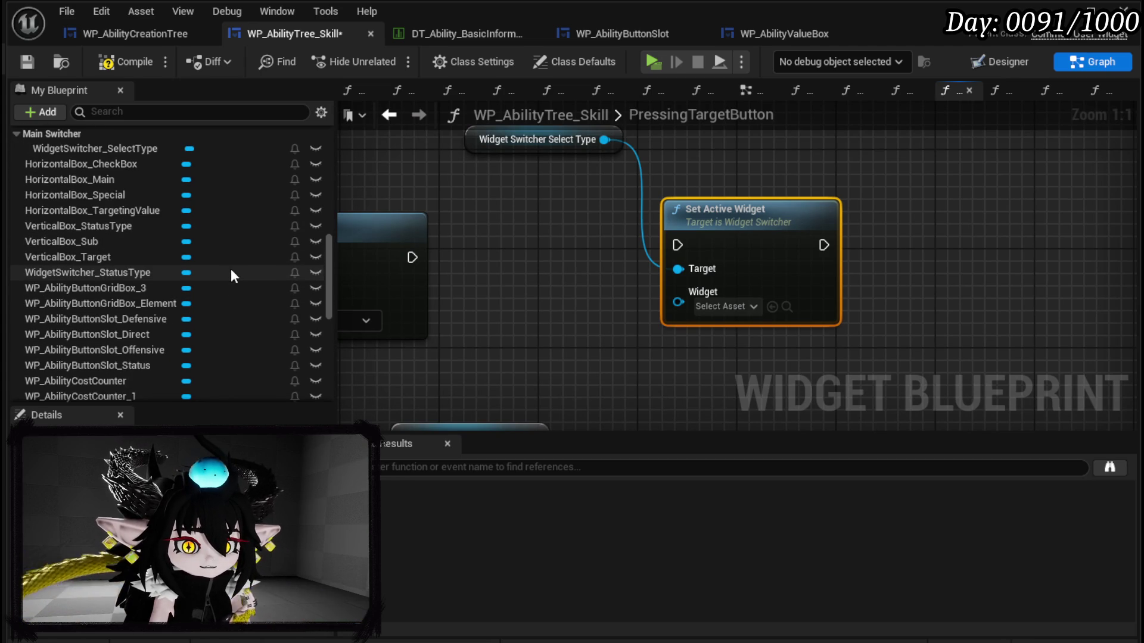
pyautogui.scroll(1, 231, 274)
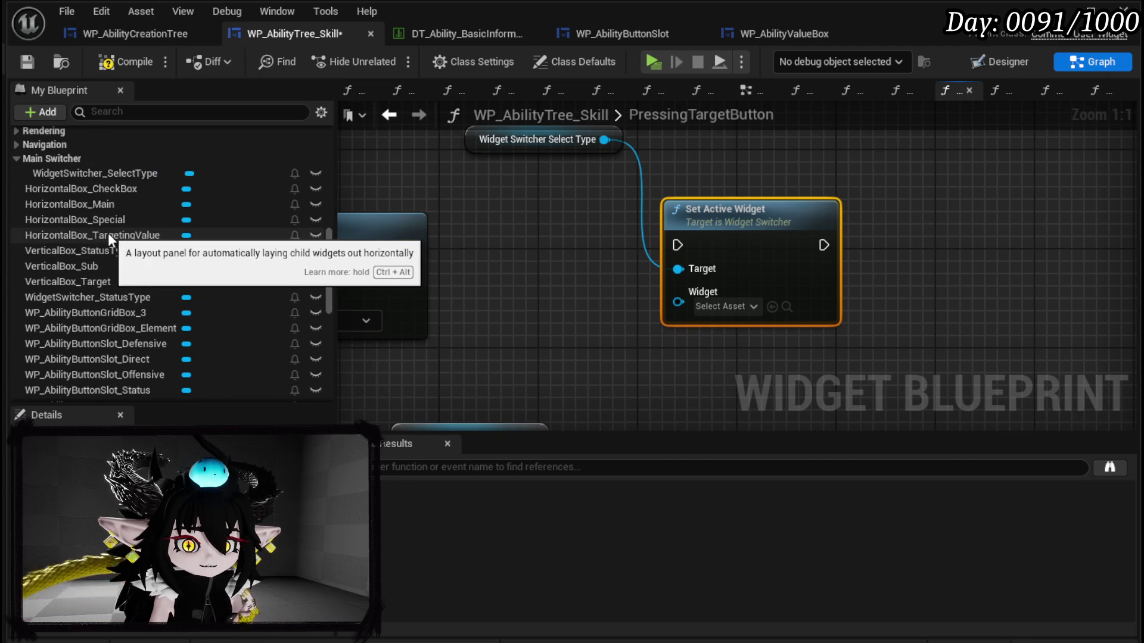
pyautogui.scroll(-6, 203, 267)
pyautogui.scroll(-6, 203, 271)
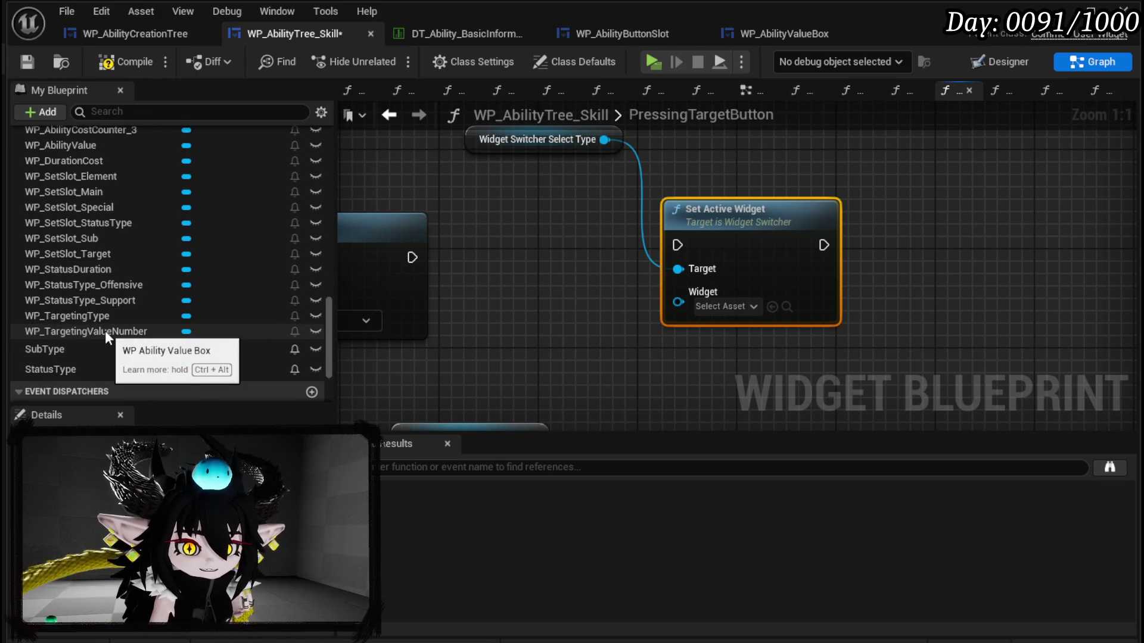
pyautogui.scroll(1, 118, 292)
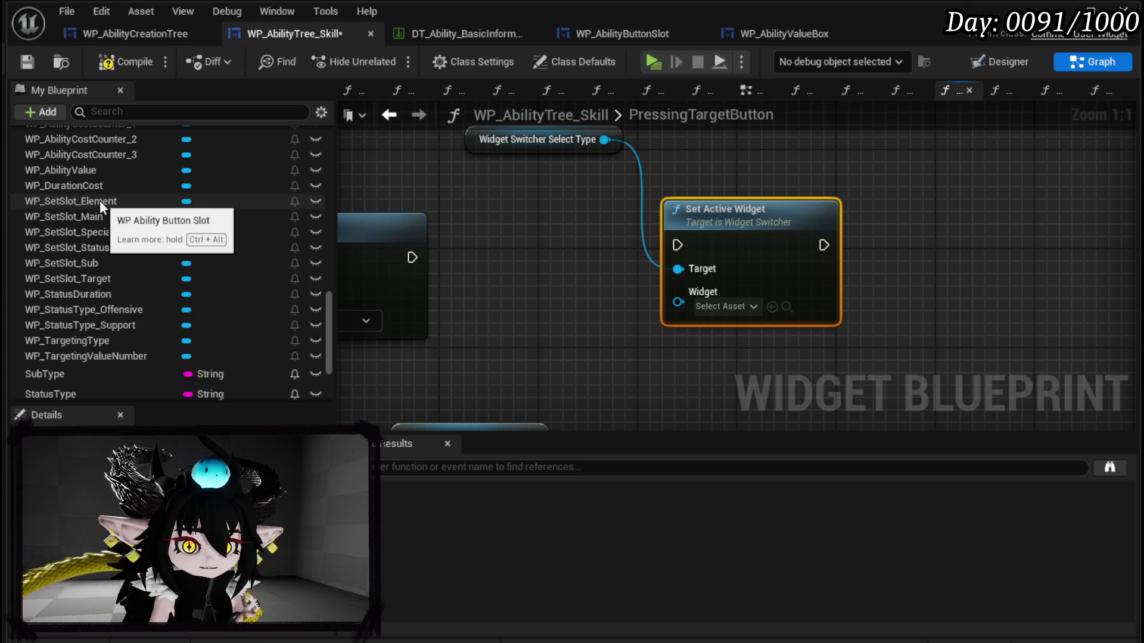
pyautogui.scroll(1, 99, 200)
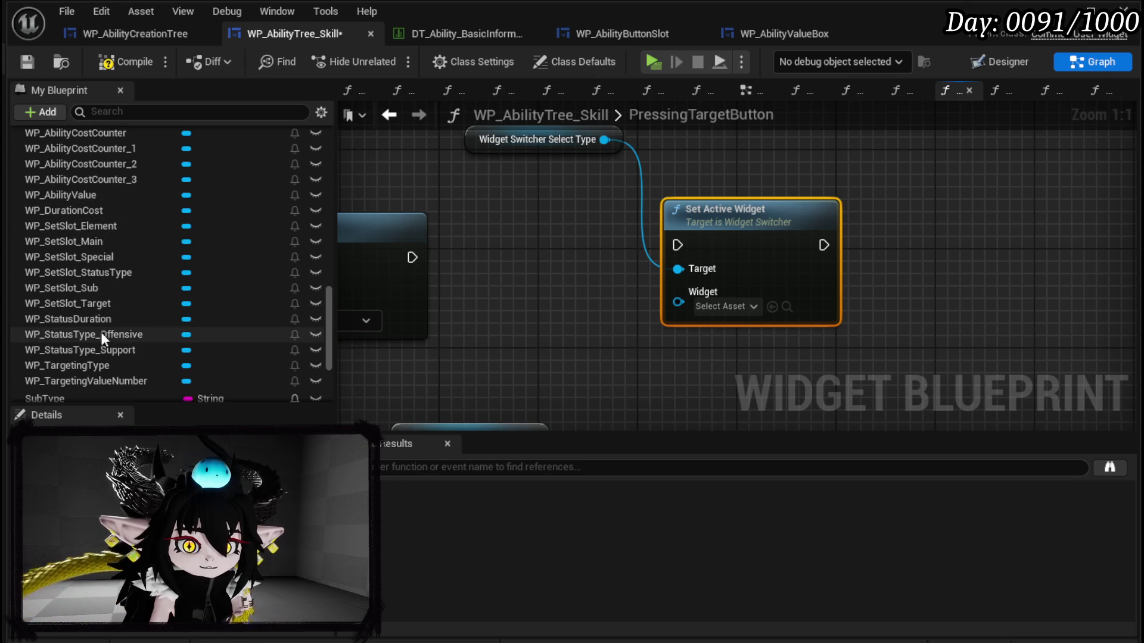
pyautogui.scroll(6, 188, 330)
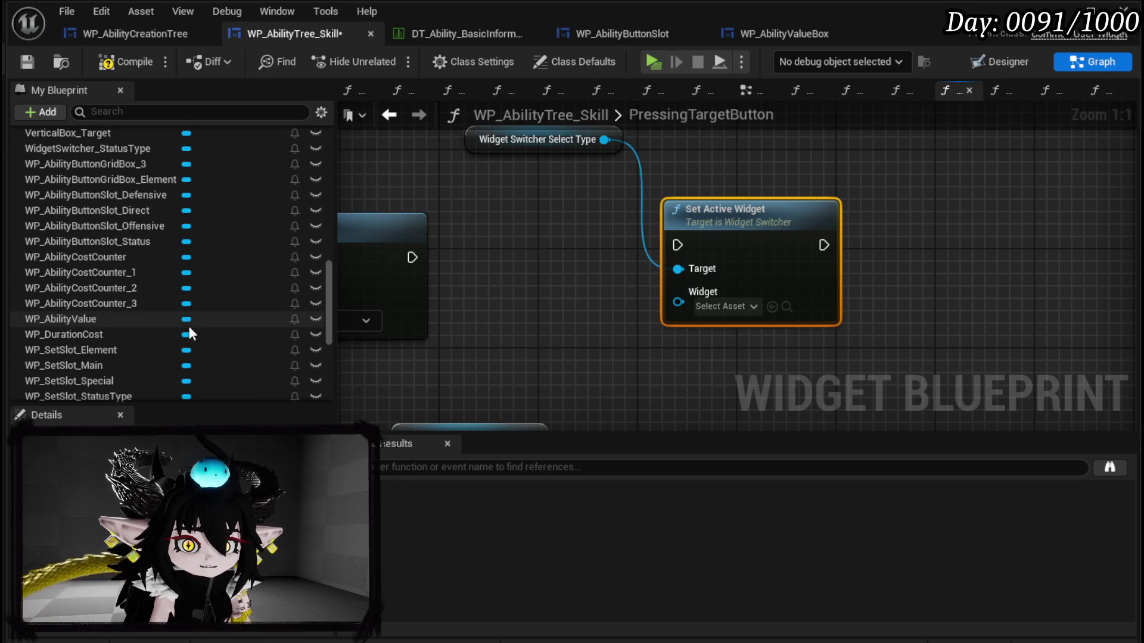
# Step: Feed a WP_AbilityButtonGridBox_Element getter into Widget and connect execution into Set Active Widget
pyautogui.click(118, 205)
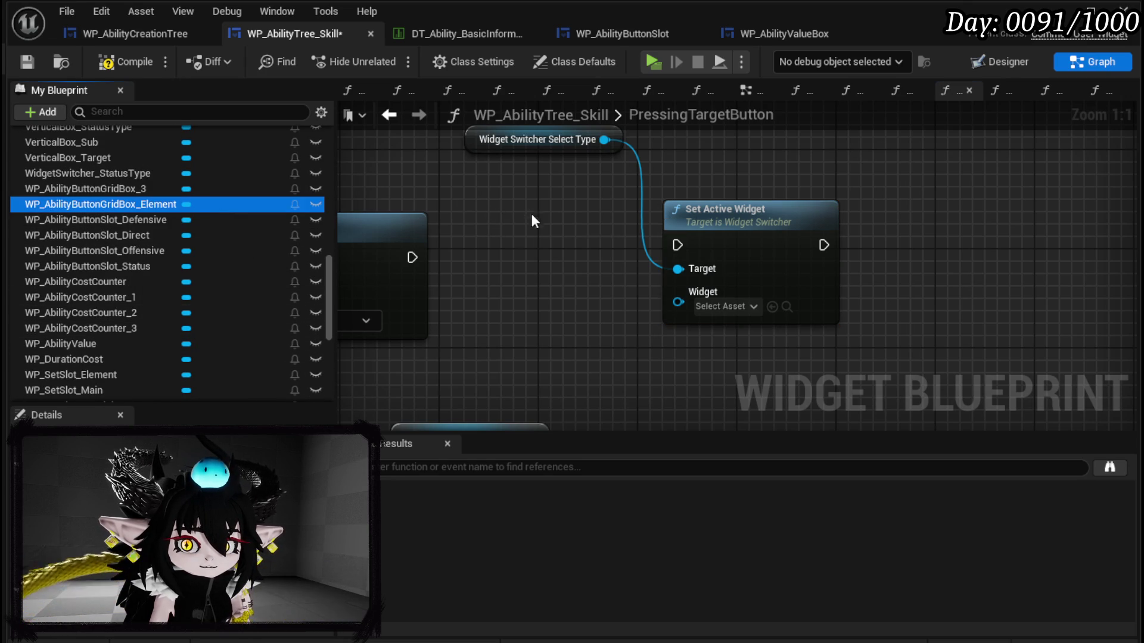
pyautogui.moveTo(574, 256)
pyautogui.mouseDown()
pyautogui.moveTo(547, 252)
pyautogui.moveTo(505, 351)
pyautogui.mouseUp()
pyautogui.moveTo(637, 350)
pyautogui.mouseDown()
pyautogui.moveTo(685, 330)
pyautogui.moveTo(678, 292)
pyautogui.mouseUp()
pyautogui.moveTo(410, 256); pyautogui.dragTo(678, 245)
pyautogui.moveTo(717, 249); pyautogui.dragTo(727, 262)
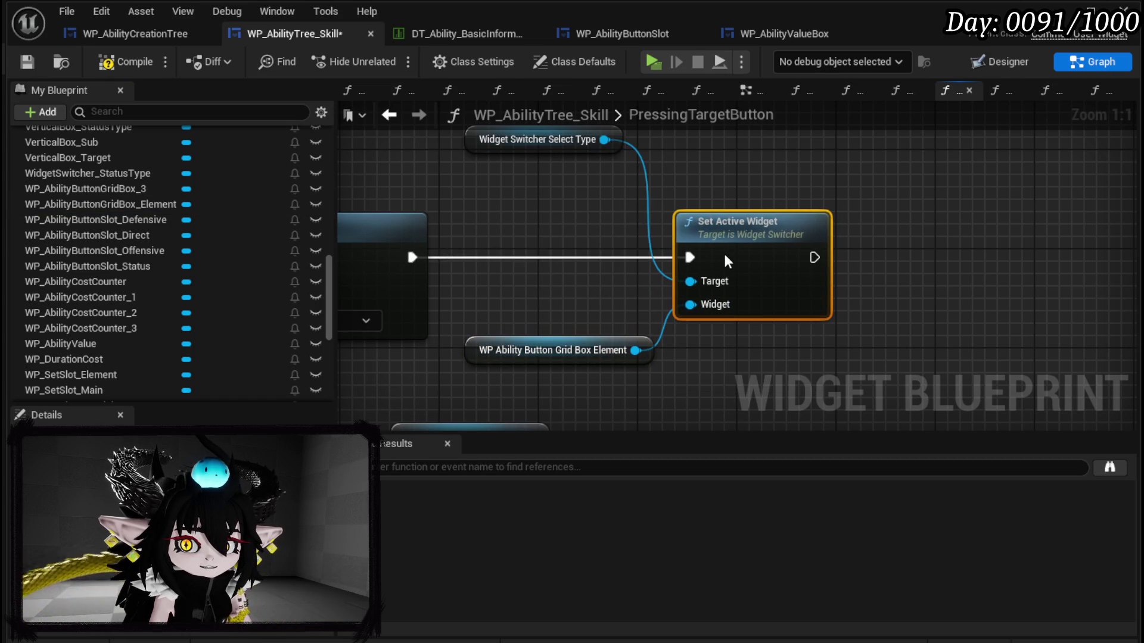
pyautogui.moveTo(498, 148); pyautogui.dragTo(522, 185)
pyautogui.moveTo(508, 369); pyautogui.dragTo(831, 169)
# Step: Save the widget blueprint and open the ConfirmTargetValue graph
pyautogui.scroll(-4, 831, 169)
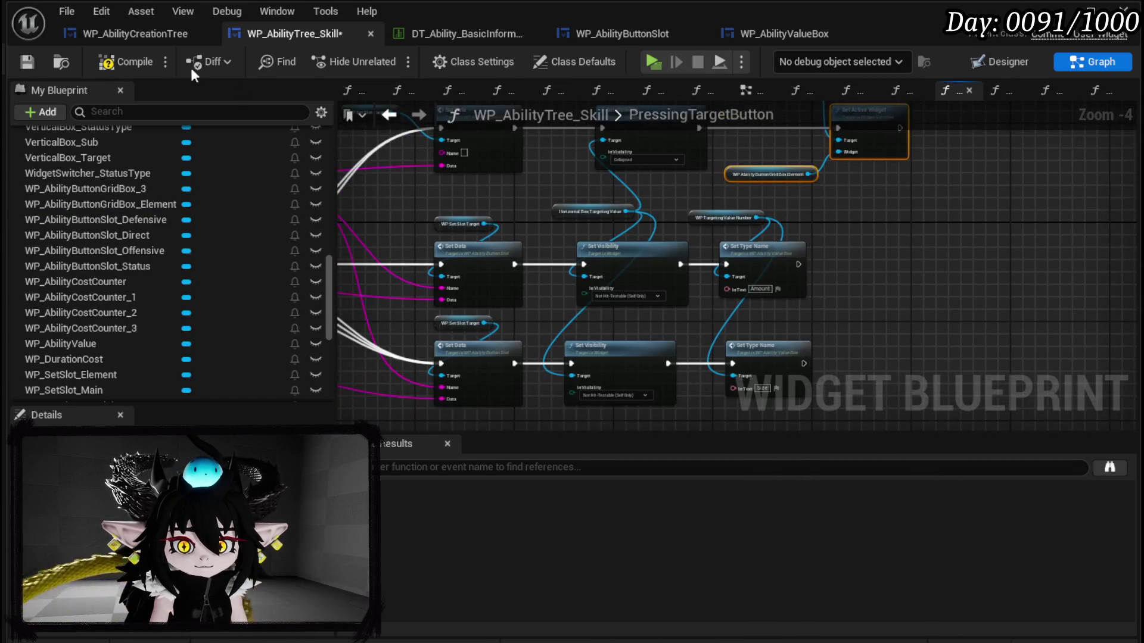
pyautogui.click(27, 63)
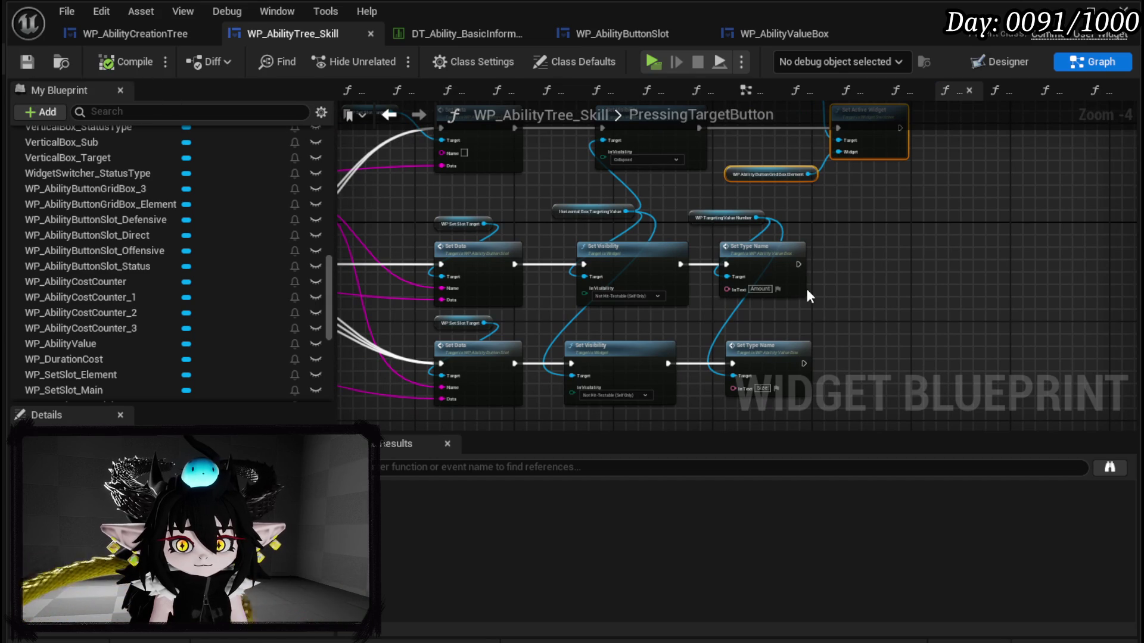
pyautogui.moveTo(838, 252); pyautogui.dragTo(764, 334)
pyautogui.moveTo(856, 156); pyautogui.dragTo(855, 156)
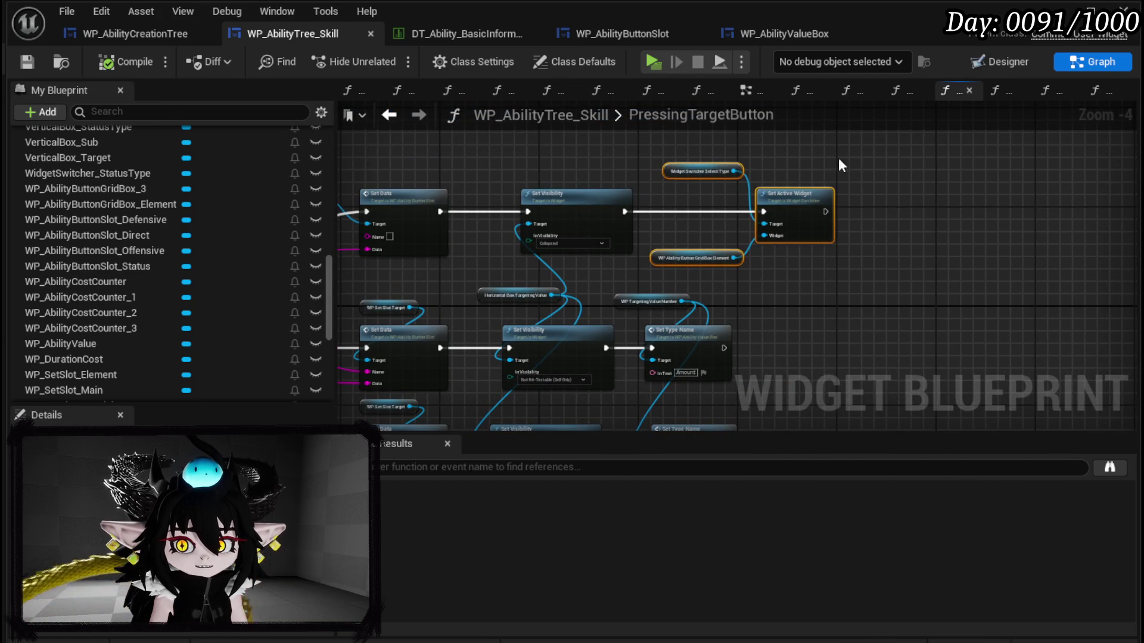
pyautogui.scroll(3, 158, 238)
pyautogui.scroll(10, 159, 233)
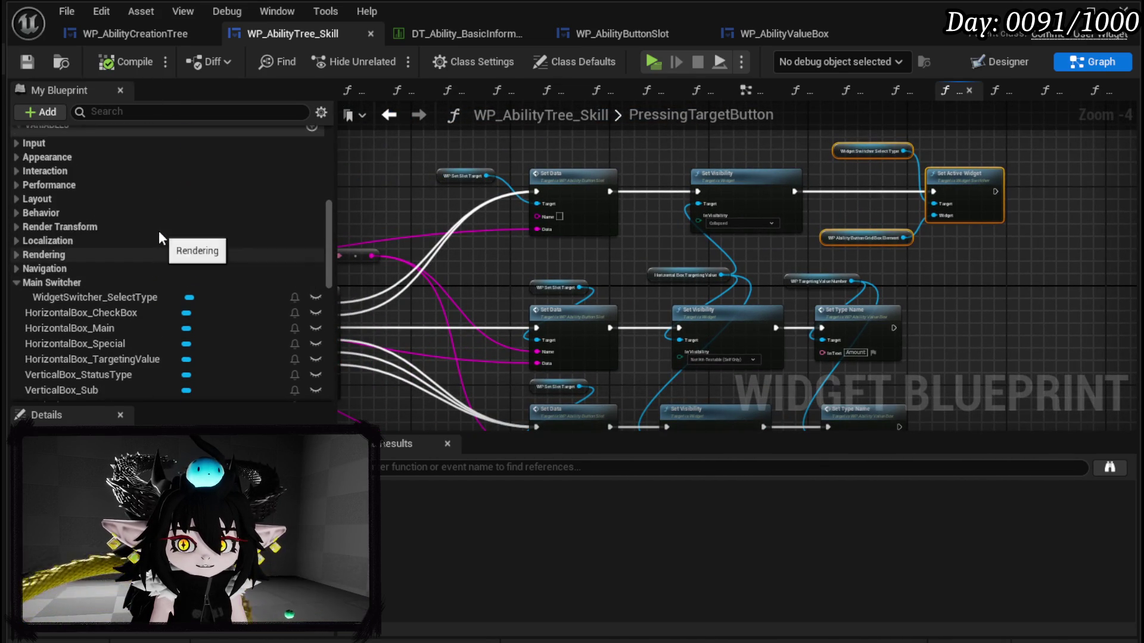
pyautogui.scroll(3, 158, 238)
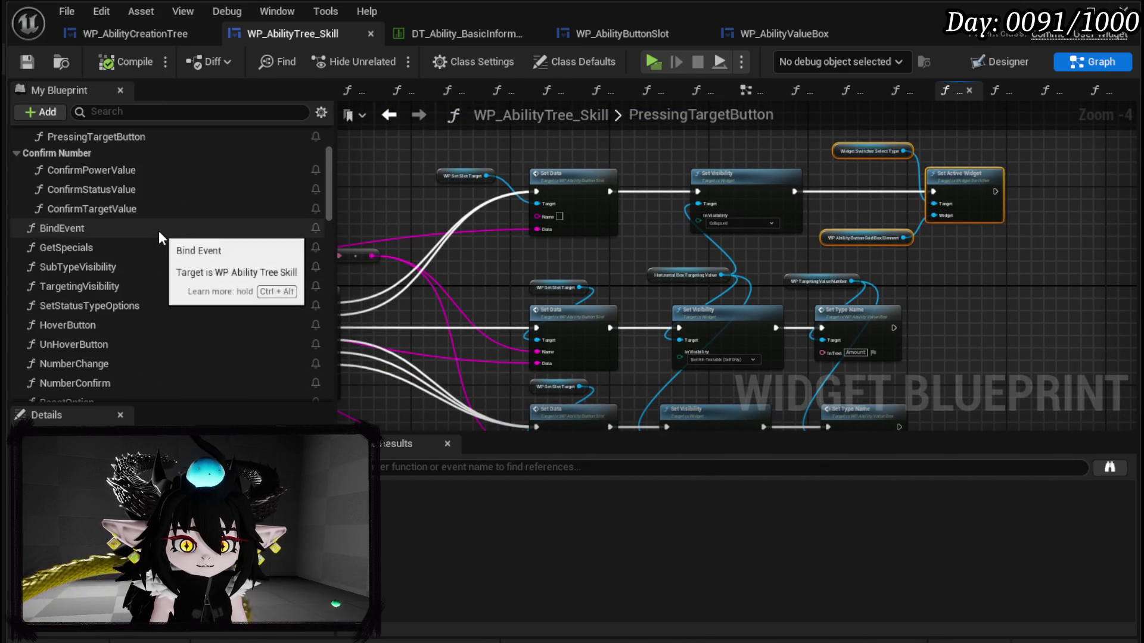
pyautogui.doubleClick(106, 210)
# Step: Paste the three switcher nodes and run ConfirmTargetValue's execution into Set Active Widget
pyautogui.moveTo(659, 278); pyautogui.dragTo(382, 271)
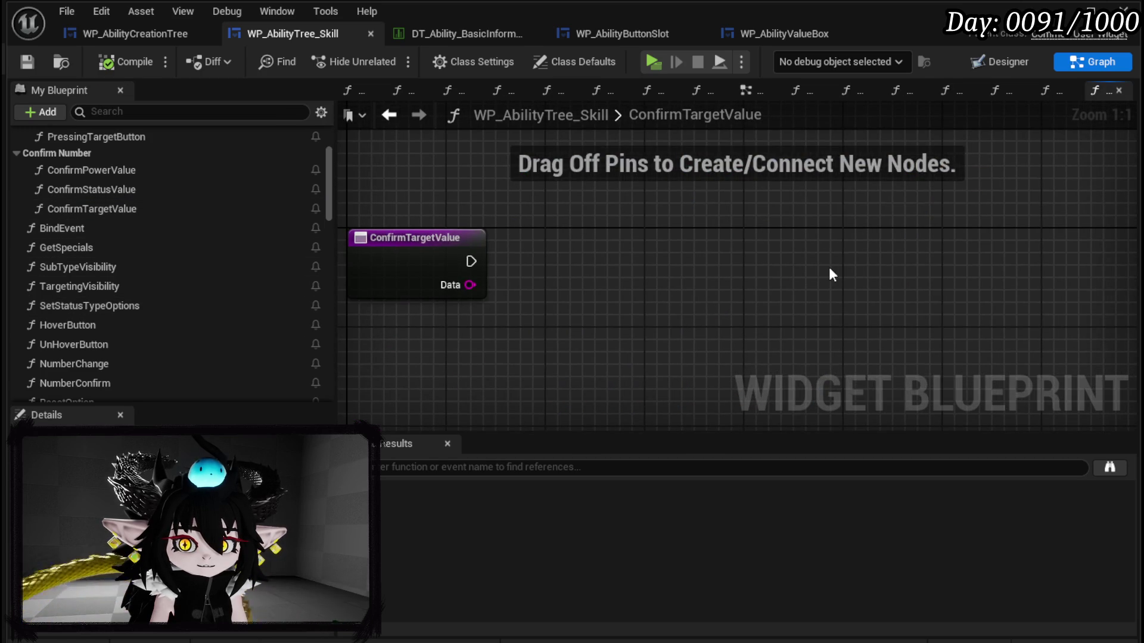
pyautogui.hotkey('ctrl', 'v')
pyautogui.click(607, 263)
pyautogui.moveTo(470, 261); pyautogui.dragTo(980, 268)
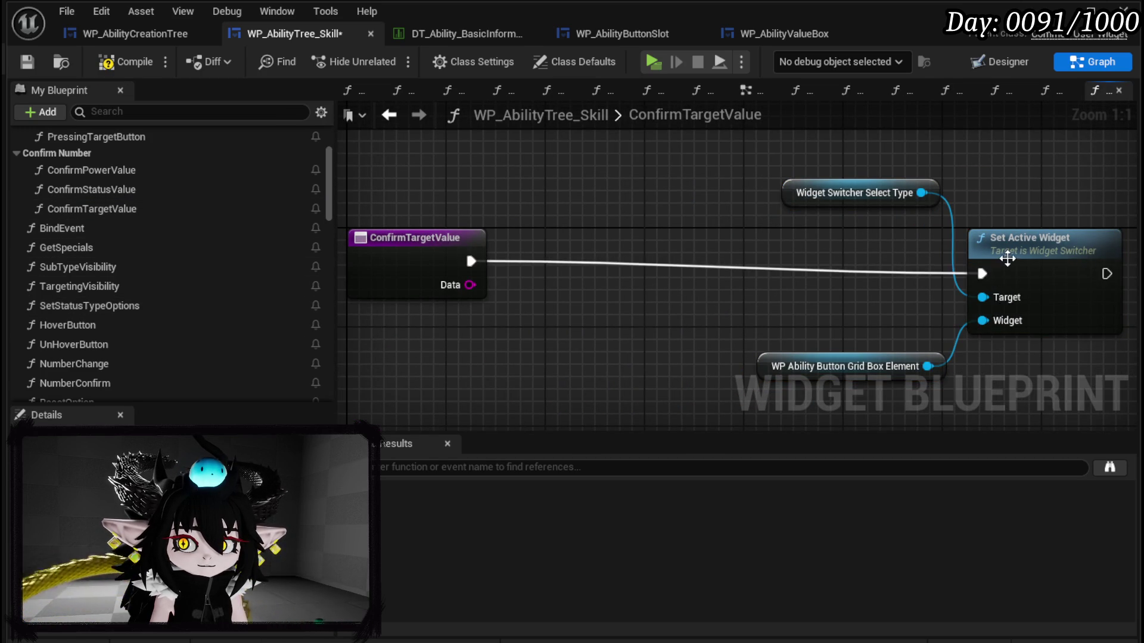
pyautogui.moveTo(607, 181); pyautogui.dragTo(947, 372)
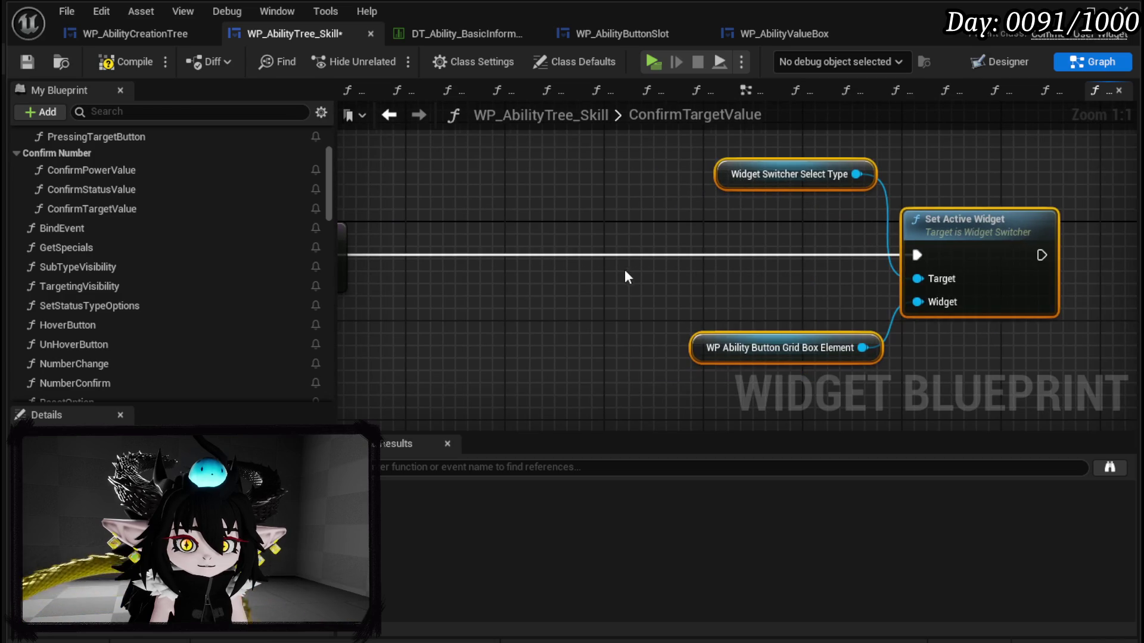
# Step: Add a Set Data call on a WP_SetSlot_Target getter, wired after the function entry
pyautogui.scroll(-3, 632, 269)
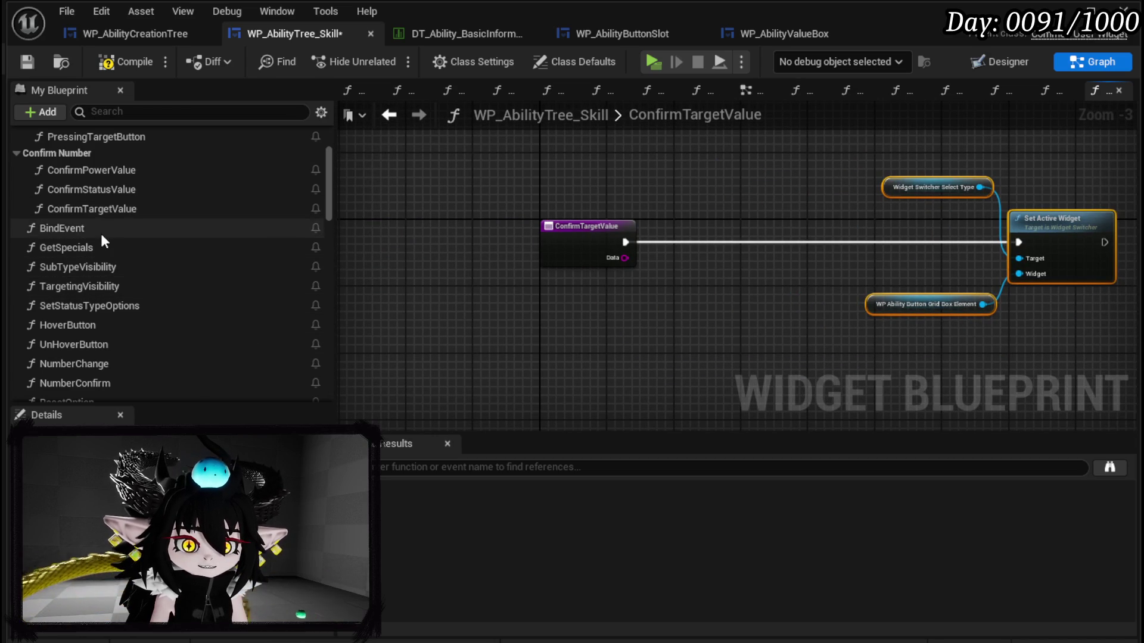
pyautogui.scroll(-4, 113, 280)
pyautogui.scroll(-3, 165, 281)
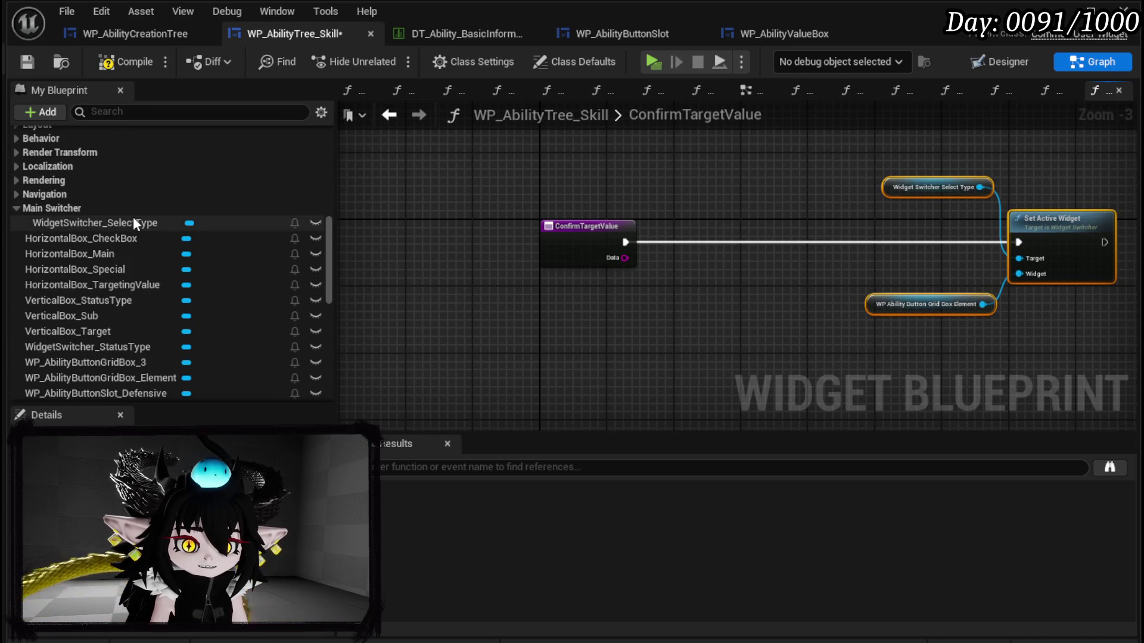
pyautogui.scroll(-12, 148, 256)
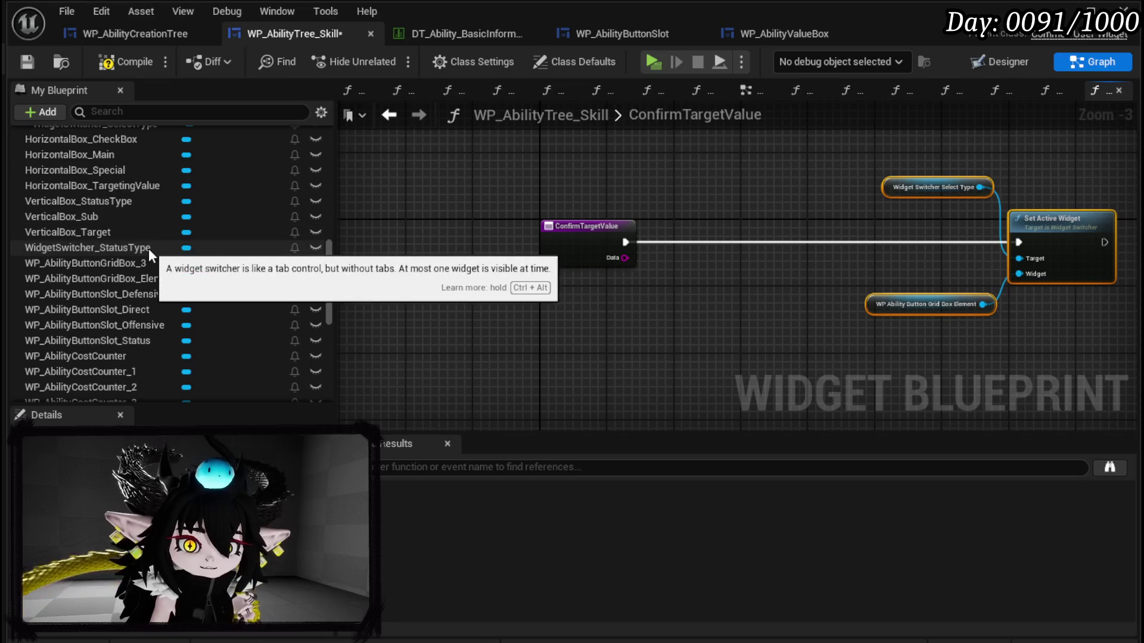
pyautogui.scroll(-4, 167, 328)
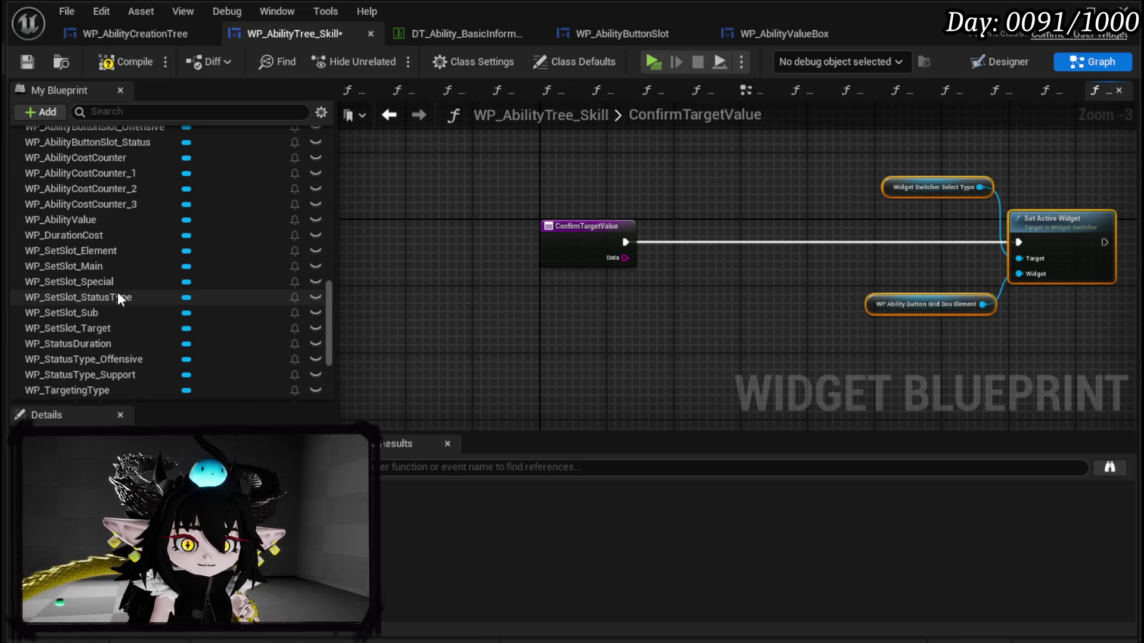
pyautogui.moveTo(128, 328)
pyautogui.mouseDown()
pyautogui.moveTo(542, 160)
pyautogui.moveTo(676, 185)
pyautogui.mouseUp()
pyautogui.write('set Data')
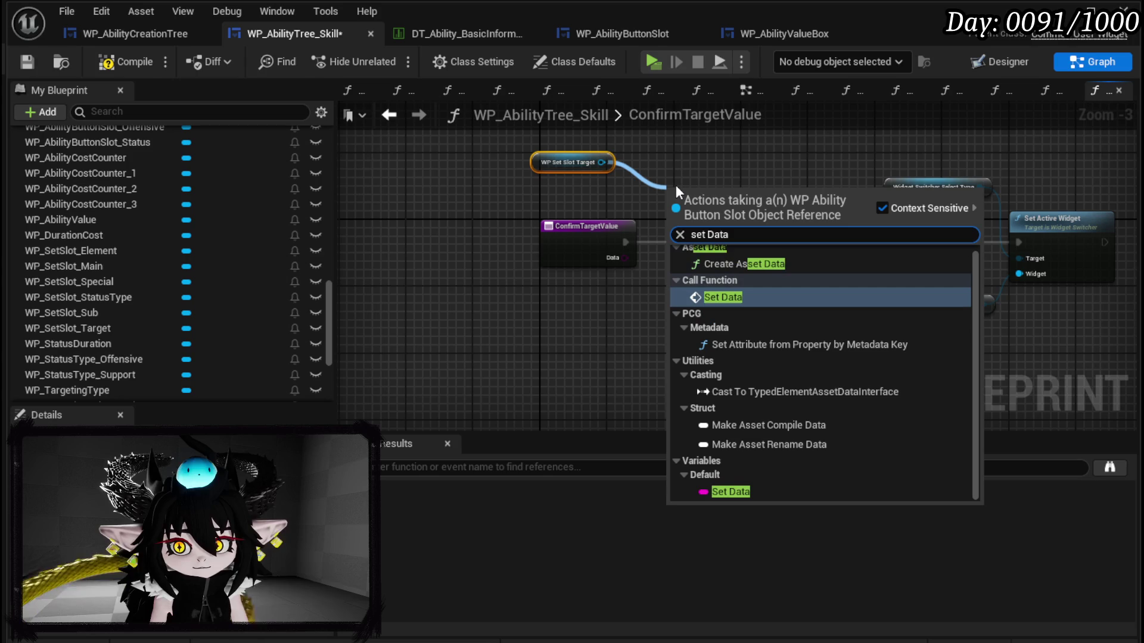
pyautogui.click(717, 257)
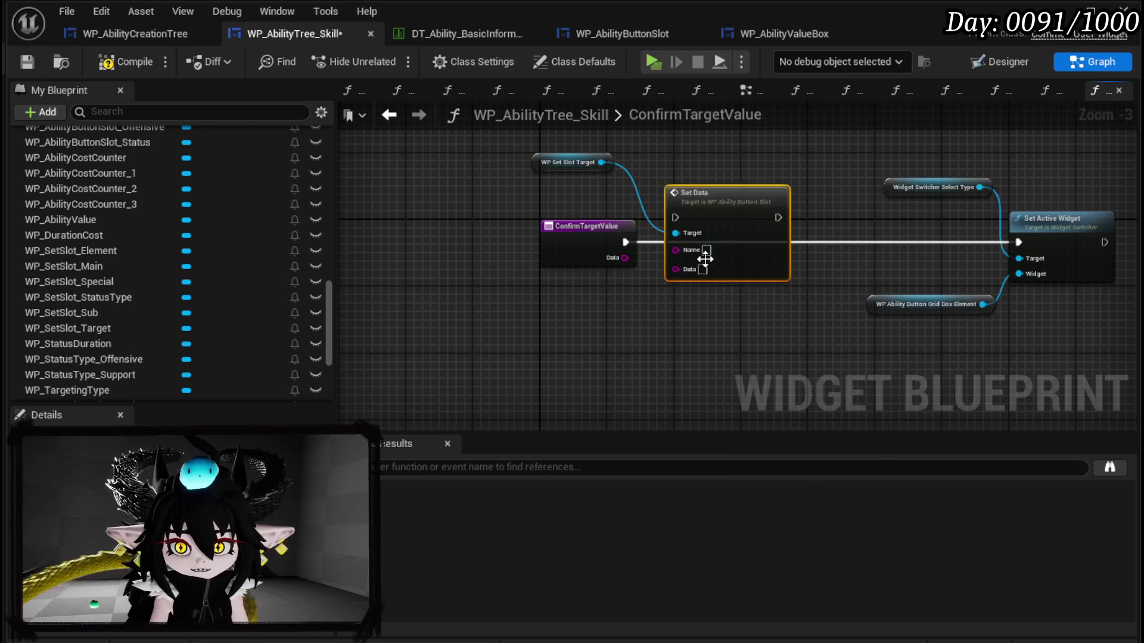
pyautogui.moveTo(650, 244); pyautogui.dragTo(667, 242)
pyautogui.moveTo(587, 226); pyautogui.dragTo(545, 226)
pyautogui.moveTo(770, 242); pyautogui.dragTo(1019, 242)
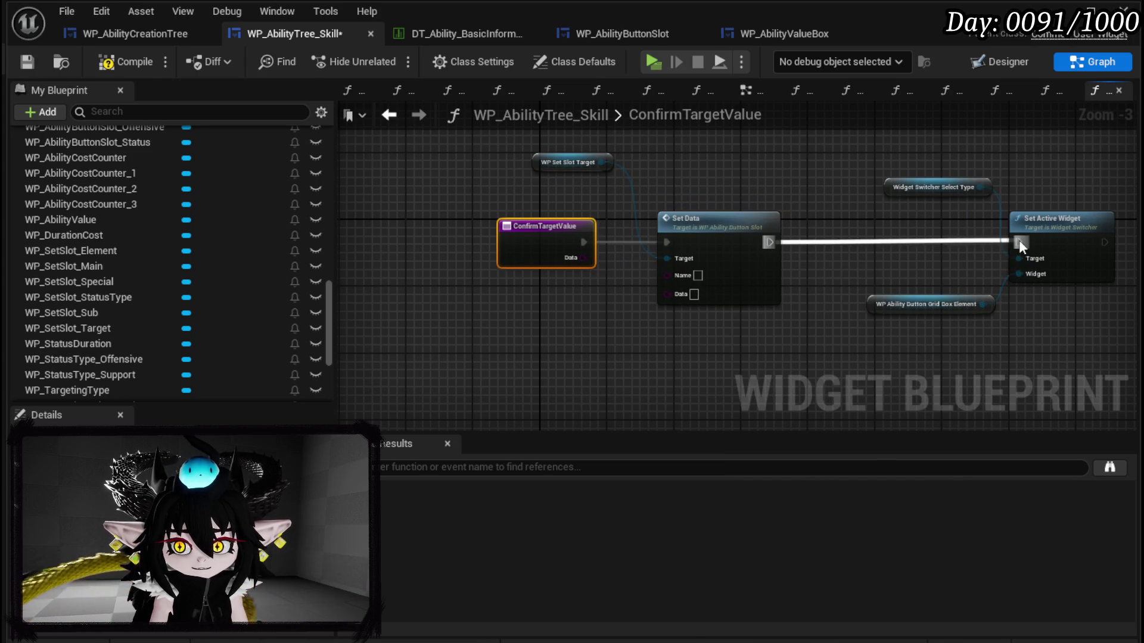
# Step: Promote Set Data's Data input to a new TargetType variable, then compile
pyautogui.scroll(3, 159, 187)
pyautogui.scroll(5, 159, 186)
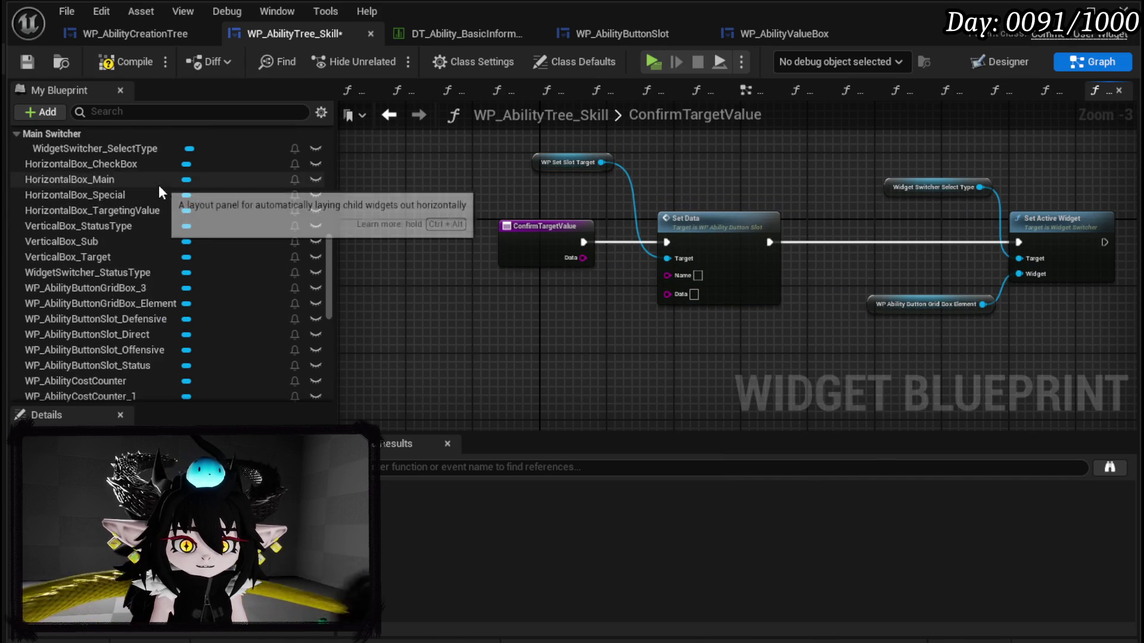
pyautogui.rightClick(667, 294)
pyautogui.click(717, 345)
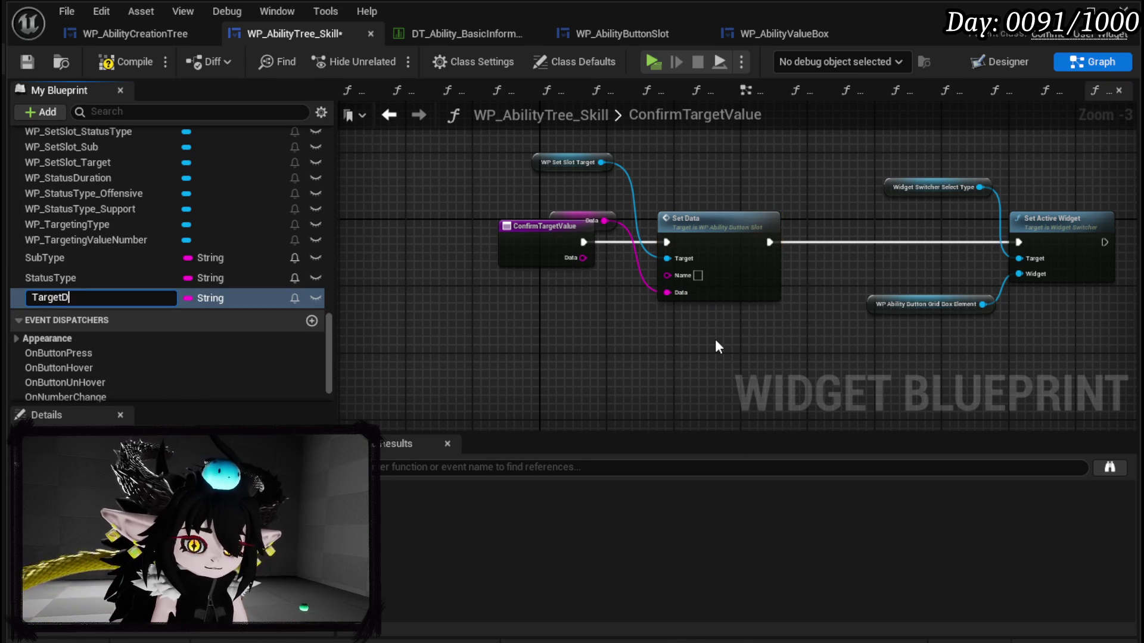
pyautogui.write('pe')
pyautogui.press('Return')
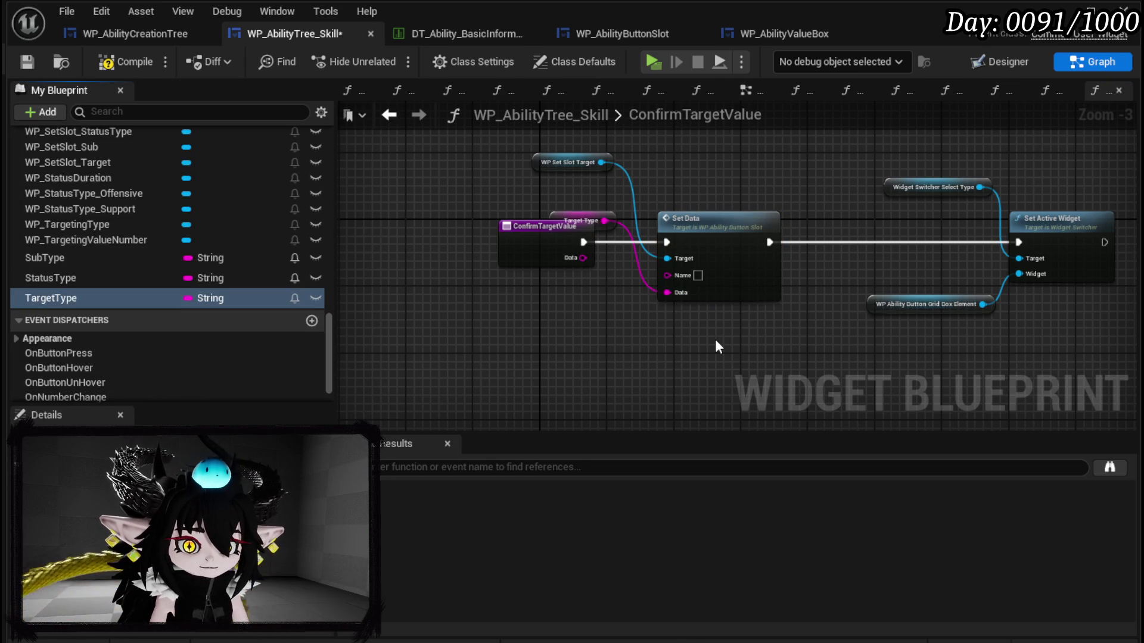
pyautogui.moveTo(561, 214); pyautogui.dragTo(672, 335)
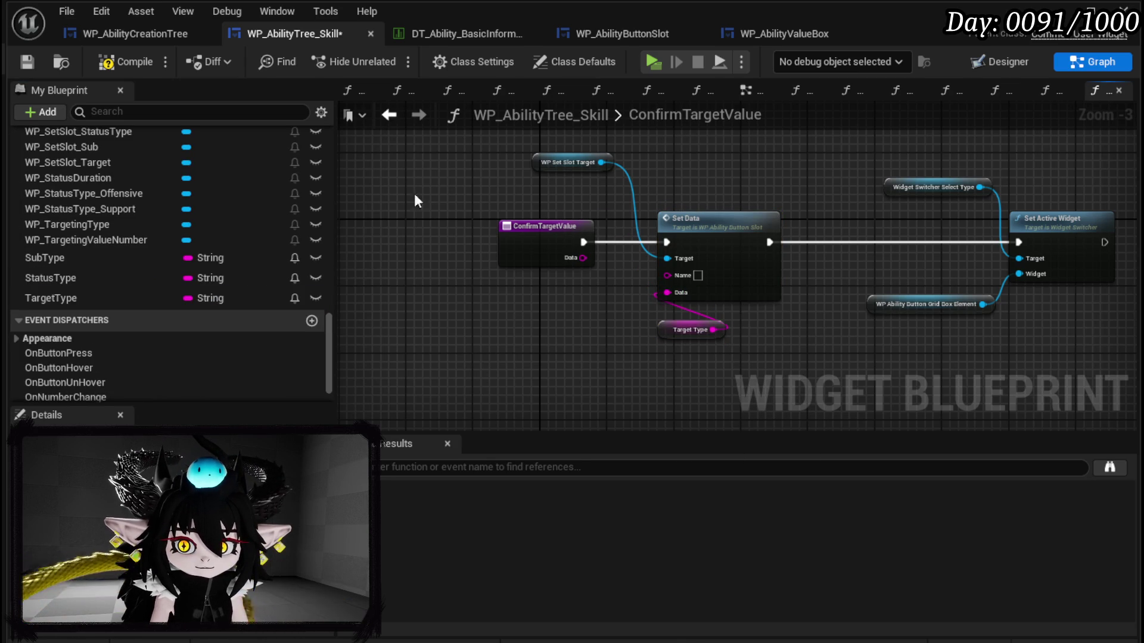
pyautogui.click(104, 60)
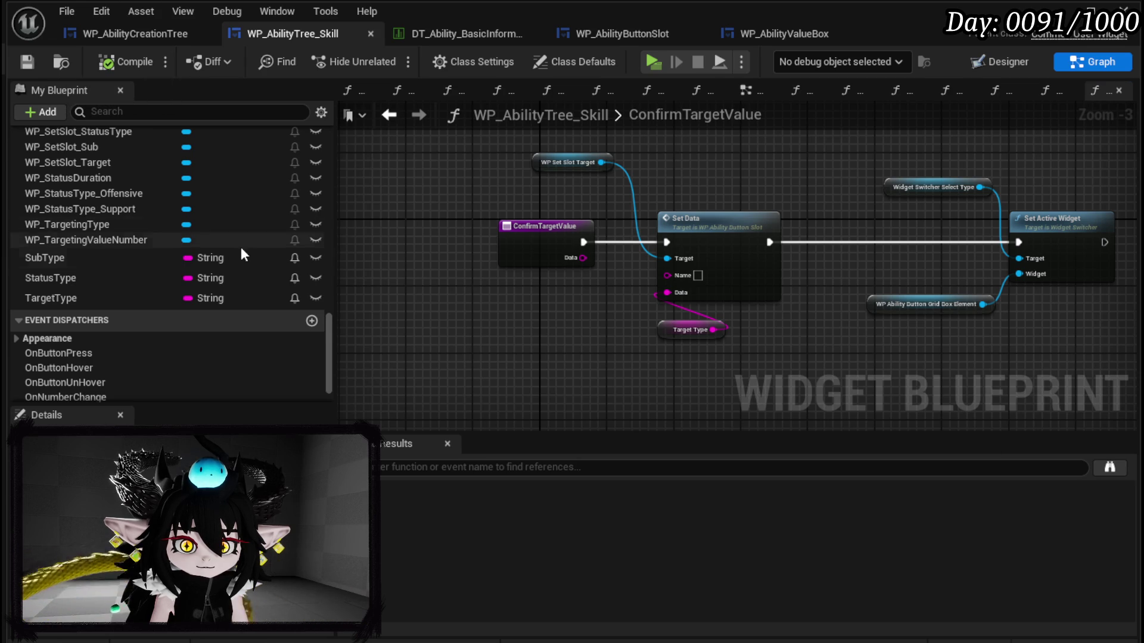
pyautogui.moveTo(328, 328); pyautogui.dragTo(327, 154)
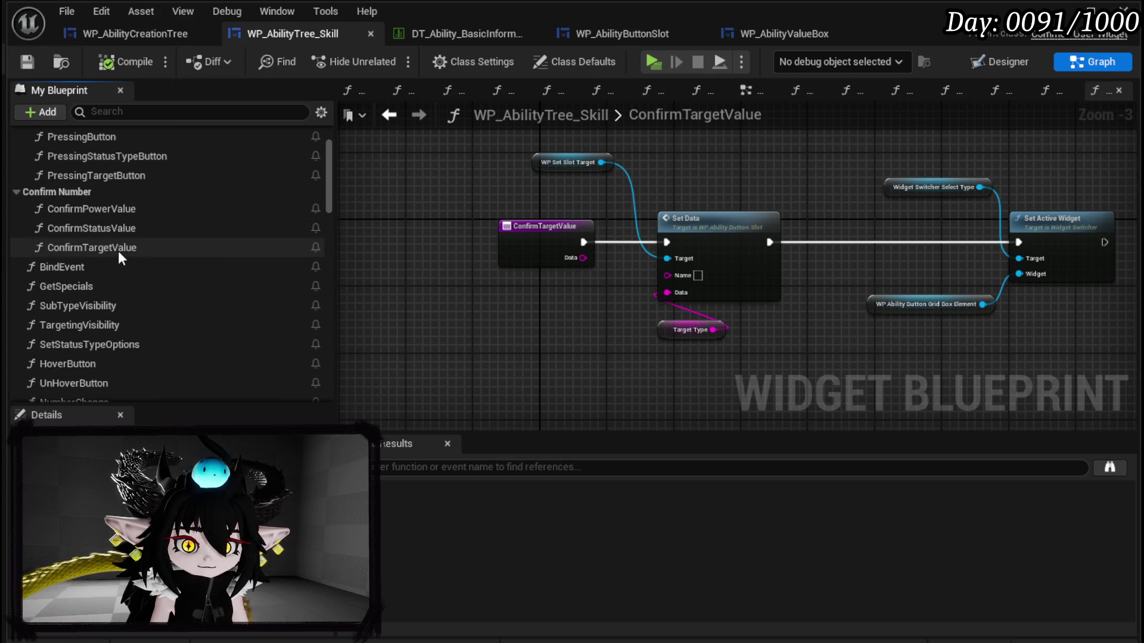
pyautogui.doubleClick(96, 175)
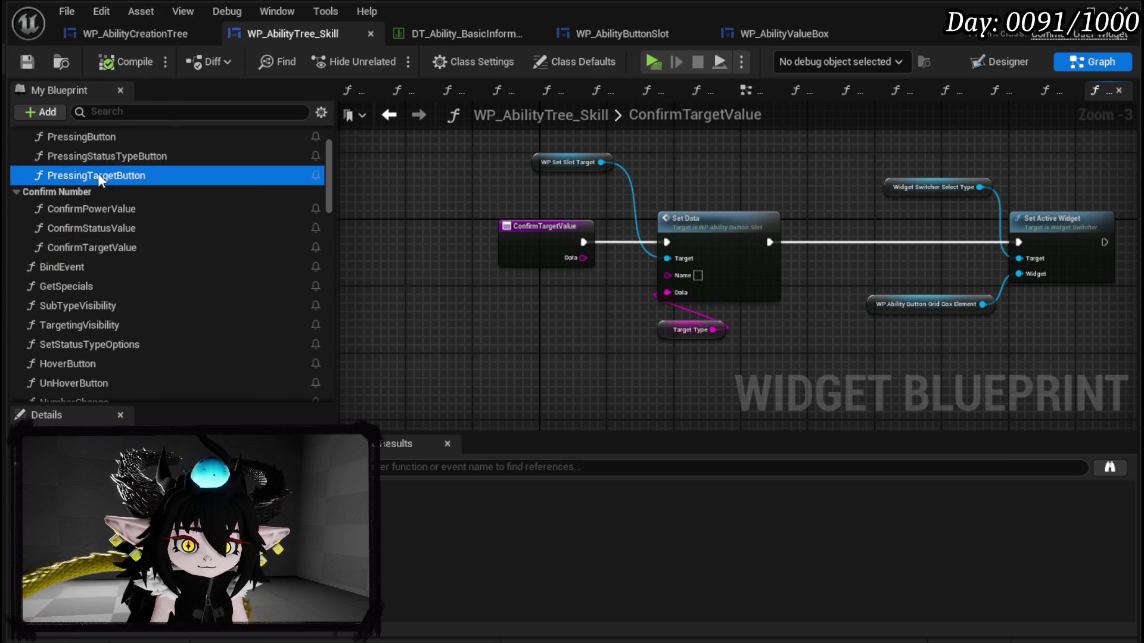
# Step: Insert a TargetType setter storing Data between Call On Button Press and Switch on String, feeding the switch
pyautogui.moveTo(431, 275); pyautogui.dragTo(981, 238)
pyautogui.moveTo(564, 343)
pyautogui.mouseDown()
pyautogui.moveTo(745, 256)
pyautogui.moveTo(665, 248)
pyautogui.mouseUp()
pyautogui.scroll(3, 686, 280)
pyautogui.scroll(-3, 117, 326)
pyautogui.scroll(-15, 137, 345)
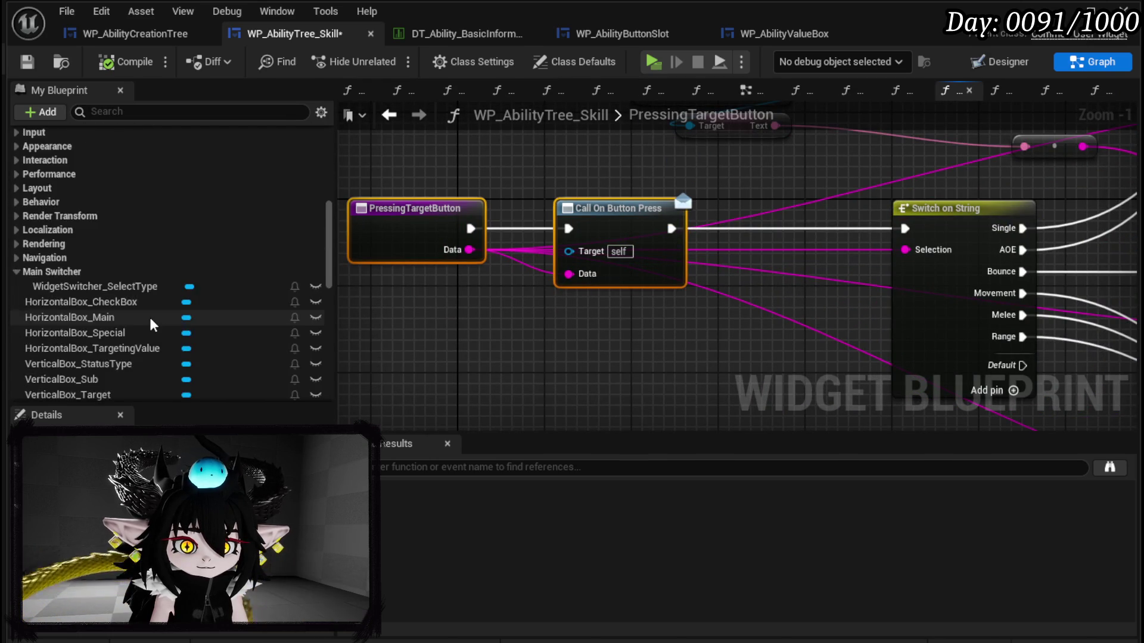
pyautogui.moveTo(82, 259)
pyautogui.mouseDown()
pyautogui.moveTo(613, 325)
pyautogui.moveTo(829, 218)
pyautogui.moveTo(797, 218)
pyautogui.mouseUp()
pyautogui.click(658, 354)
pyautogui.moveTo(671, 229); pyautogui.dragTo(743, 230)
pyautogui.moveTo(847, 228); pyautogui.dragTo(905, 228)
pyautogui.moveTo(471, 249); pyautogui.dragTo(745, 250)
pyautogui.moveTo(833, 250); pyautogui.dragTo(905, 250)
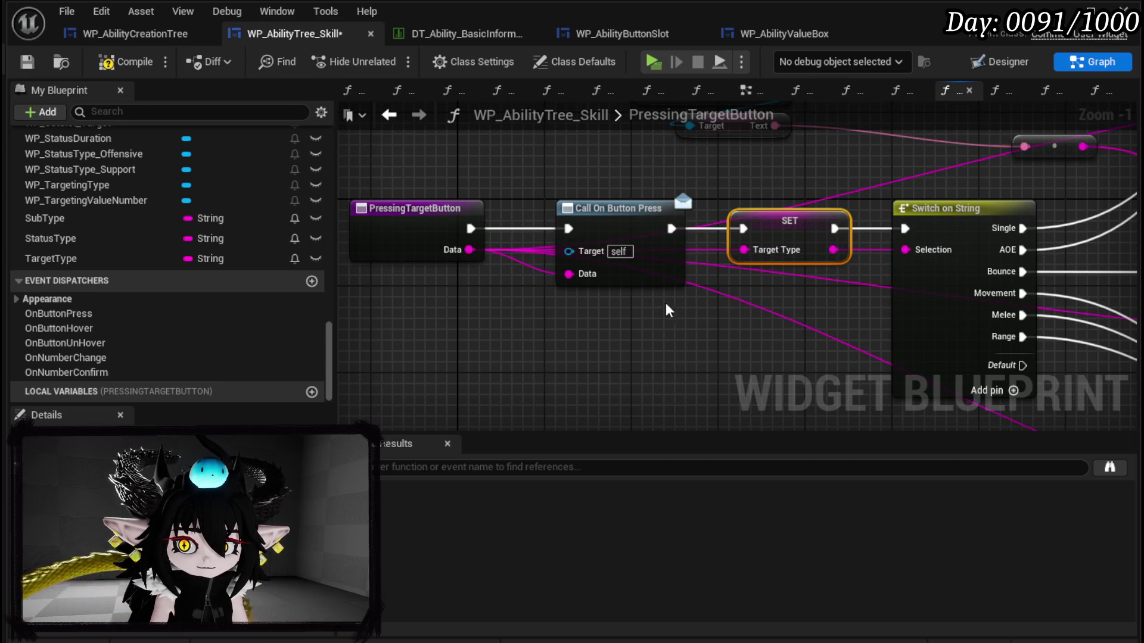
# Step: Compile and save, select the four targeting-value nodes plus reroute, and go back to ConfirmTargetValue
pyautogui.click(126, 62)
pyautogui.click(27, 63)
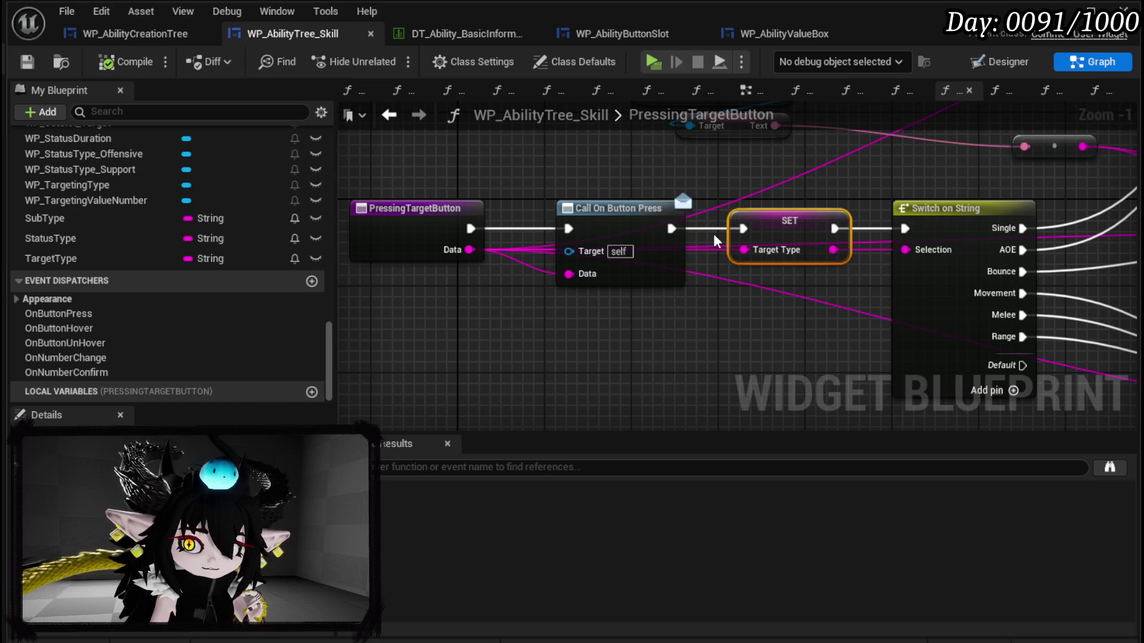
pyautogui.scroll(-3, 521, 296)
pyautogui.moveTo(498, 277); pyautogui.dragTo(604, 195)
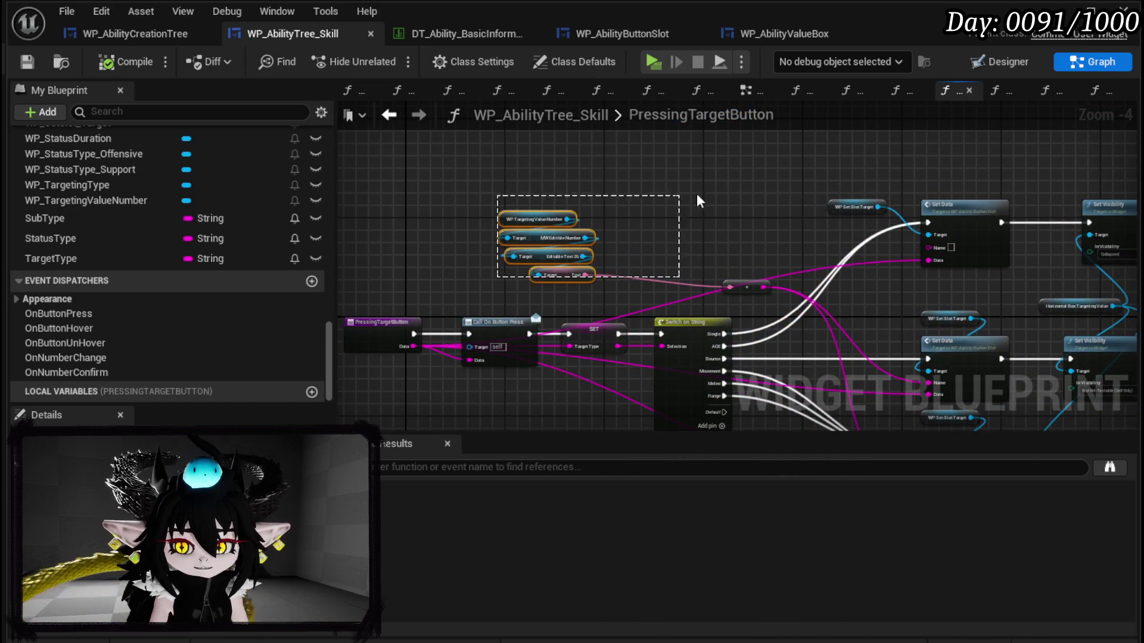
pyautogui.moveTo(704, 296); pyautogui.dragTo(744, 292)
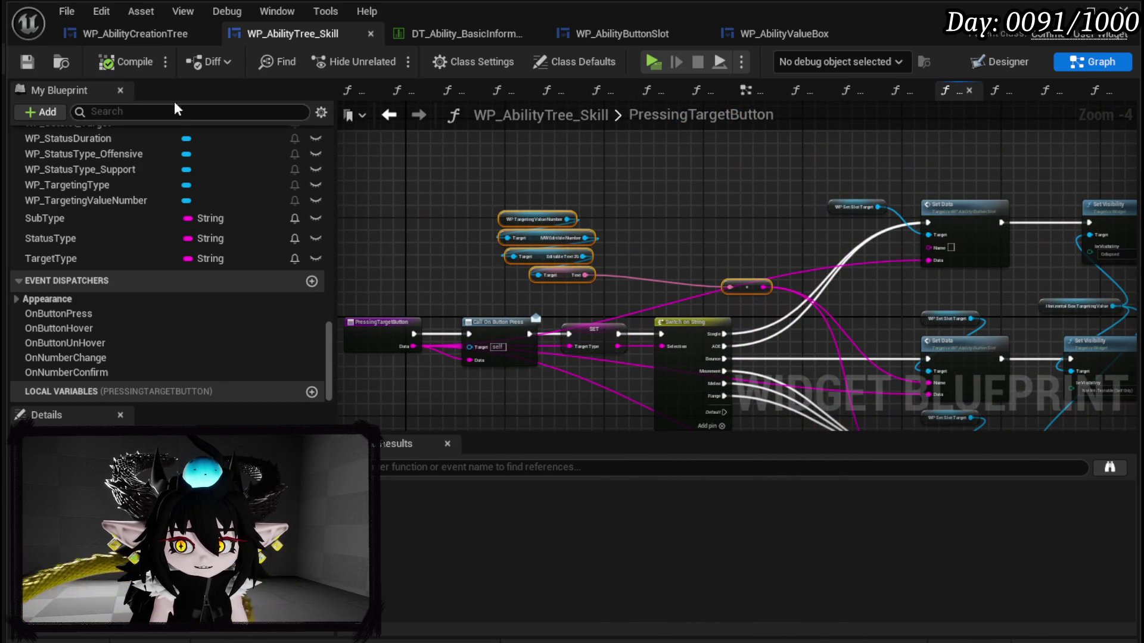
pyautogui.click(386, 118)
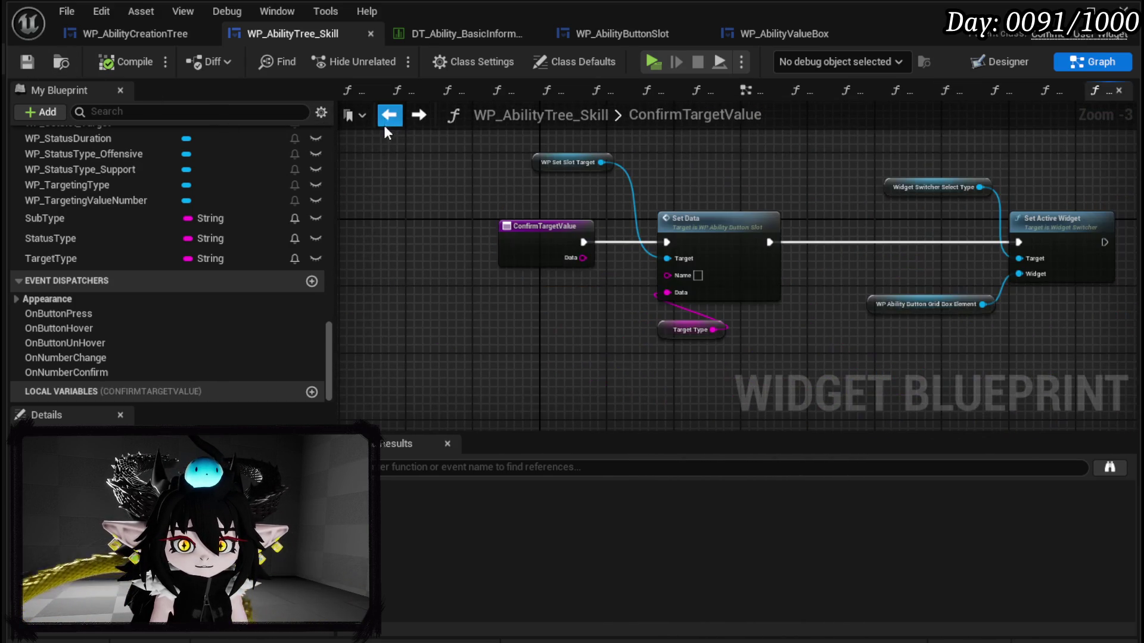
# Step: Paste the targeting-value nodes, wire the Append output into Set Data's Name, tidy, save, and leave for the level
pyautogui.hotkey('ctrl', 'v')
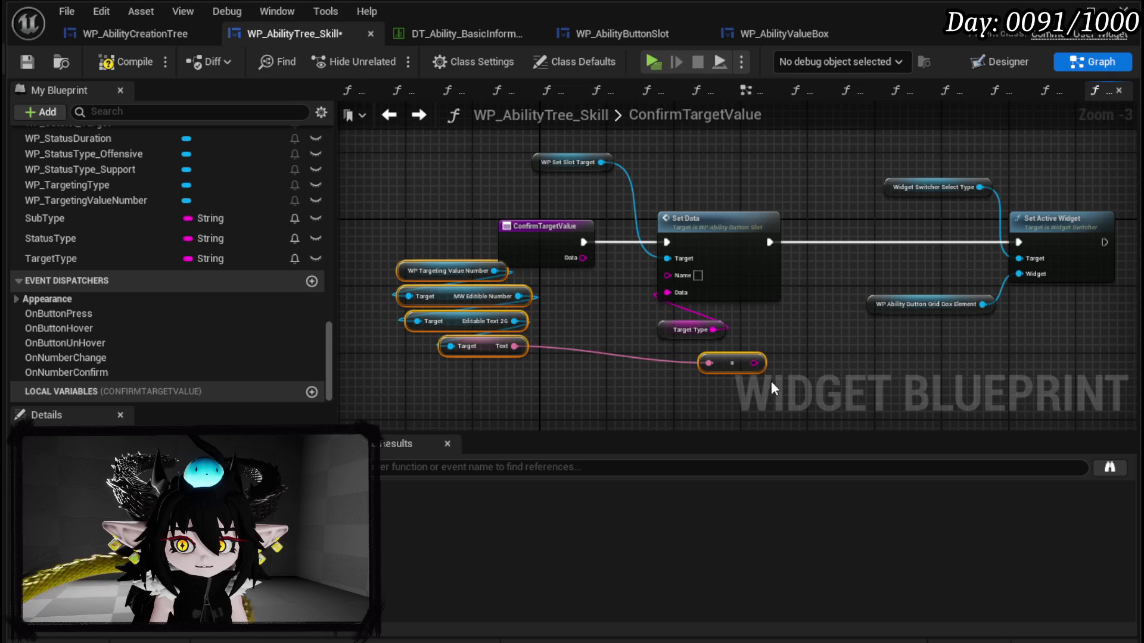
pyautogui.moveTo(761, 368)
pyautogui.mouseDown()
pyautogui.moveTo(624, 354)
pyautogui.moveTo(607, 314)
pyautogui.moveTo(667, 274)
pyautogui.mouseUp()
pyautogui.moveTo(410, 366); pyautogui.dragTo(519, 262)
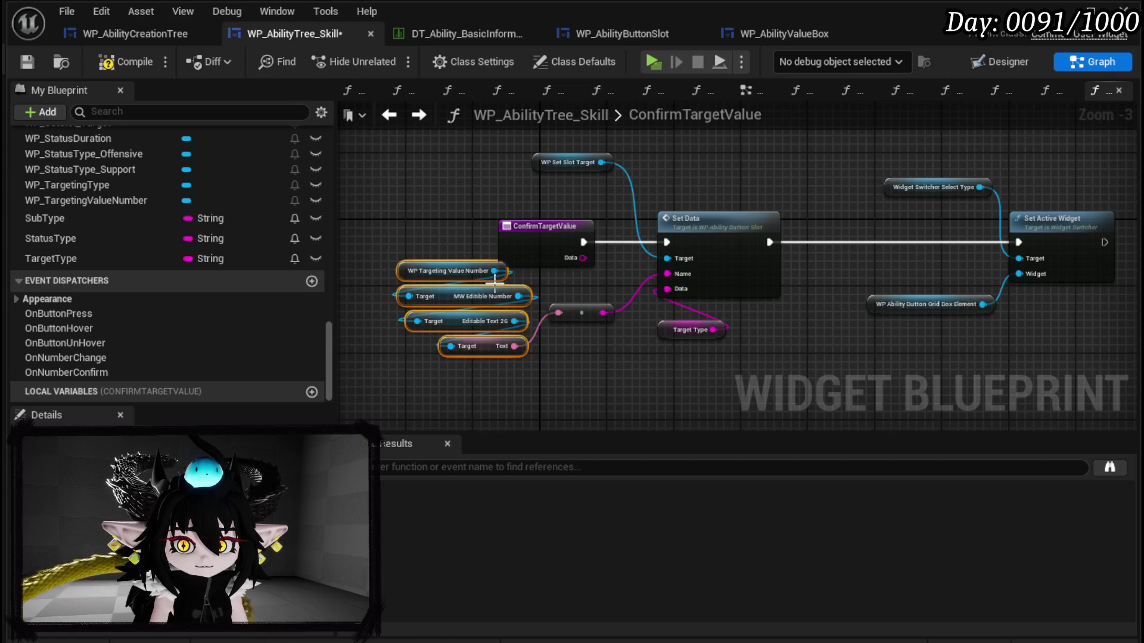
pyautogui.moveTo(495, 343); pyautogui.dragTo(468, 310)
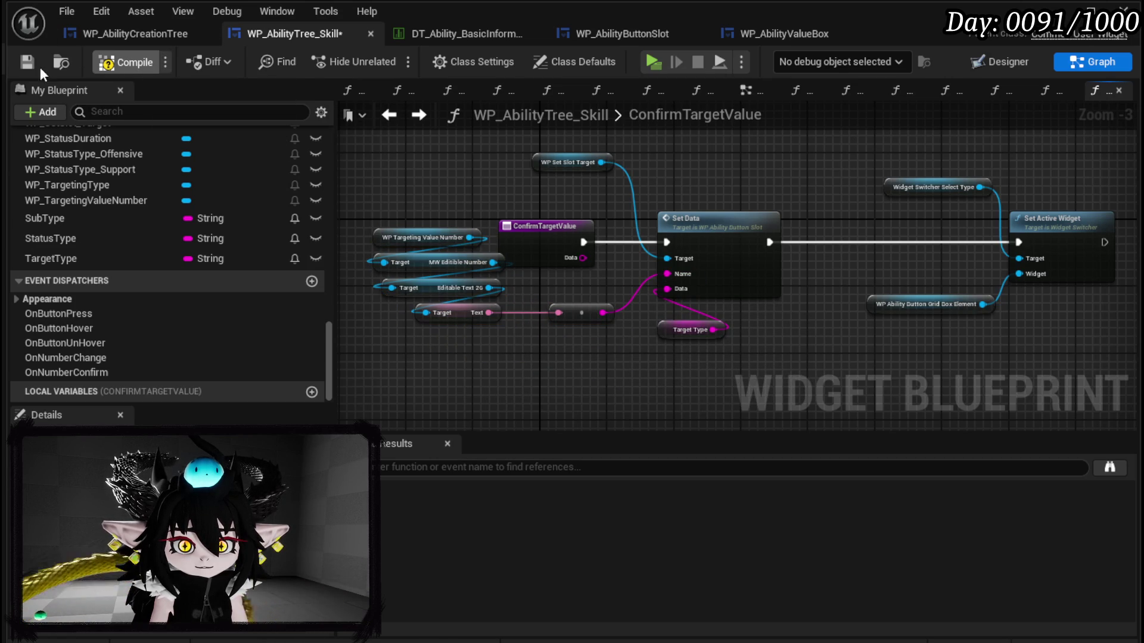
pyautogui.click(34, 66)
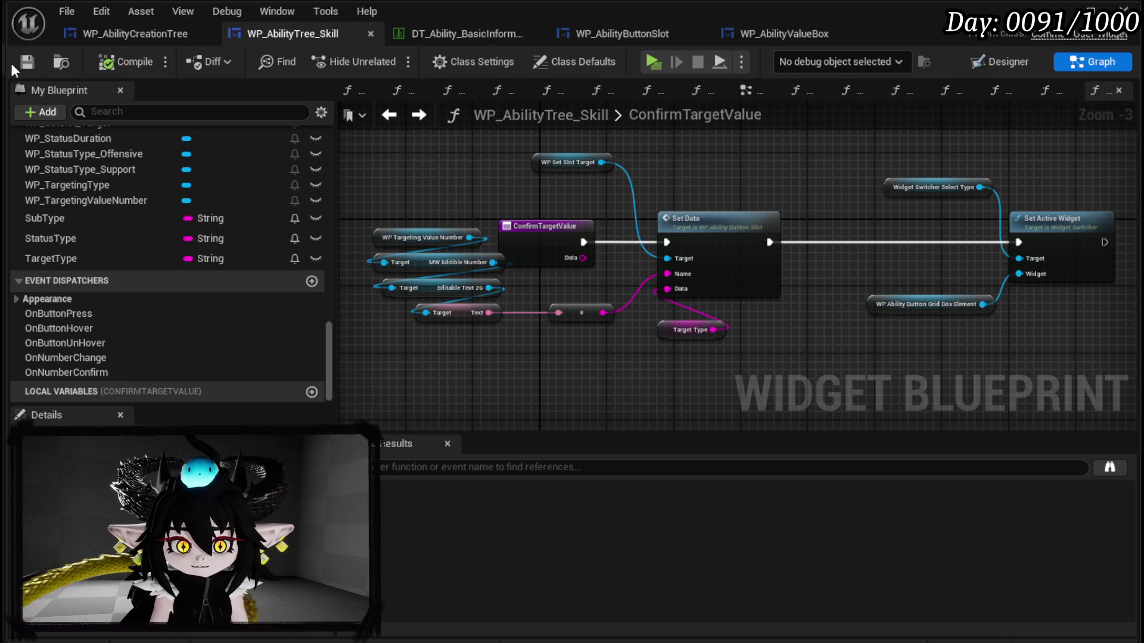
pyautogui.click(1073, 11)
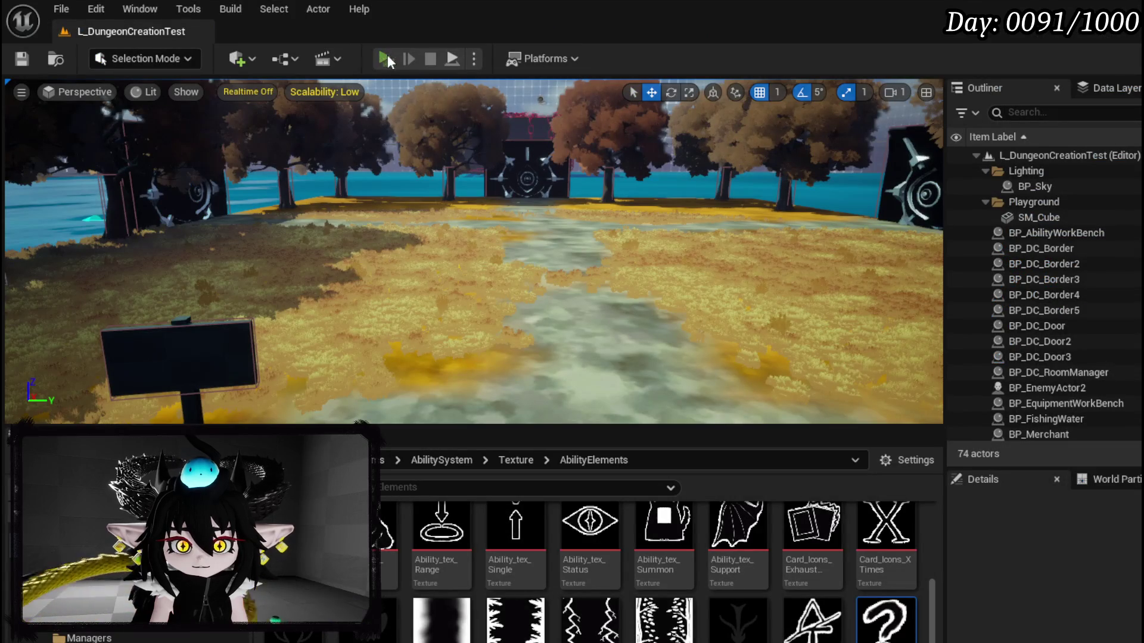
# Step: Play the level and start a new ability with Direct Hit targeting and a status effect
pyautogui.hotkey('alt', 'p')
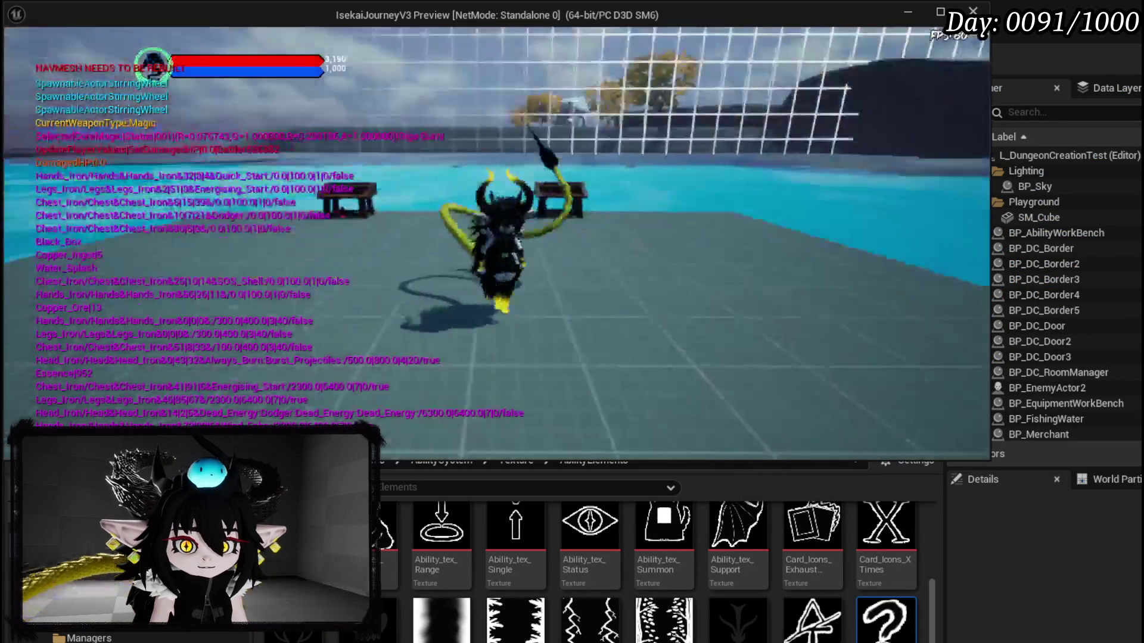
pyautogui.press('e')
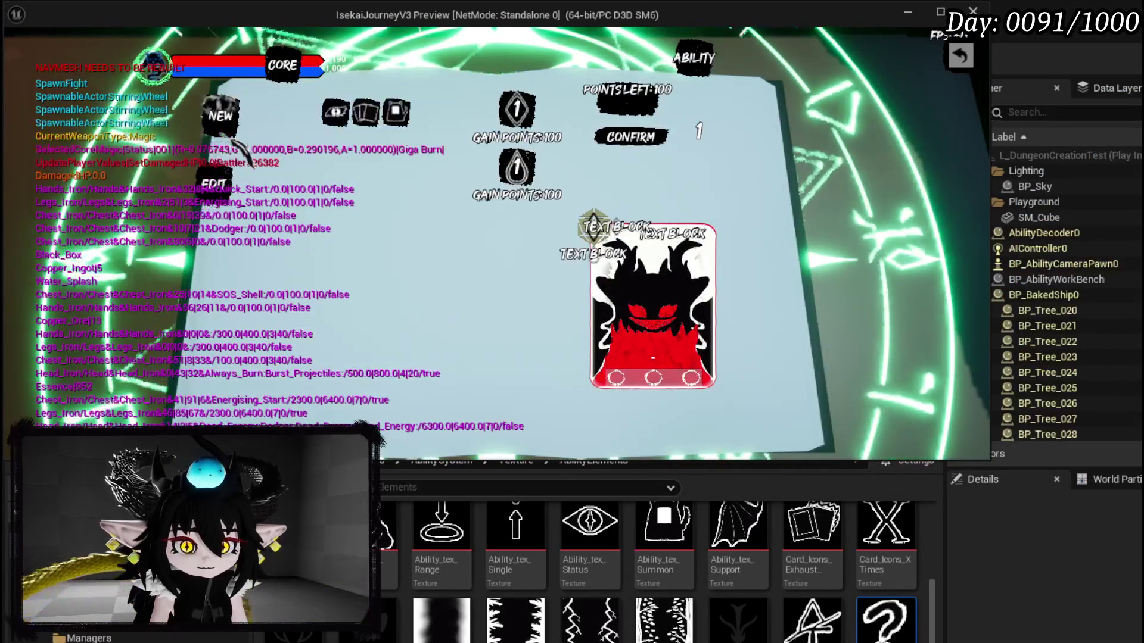
pyautogui.click(335, 112)
pyautogui.click(305, 143)
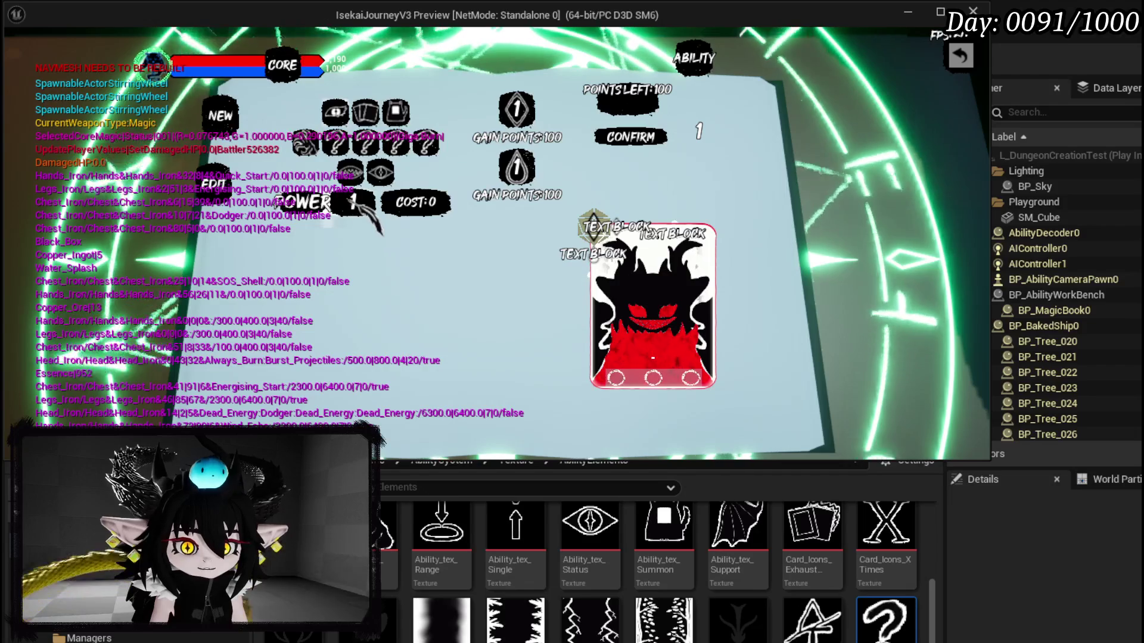
pyautogui.click(653, 358)
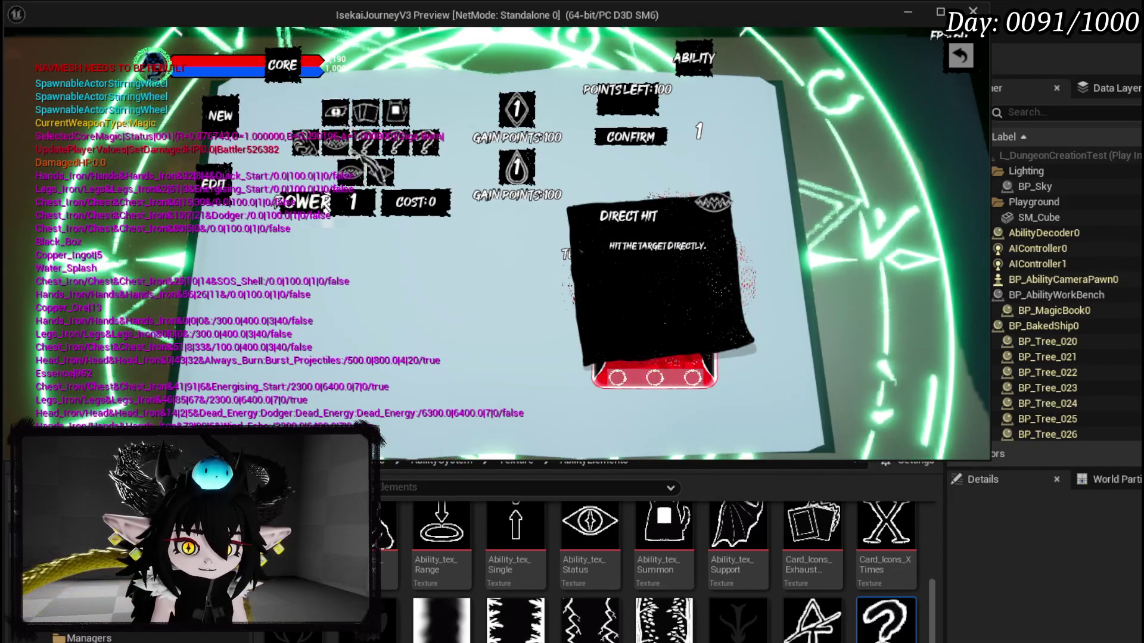
pyautogui.click(376, 174)
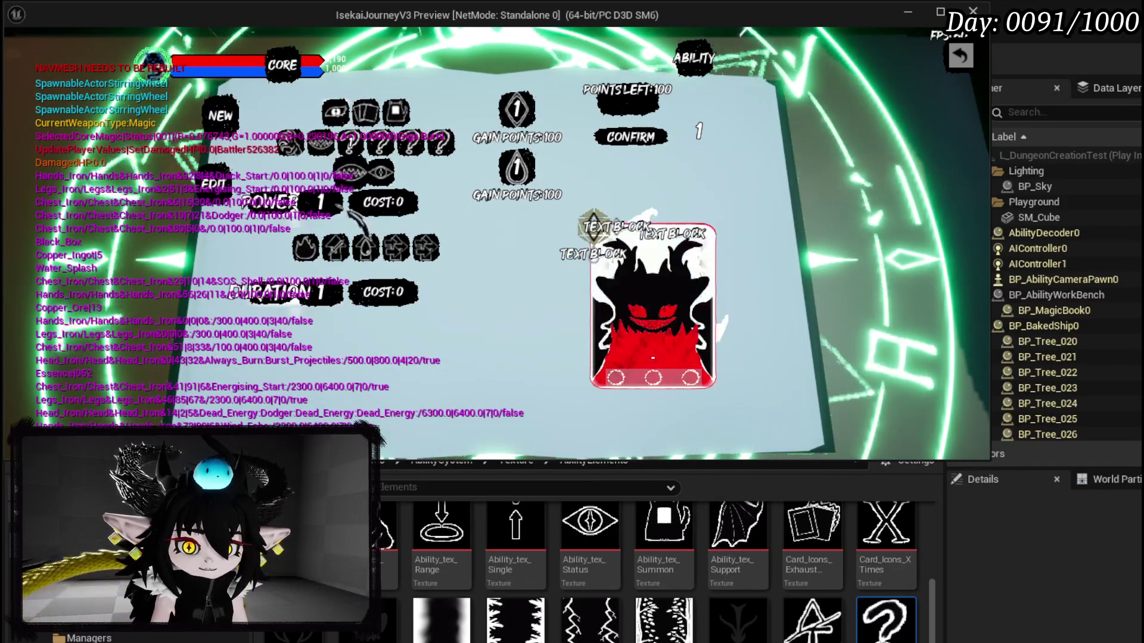
# Step: Set the element amount to 4, end the play session, and save
pyautogui.moveTo(343, 255)
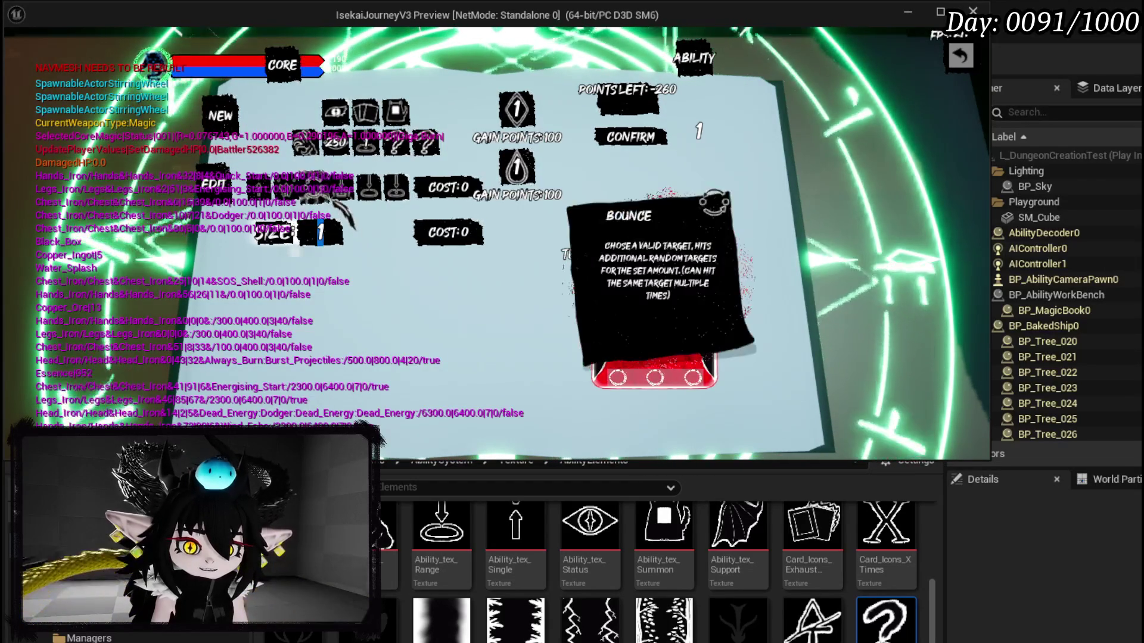
pyautogui.scroll(3, 325, 235)
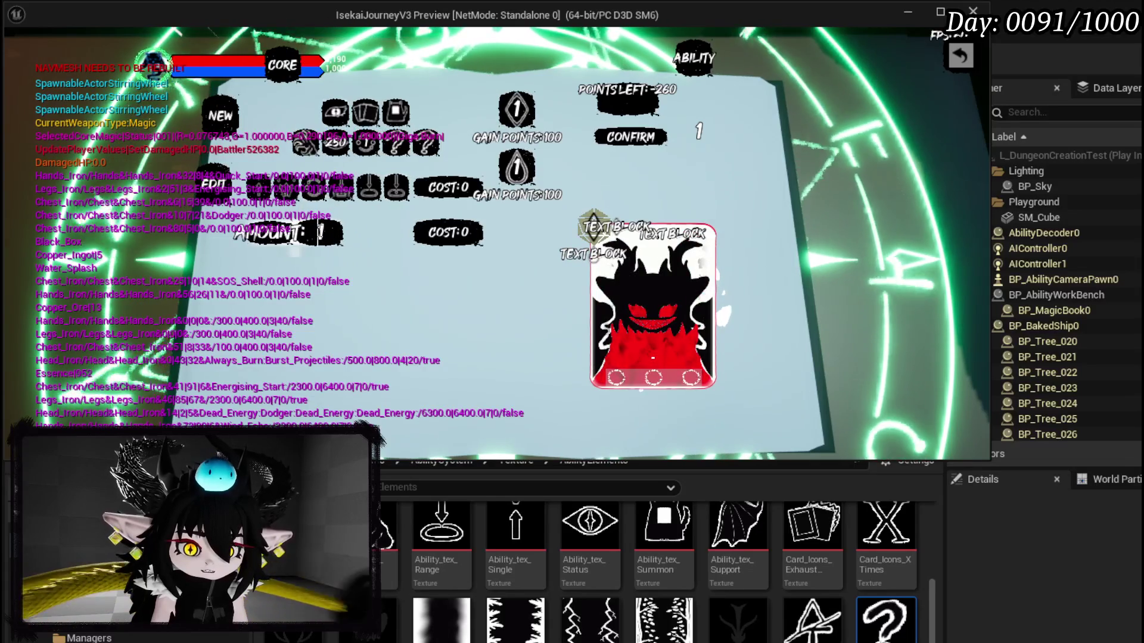
pyautogui.click(377, 234)
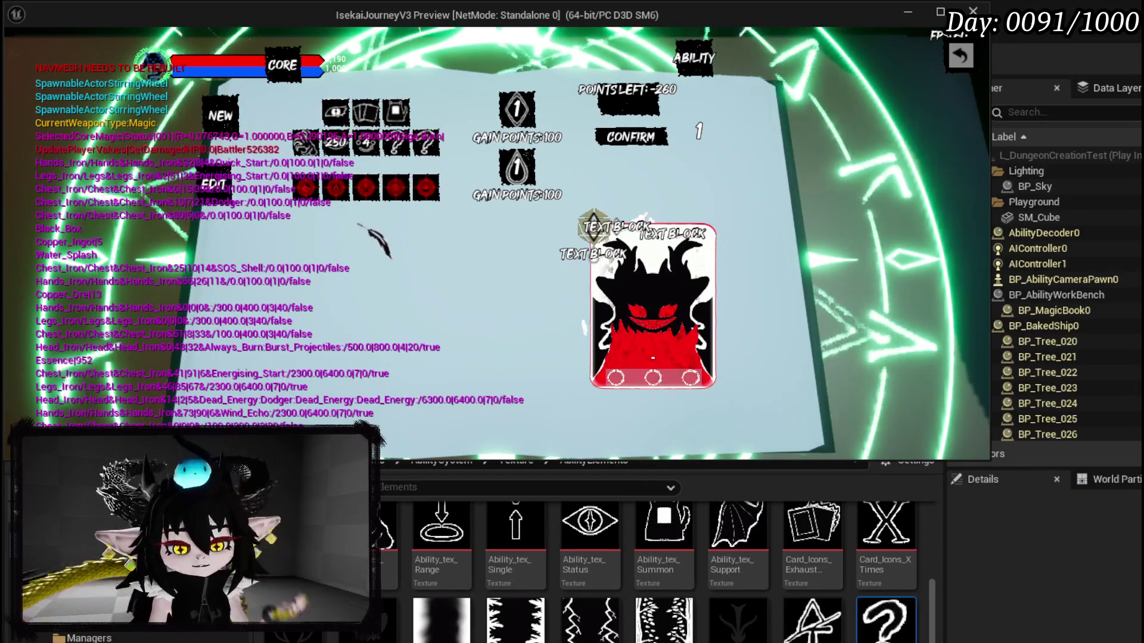
pyautogui.moveTo(412, 142)
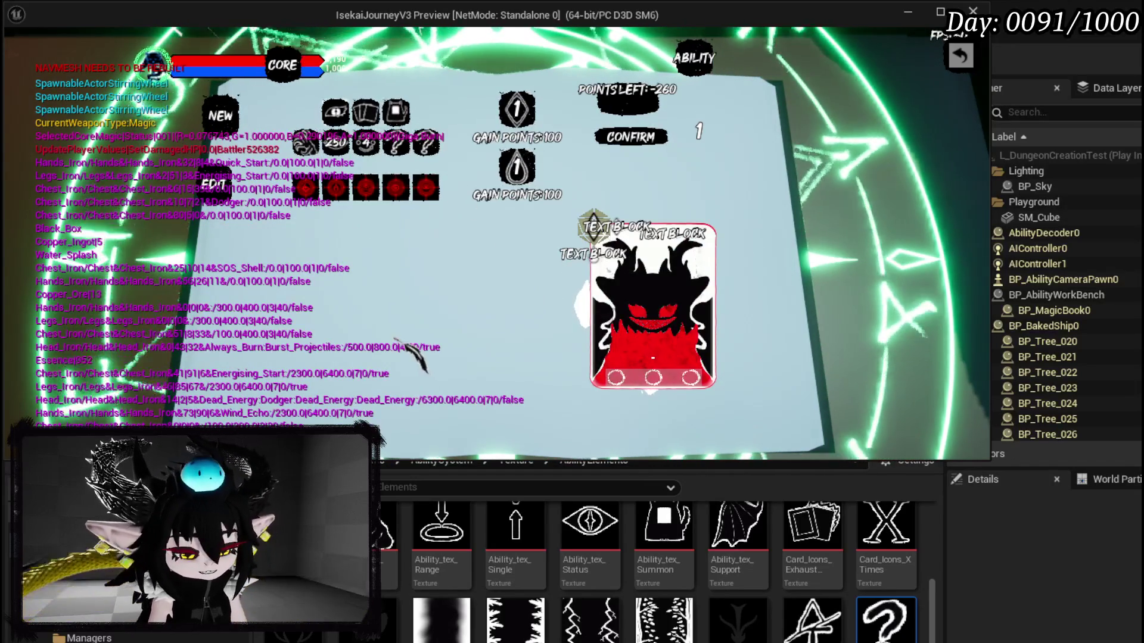
pyautogui.press('Escape')
pyautogui.click(31, 66)
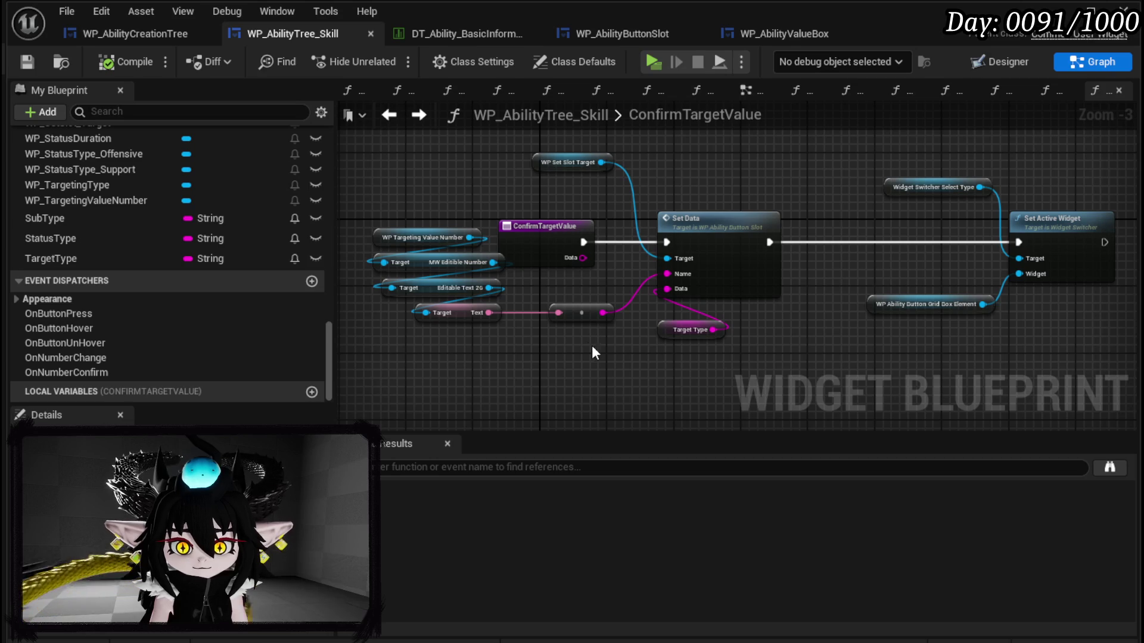
# Step: Scroll the My Blueprint panel up to Functions and add a new function to WP_AbilityTree_Skill
pyautogui.scroll(15, 185, 169)
pyautogui.scroll(8, 187, 173)
pyautogui.scroll(5, 188, 165)
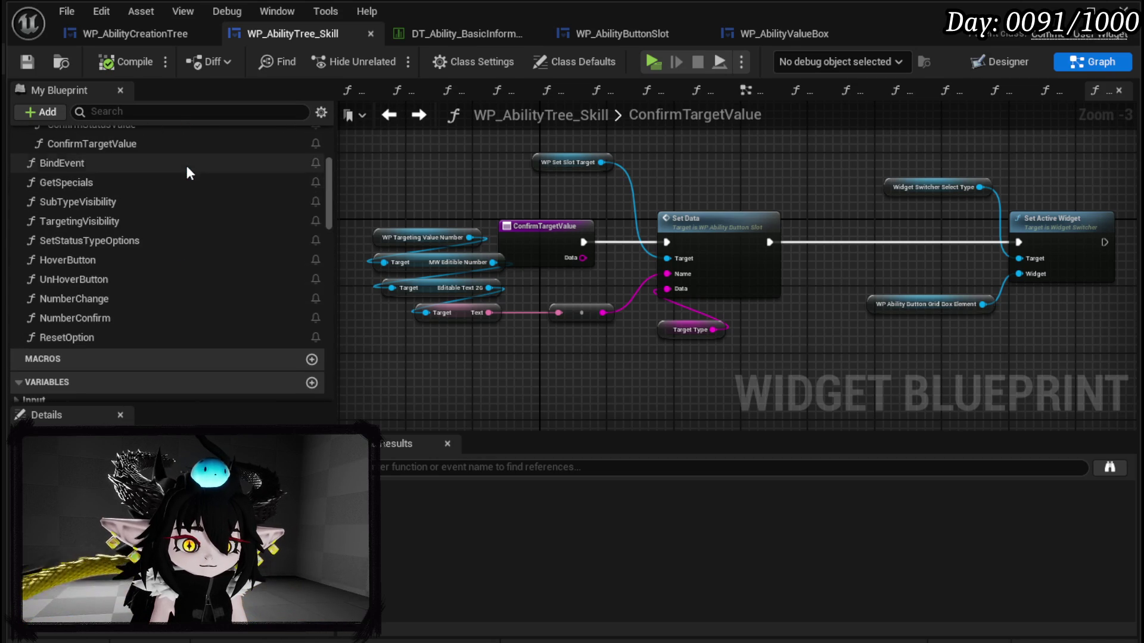
pyautogui.scroll(5, 187, 166)
pyautogui.scroll(5, 187, 167)
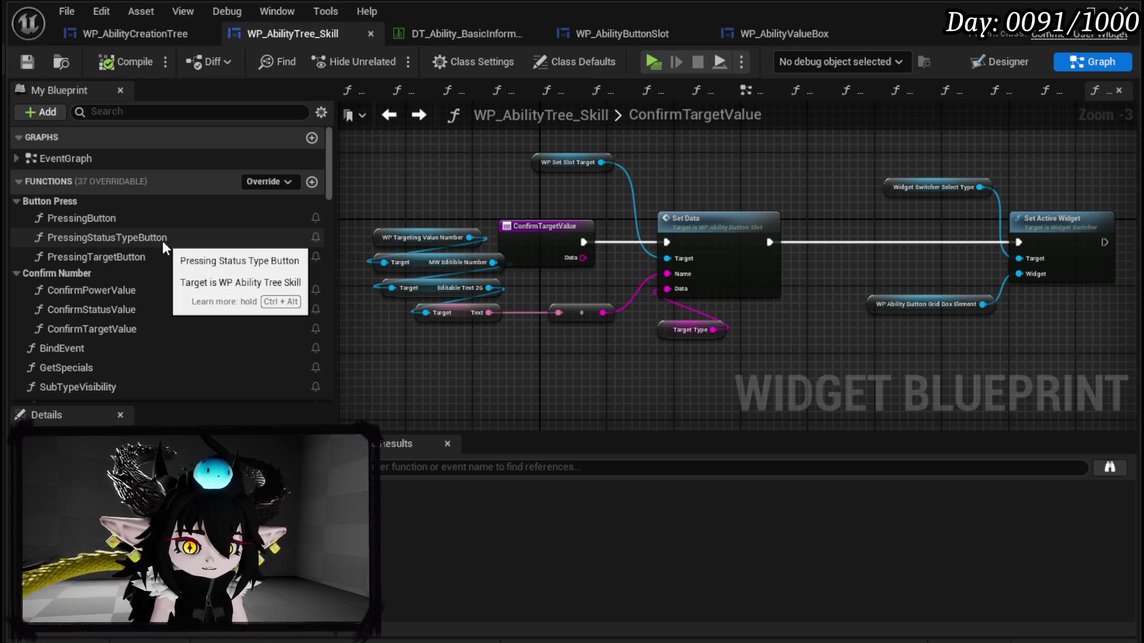
pyautogui.click(312, 182)
pyautogui.write('PressingBu')
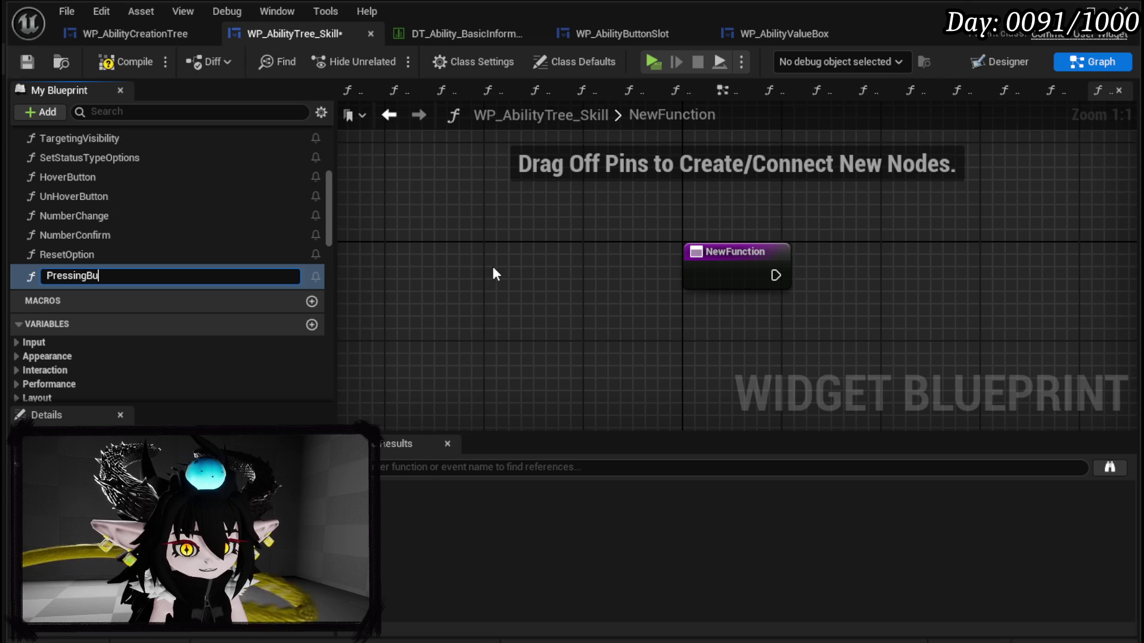
# Step: Name the function PressingButtonElement, move it into the Button Press category, and compile
pyautogui.write('ttonEl')
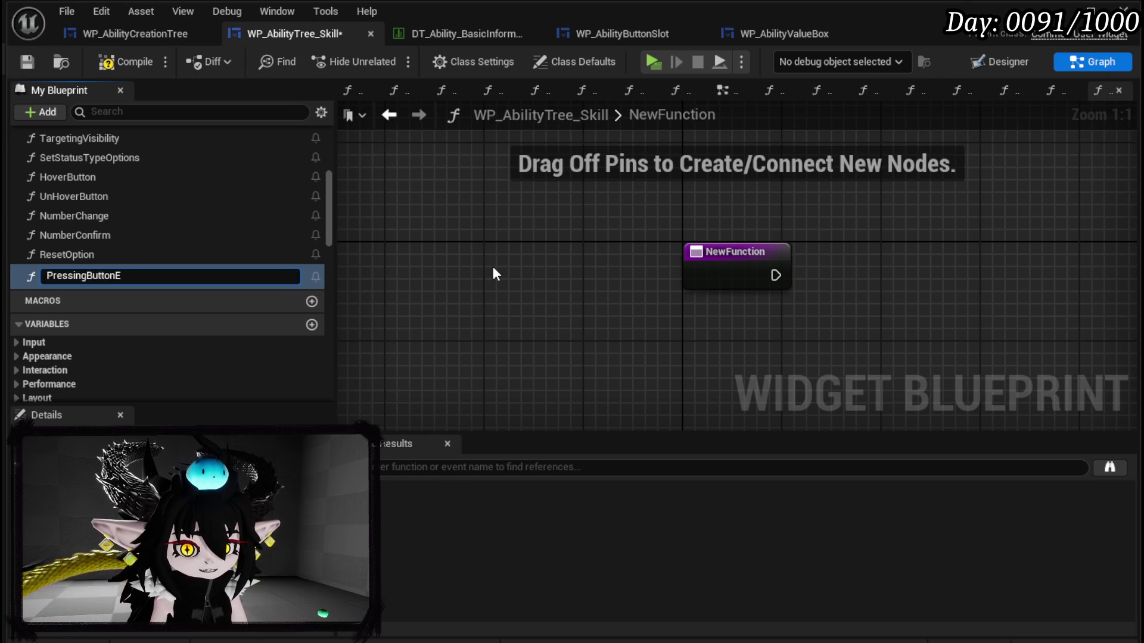
pyautogui.write('ement')
pyautogui.press('Return')
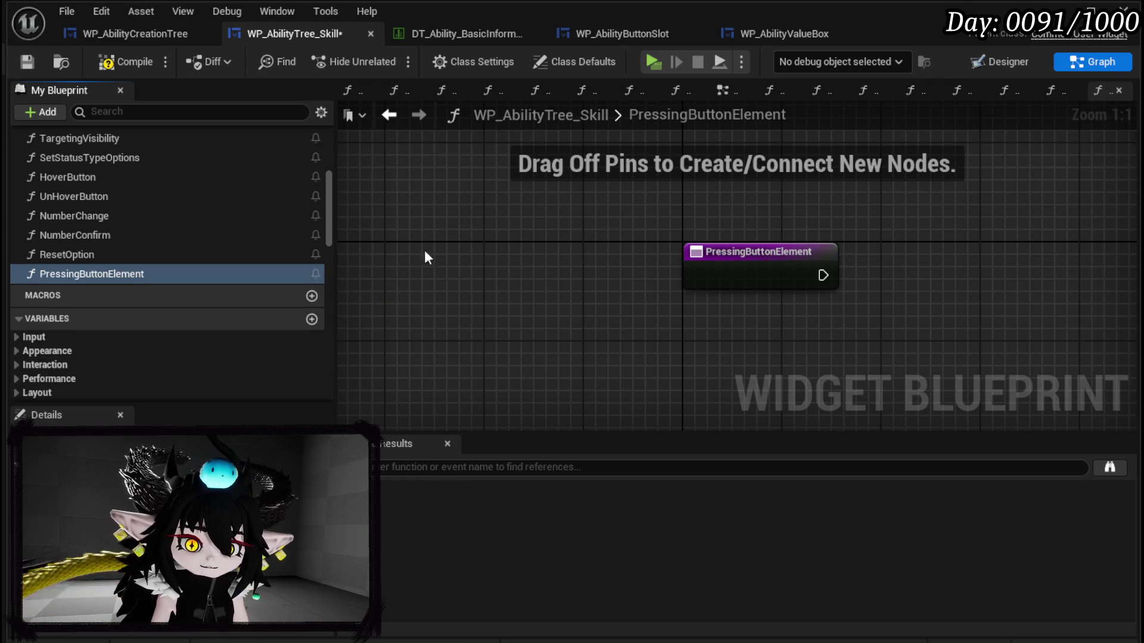
pyautogui.scroll(-3, 272, 319)
pyautogui.scroll(-3, 272, 321)
pyautogui.scroll(5, 242, 249)
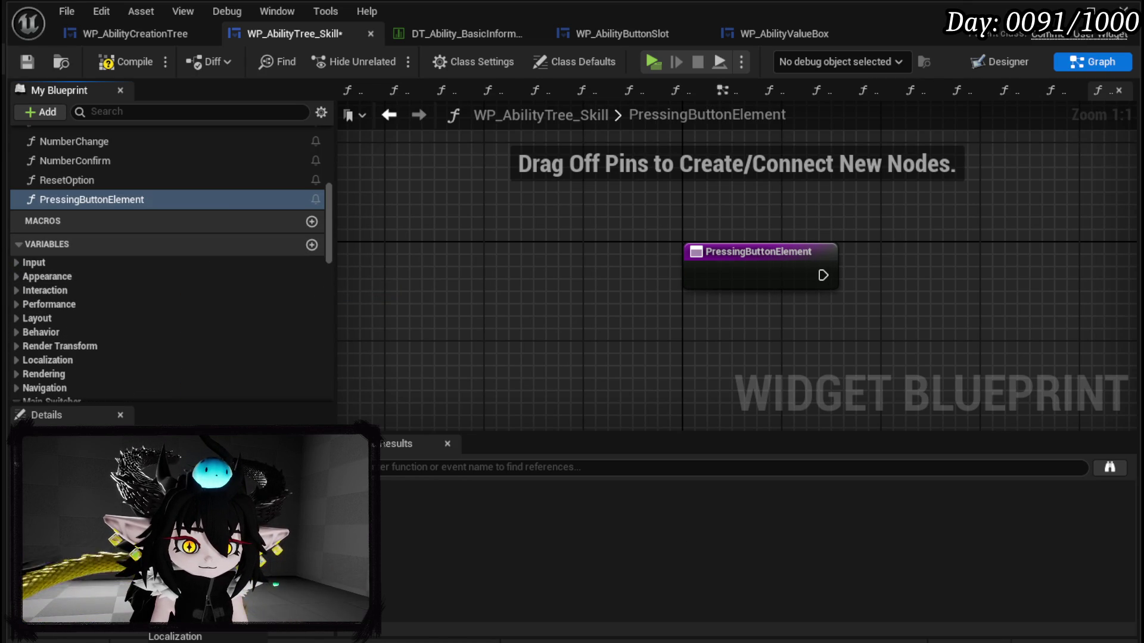
pyautogui.moveTo(181, 200)
pyautogui.mouseDown()
pyautogui.moveTo(94, 203)
pyautogui.moveTo(167, 144)
pyautogui.moveTo(135, 166)
pyautogui.moveTo(129, 201)
pyautogui.moveTo(54, 203)
pyautogui.mouseUp()
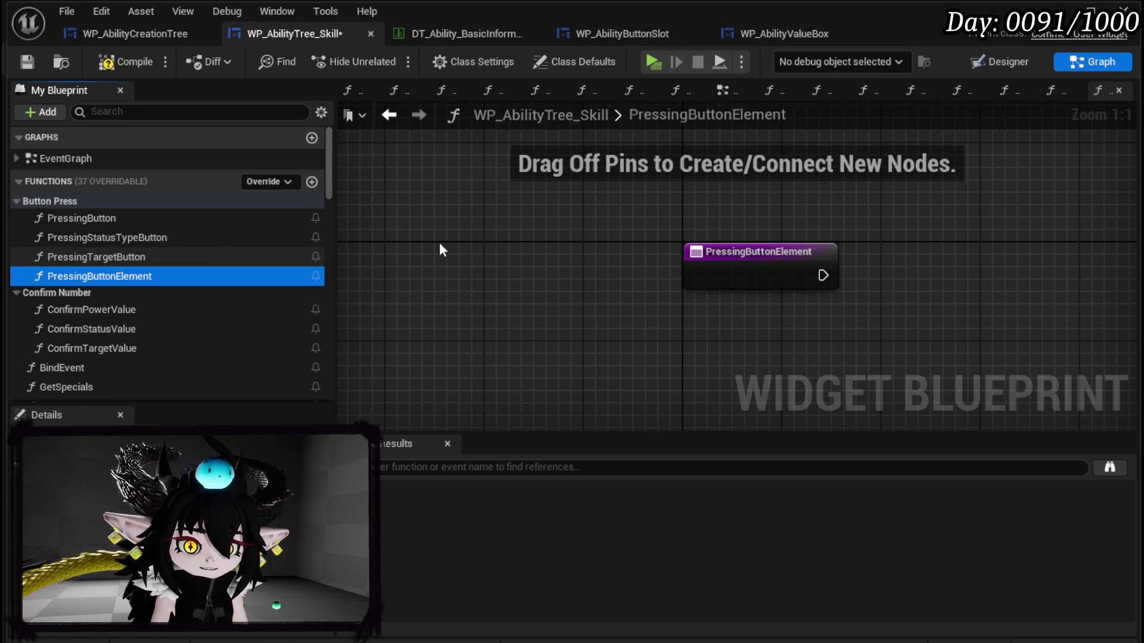
pyautogui.click(125, 62)
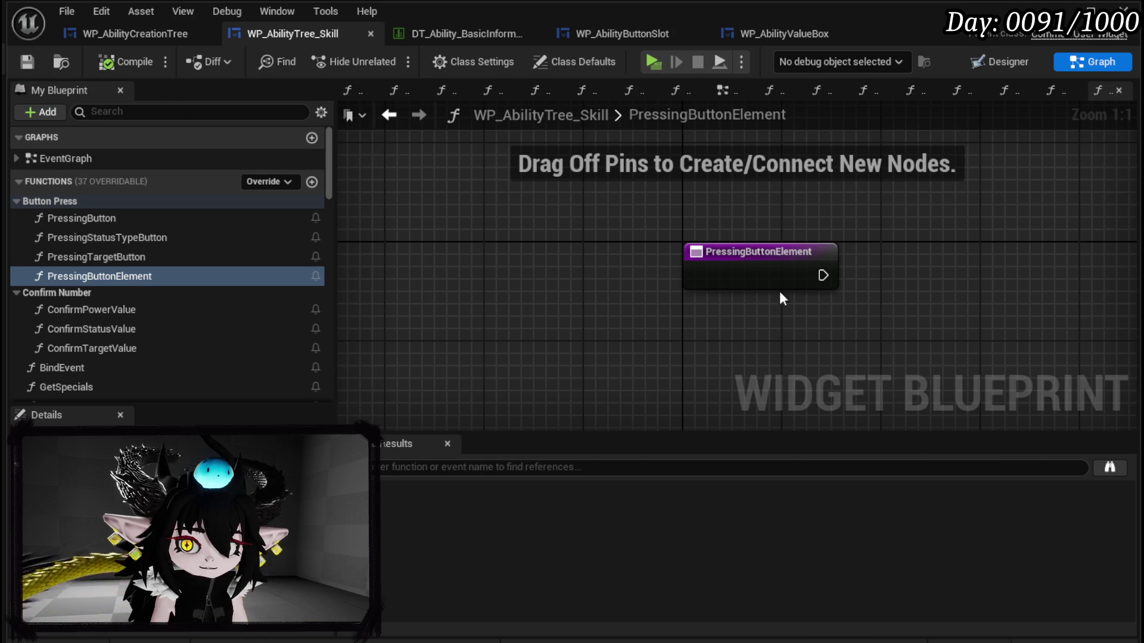
# Step: Give PressingButtonElement an input parameter named Data and save the blueprint
pyautogui.click(748, 271)
pyautogui.scroll(-5, 267, 345)
pyautogui.scroll(-5, 298, 275)
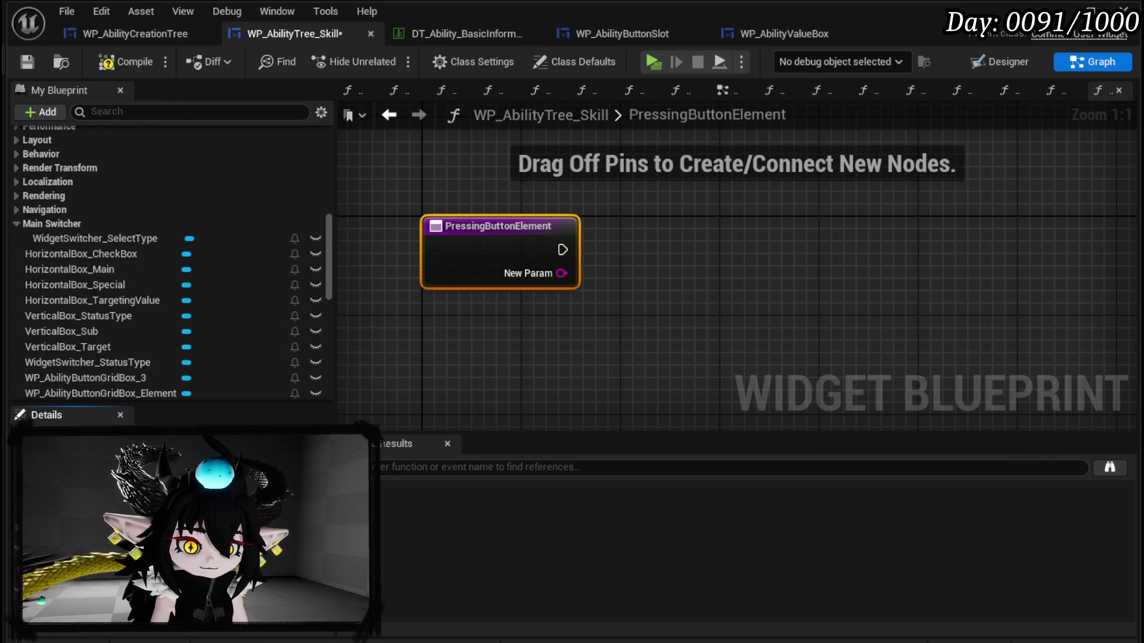
pyautogui.click(652, 306)
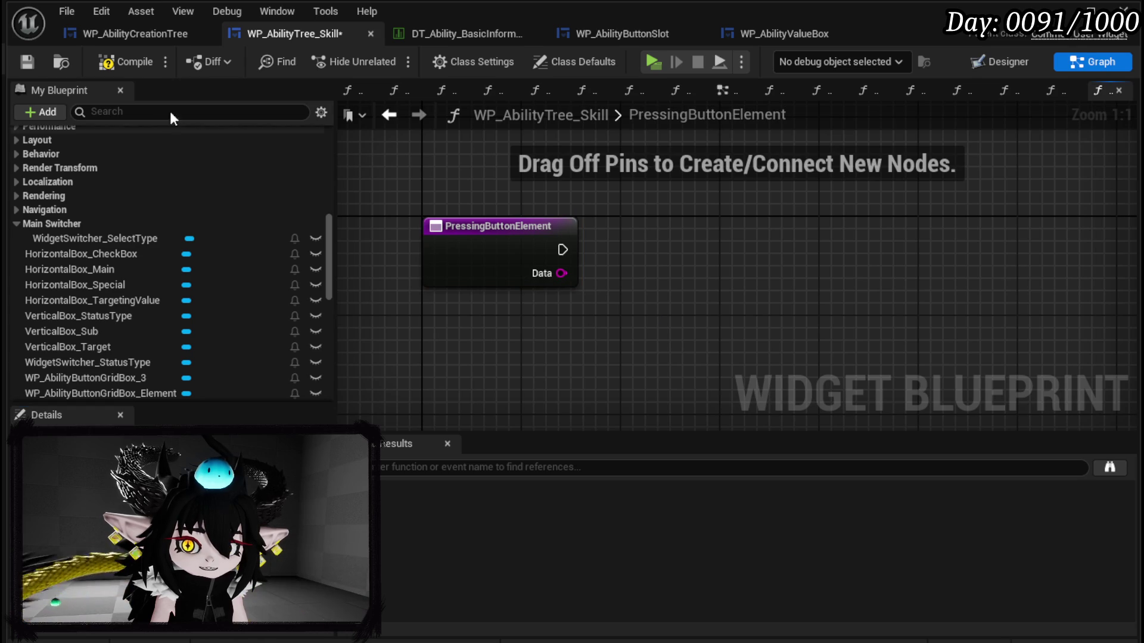
pyautogui.click(27, 59)
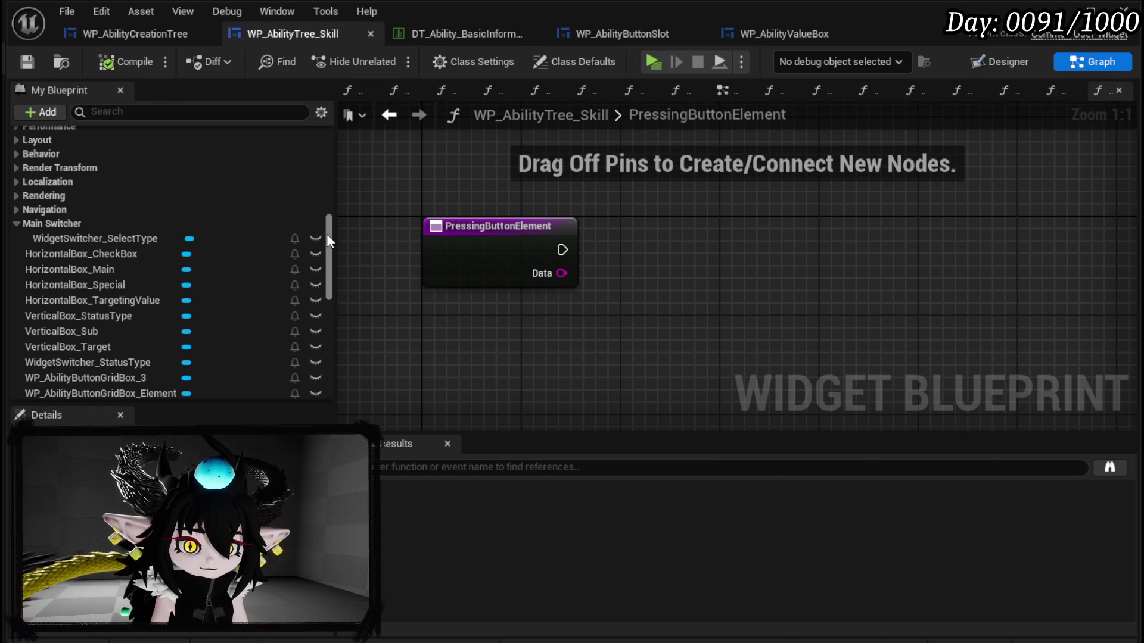
pyautogui.moveTo(326, 233); pyautogui.dragTo(330, 150)
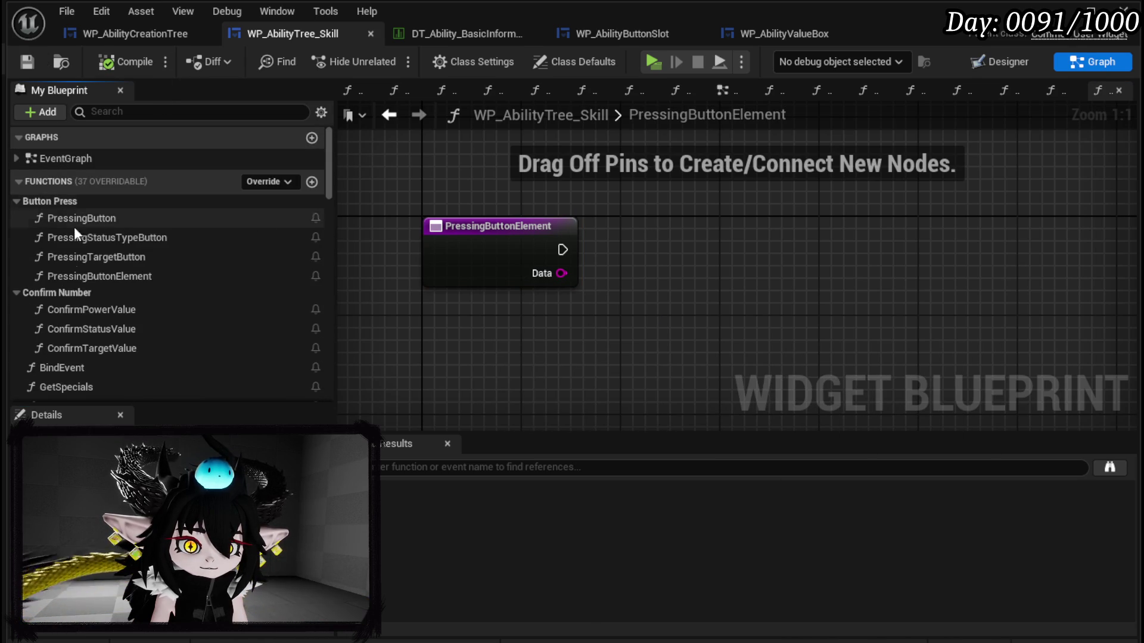
pyautogui.doubleClick(68, 366)
# Step: Make room and add a Bind Event to On Press from the Grid Box Element, wired into execution
pyautogui.scroll(-3, 834, 195)
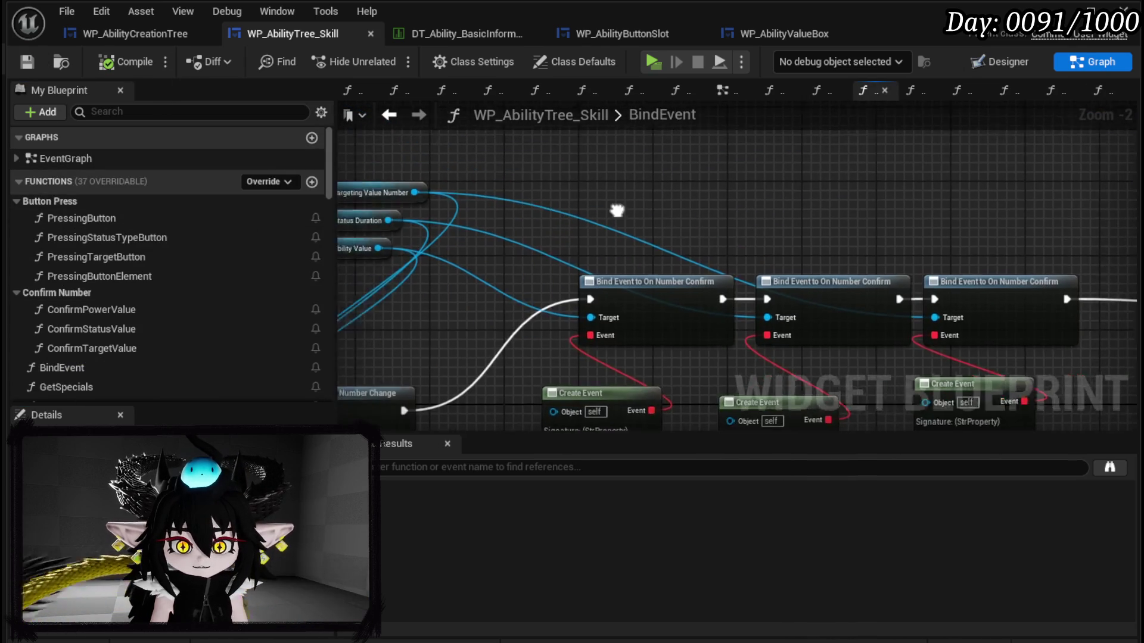
pyautogui.scroll(4, 579, 215)
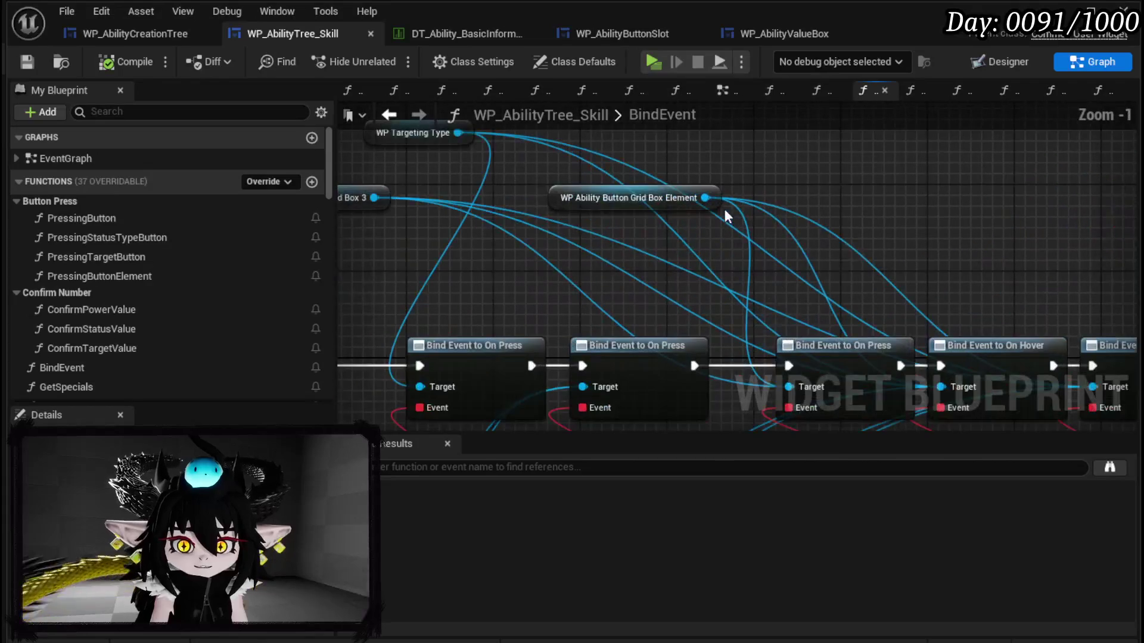
pyautogui.moveTo(580, 215); pyautogui.dragTo(774, 204)
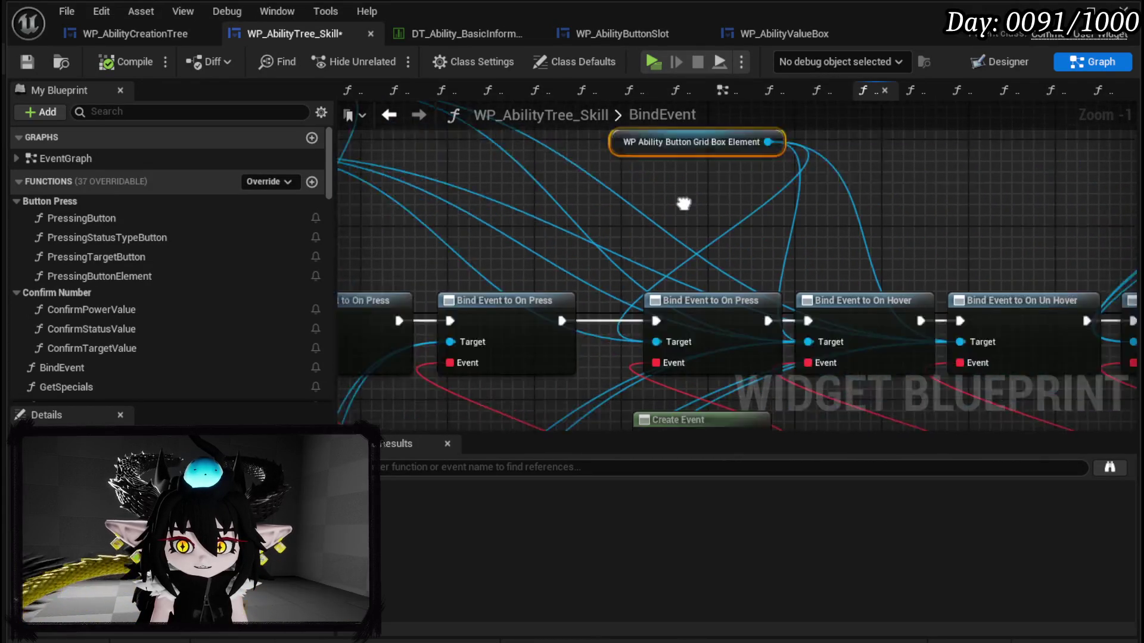
pyautogui.scroll(-3, 678, 300)
pyautogui.moveTo(469, 401)
pyautogui.mouseDown()
pyautogui.moveTo(742, 200)
pyautogui.moveTo(837, 177)
pyautogui.mouseUp()
pyautogui.moveTo(767, 216); pyautogui.dragTo(834, 214)
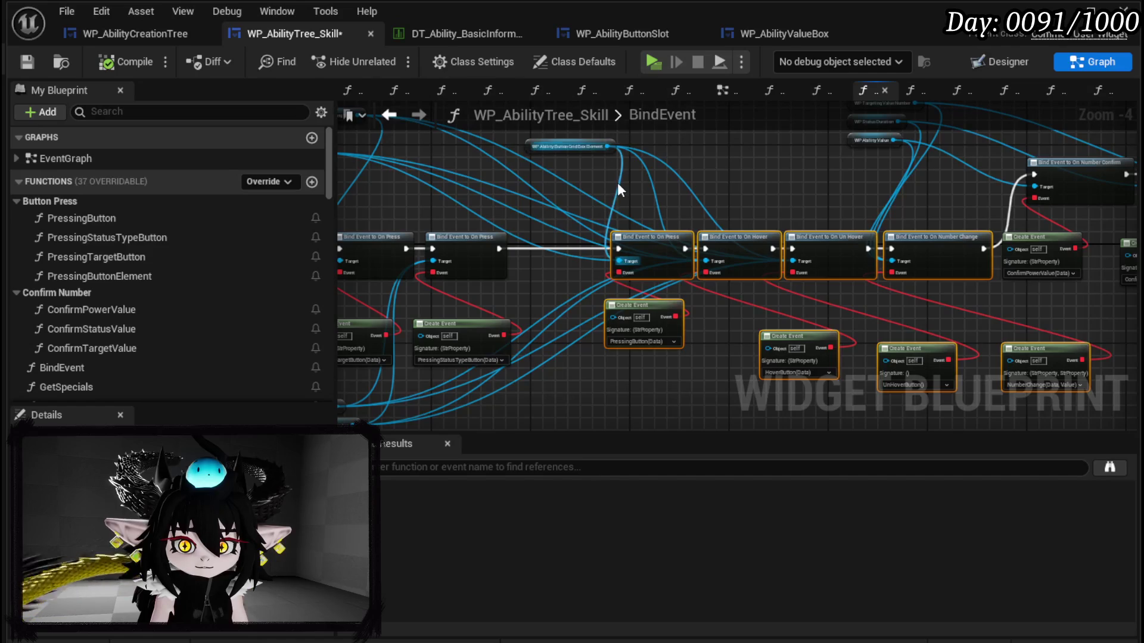
pyautogui.moveTo(607, 147)
pyautogui.mouseDown()
pyautogui.moveTo(684, 177)
pyautogui.moveTo(727, 176)
pyautogui.mouseUp()
pyautogui.write('B')
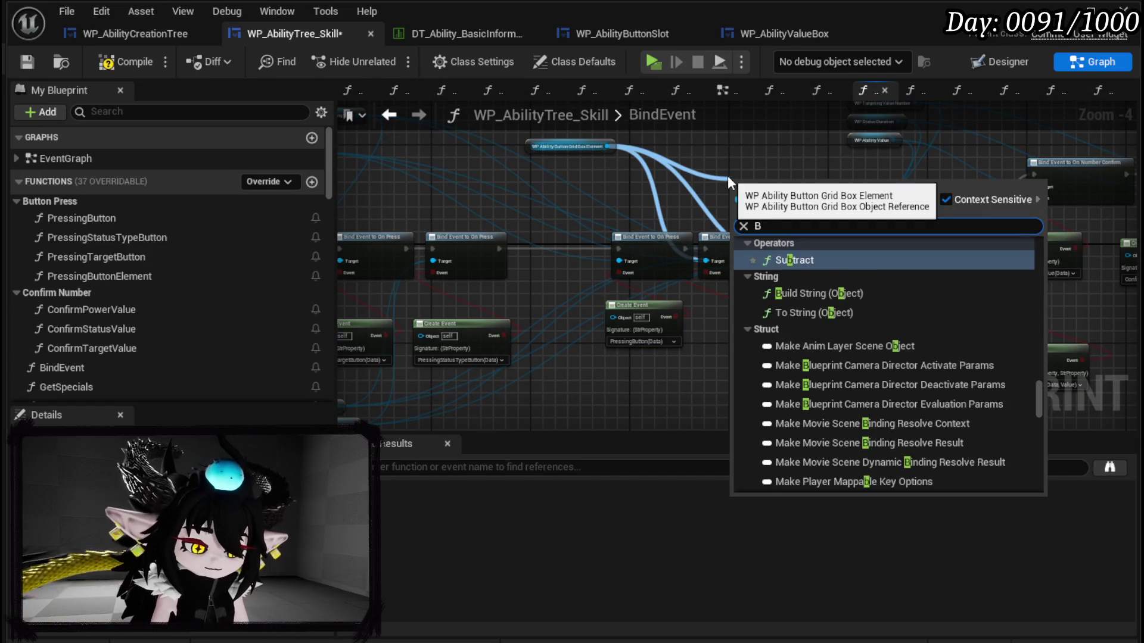
pyautogui.write('ind onPre')
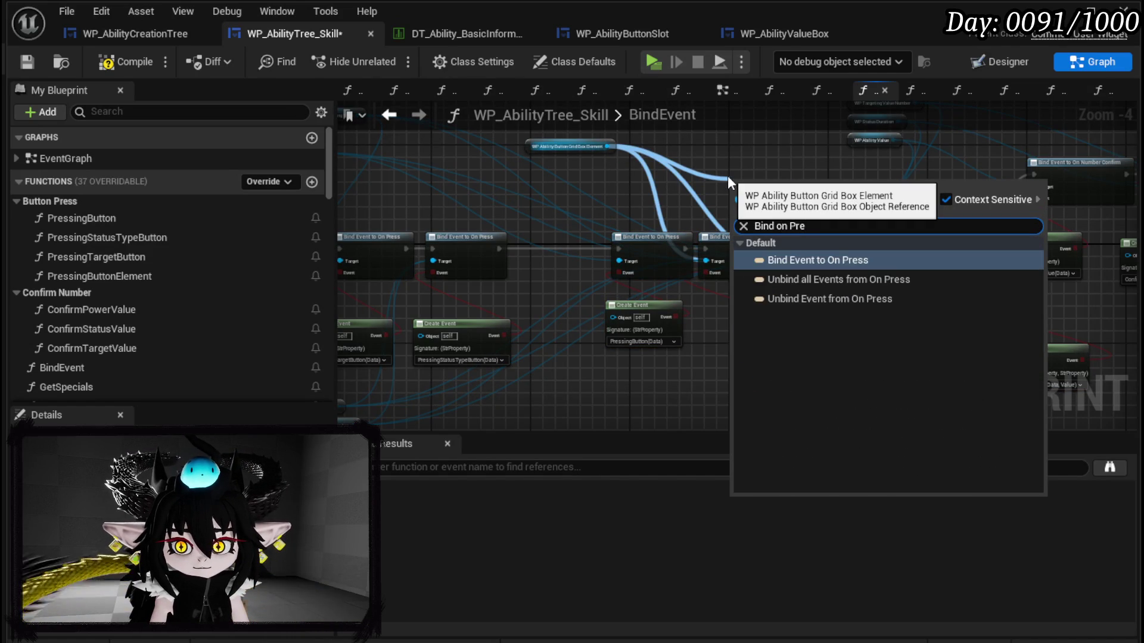
pyautogui.press('Return')
pyautogui.moveTo(763, 179); pyautogui.dragTo(535, 248)
# Step: Attach a Create Event set to PressingButtonElement to the bind's Event pin and save
pyautogui.moveTo(532, 273)
pyautogui.mouseDown()
pyautogui.moveTo(608, 249)
pyautogui.moveTo(544, 262)
pyautogui.moveTo(546, 312)
pyautogui.mouseUp()
pyautogui.write('create')
pyautogui.press('Return')
pyautogui.click(536, 354)
pyautogui.write('Element')
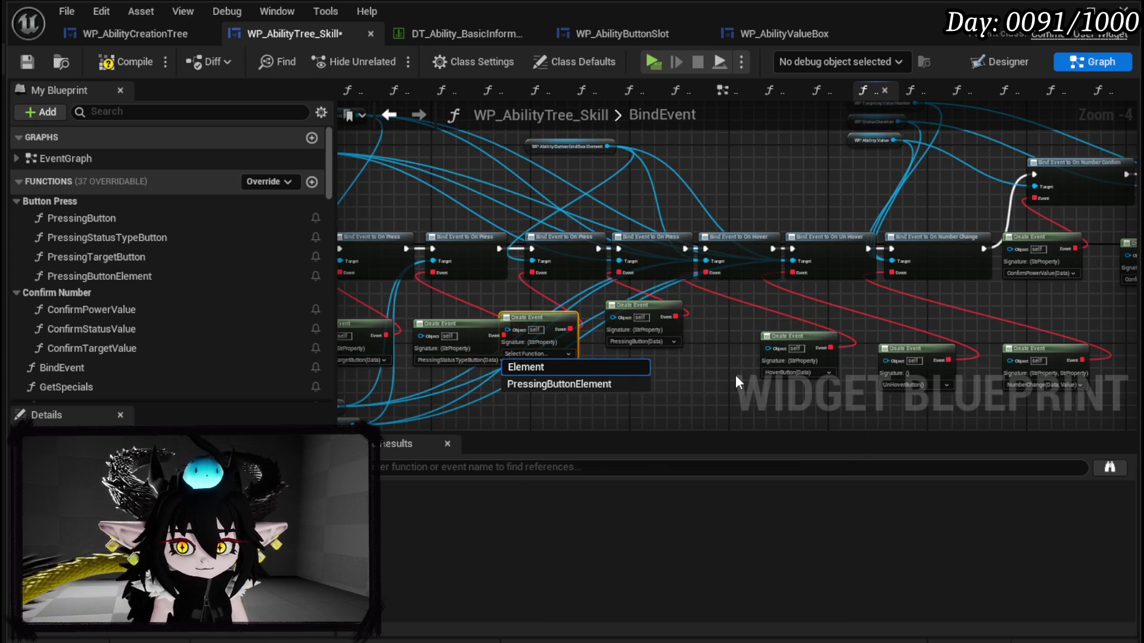
pyautogui.click(560, 385)
pyautogui.moveTo(541, 321); pyautogui.dragTo(574, 357)
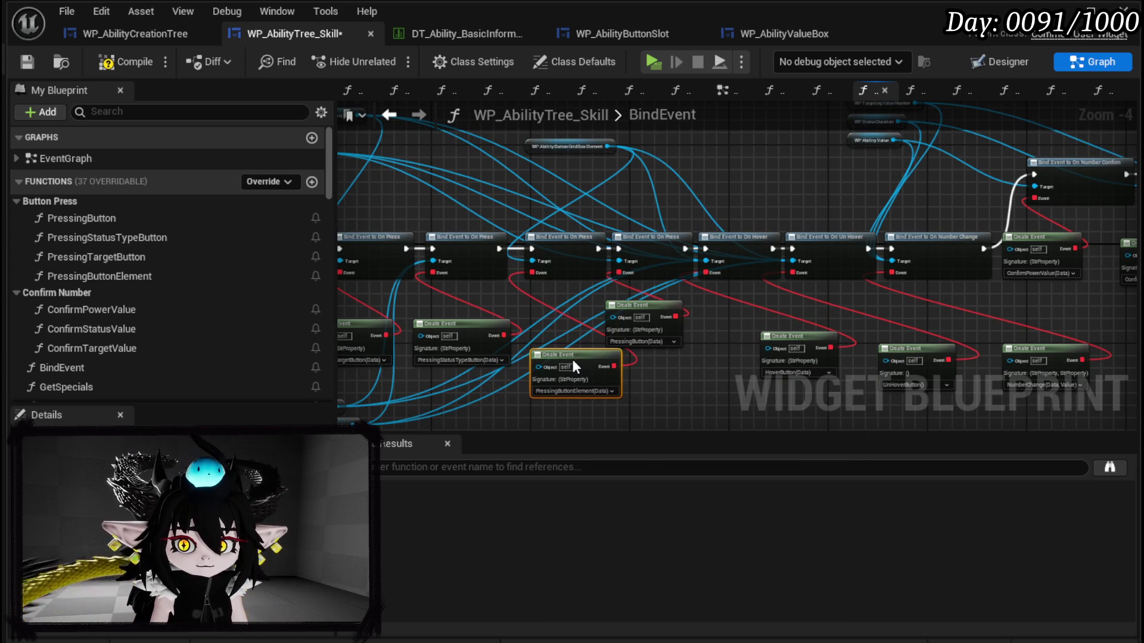
pyautogui.click(113, 62)
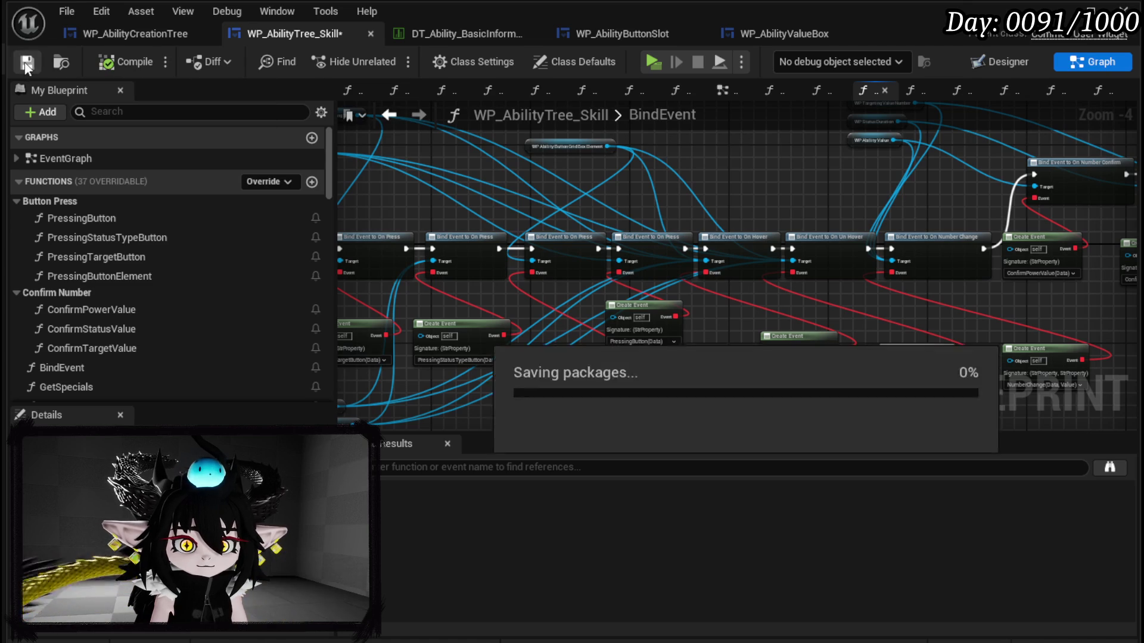
pyautogui.click(139, 276)
pyautogui.doubleClick(138, 274)
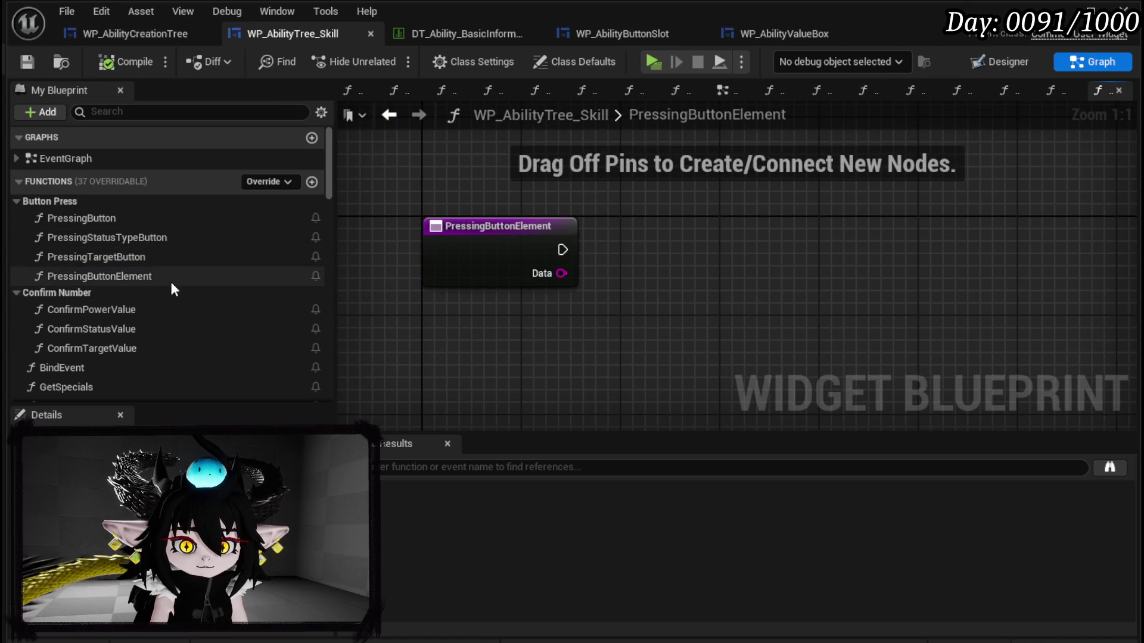
# Step: Add a Call OnButtonPress node after the PressingButtonElement entry and compile
pyautogui.scroll(-3, 171, 275)
pyautogui.scroll(-15, 128, 268)
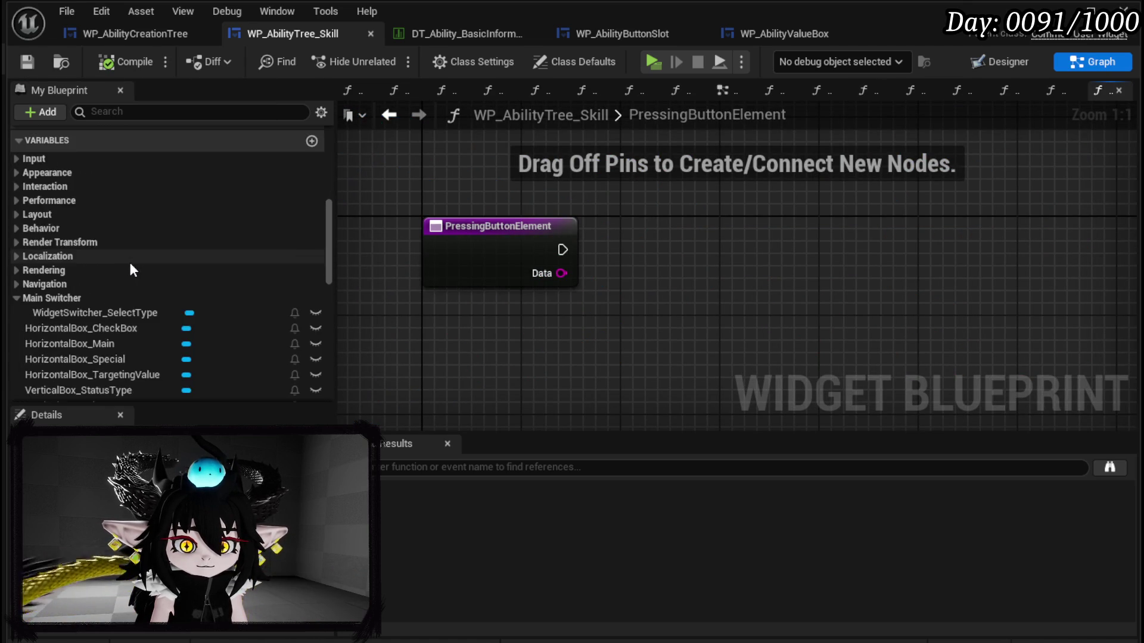
pyautogui.scroll(-10, 184, 269)
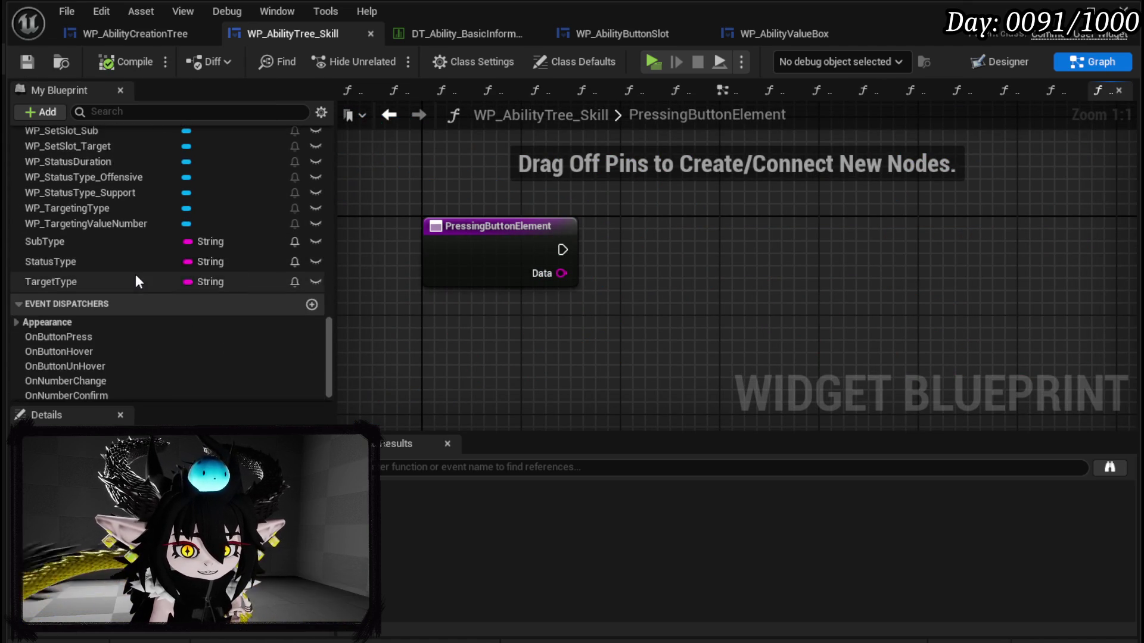
pyautogui.click(106, 316)
pyautogui.moveTo(106, 320)
pyautogui.mouseDown()
pyautogui.moveTo(609, 229)
pyautogui.moveTo(631, 304)
pyautogui.mouseUp()
pyautogui.click(638, 262)
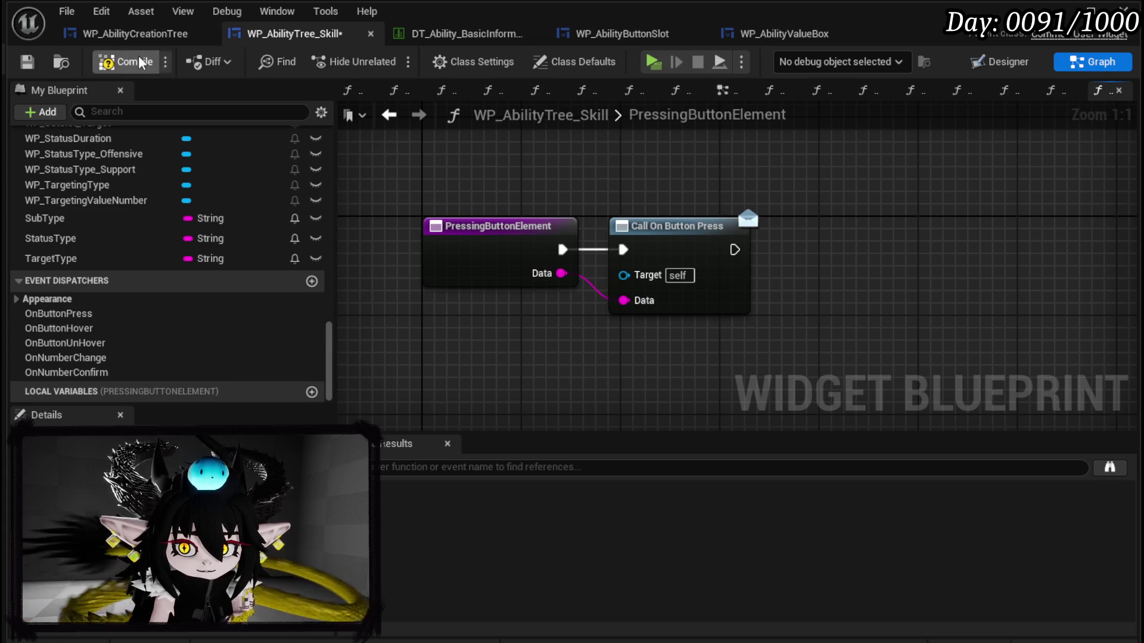
pyautogui.click(35, 63)
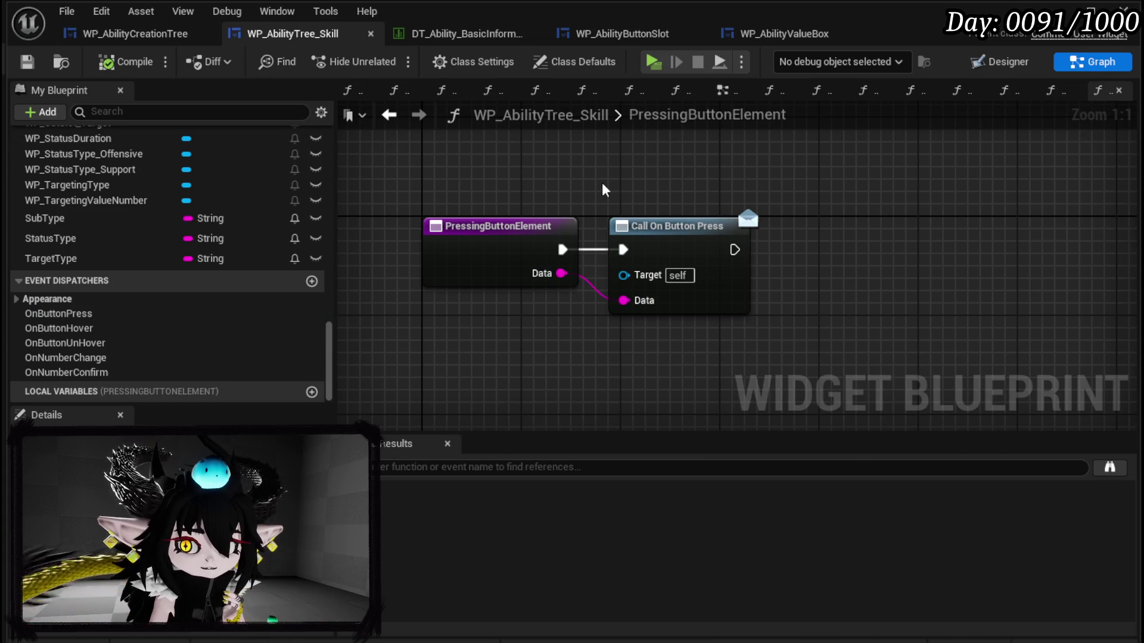
pyautogui.scroll(-1, 541, 184)
pyautogui.moveTo(541, 184)
pyautogui.mouseDown()
pyautogui.moveTo(342, 197)
pyautogui.moveTo(355, 196)
pyautogui.mouseUp()
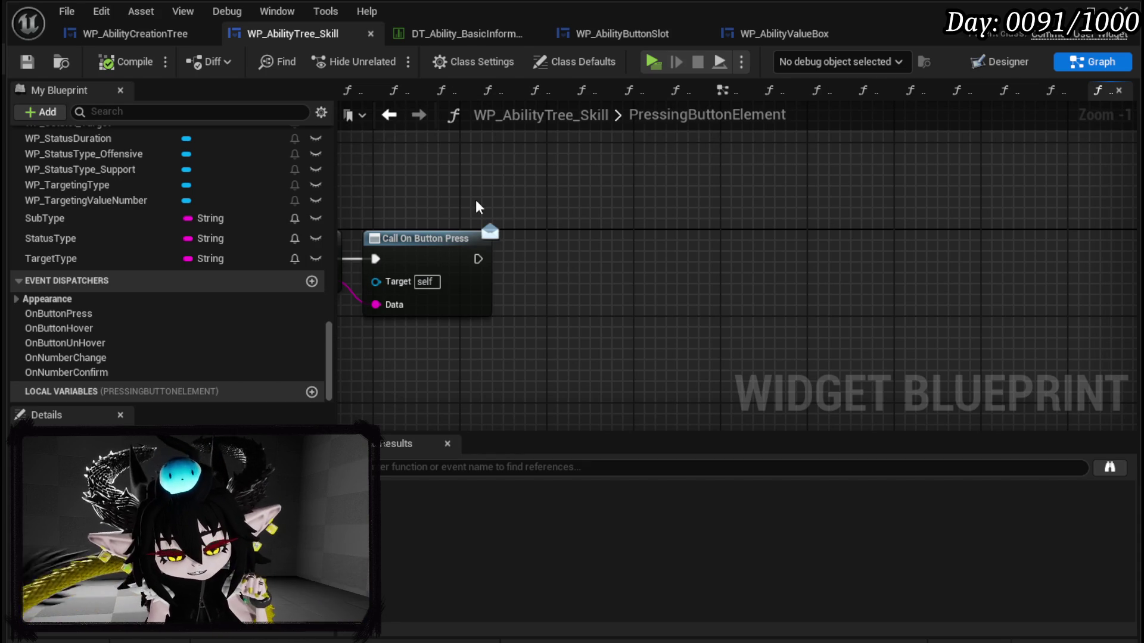
# Step: Add Set Data on a WP_SetSlot_Element getter, chained after Call On Button Press and fed the Data input
pyautogui.moveTo(590, 227); pyautogui.dragTo(751, 241)
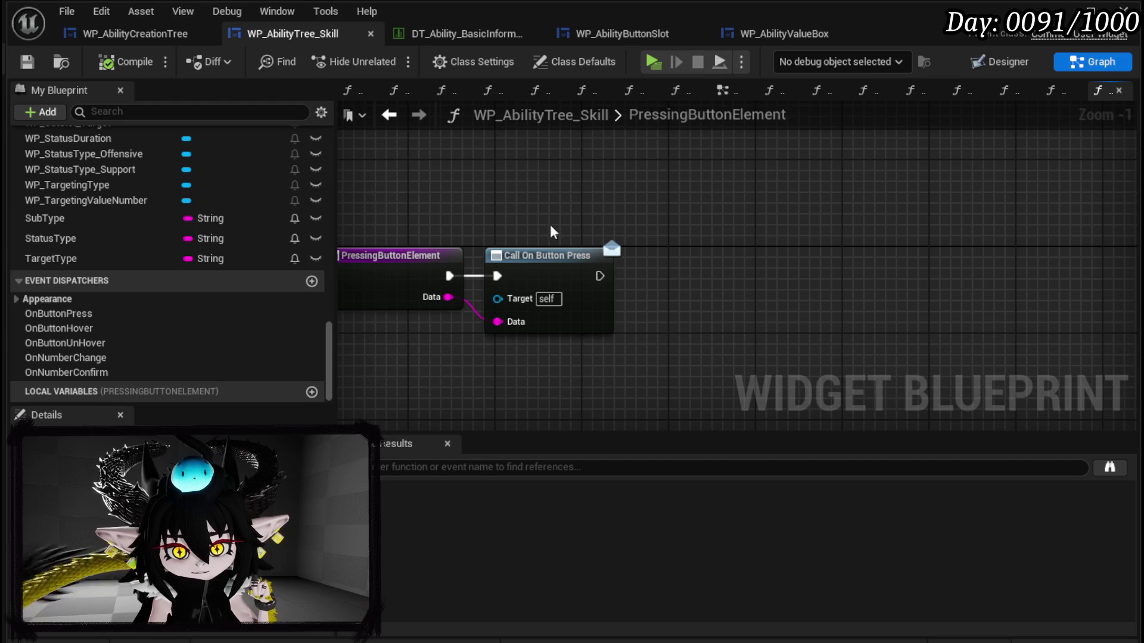
pyautogui.scroll(3, 134, 212)
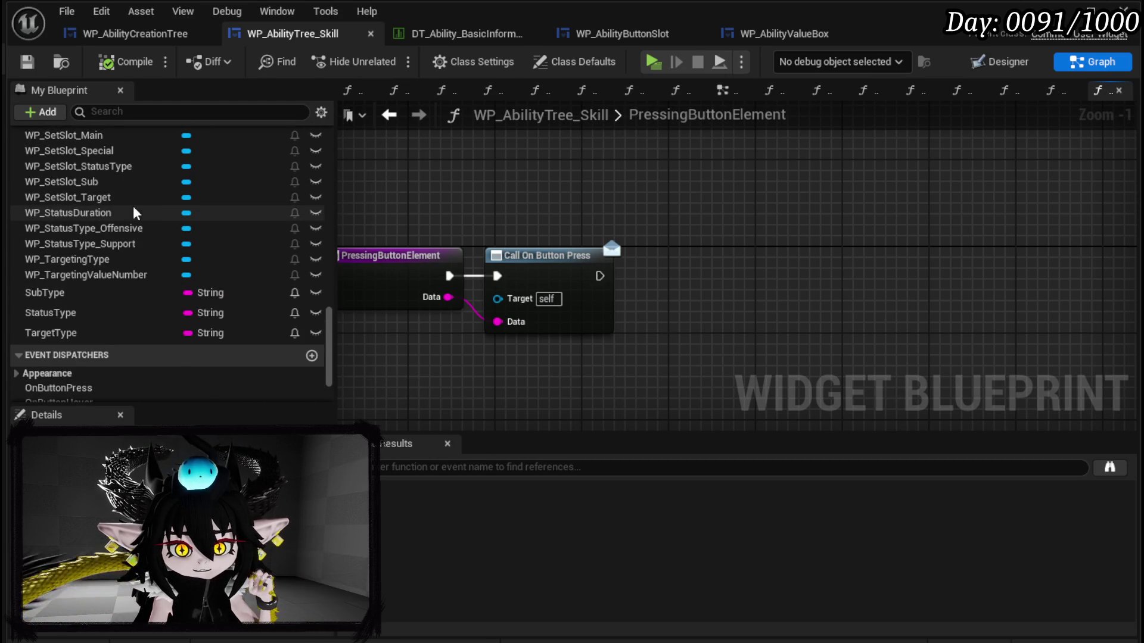
pyautogui.scroll(1, 134, 212)
pyautogui.scroll(1, 134, 213)
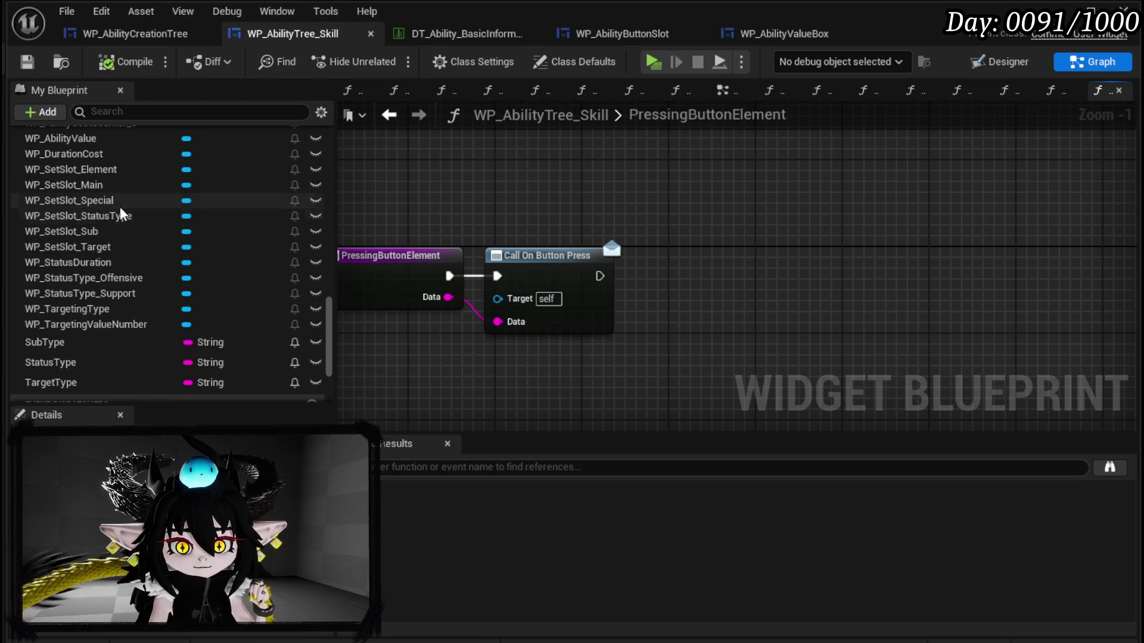
pyautogui.scroll(1, 118, 208)
pyautogui.scroll(1, 137, 242)
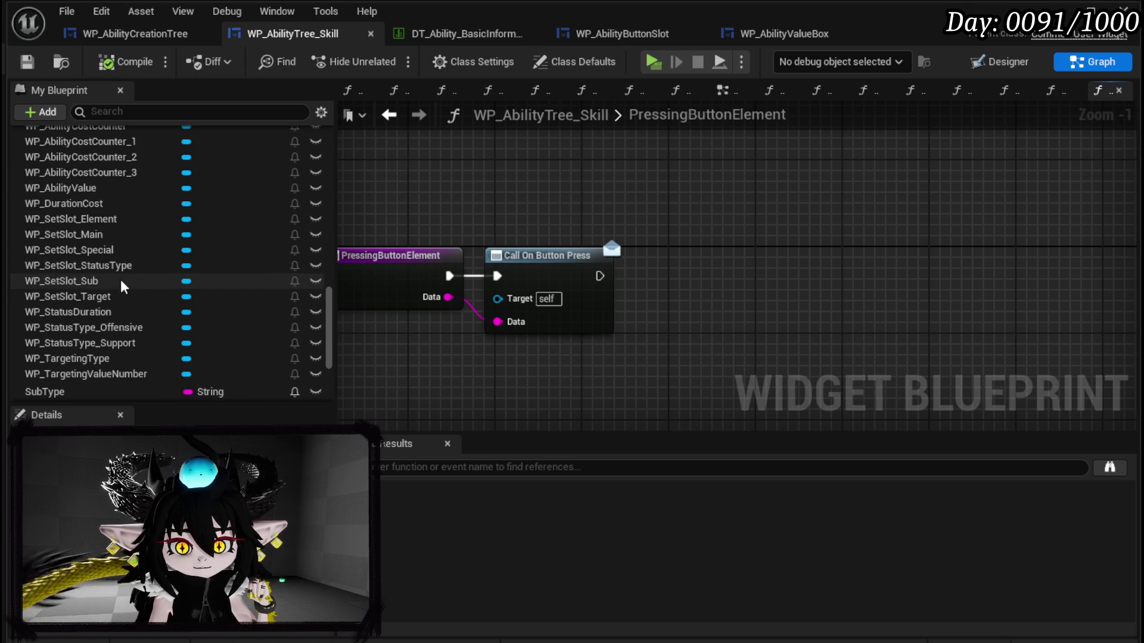
pyautogui.moveTo(90, 220)
pyautogui.mouseDown()
pyautogui.moveTo(434, 222)
pyautogui.moveTo(536, 197)
pyautogui.mouseUp()
pyautogui.click(587, 207)
pyautogui.moveTo(629, 184); pyautogui.dragTo(697, 232)
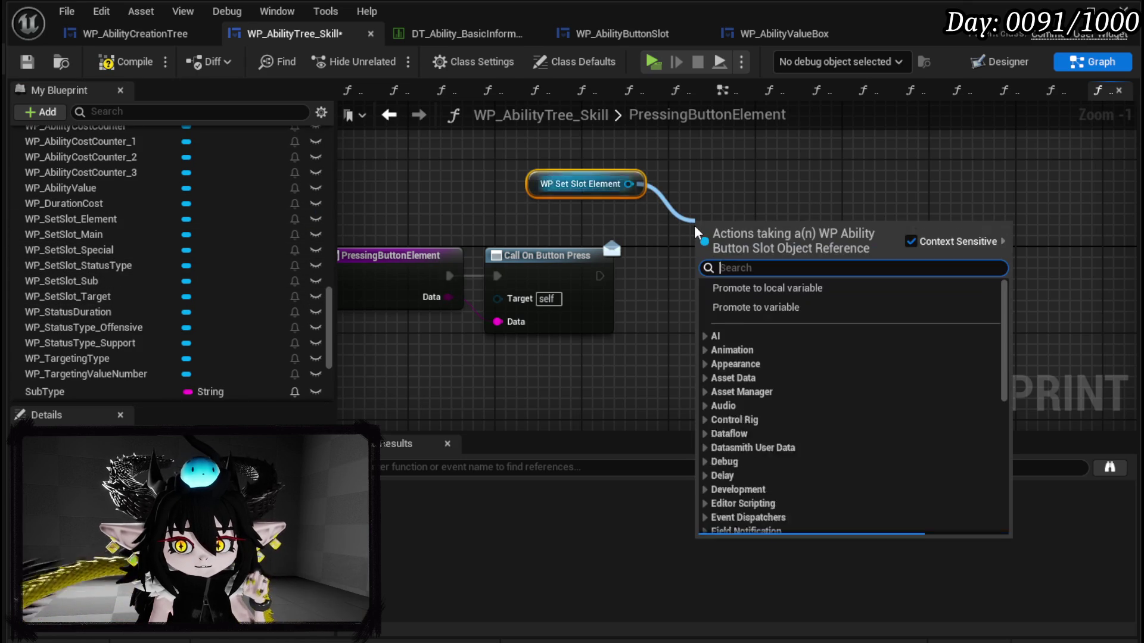
pyautogui.write('set Dat')
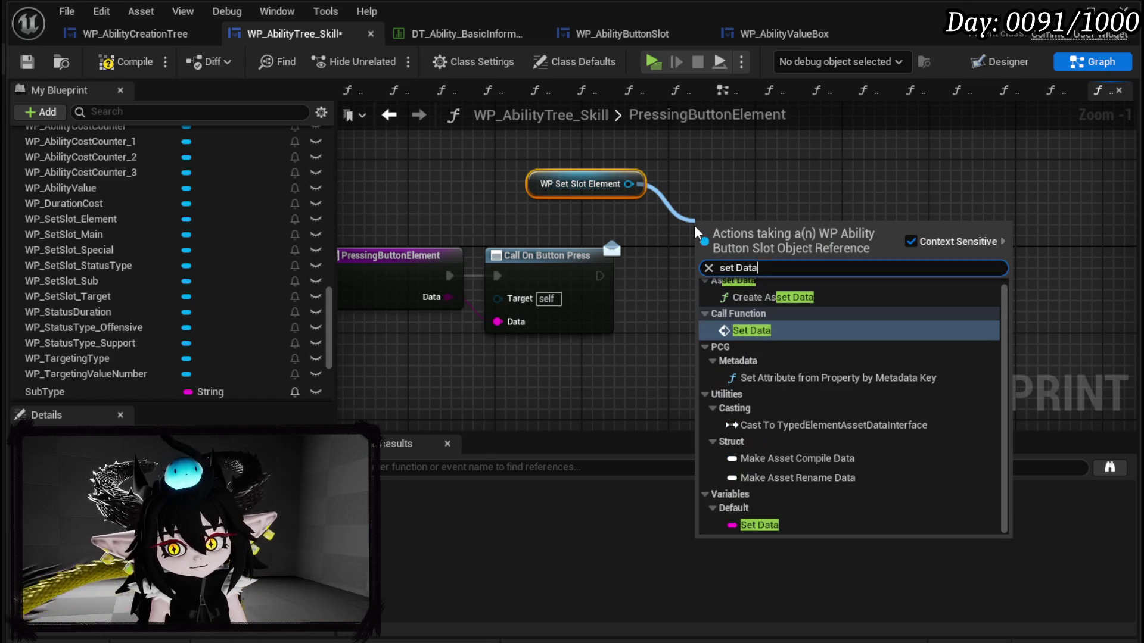
pyautogui.write('a')
pyautogui.press('Return')
pyautogui.moveTo(604, 280); pyautogui.dragTo(703, 256)
pyautogui.moveTo(448, 297); pyautogui.dragTo(703, 342)
pyautogui.moveTo(581, 184)
pyautogui.mouseDown()
pyautogui.moveTo(394, 224)
pyautogui.moveTo(163, 316)
pyautogui.mouseUp()
# Step: Add a Set Active Widget node from a WidgetSwitcher_SelectType getter, checking the WP_AbilityValue layout
pyautogui.scroll(10, 141, 241)
pyautogui.moveTo(88, 265); pyautogui.dragTo(558, 228)
pyautogui.click(603, 251)
pyautogui.moveTo(691, 226); pyautogui.dragTo(703, 277)
pyautogui.write('Set Active')
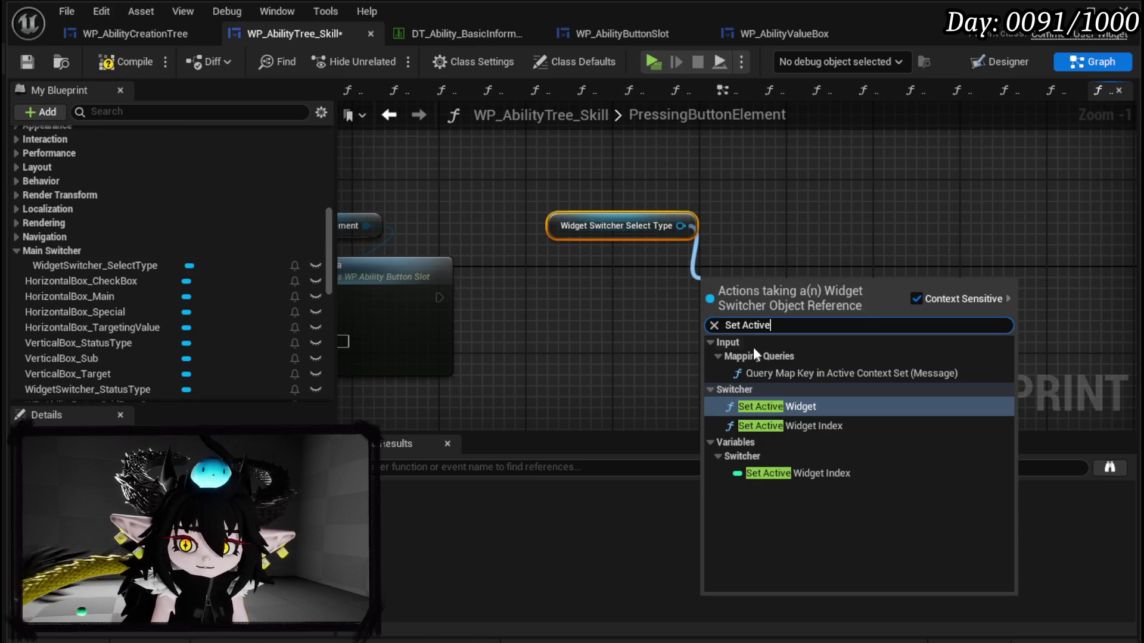
pyautogui.click(787, 409)
pyautogui.scroll(-5, 206, 296)
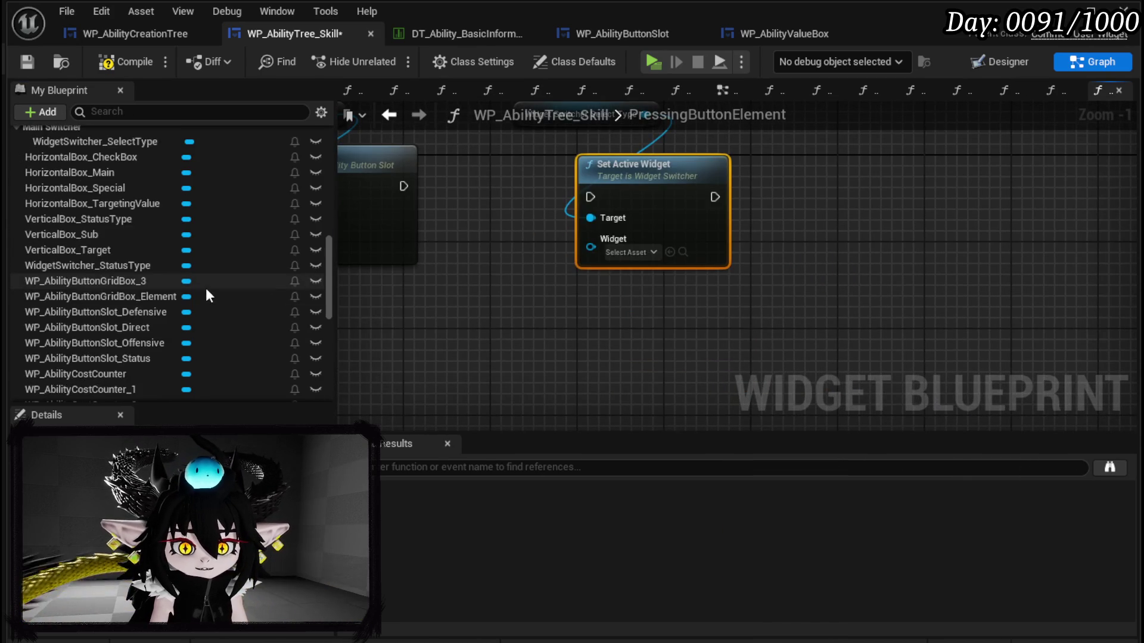
pyautogui.scroll(-5, 206, 291)
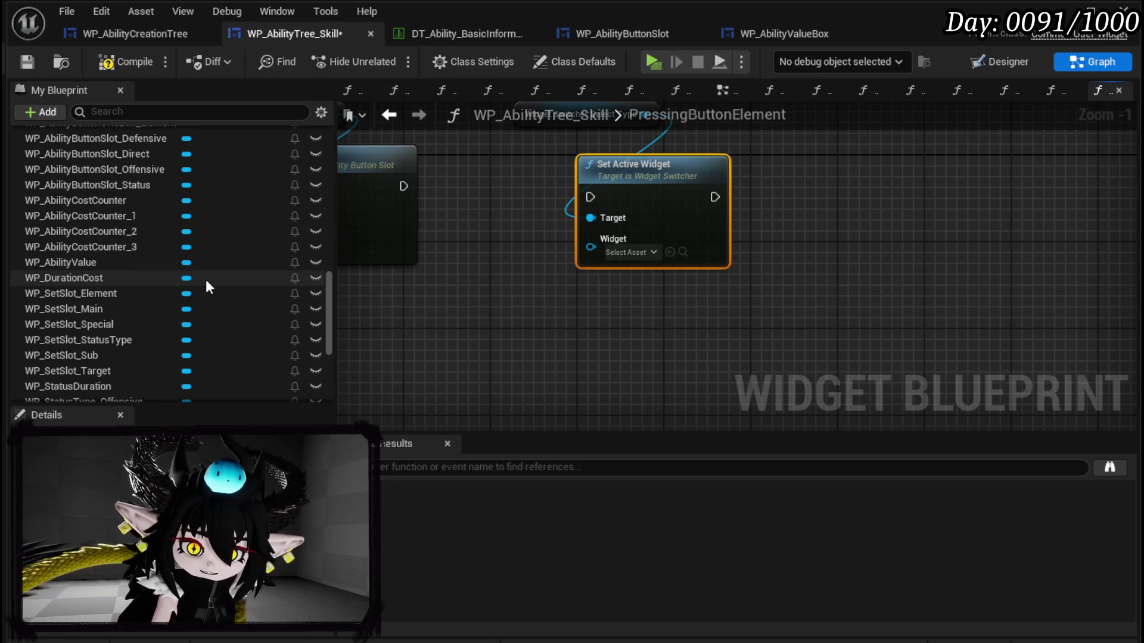
pyautogui.scroll(2, 205, 287)
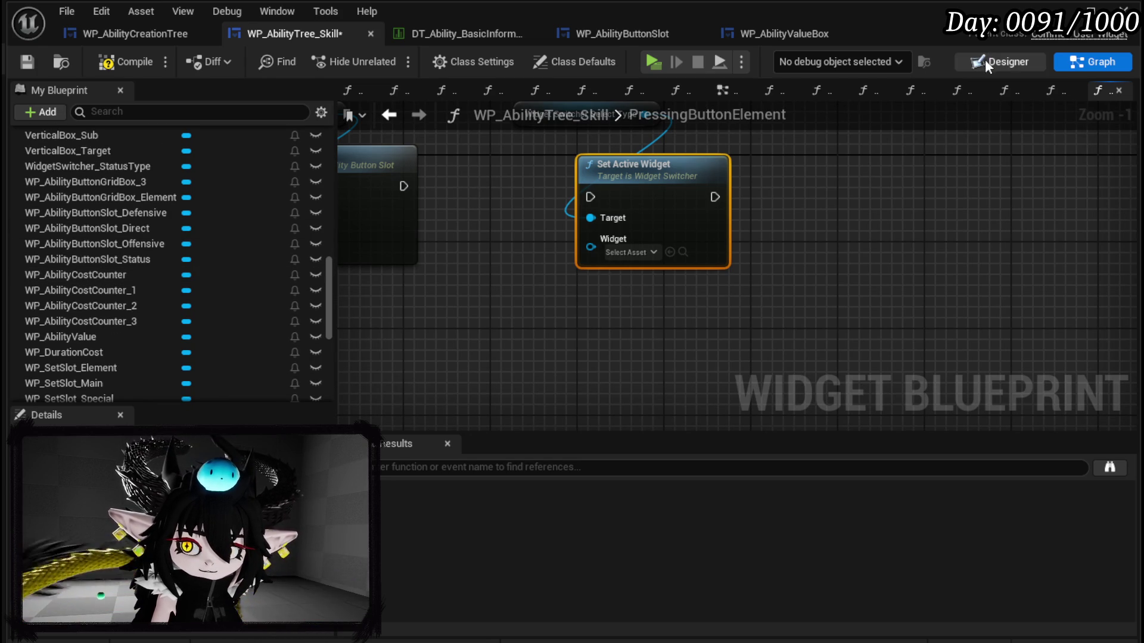
pyautogui.doubleClick(287, 335)
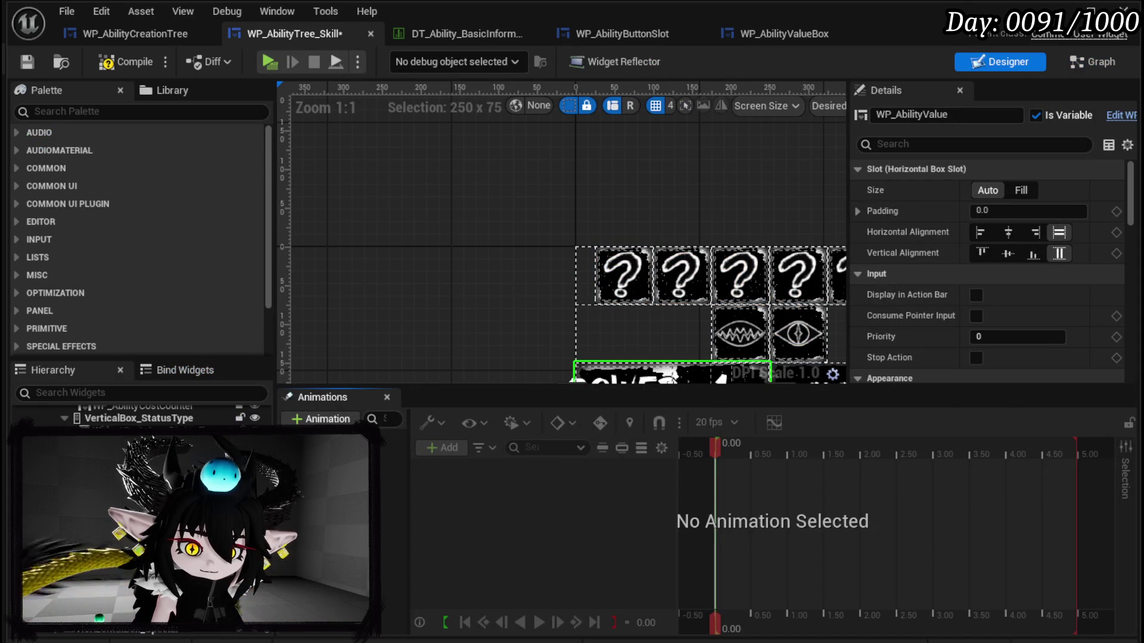
pyautogui.click(1063, 57)
pyautogui.scroll(-5, 125, 310)
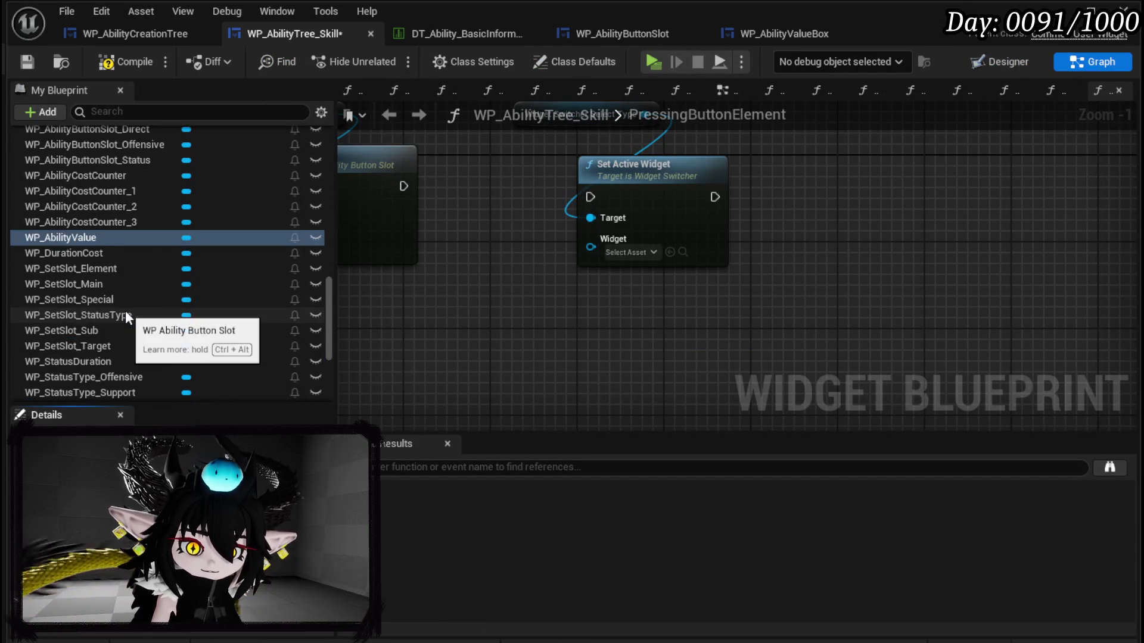
pyautogui.scroll(8, 126, 308)
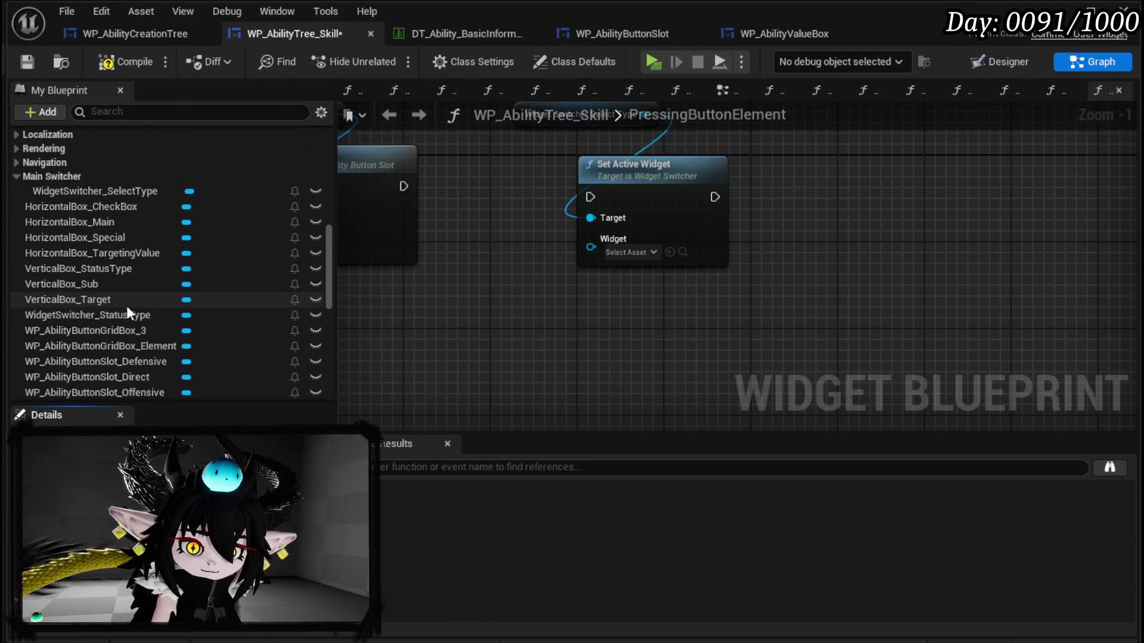
# Step: Plug a HorizontalBox_Special getter into Set Active Widget, chain it after Set Data, and return to the level
pyautogui.moveTo(97, 237)
pyautogui.mouseDown()
pyautogui.moveTo(426, 269)
pyautogui.moveTo(433, 311)
pyautogui.mouseUp()
pyautogui.click(453, 323)
pyautogui.moveTo(513, 299); pyautogui.dragTo(591, 243)
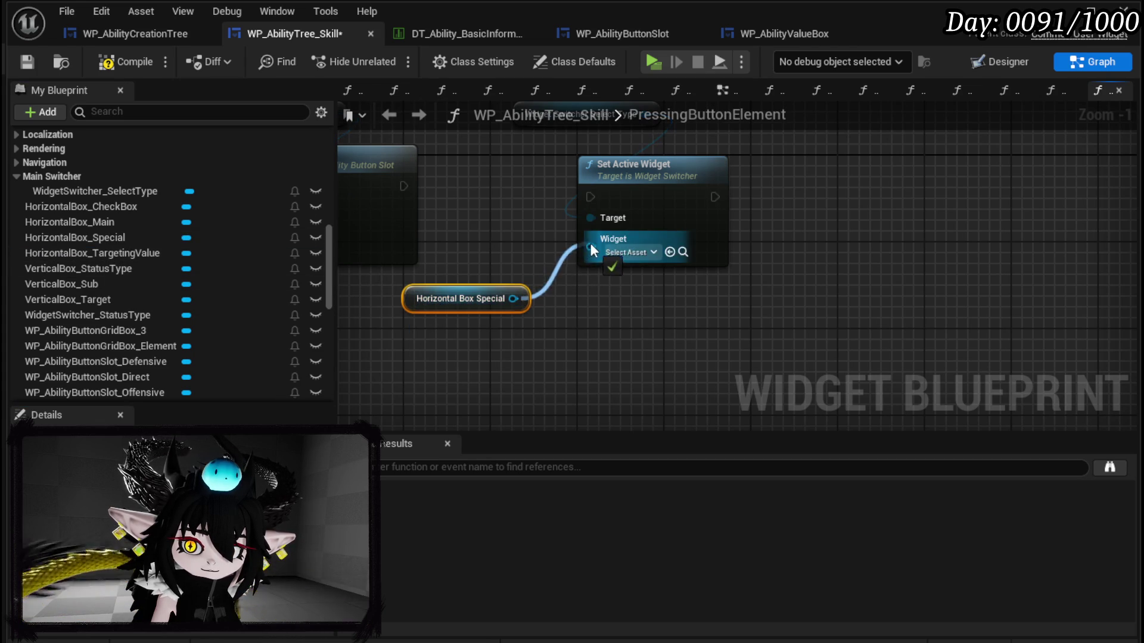
pyautogui.moveTo(404, 186)
pyautogui.mouseDown()
pyautogui.moveTo(585, 186)
pyautogui.moveTo(590, 196)
pyautogui.mouseUp()
pyautogui.moveTo(596, 174); pyautogui.dragTo(554, 162)
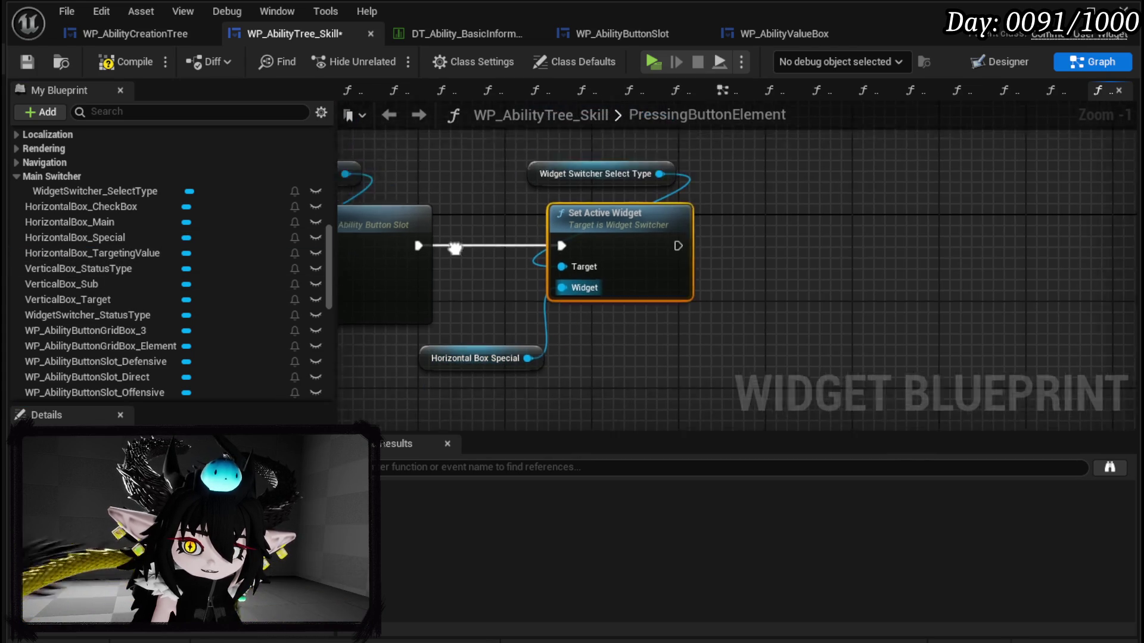
pyautogui.moveTo(496, 361); pyautogui.dragTo(590, 359)
pyautogui.click(419, 151)
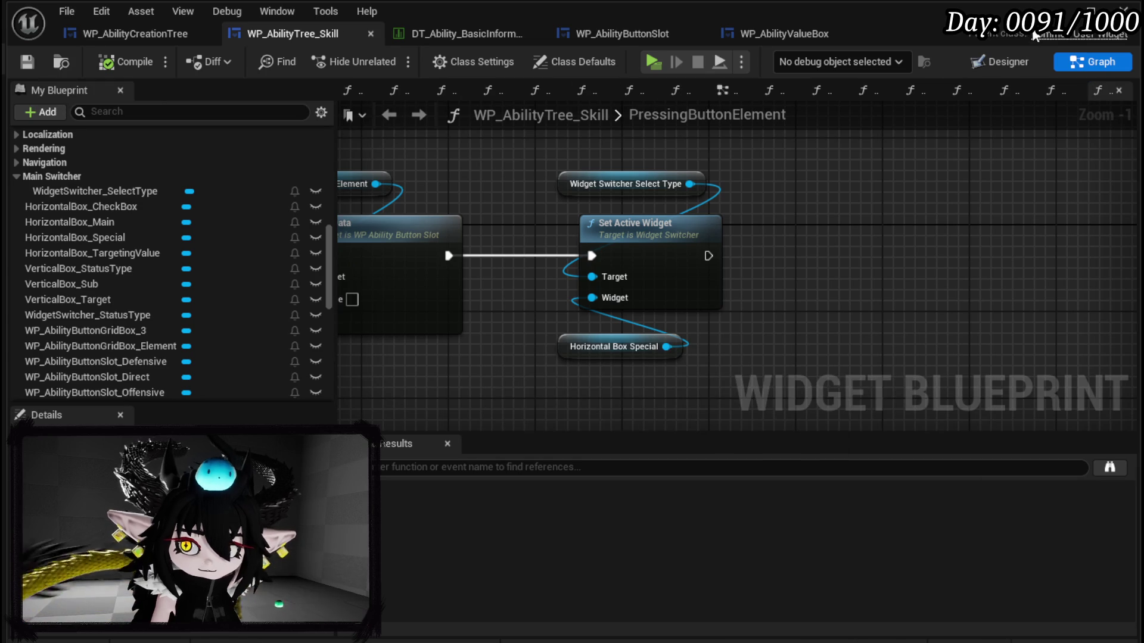
pyautogui.click(1072, 10)
pyautogui.click(385, 60)
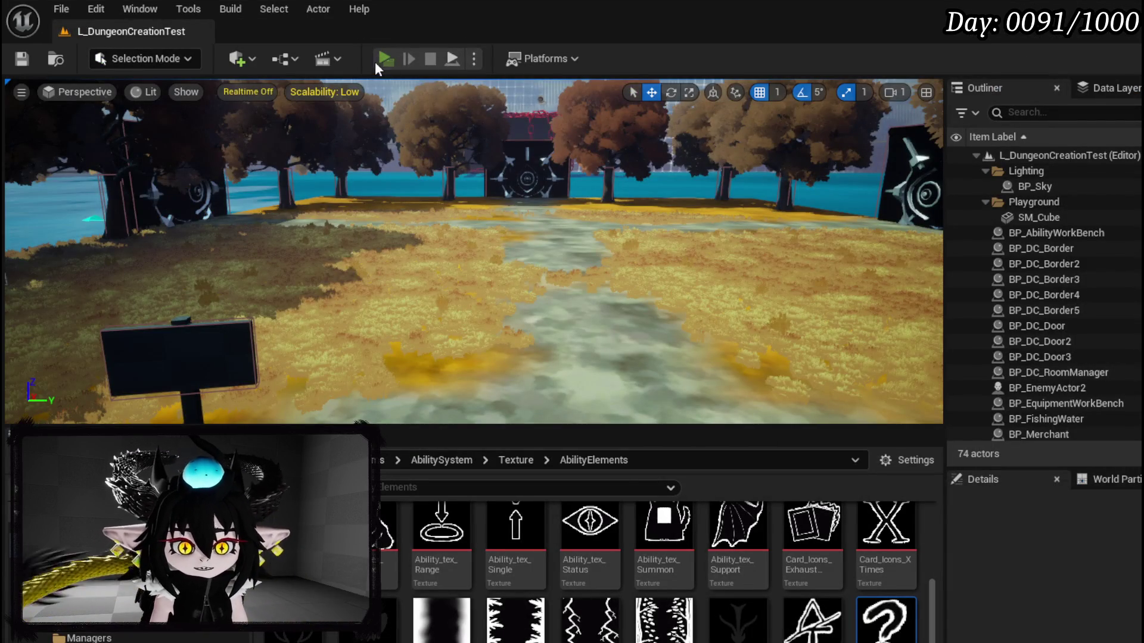
# Step: In the play preview, open the ability workbench, enter 50 in the power field, and pick an element
pyautogui.press('e')
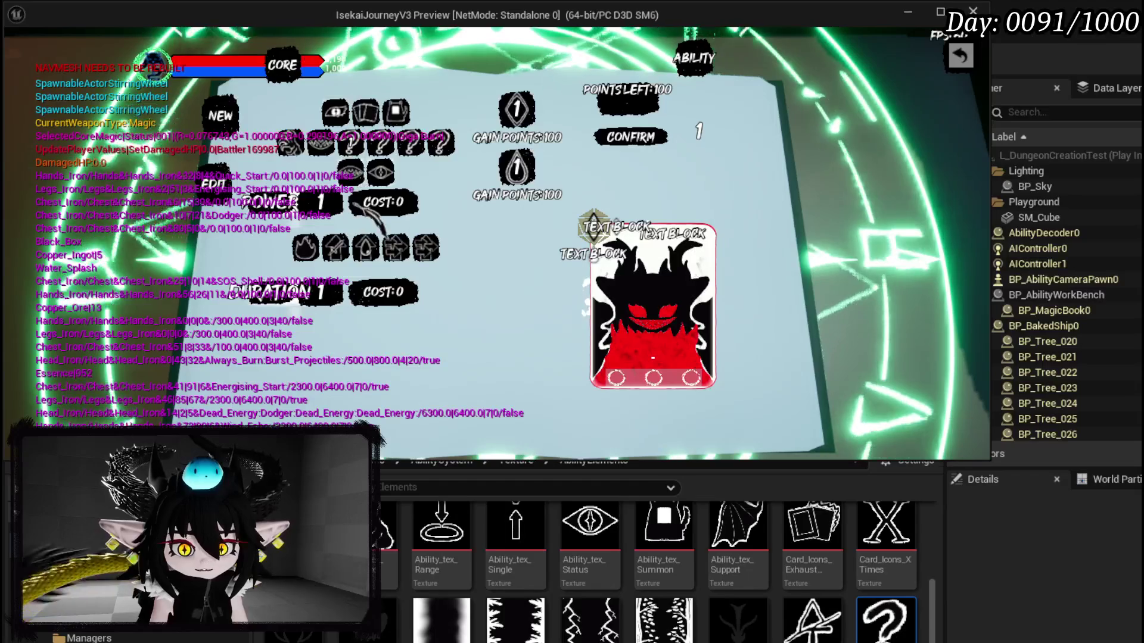
pyautogui.write('50')
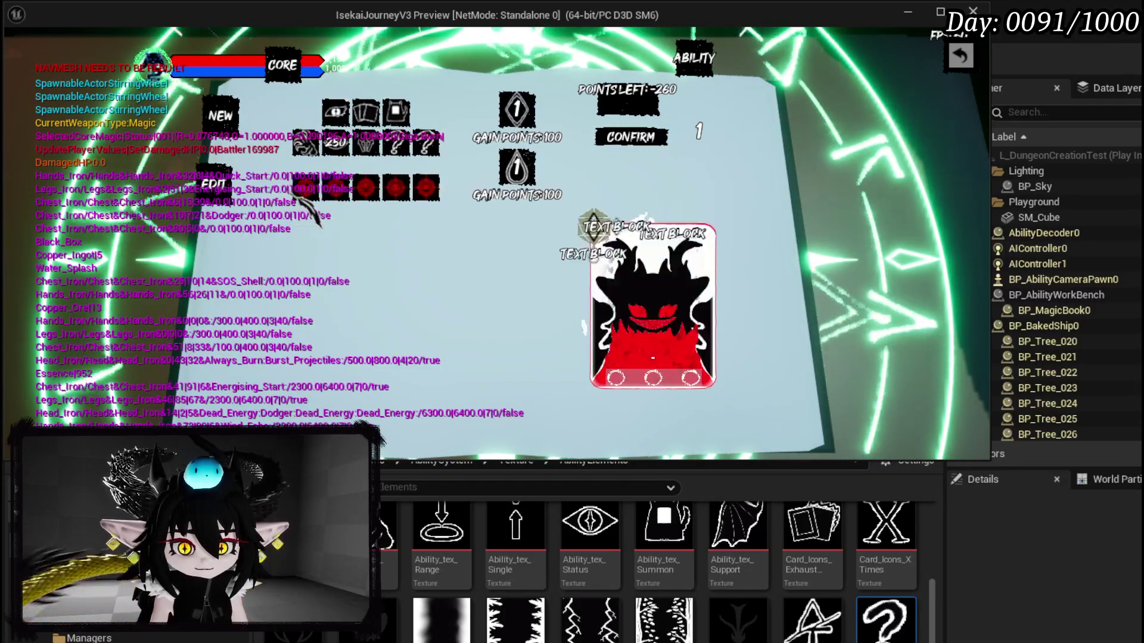
pyautogui.moveTo(358, 198)
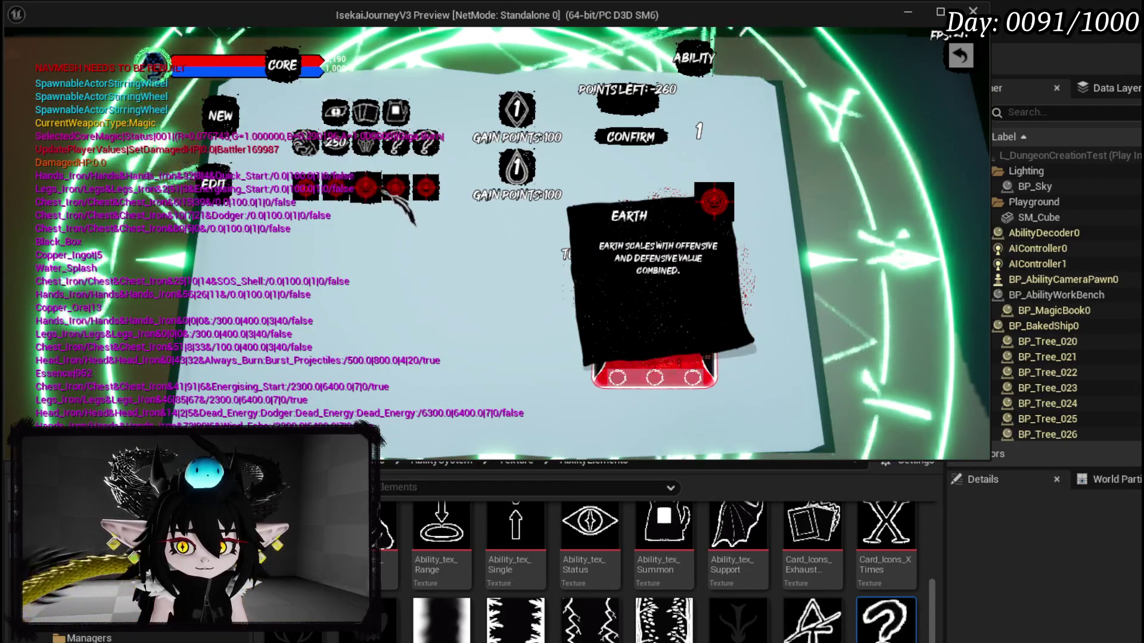
pyautogui.click(426, 189)
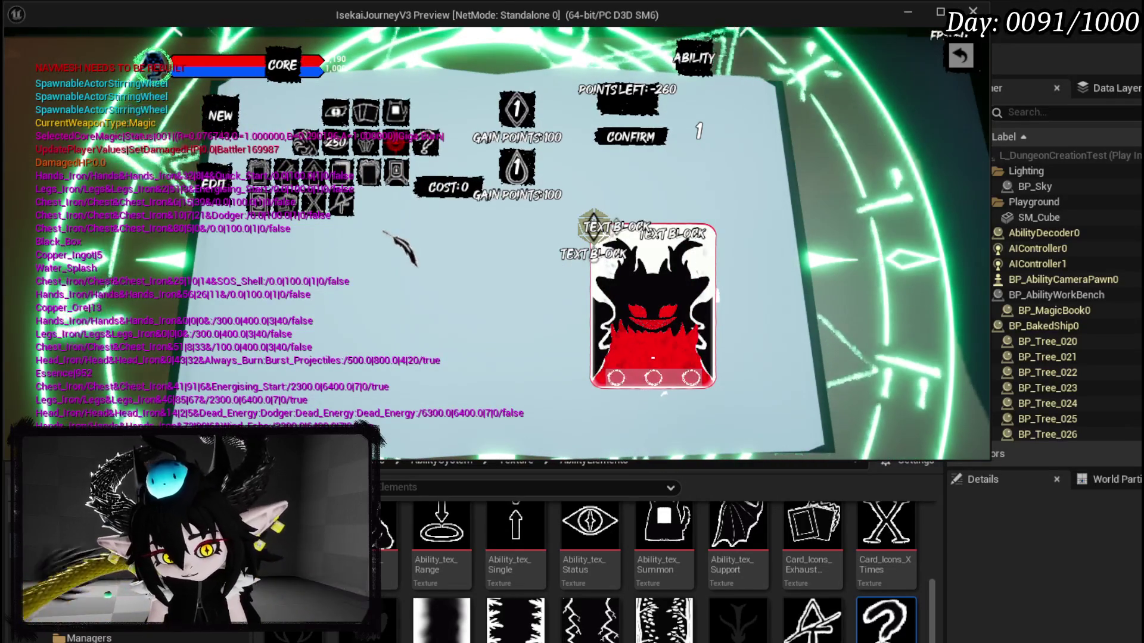
pyautogui.moveTo(653, 298)
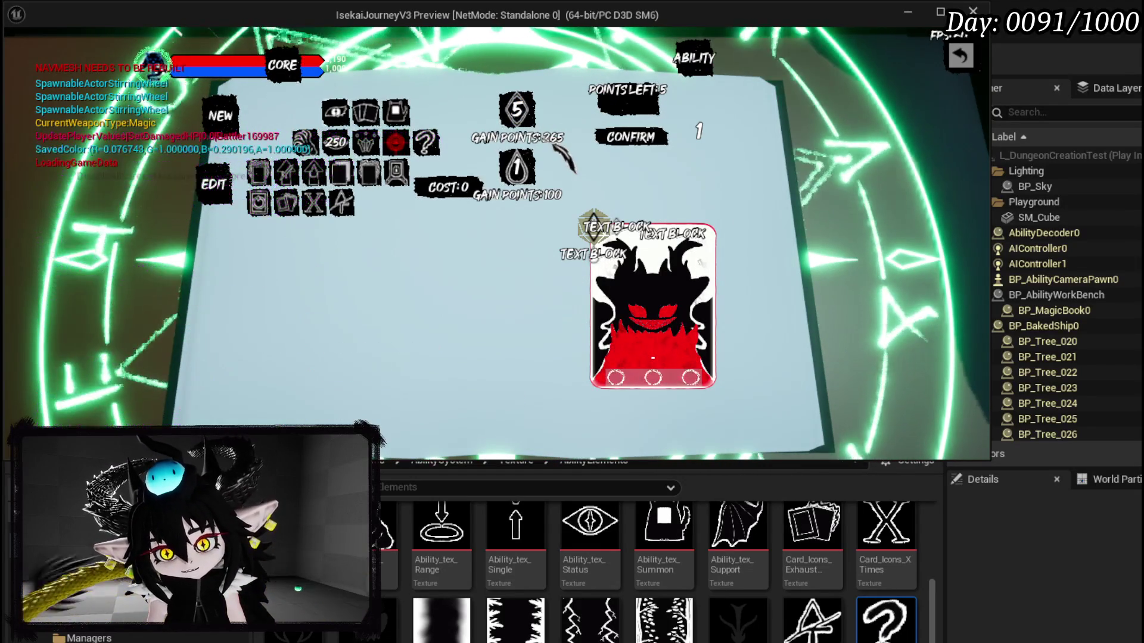
# Step: Scroll the workbench value up to 50, view the Offensive icon, then end the preview with Escape
pyautogui.moveTo(360, 182)
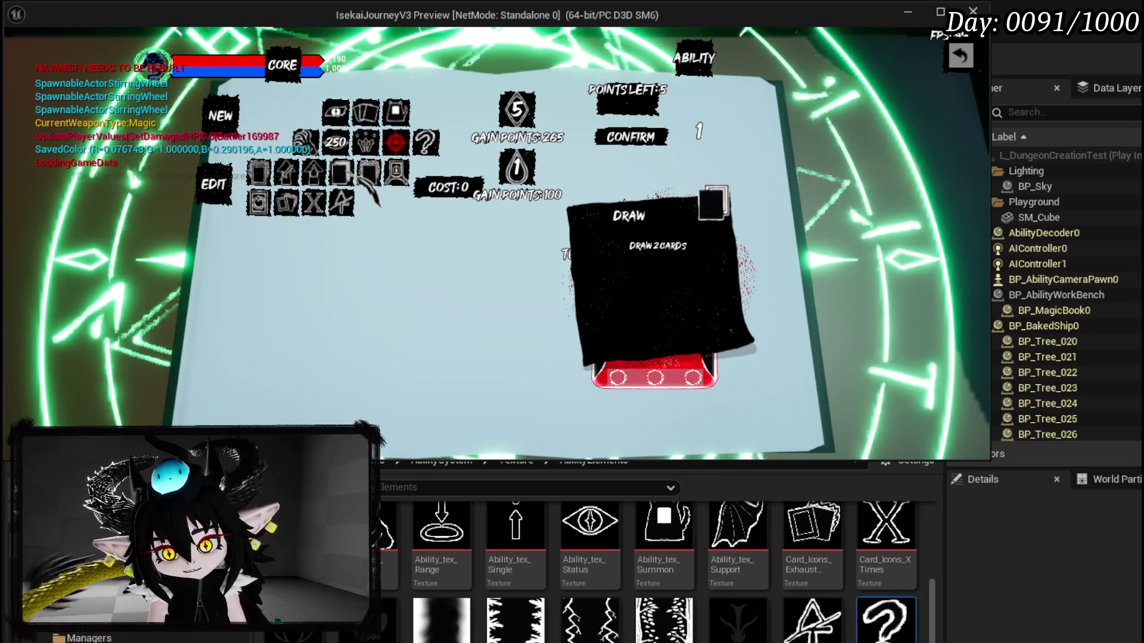
pyautogui.scroll(10, 534, 177)
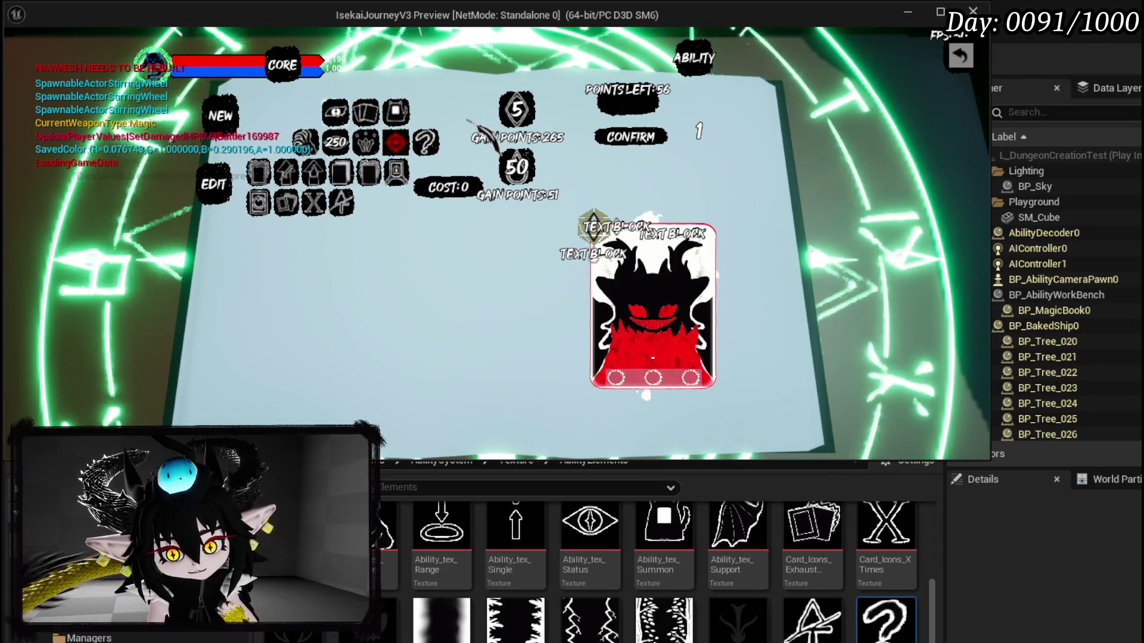
pyautogui.moveTo(395, 142)
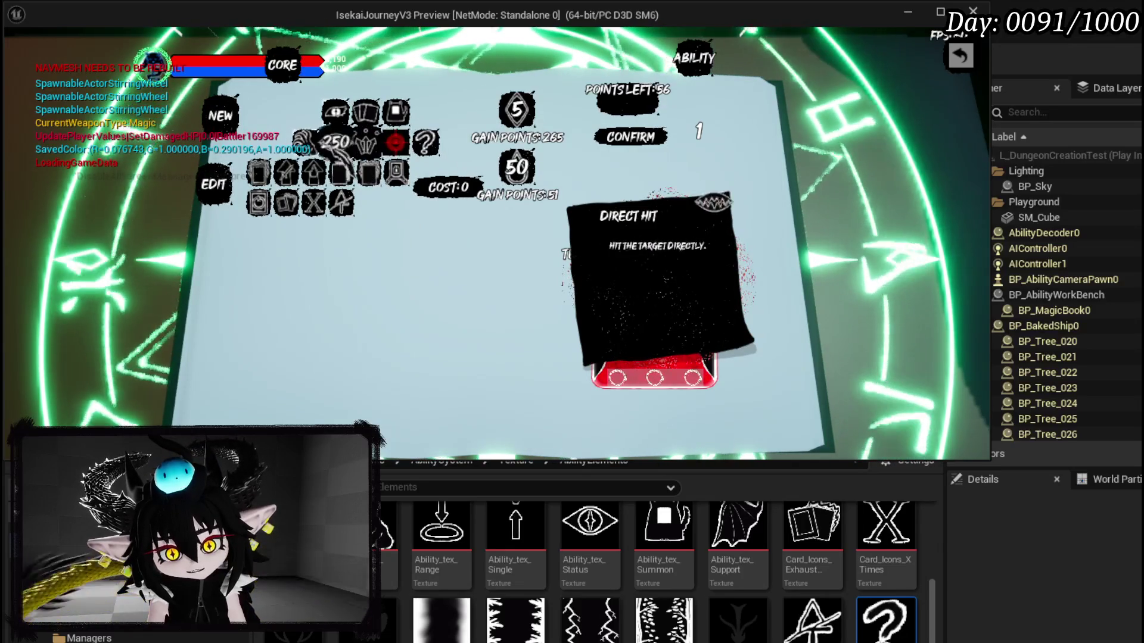
pyautogui.press('Escape')
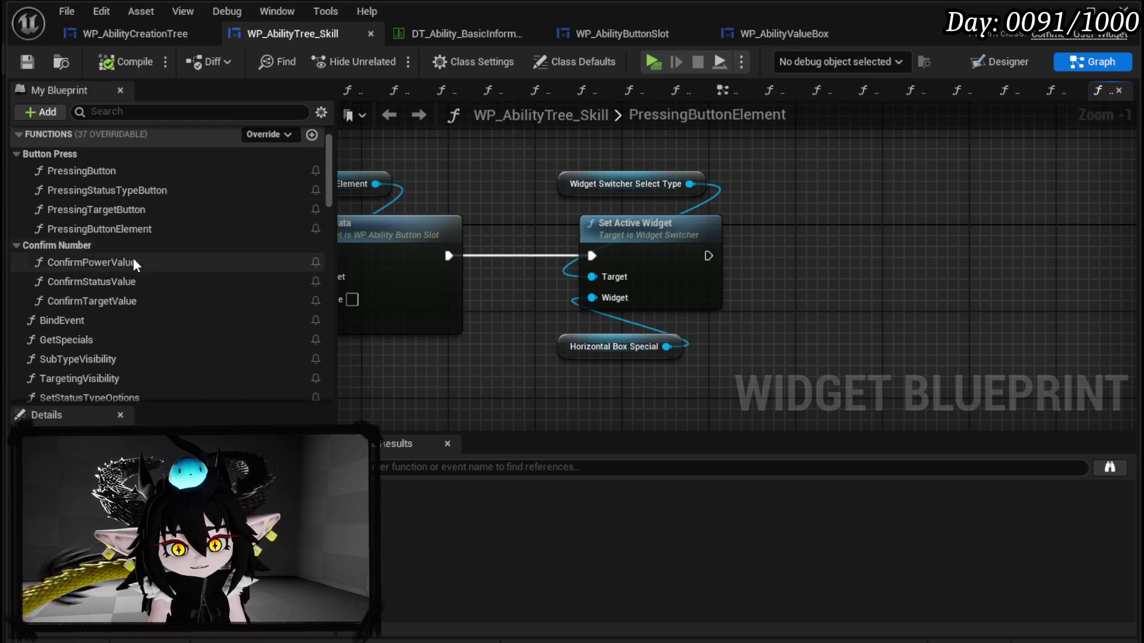
# Step: Open the PressingButton graph and bring Switch on String's Direct case into view
pyautogui.doubleClick(107, 172)
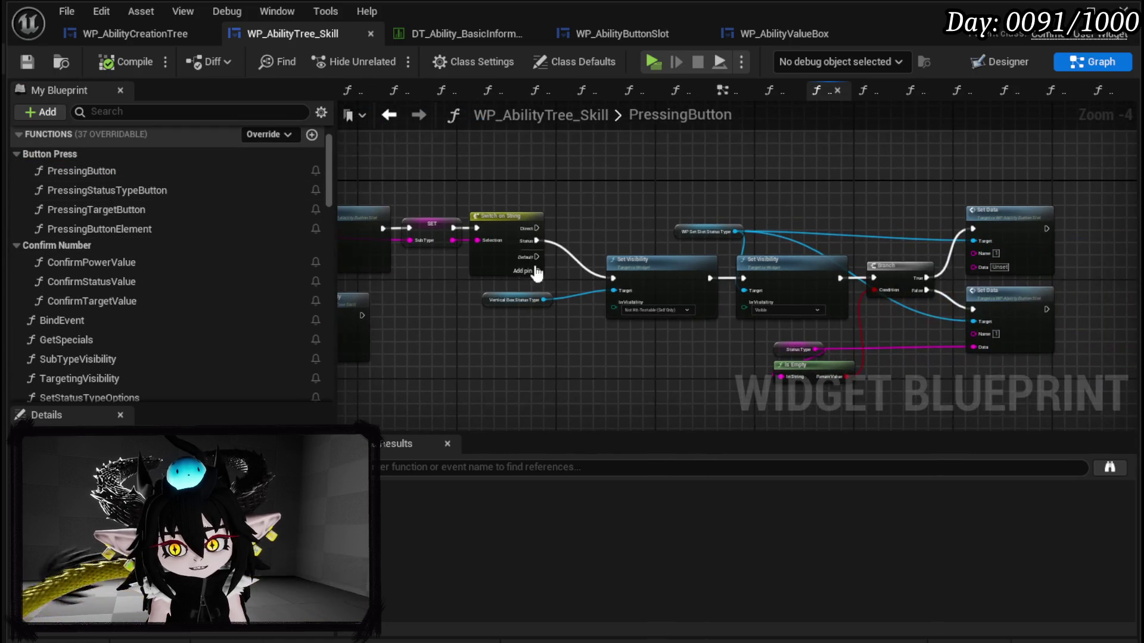
pyautogui.scroll(3, 557, 228)
pyautogui.moveTo(582, 220); pyautogui.dragTo(726, 226)
pyautogui.moveTo(500, 215); pyautogui.dragTo(671, 172)
pyautogui.click(561, 168)
pyautogui.moveTo(560, 168)
pyautogui.mouseDown()
pyautogui.moveTo(462, 140)
pyautogui.moveTo(357, 131)
pyautogui.mouseUp()
pyautogui.moveTo(464, 202)
pyautogui.mouseDown()
pyautogui.moveTo(737, 185)
pyautogui.moveTo(534, 212)
pyautogui.moveTo(577, 216)
pyautogui.mouseUp()
# Step: Duplicate the Set Visibility node, wire the Direct case to it, and set it to Collapsed
pyautogui.click(512, 249)
pyautogui.hotkey('ctrl', 'c')
pyautogui.moveTo(499, 202); pyautogui.dragTo(538, 171)
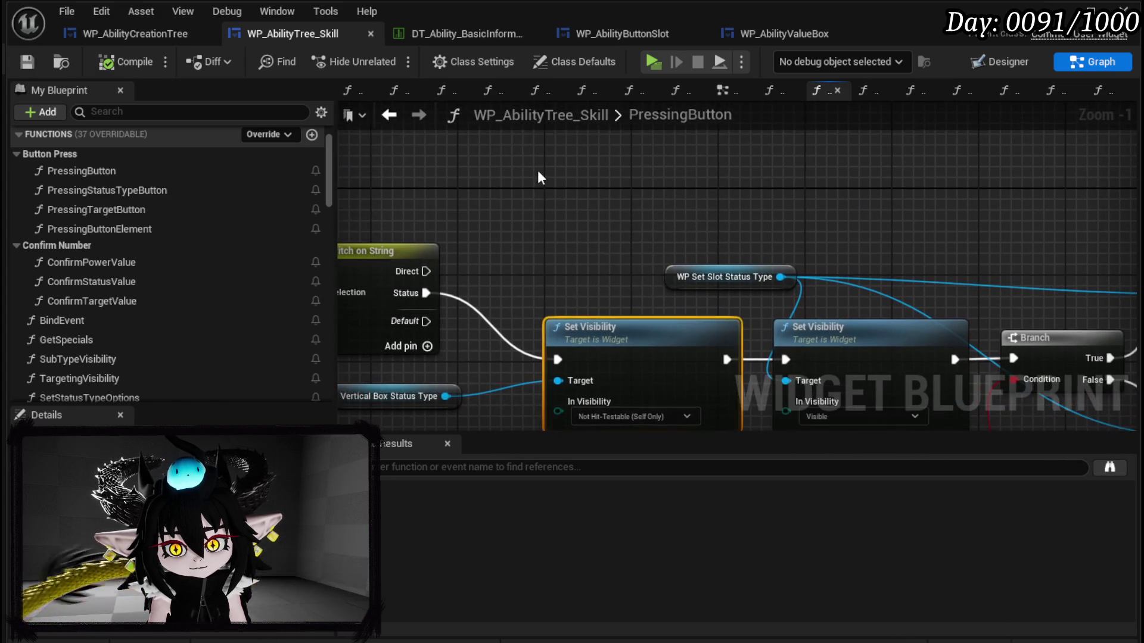
pyautogui.hotkey('ctrl', 'v')
pyautogui.moveTo(425, 270)
pyautogui.mouseDown()
pyautogui.moveTo(567, 213)
pyautogui.moveTo(546, 208)
pyautogui.mouseUp()
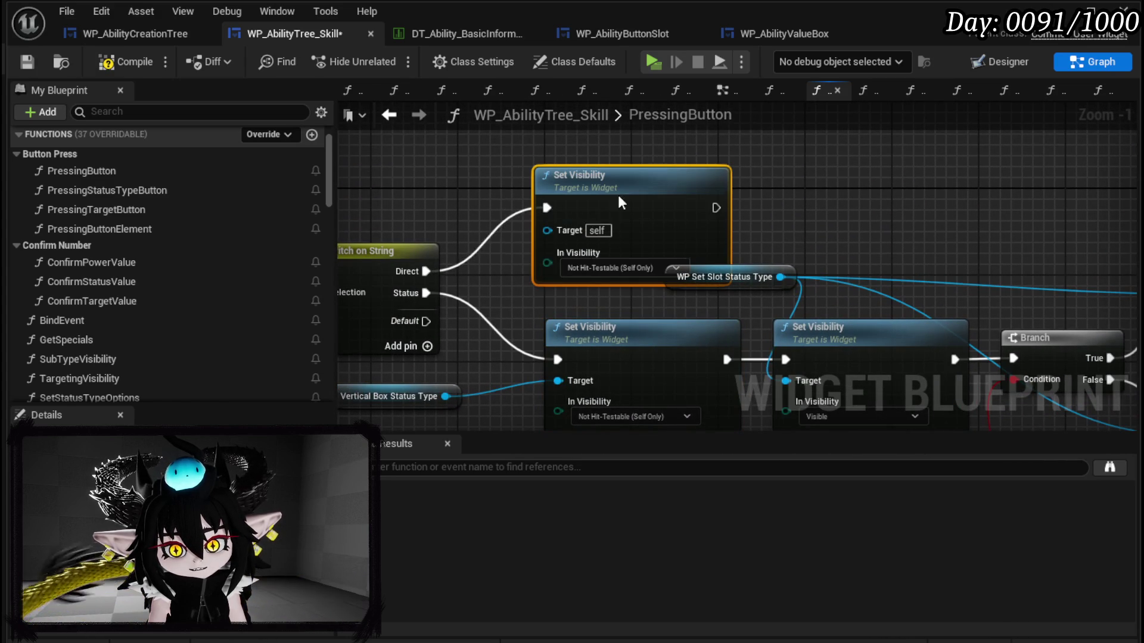
pyautogui.moveTo(620, 202); pyautogui.dragTo(588, 159)
pyautogui.click(566, 231)
pyautogui.click(554, 250)
# Step: Wire Vertical Box Status Type into the new Set Visibility node and tidy the graph
pyautogui.moveTo(435, 398)
pyautogui.mouseDown()
pyautogui.moveTo(439, 344)
pyautogui.moveTo(528, 161)
pyautogui.moveTo(527, 128)
pyautogui.moveTo(509, 145)
pyautogui.moveTo(532, 233)
pyautogui.moveTo(521, 226)
pyautogui.mouseUp()
pyautogui.moveTo(589, 202); pyautogui.dragTo(620, 191)
pyautogui.moveTo(941, 234)
pyautogui.mouseDown()
pyautogui.moveTo(573, 144)
pyautogui.moveTo(676, 159)
pyautogui.mouseUp()
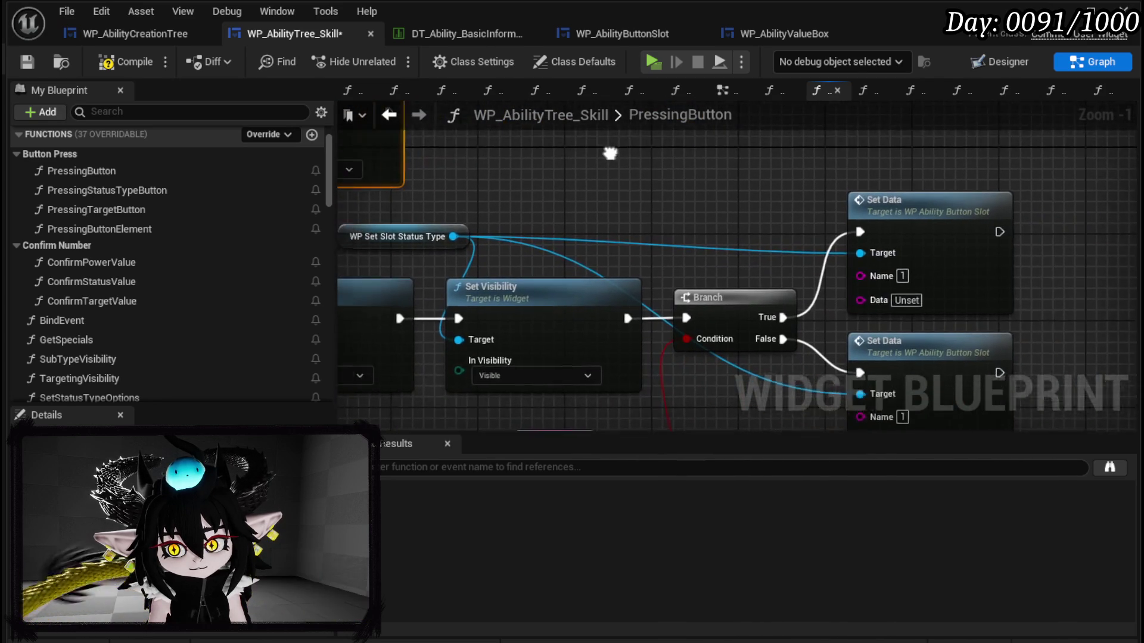
pyautogui.scroll(-4, 675, 159)
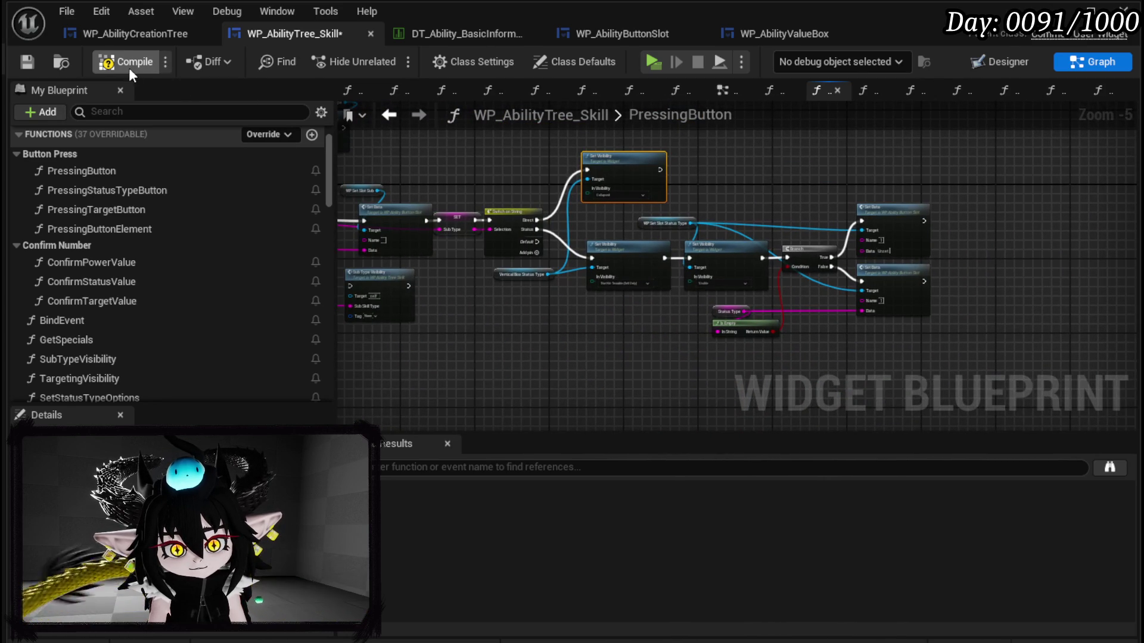
pyautogui.moveTo(785, 180); pyautogui.dragTo(988, 208)
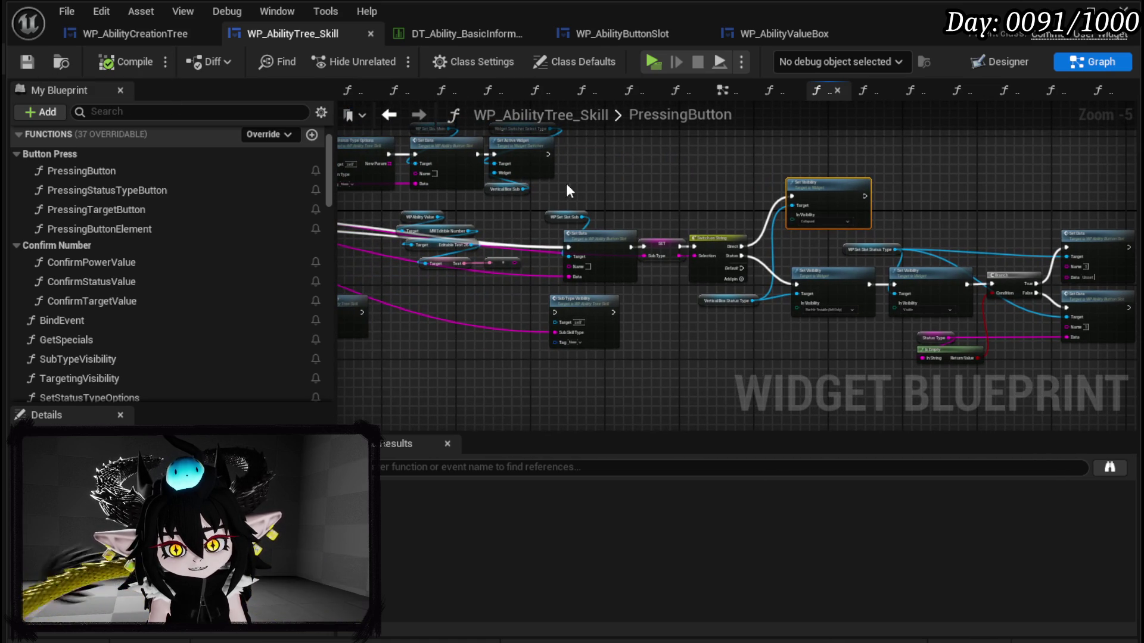
# Step: Delete the five unused nodes left of Set Data in PressingButton and save the blueprint
pyautogui.scroll(2, 163, 217)
pyautogui.click(113, 225)
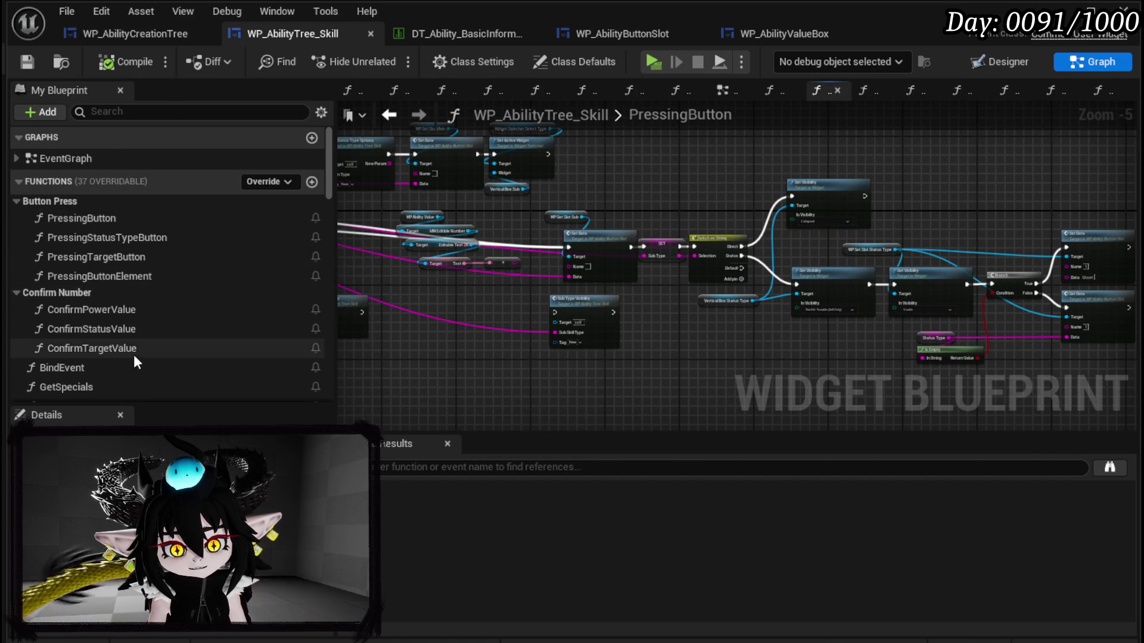
pyautogui.scroll(-3, 134, 358)
pyautogui.scroll(3, 102, 270)
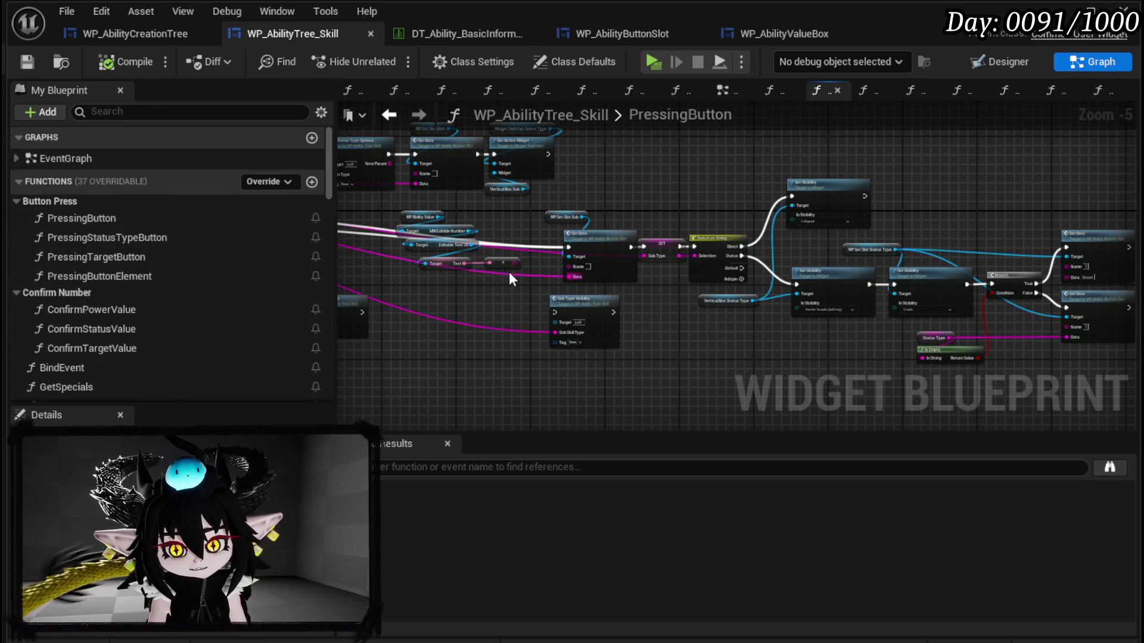
pyautogui.scroll(4, 509, 272)
pyautogui.moveTo(520, 277); pyautogui.dragTo(666, 180)
pyautogui.click(662, 194)
pyautogui.scroll(-1, 663, 197)
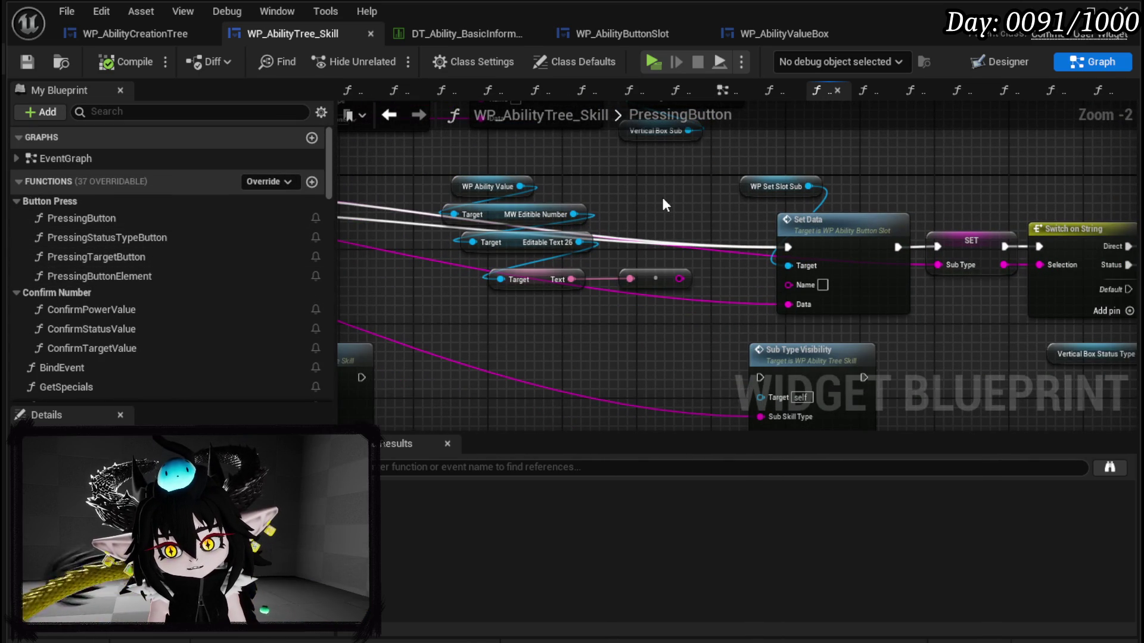
pyautogui.moveTo(481, 317); pyautogui.dragTo(636, 181)
pyautogui.press('Delete')
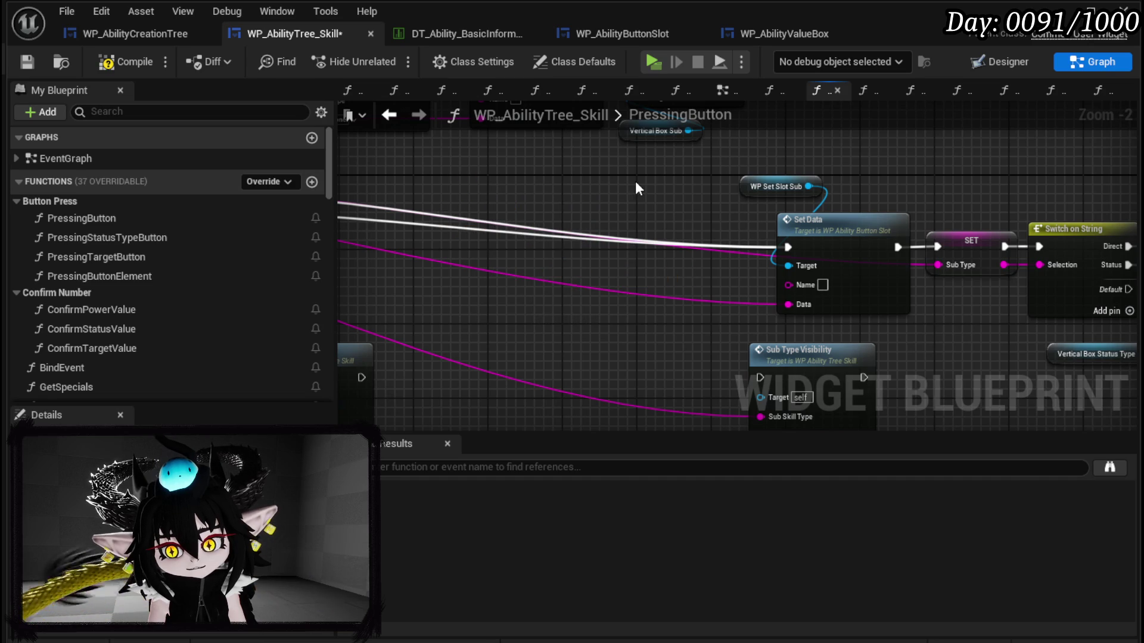
pyautogui.click(30, 63)
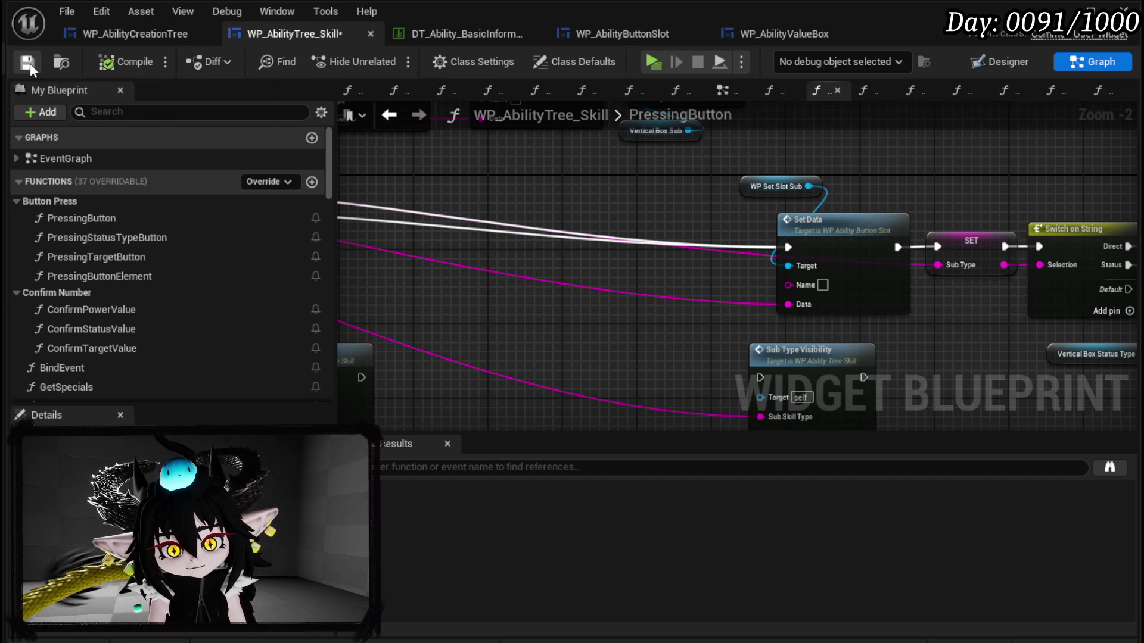
# Step: Open the BindEvent function graph from My Blueprint
pyautogui.scroll(-3, 383, 210)
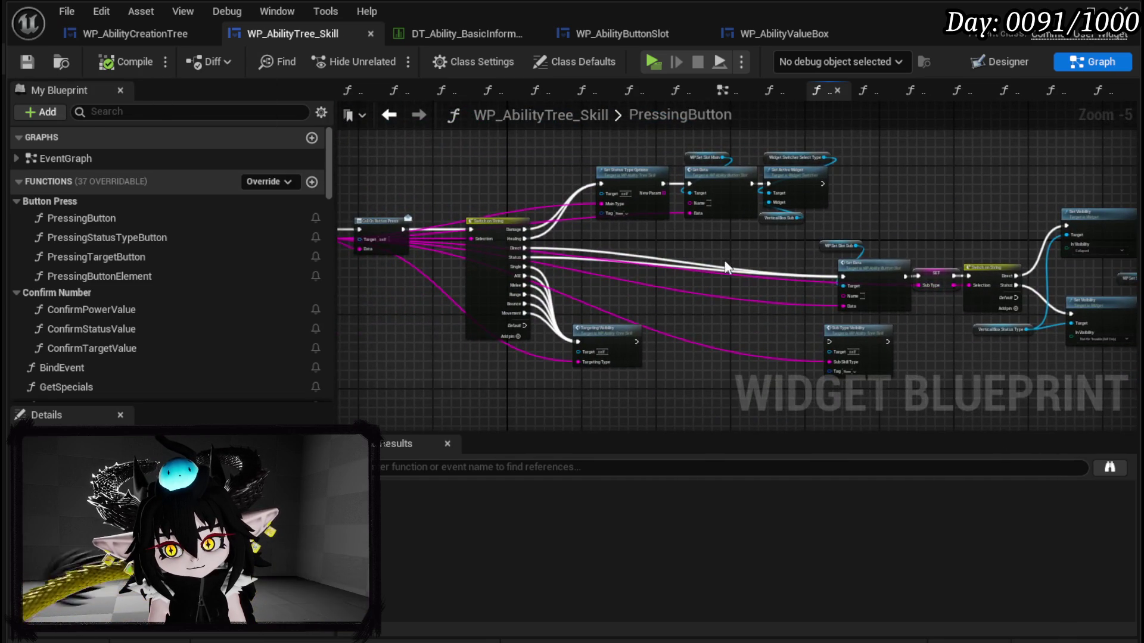
pyautogui.scroll(3, 700, 265)
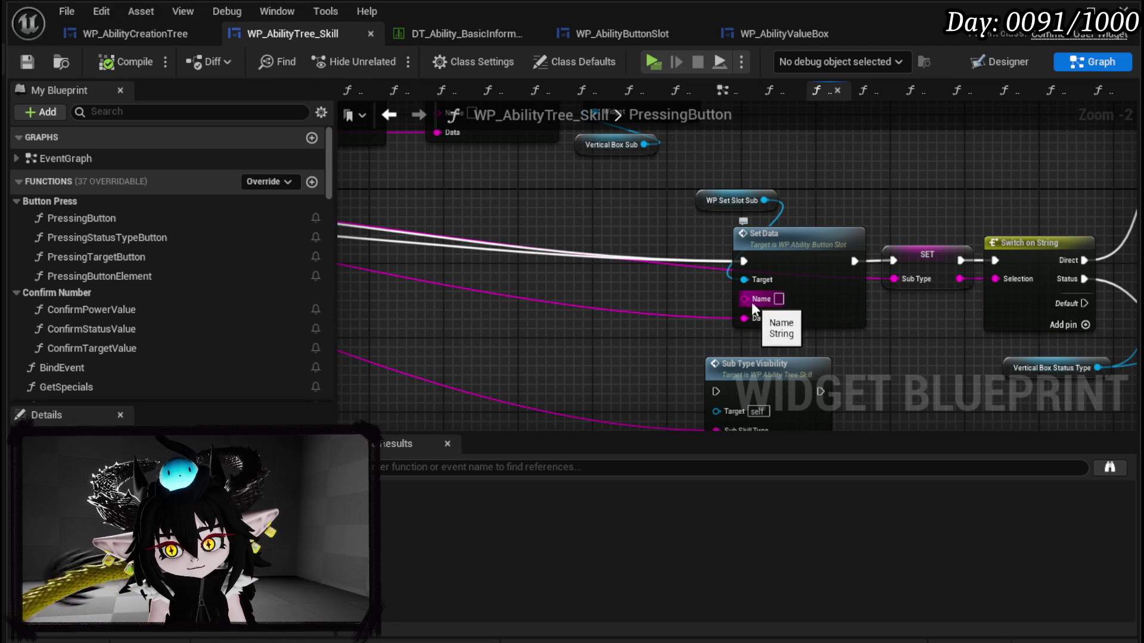
pyautogui.scroll(-2, 646, 270)
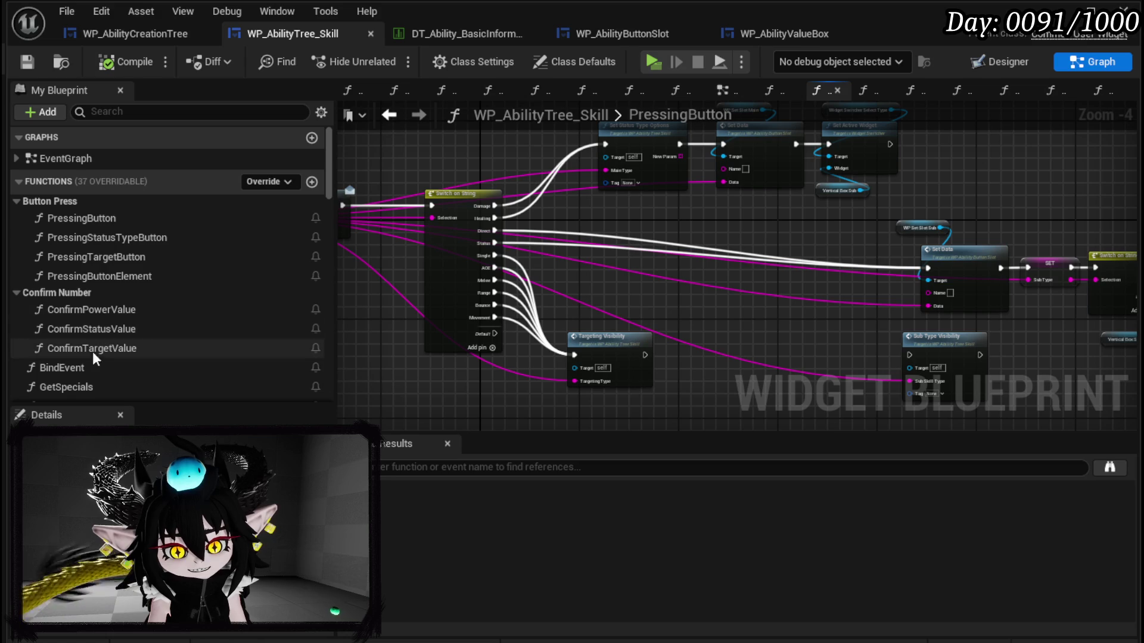
pyautogui.click(87, 368)
pyautogui.doubleClick(116, 367)
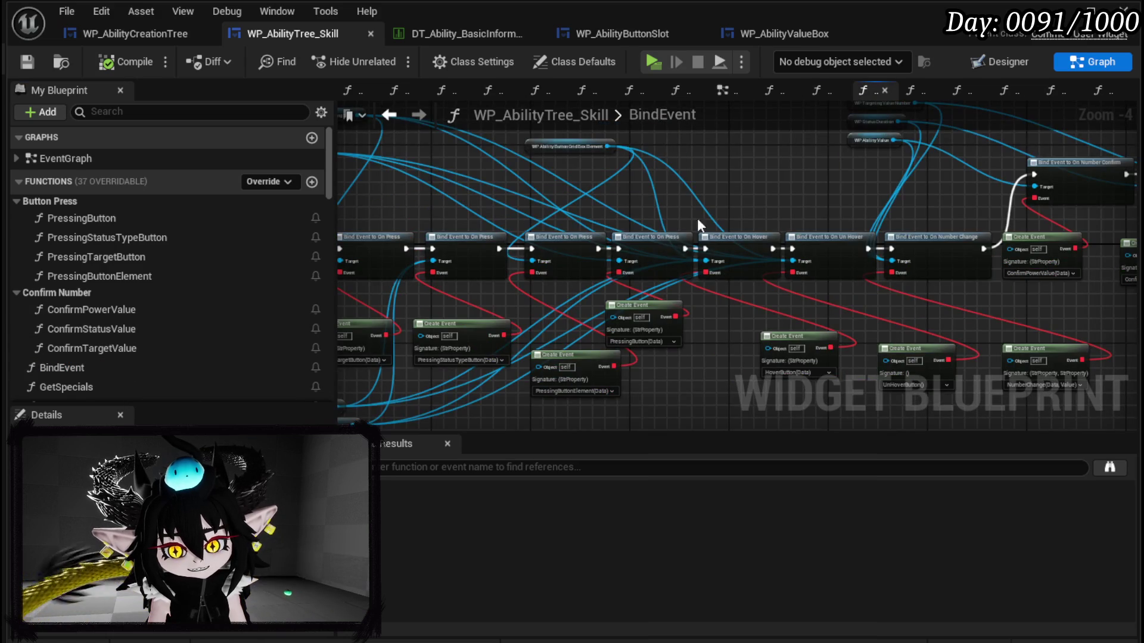
# Step: Move the five WP Set Slot reference nodes up and to the left
pyautogui.scroll(3, 687, 235)
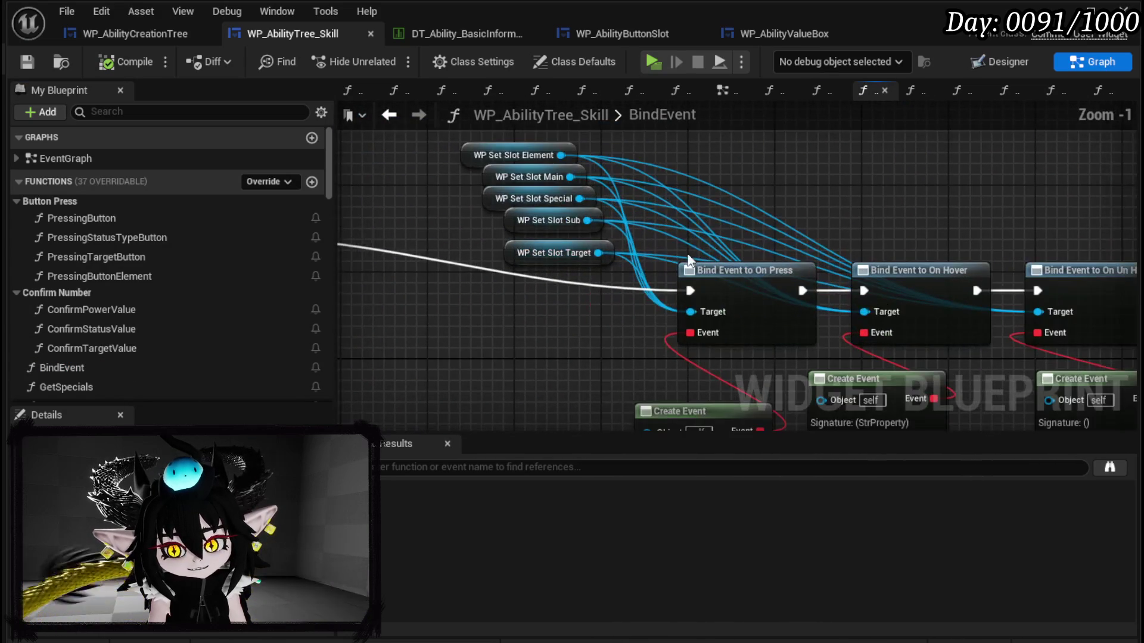
pyautogui.moveTo(442, 275); pyautogui.dragTo(571, 160)
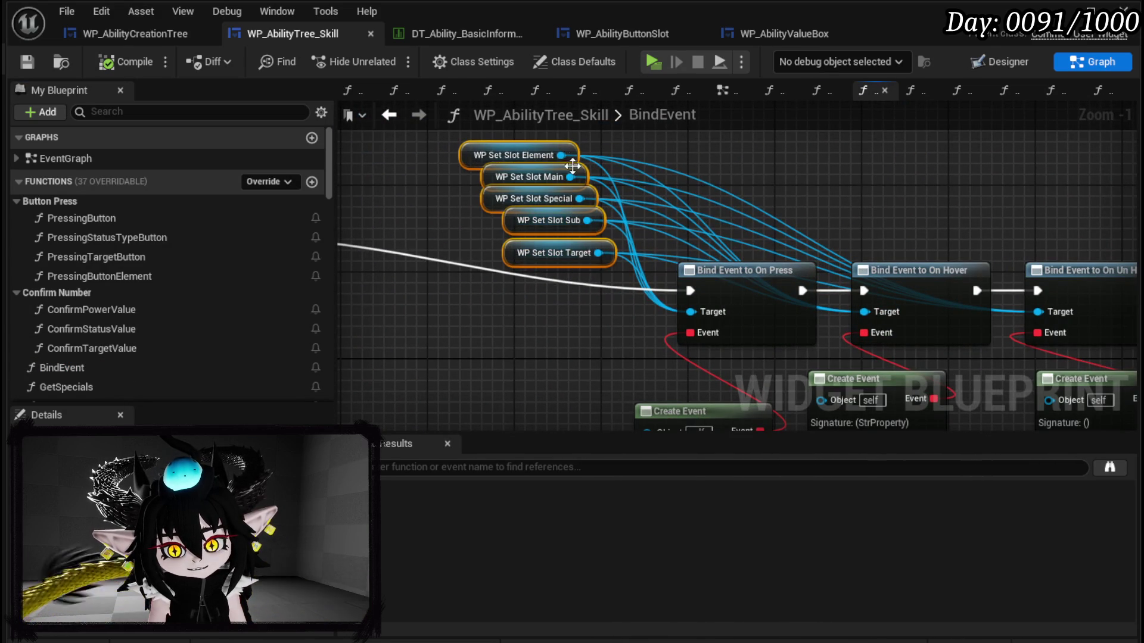
pyautogui.moveTo(504, 199); pyautogui.dragTo(483, 155)
pyautogui.moveTo(643, 233)
pyautogui.mouseDown()
pyautogui.moveTo(520, 245)
pyautogui.moveTo(489, 211)
pyautogui.mouseUp()
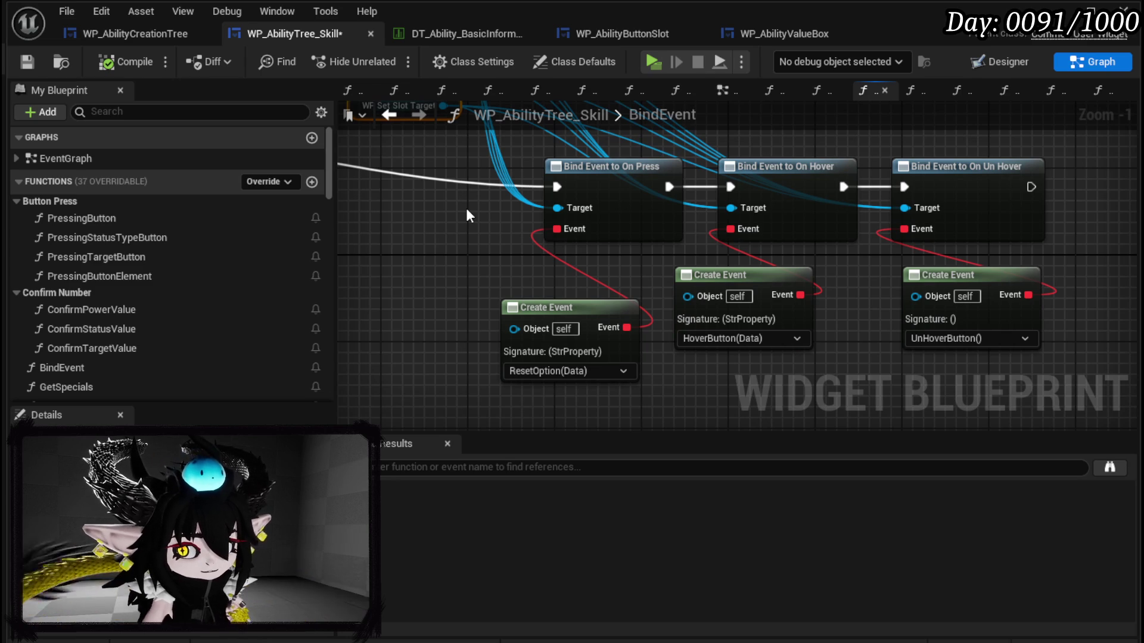
pyautogui.moveTo(511, 205); pyautogui.dragTo(420, 195)
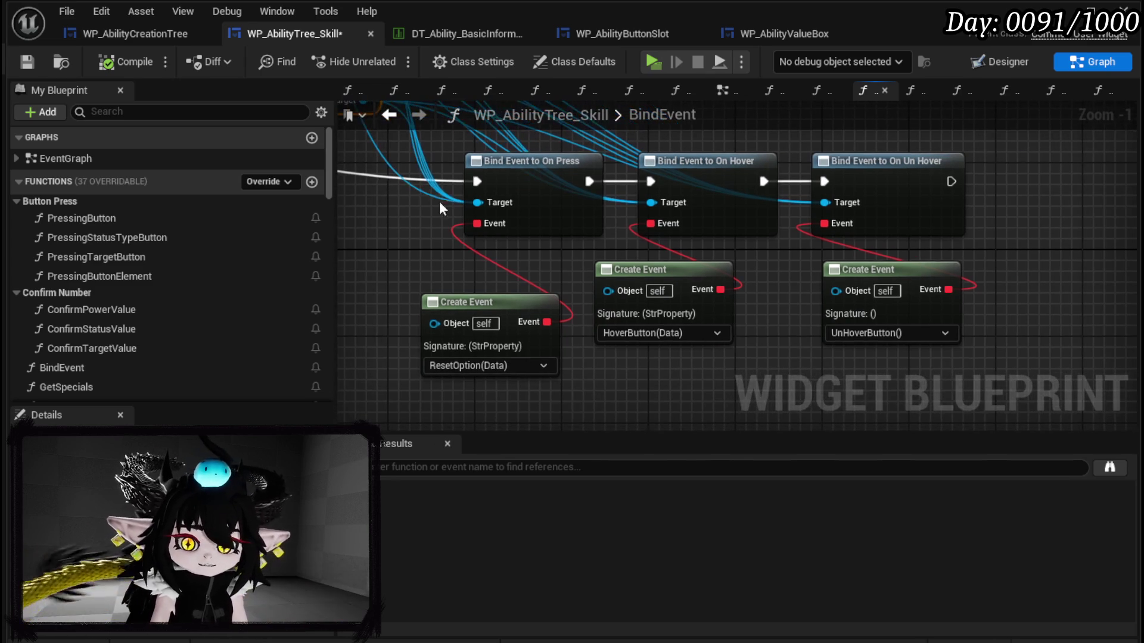
# Step: Shift the hover and unhover binding nodes right to make room for new bindings
pyautogui.moveTo(709, 375); pyautogui.dragTo(846, 227)
pyautogui.moveTo(709, 170); pyautogui.dragTo(1007, 173)
pyautogui.scroll(-4, 881, 216)
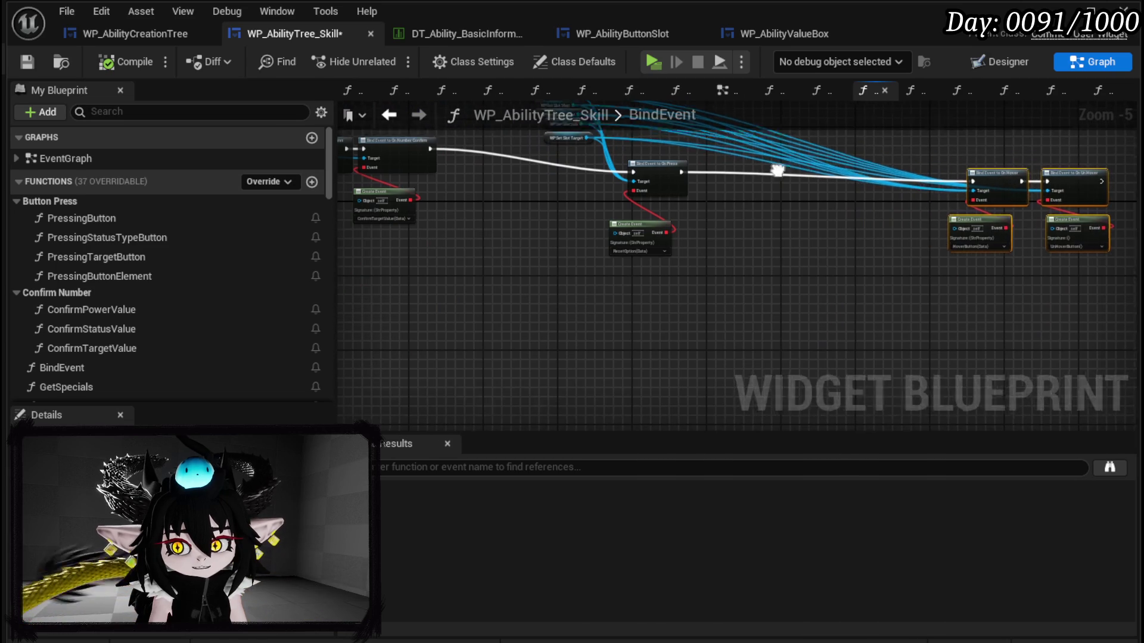
pyautogui.scroll(3, 616, 208)
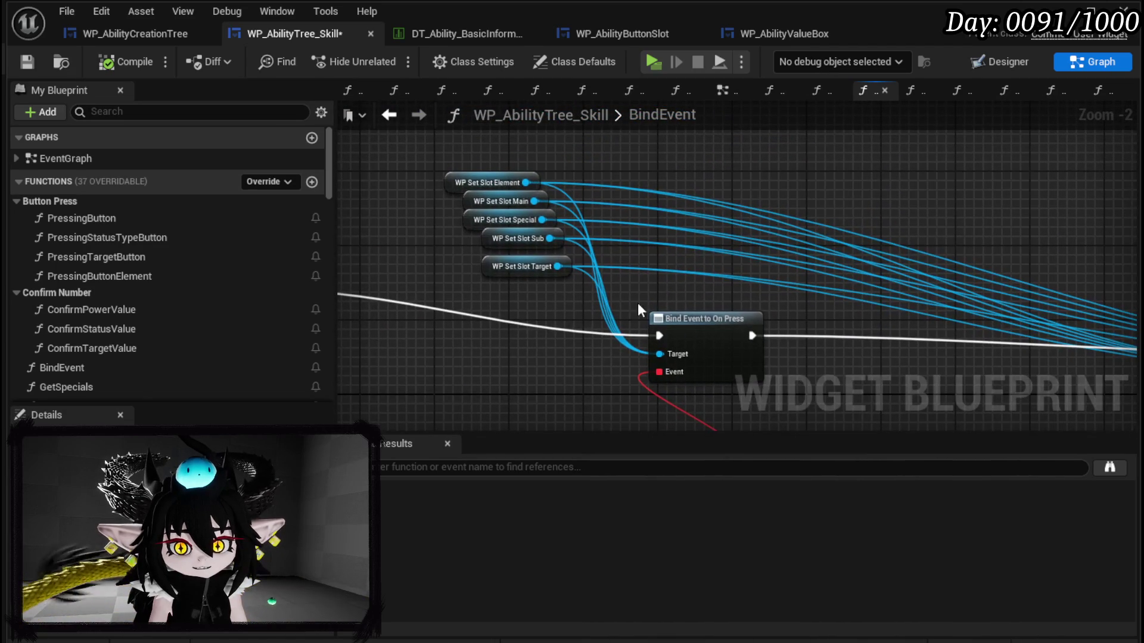
pyautogui.moveTo(543, 190); pyautogui.dragTo(452, 115)
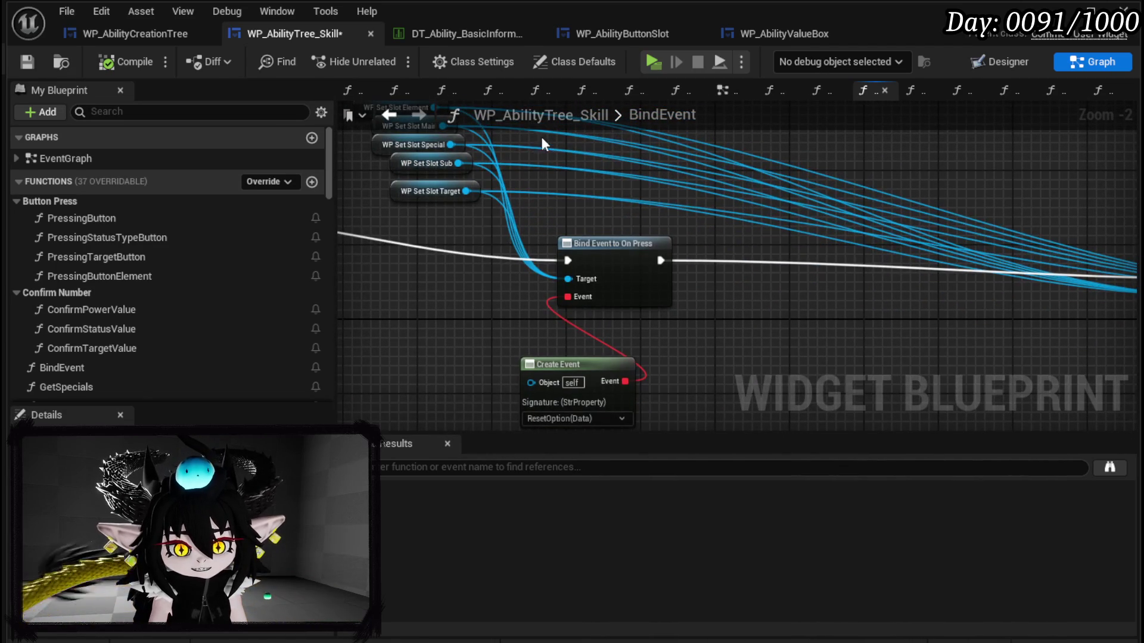
pyautogui.moveTo(501, 196); pyautogui.dragTo(511, 280)
pyautogui.moveTo(396, 191)
pyautogui.mouseDown()
pyautogui.moveTo(442, 145)
pyautogui.moveTo(411, 172)
pyautogui.mouseUp()
pyautogui.moveTo(561, 270); pyautogui.dragTo(572, 194)
# Step: Break the links into the On Press binding's Target pin and reselect that binding
pyautogui.keyDown('alt'); pyautogui.click(590, 286); pyautogui.keyUp('alt')
pyautogui.moveTo(507, 312); pyautogui.dragTo(445, 271)
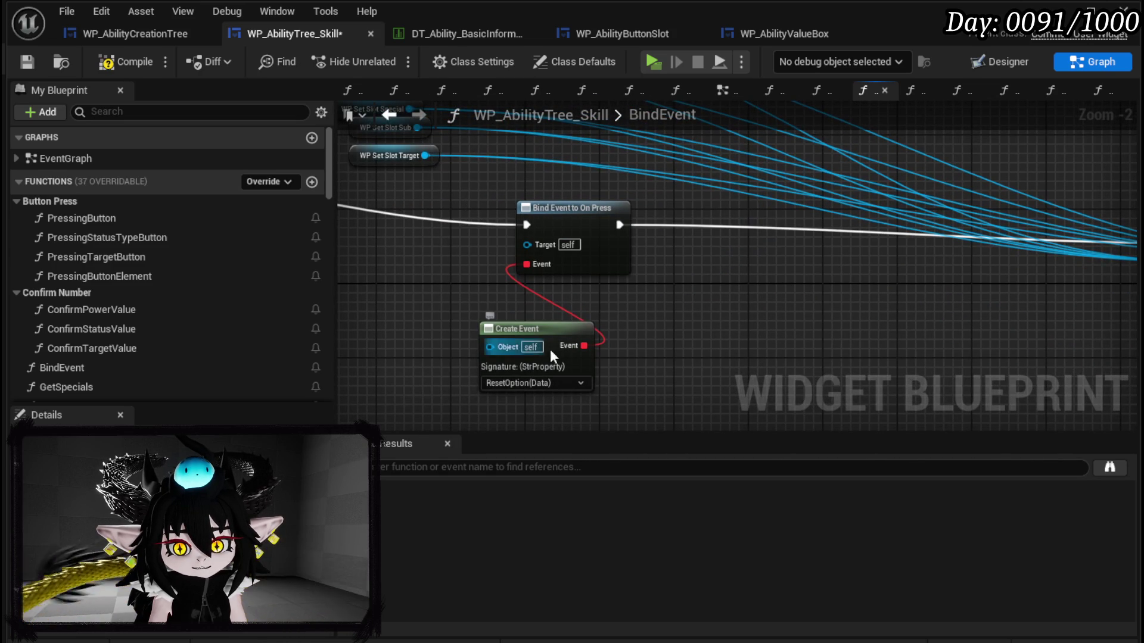
pyautogui.moveTo(441, 251)
pyautogui.mouseDown()
pyautogui.moveTo(485, 340)
pyautogui.moveTo(460, 256)
pyautogui.moveTo(513, 339)
pyautogui.moveTo(447, 293)
pyautogui.moveTo(588, 361)
pyautogui.moveTo(610, 385)
pyautogui.mouseUp()
pyautogui.moveTo(425, 93); pyautogui.dragTo(495, 174)
pyautogui.moveTo(457, 240)
pyautogui.mouseDown()
pyautogui.moveTo(433, 211)
pyautogui.moveTo(442, 242)
pyautogui.moveTo(441, 191)
pyautogui.moveTo(446, 381)
pyautogui.moveTo(442, 264)
pyautogui.mouseUp()
pyautogui.moveTo(575, 337); pyautogui.dragTo(523, 316)
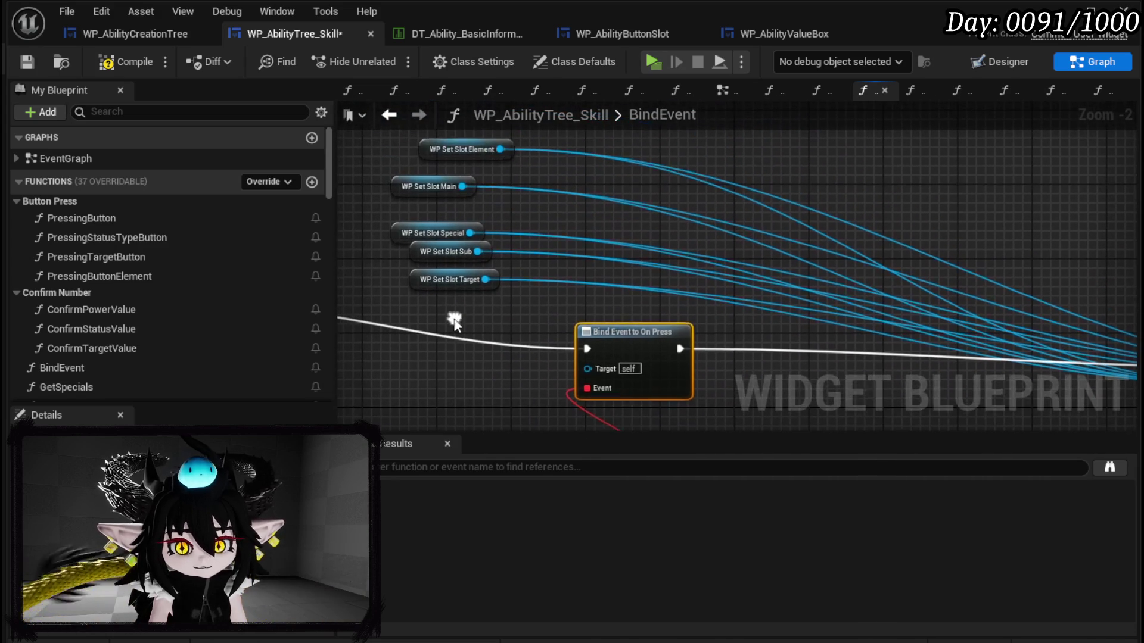
pyautogui.moveTo(459, 212)
pyautogui.mouseDown()
pyautogui.moveTo(441, 309)
pyautogui.moveTo(449, 322)
pyautogui.moveTo(470, 292)
pyautogui.moveTo(484, 320)
pyautogui.mouseUp()
pyautogui.moveTo(492, 267)
pyautogui.mouseDown()
pyautogui.moveTo(477, 202)
pyautogui.moveTo(533, 298)
pyautogui.moveTo(442, 229)
pyautogui.mouseUp()
# Step: Add four copies of Bind Event to On Press in a row, chained into the On Hover flow
pyautogui.hotkey('ctrl', 'd')
pyautogui.moveTo(610, 288); pyautogui.dragTo(594, 261)
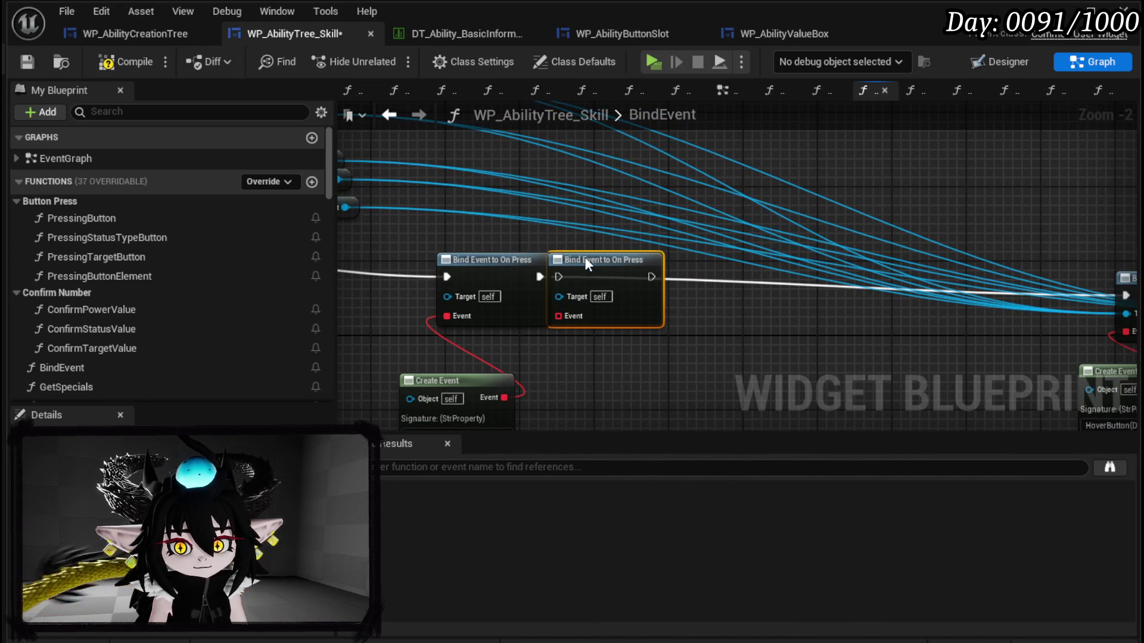
pyautogui.click(719, 308)
pyautogui.hotkey('ctrl', 'v')
pyautogui.moveTo(735, 308)
pyautogui.mouseDown()
pyautogui.moveTo(773, 266)
pyautogui.moveTo(762, 264)
pyautogui.mouseUp()
pyautogui.moveTo(838, 313)
pyautogui.mouseDown()
pyautogui.moveTo(869, 291)
pyautogui.moveTo(872, 264)
pyautogui.mouseUp()
pyautogui.hscroll(5, 882, 278)
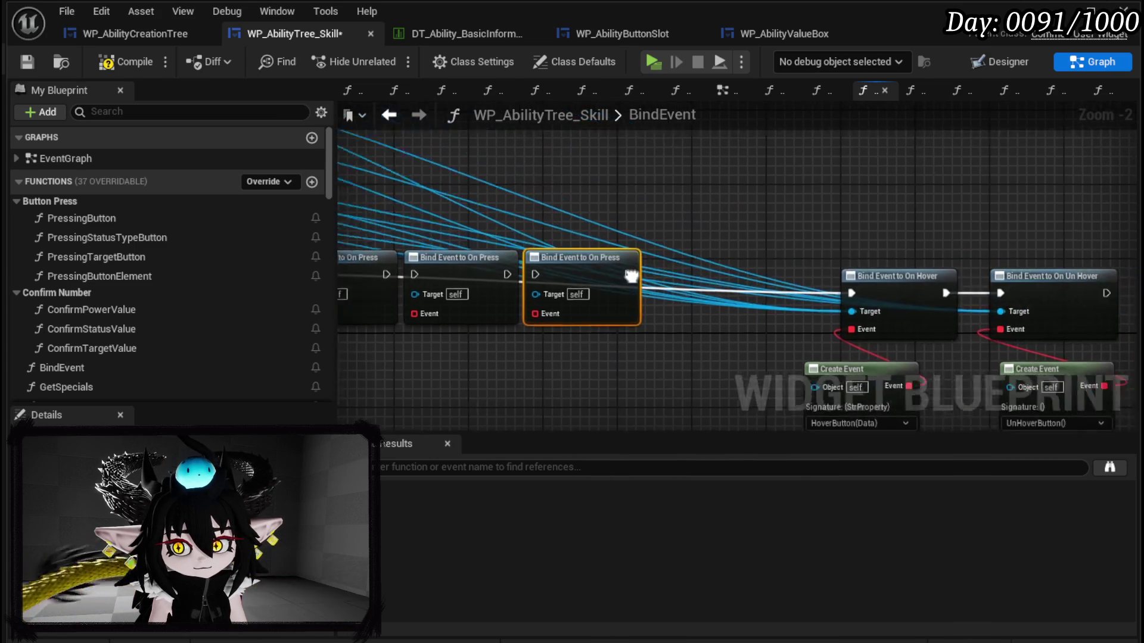
pyautogui.hotkey('ctrl', 'v')
pyautogui.moveTo(617, 373)
pyautogui.mouseDown()
pyautogui.moveTo(597, 270)
pyautogui.moveTo(566, 277)
pyautogui.mouseUp()
pyautogui.moveTo(659, 277)
pyautogui.mouseDown()
pyautogui.moveTo(767, 301)
pyautogui.moveTo(829, 284)
pyautogui.moveTo(679, 281)
pyautogui.moveTo(707, 283)
pyautogui.mouseUp()
# Step: Connect WP Set Slot Main and Sub to the first two bindings' Targets, rearranging the other references
pyautogui.hscroll(-5, 334, 237)
pyautogui.scroll(-2, 578, 249)
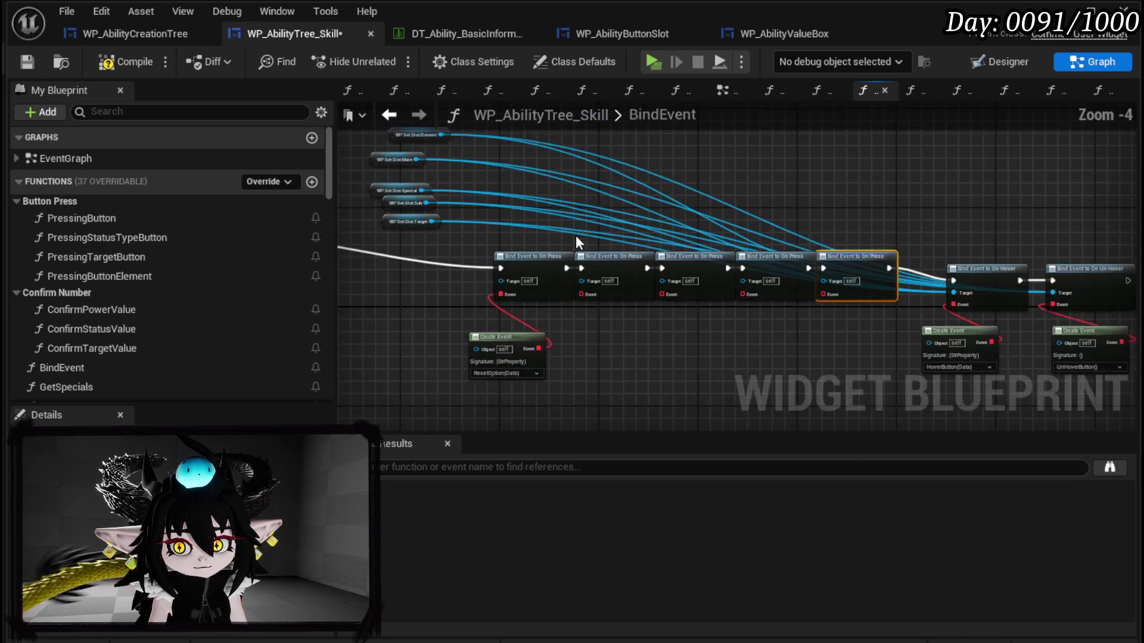
pyautogui.scroll(2, 494, 253)
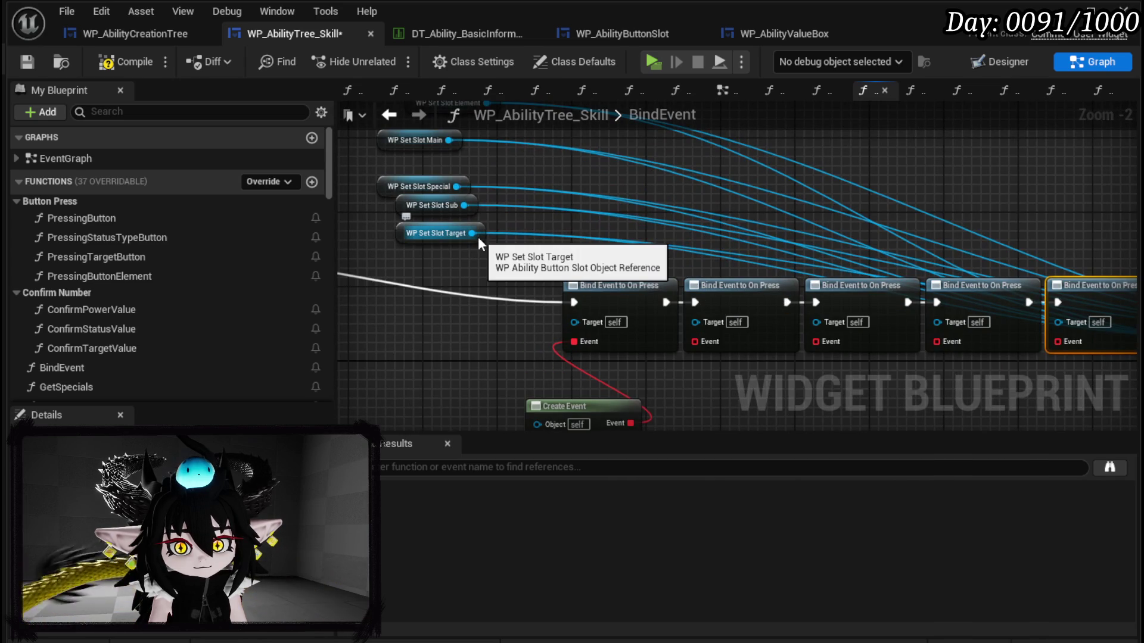
pyautogui.moveTo(525, 228); pyautogui.dragTo(535, 259)
pyautogui.moveTo(413, 177)
pyautogui.mouseDown()
pyautogui.moveTo(504, 285)
pyautogui.moveTo(453, 298)
pyautogui.moveTo(596, 349)
pyautogui.mouseUp()
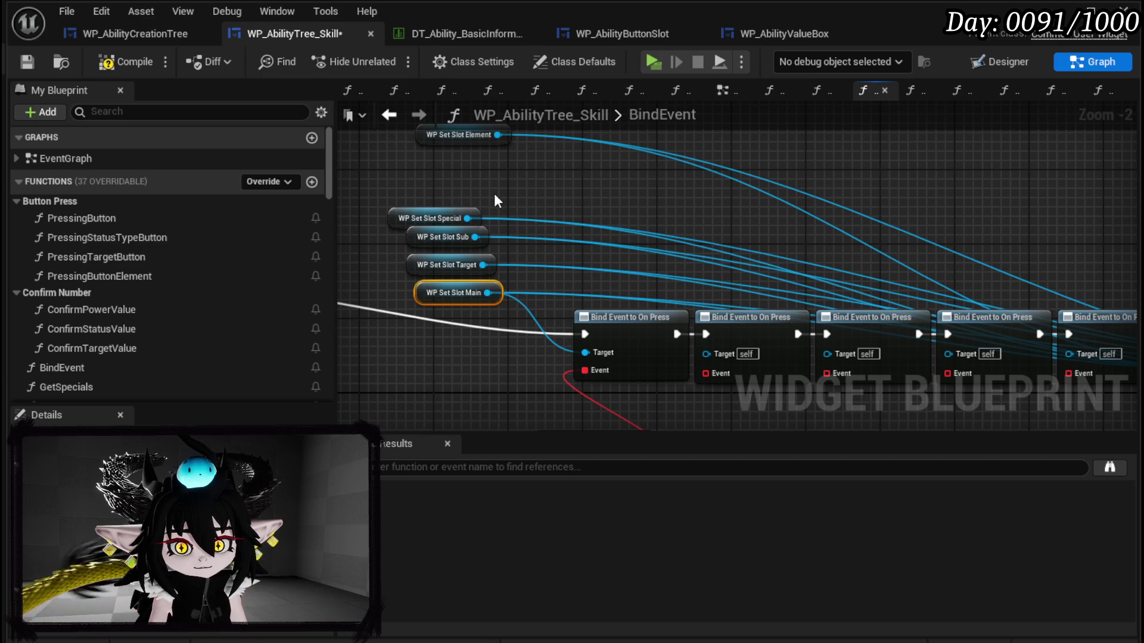
pyautogui.moveTo(475, 237); pyautogui.dragTo(706, 353)
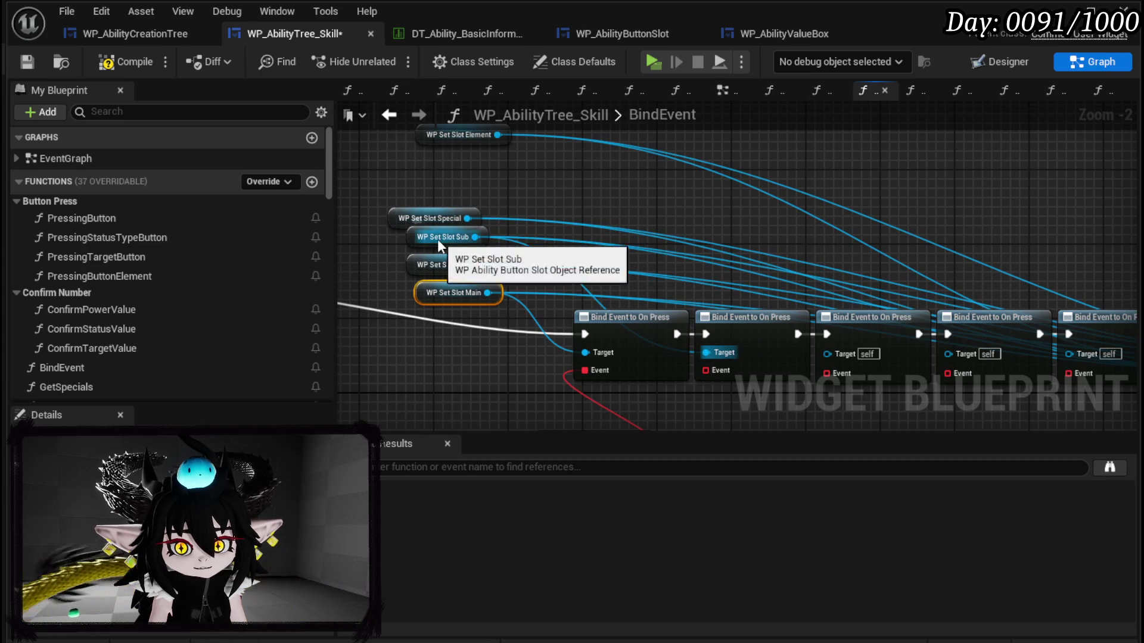
pyautogui.moveTo(438, 241); pyautogui.dragTo(549, 287)
pyautogui.moveTo(437, 223); pyautogui.dragTo(670, 195)
pyautogui.moveTo(497, 267)
pyautogui.mouseDown()
pyautogui.moveTo(758, 257)
pyautogui.moveTo(595, 247)
pyautogui.moveTo(671, 338)
pyautogui.mouseUp()
pyautogui.moveTo(551, 252); pyautogui.dragTo(507, 249)
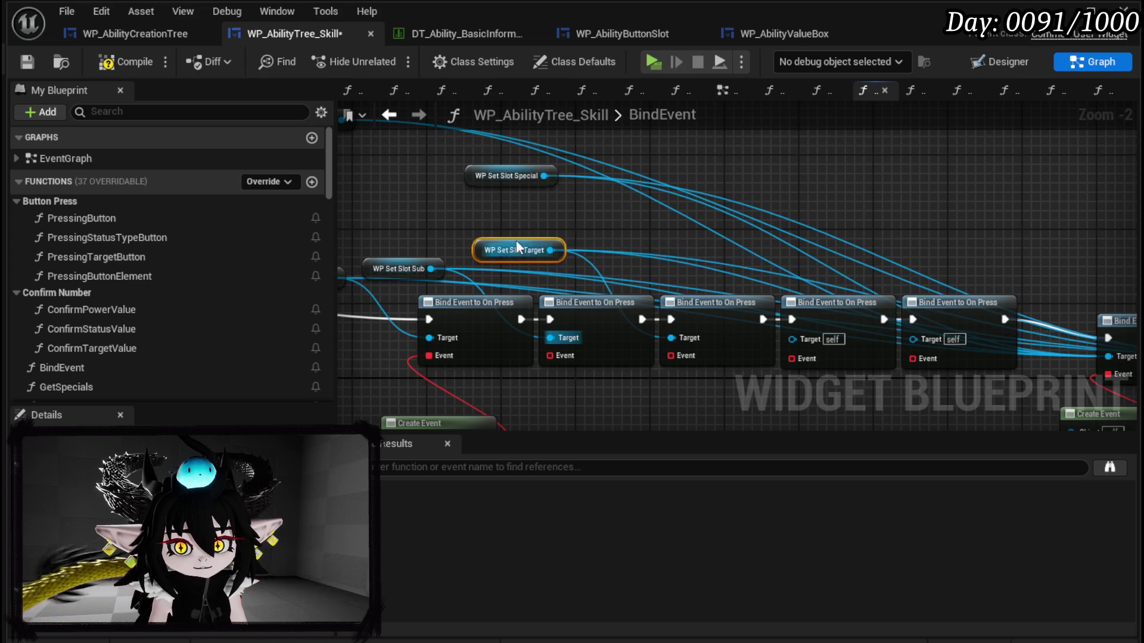
# Step: Connect WP Set Slot Element and Special to the fourth and fifth bindings' Targets
pyautogui.moveTo(546, 181); pyautogui.dragTo(648, 218)
pyautogui.hotkey('ctrl', 'v')
pyautogui.moveTo(468, 195)
pyautogui.mouseDown()
pyautogui.moveTo(799, 280)
pyautogui.moveTo(717, 291)
pyautogui.mouseUp()
pyautogui.moveTo(831, 305)
pyautogui.mouseDown()
pyautogui.moveTo(749, 276)
pyautogui.moveTo(842, 342)
pyautogui.mouseUp()
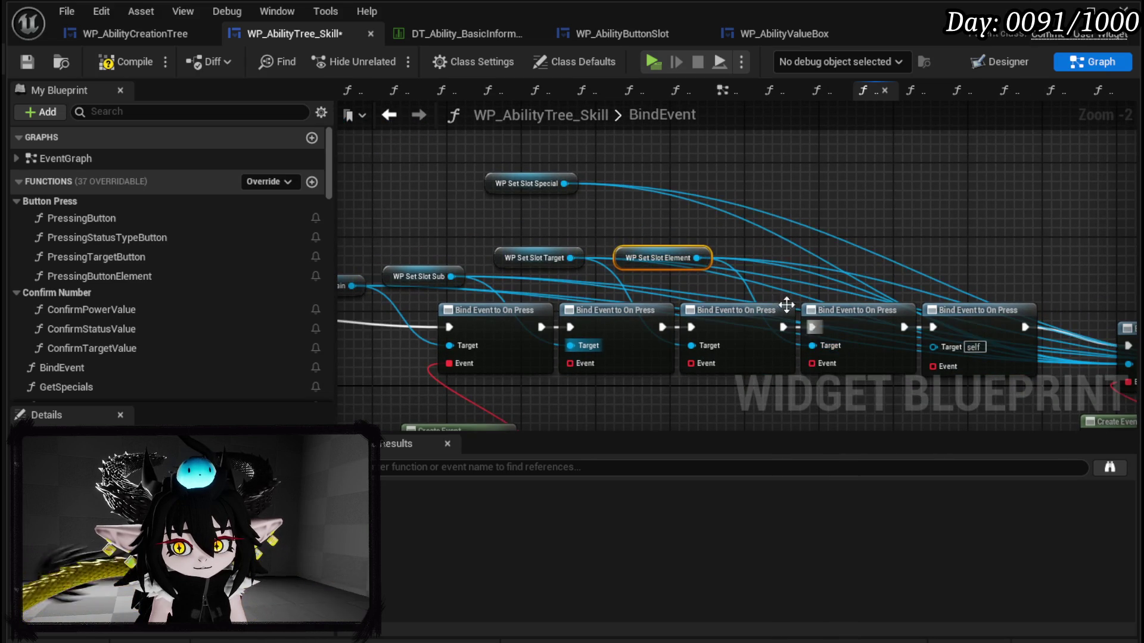
pyautogui.moveTo(538, 195)
pyautogui.mouseDown()
pyautogui.moveTo(833, 261)
pyautogui.moveTo(967, 348)
pyautogui.mouseUp()
pyautogui.moveTo(459, 417)
pyautogui.mouseDown()
pyautogui.moveTo(459, 274)
pyautogui.moveTo(423, 259)
pyautogui.mouseUp()
pyautogui.moveTo(580, 227); pyautogui.dragTo(568, 287)
# Step: Add a Create Event node to the Event pin of each of the four new On Press bindings
pyautogui.write('Crea')
pyautogui.press('Return')
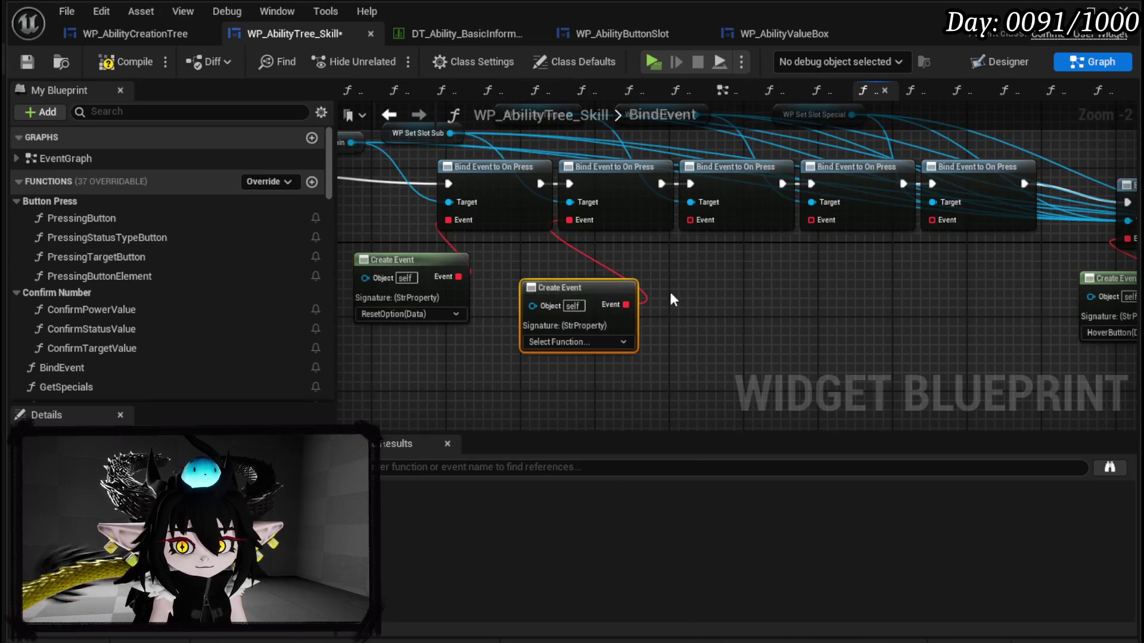
pyautogui.moveTo(690, 220); pyautogui.dragTo(705, 287)
pyautogui.write('Crea')
pyautogui.press('Return')
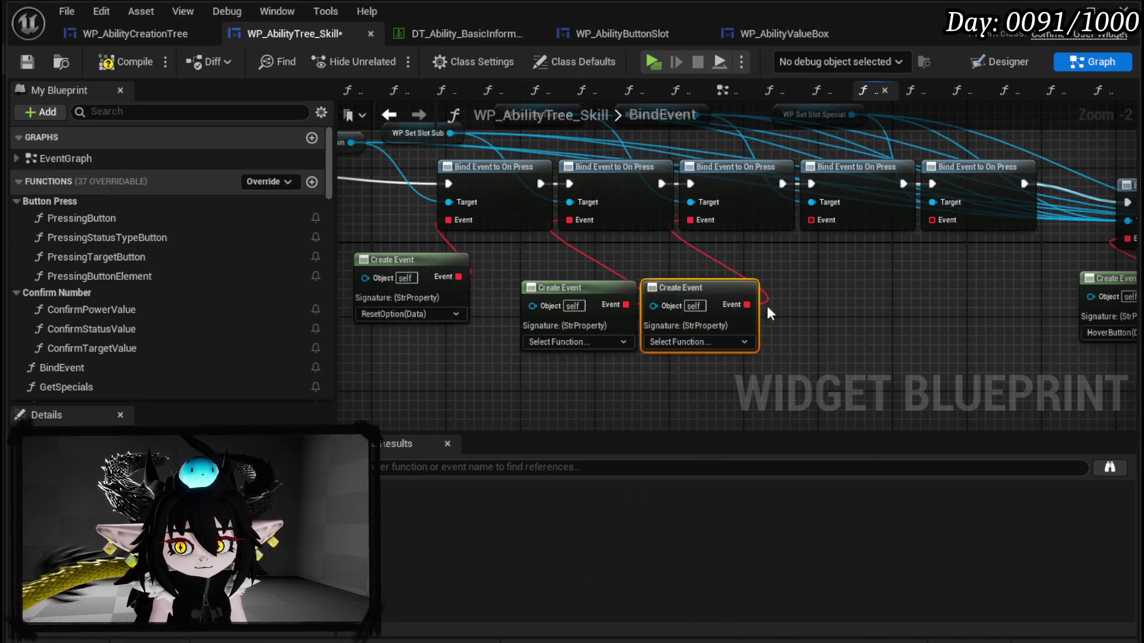
pyautogui.moveTo(812, 222); pyautogui.dragTo(828, 274)
pyautogui.write('Crea')
pyautogui.press('Return')
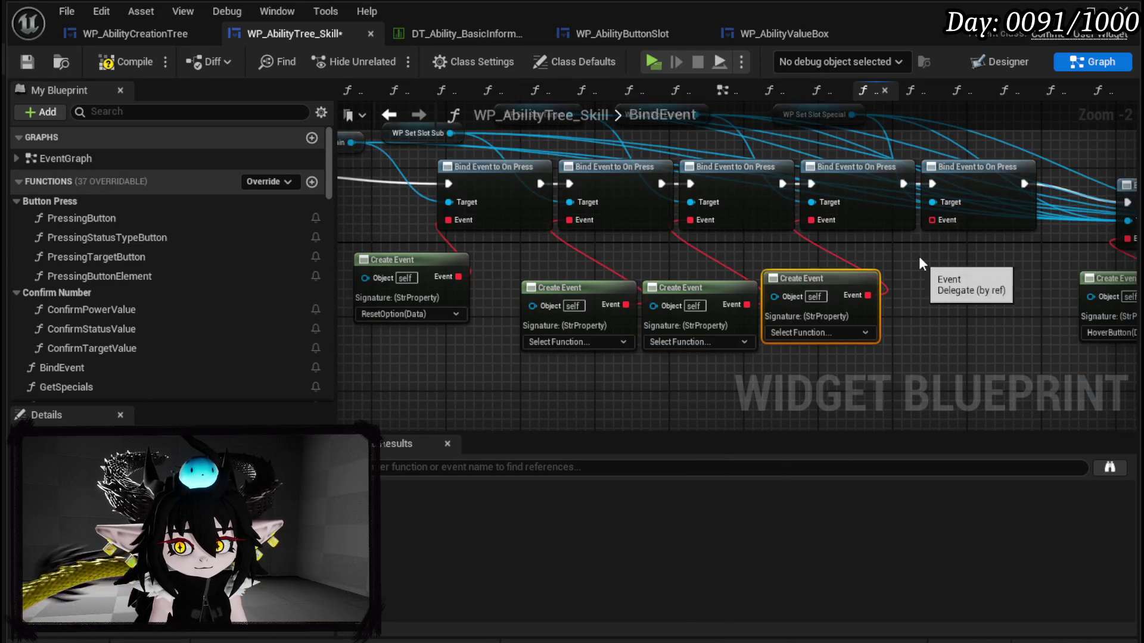
pyautogui.moveTo(929, 220); pyautogui.dragTo(935, 308)
pyautogui.write('Crea')
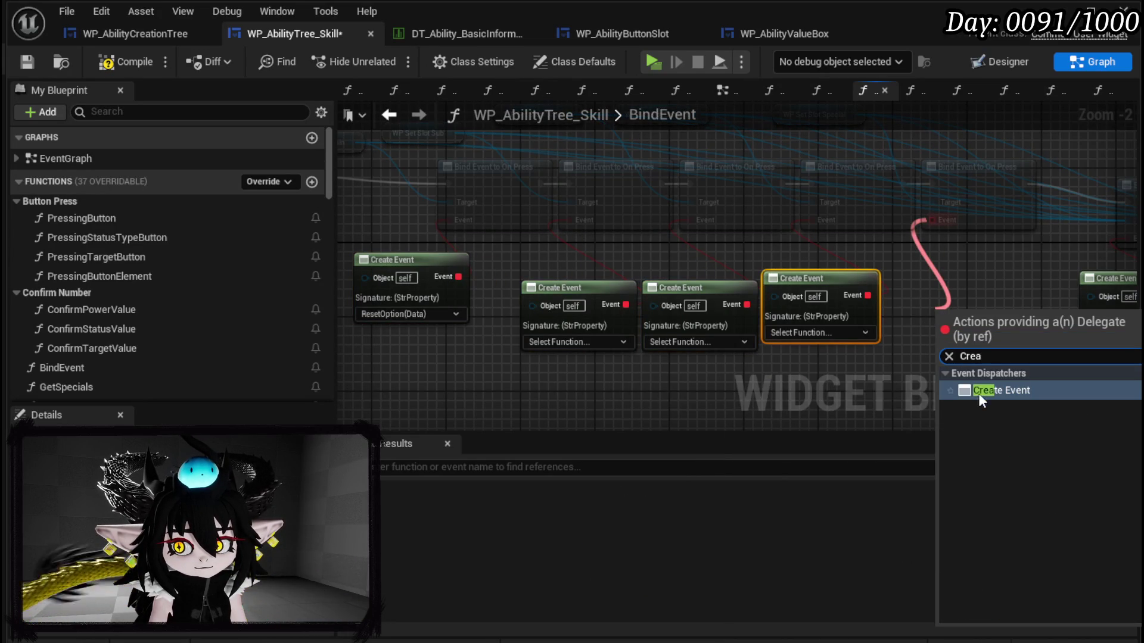
pyautogui.click(977, 393)
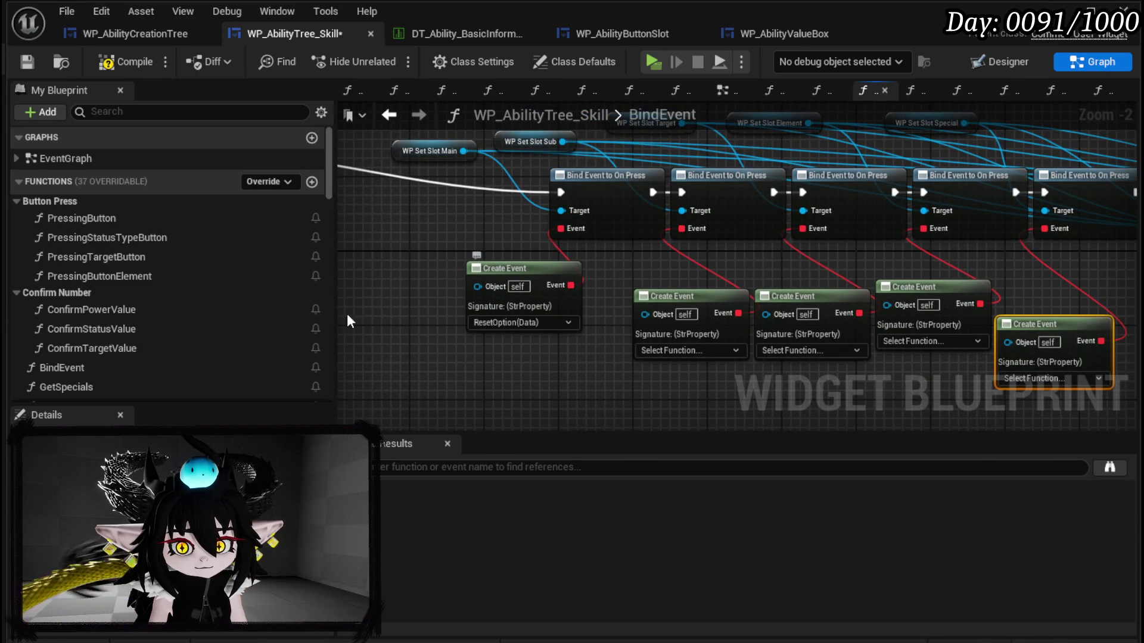
# Step: Rename the ResetOption function to ResetOptionMain
pyautogui.scroll(-5, 152, 262)
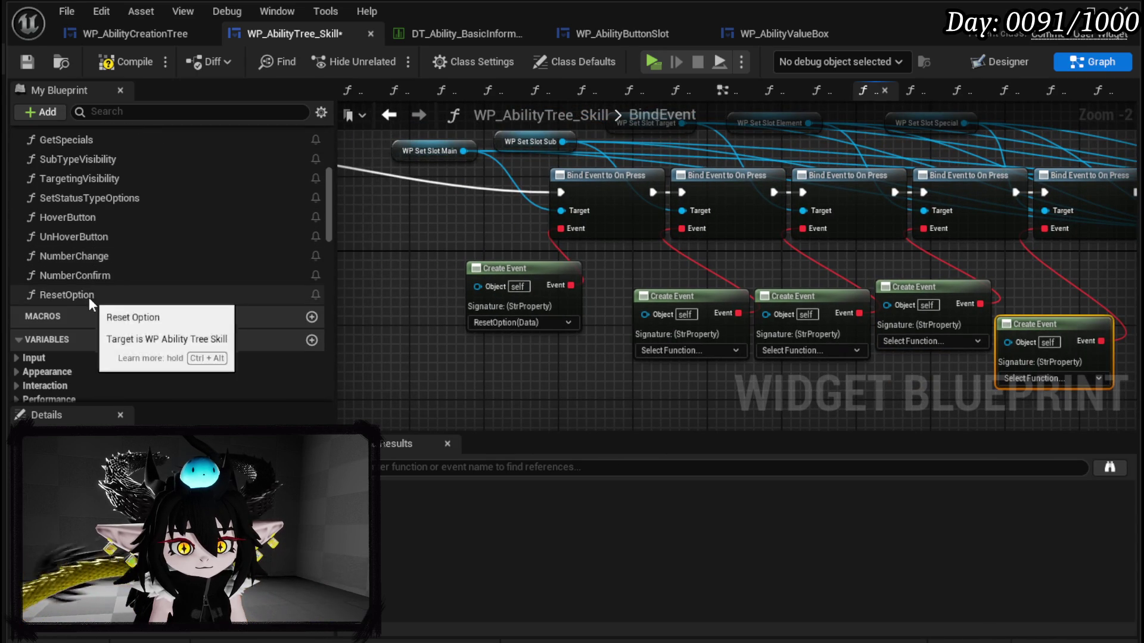
pyautogui.doubleClick(89, 295)
pyautogui.rightClick(74, 301)
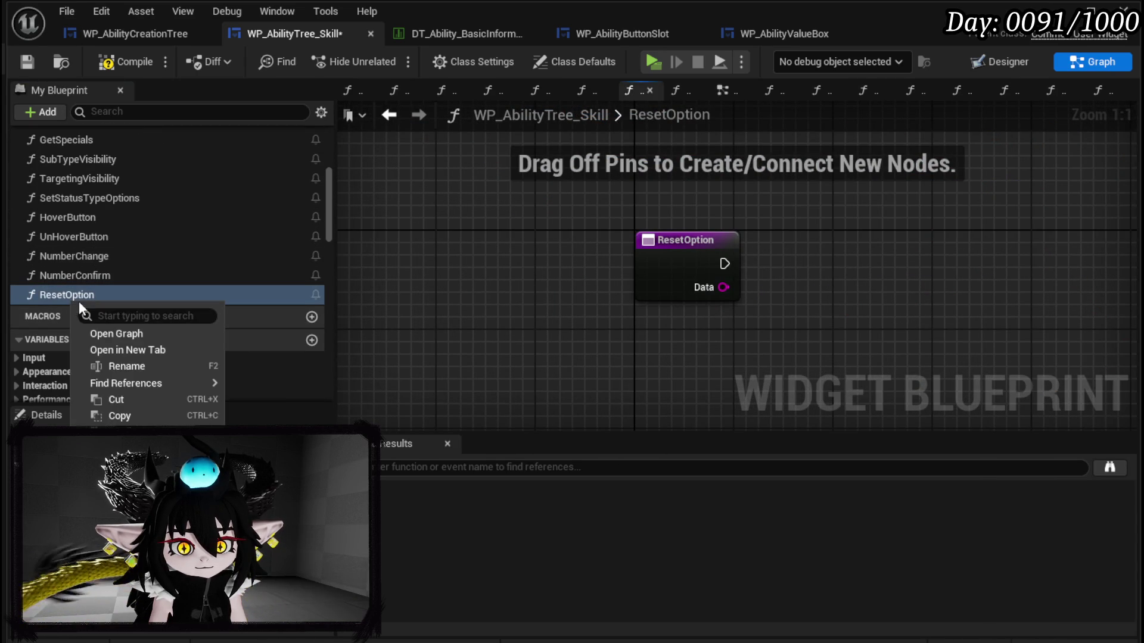
pyautogui.click(134, 364)
pyautogui.click(107, 297)
pyautogui.write('Main')
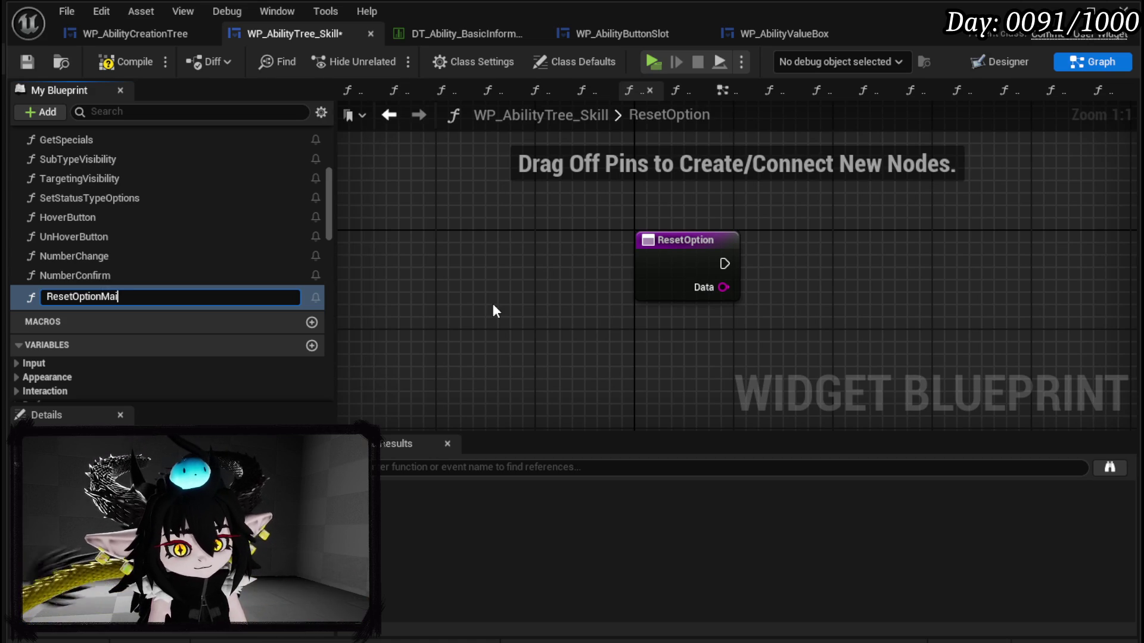
pyautogui.press('Return')
pyautogui.moveTo(499, 274); pyautogui.dragTo(298, 294)
# Step: Return to the BindEvent graph and compile the widget blueprint
pyautogui.scroll(-3, 173, 536)
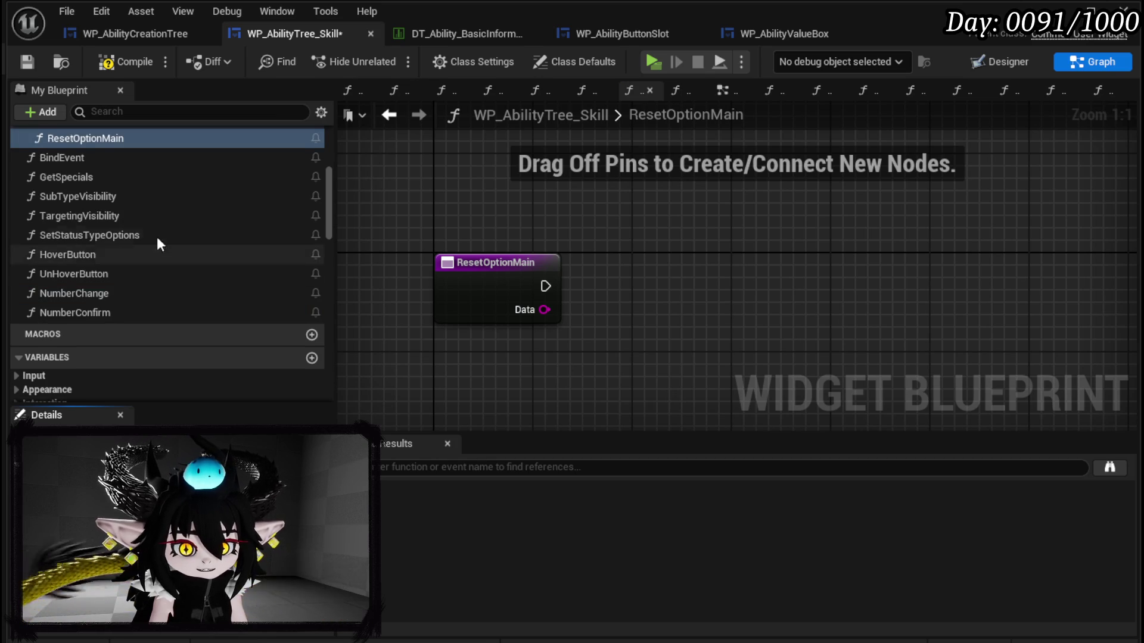
pyautogui.scroll(3, 149, 197)
pyautogui.scroll(3, 119, 208)
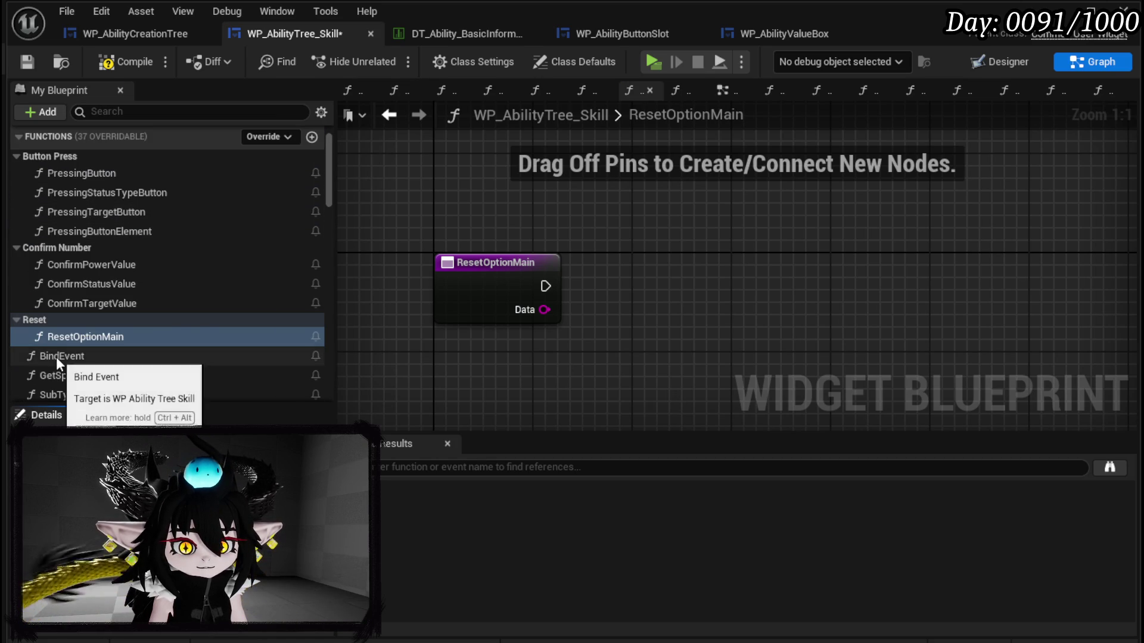
pyautogui.doubleClick(60, 356)
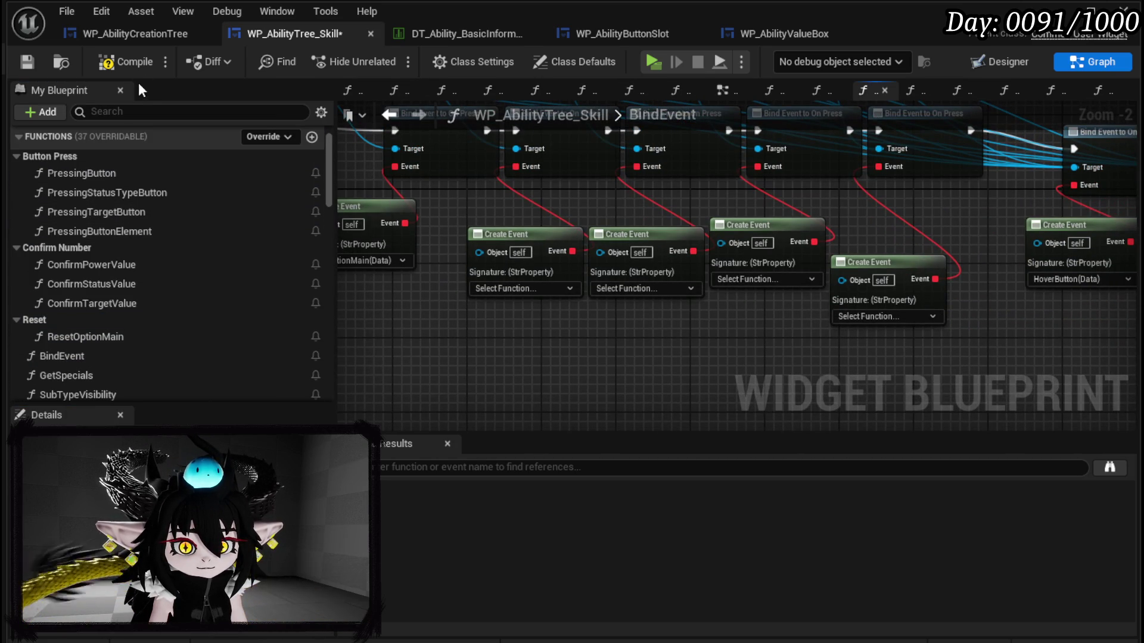
pyautogui.press('F7')
pyautogui.click(494, 296)
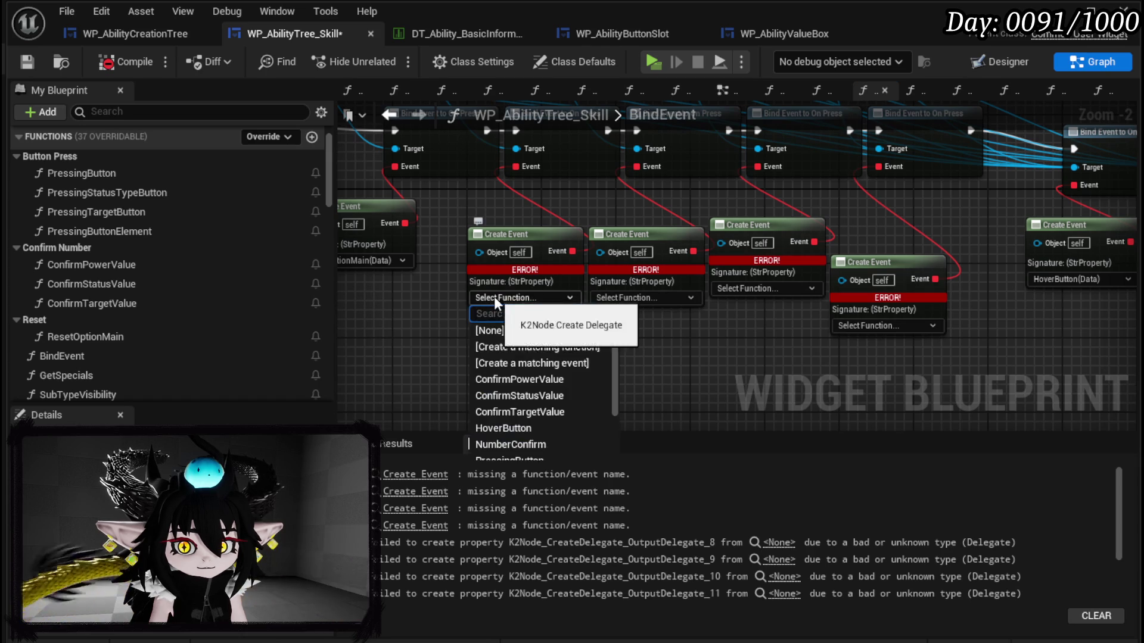
# Step: Create a ResetSub function for the first empty Create Event, file it under Reset, and compile
pyautogui.click(530, 345)
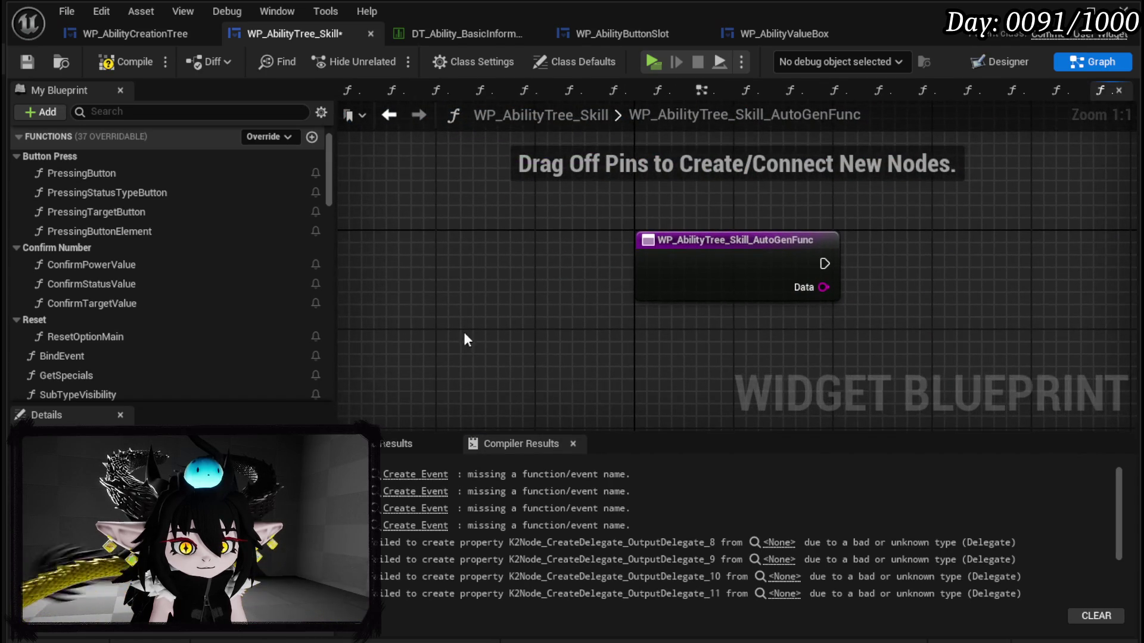
pyautogui.rightClick(662, 239)
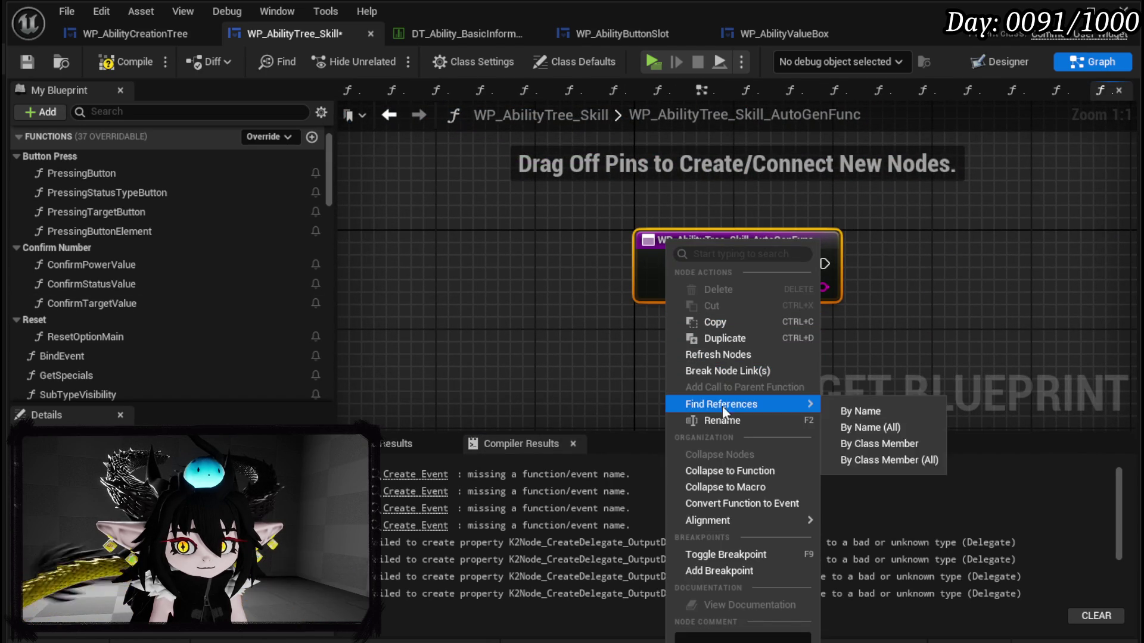
pyautogui.click(694, 416)
pyautogui.write('Reset')
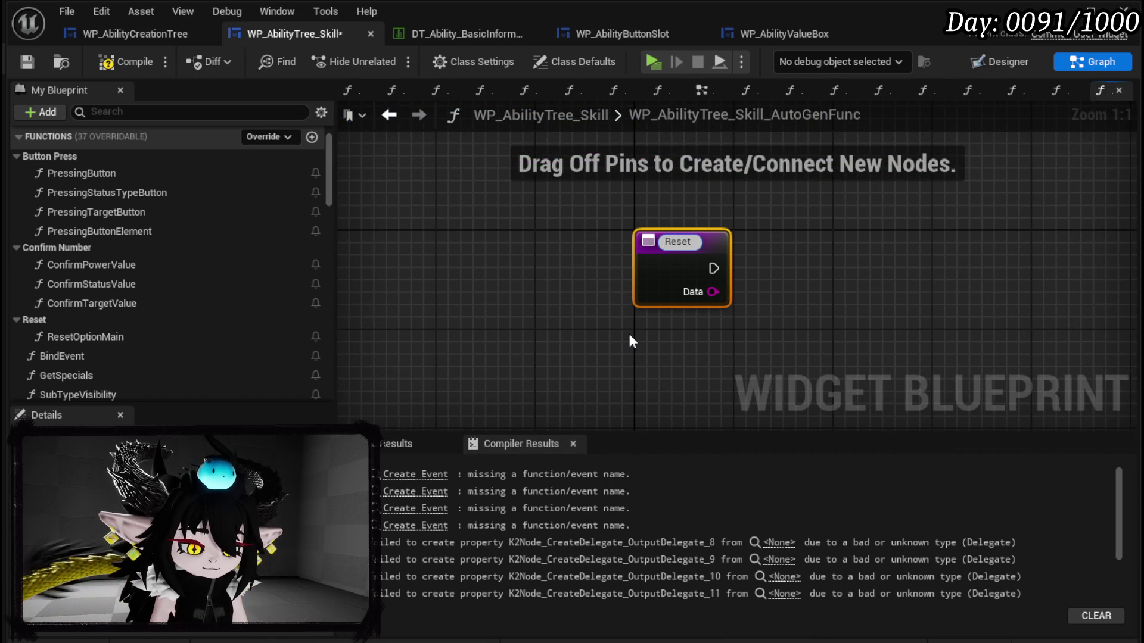
pyautogui.write('Sub')
pyautogui.press('Return')
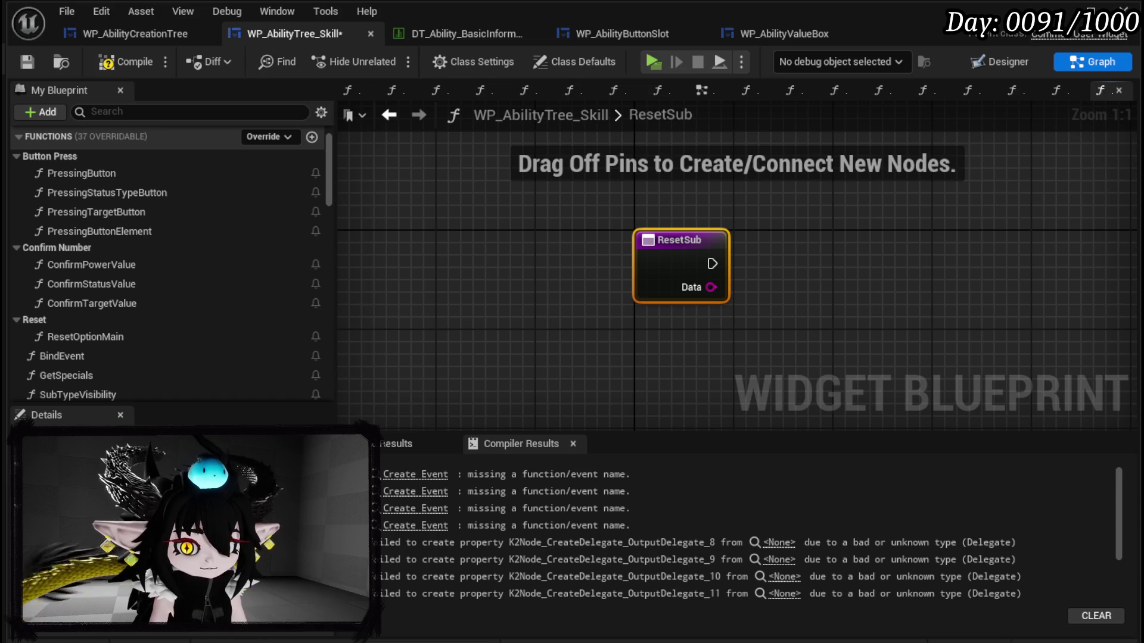
pyautogui.click(197, 551)
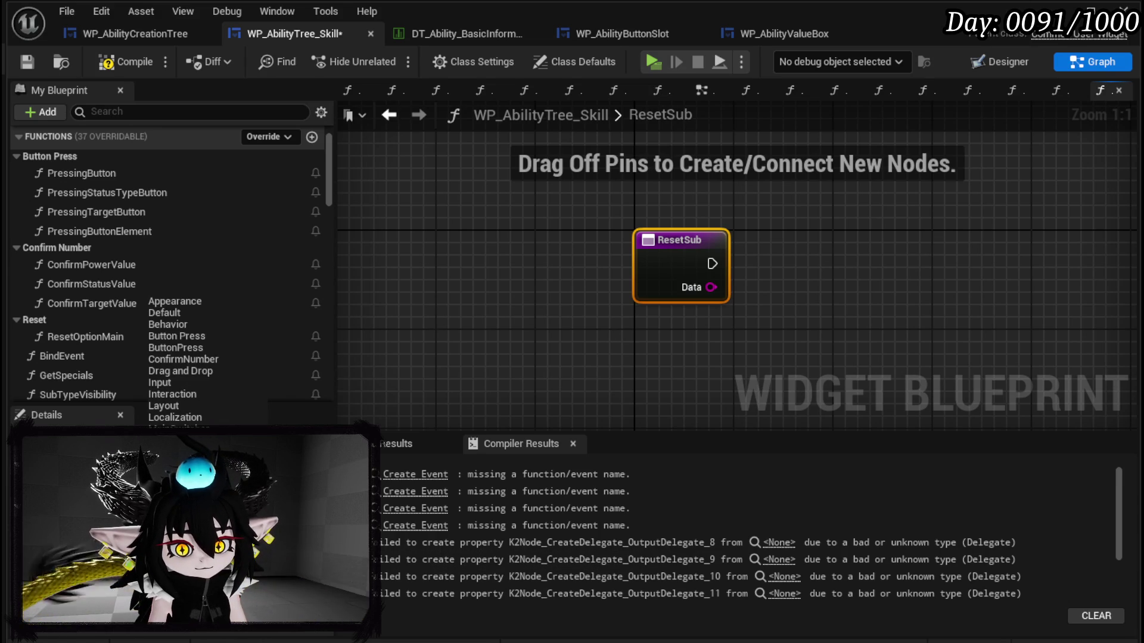
pyautogui.click(176, 452)
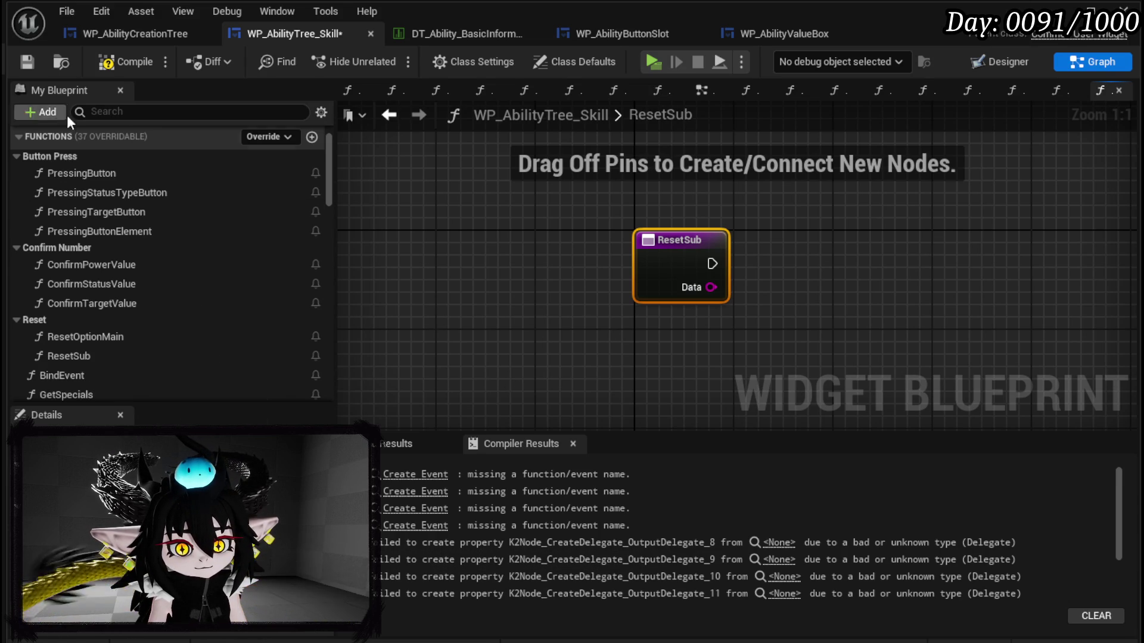
pyautogui.press('F7')
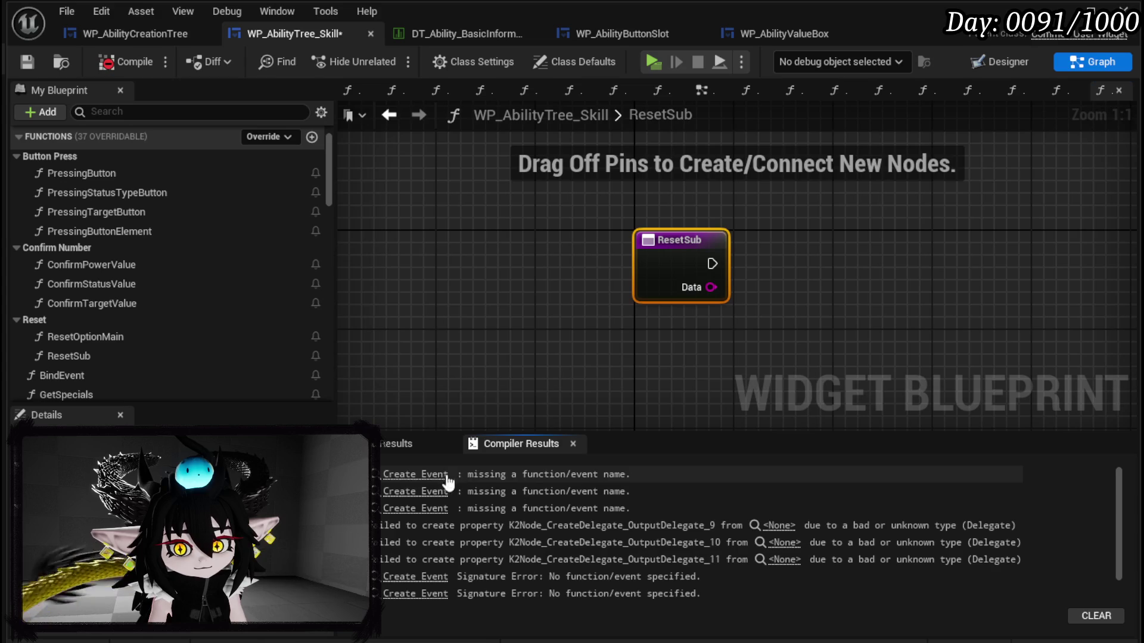
# Step: Create a ResetTargeting function for the next unbound Create Event, file it under Reset, and save
pyautogui.click(415, 474)
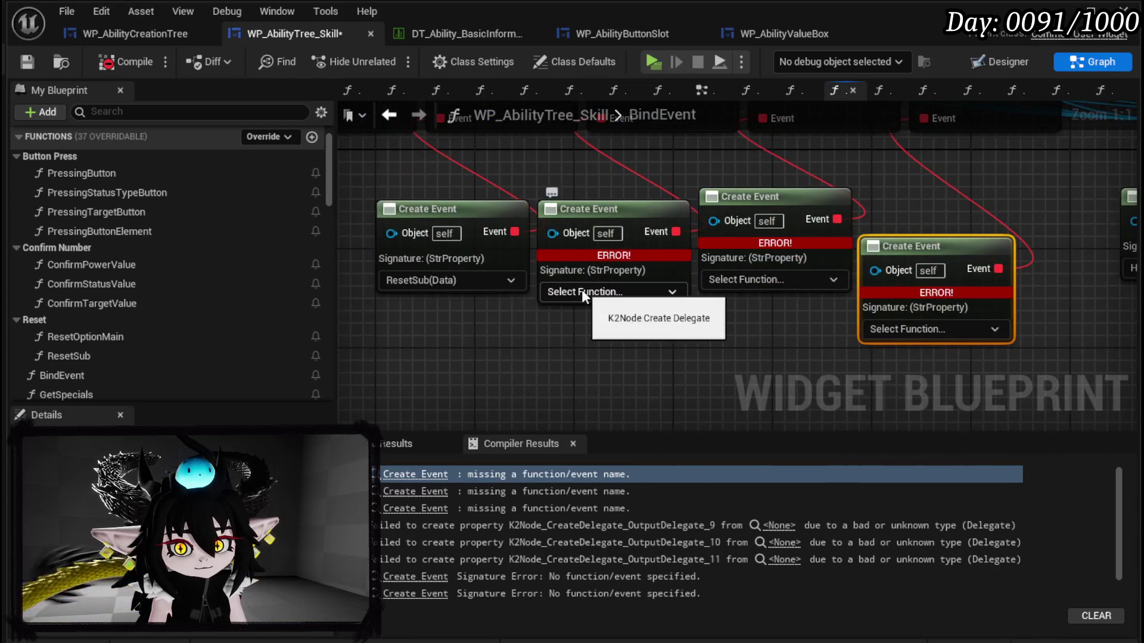
pyautogui.scroll(-2, 582, 289)
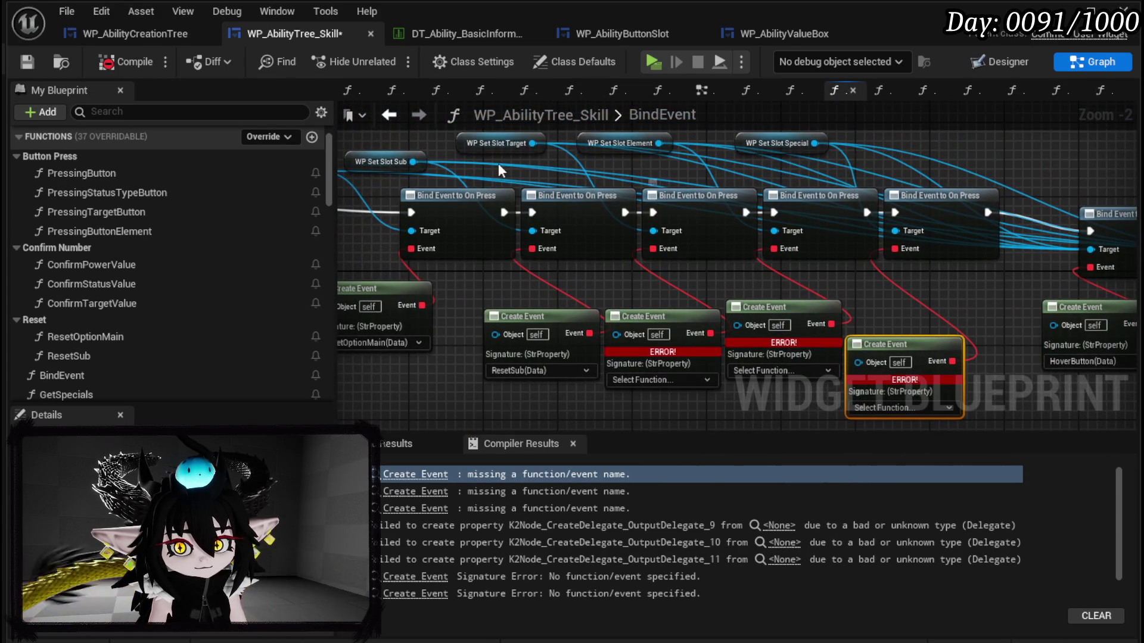
pyautogui.click(668, 335)
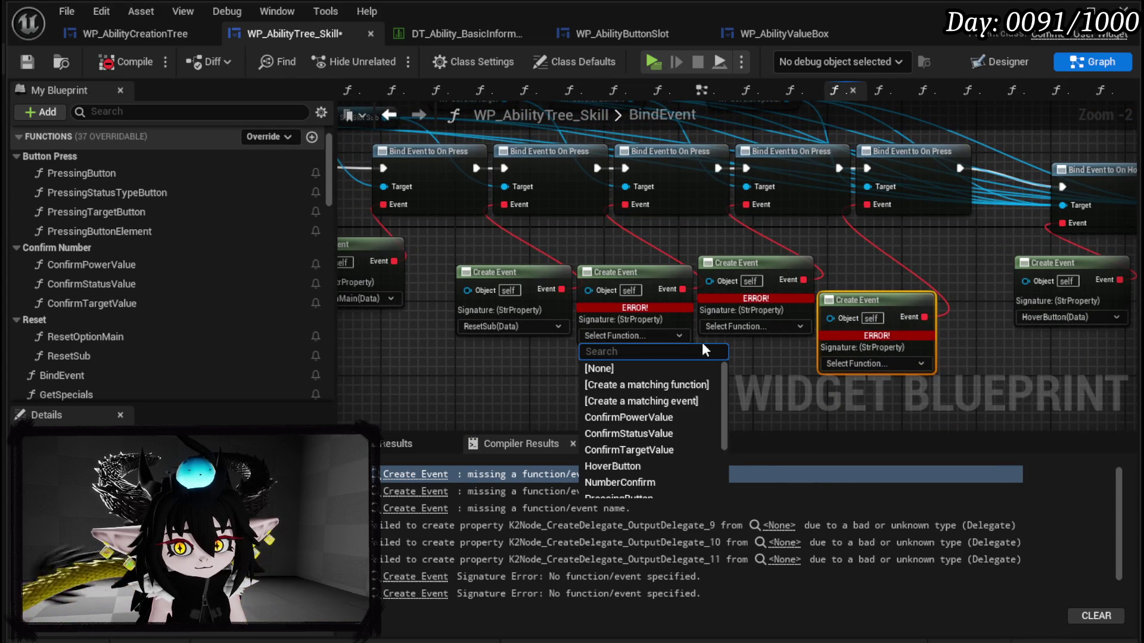
pyautogui.click(641, 385)
pyautogui.rightClick(701, 262)
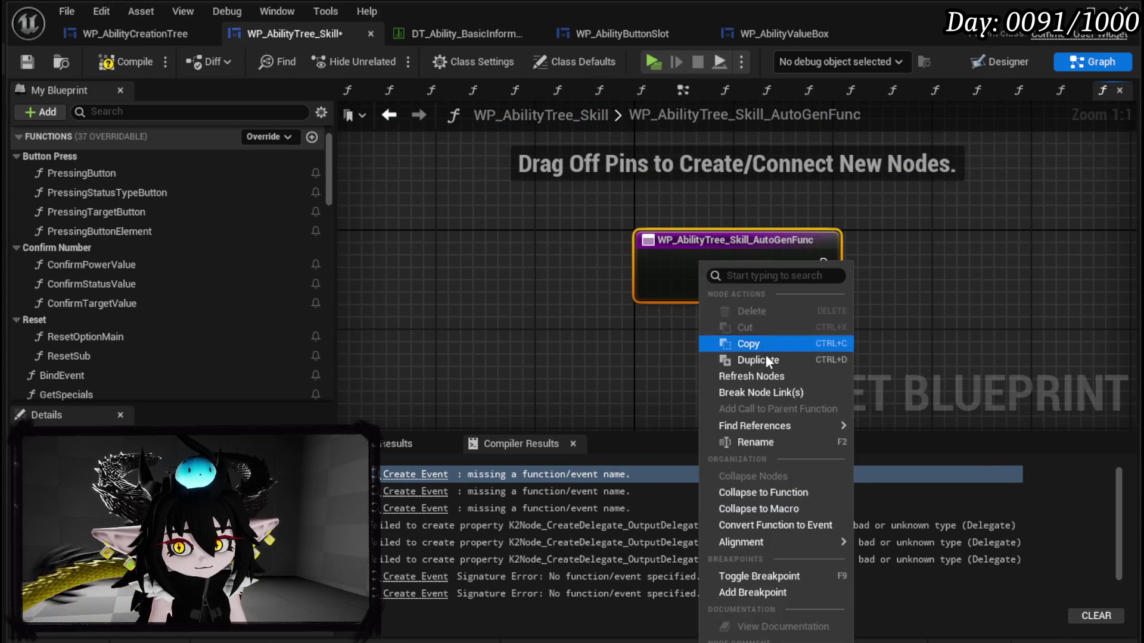
pyautogui.click(748, 445)
pyautogui.write('Rese')
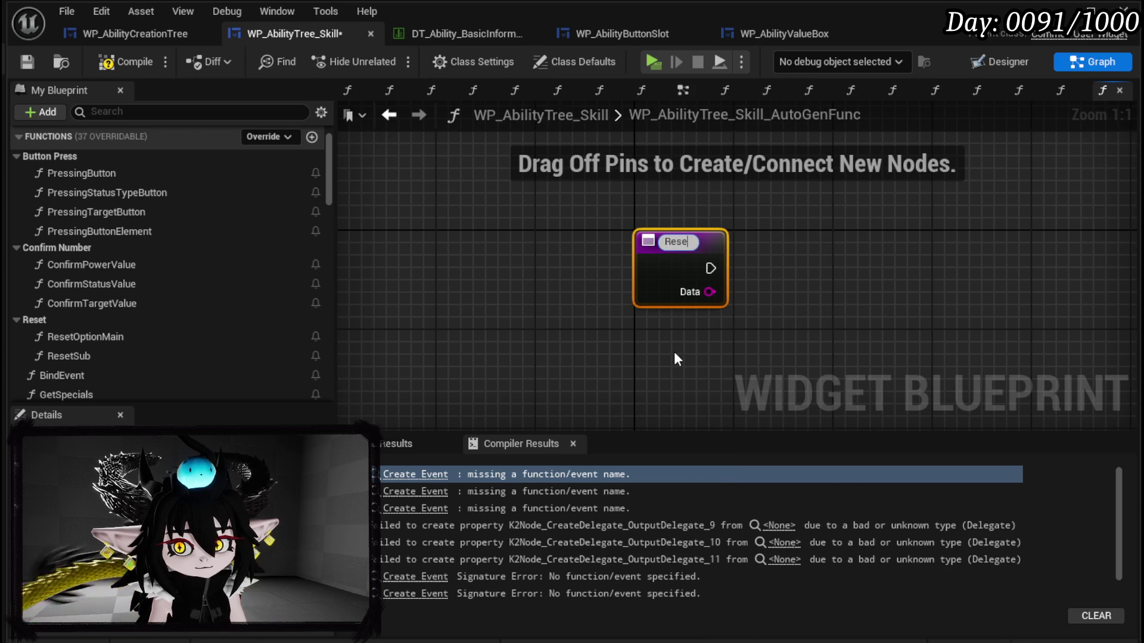
pyautogui.write('tTargeting')
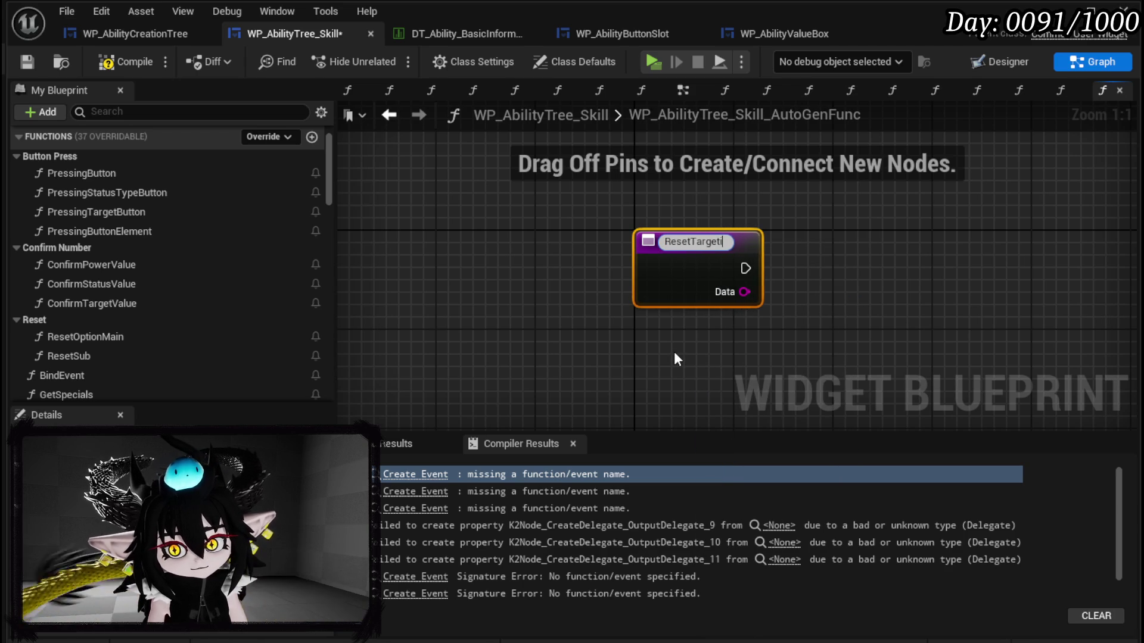
pyautogui.press('Return')
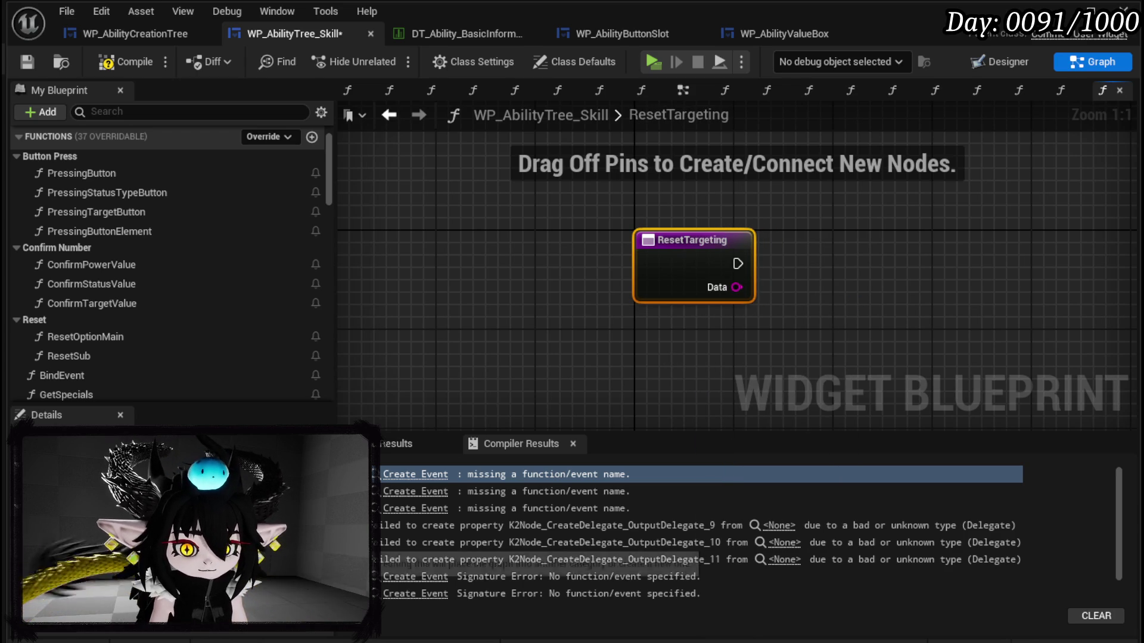
pyautogui.click(179, 441)
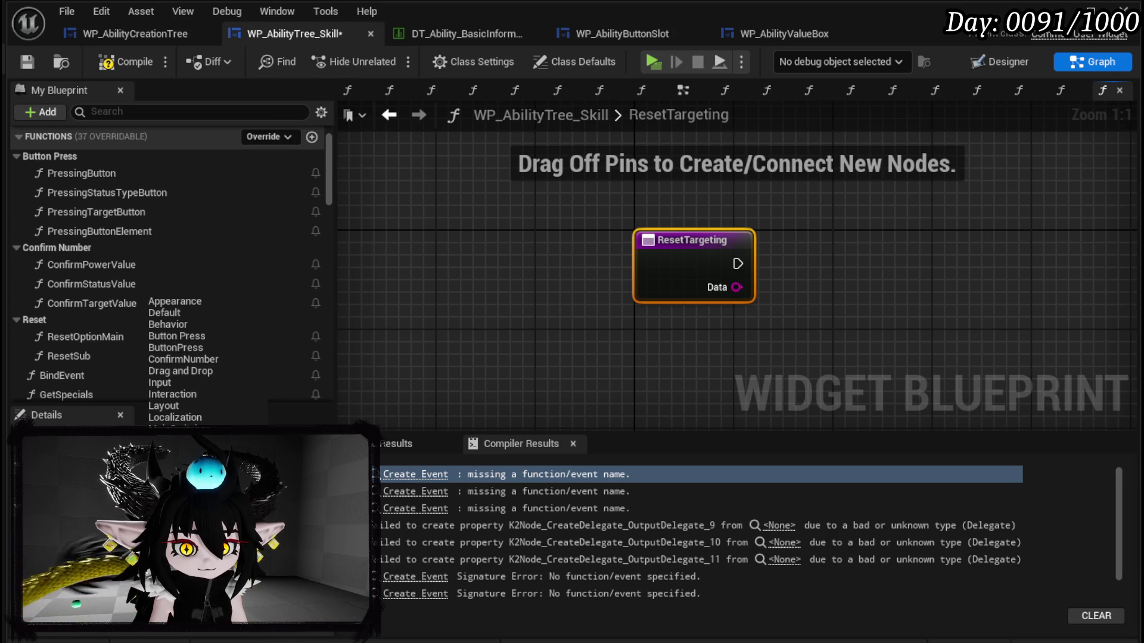
pyautogui.press('Return')
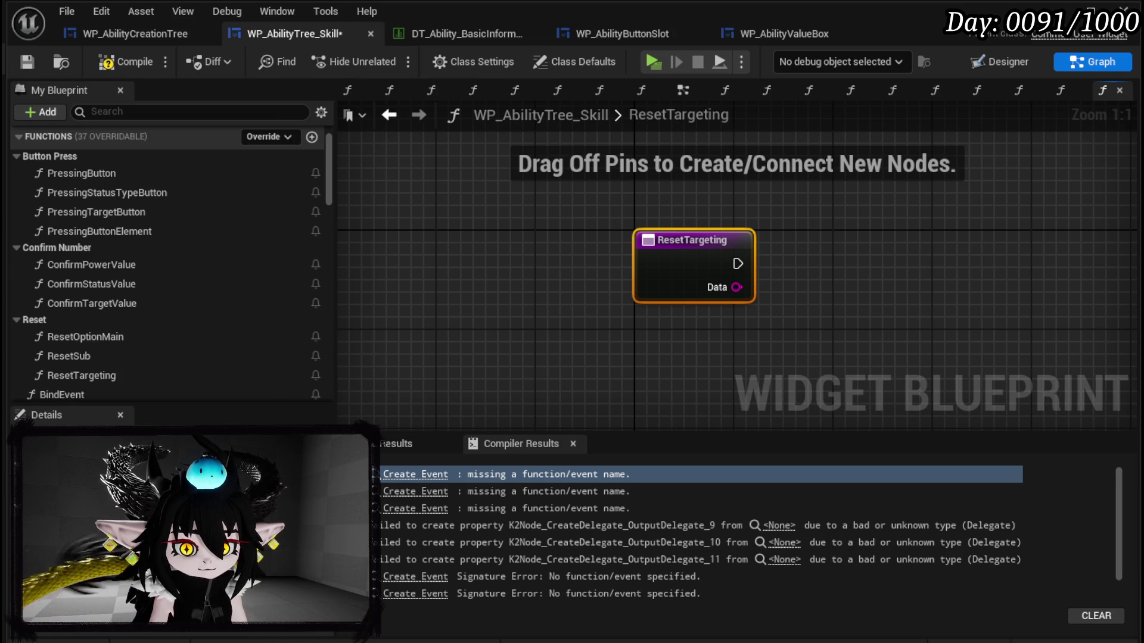
pyautogui.click(30, 62)
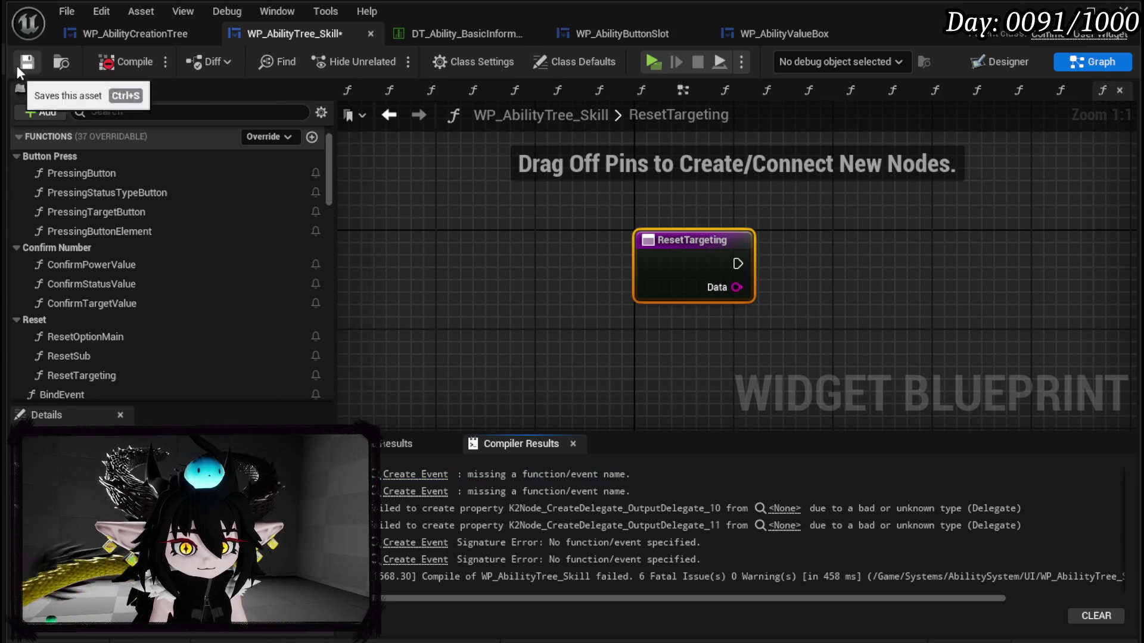
# Step: Create a ResetElement function for the next erroring Create Event and recompile
pyautogui.click(411, 474)
pyautogui.click(548, 255)
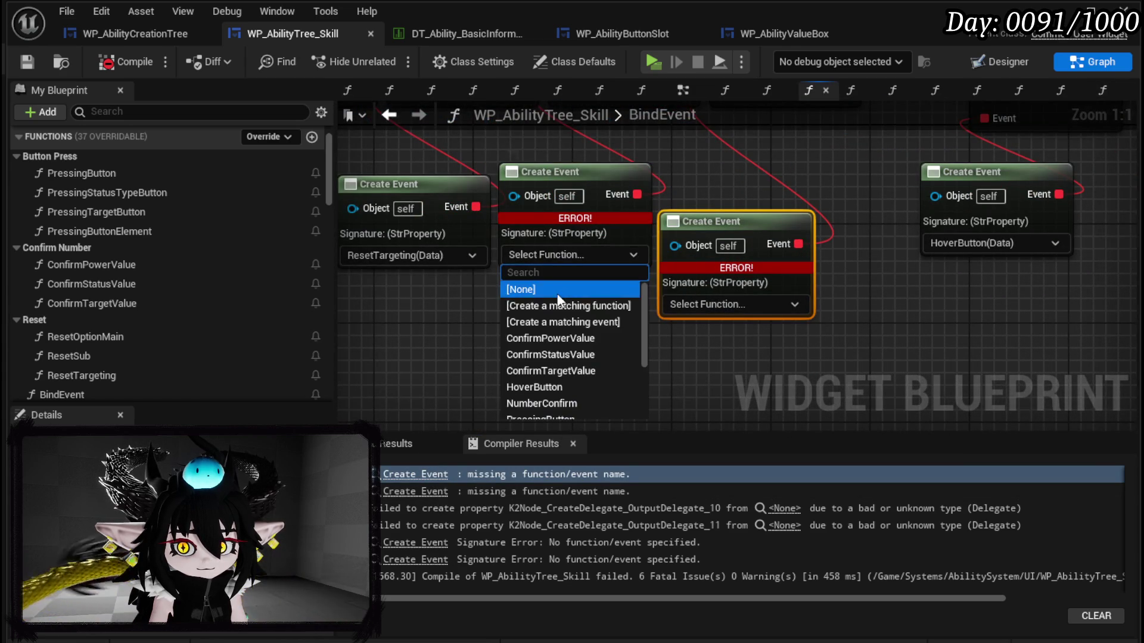
pyautogui.click(545, 306)
pyautogui.rightClick(658, 287)
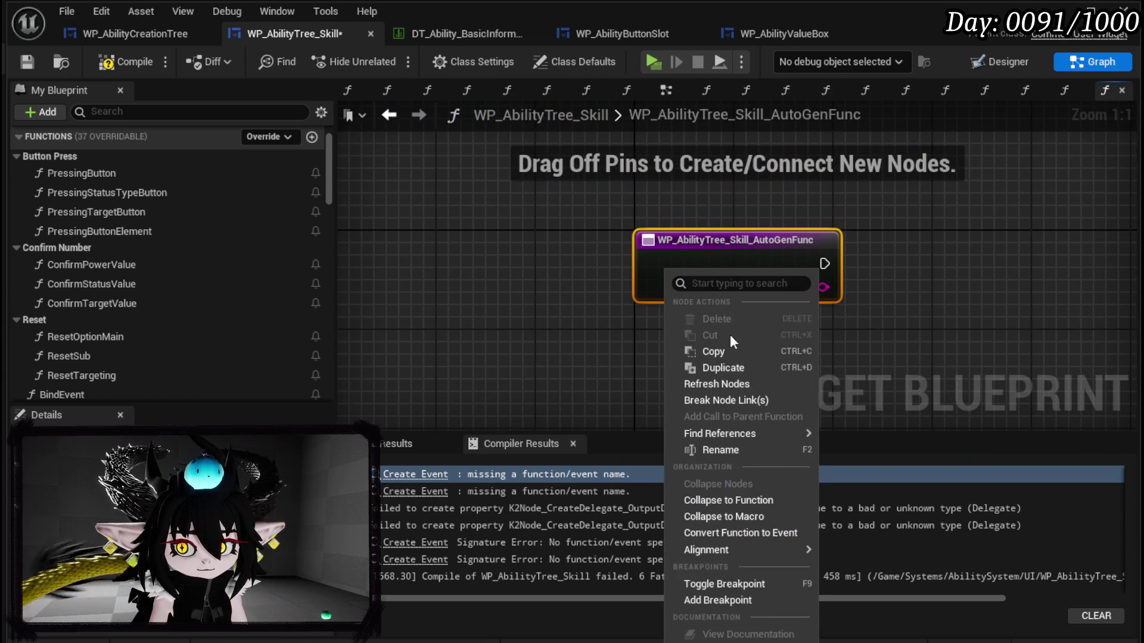
pyautogui.click(720, 450)
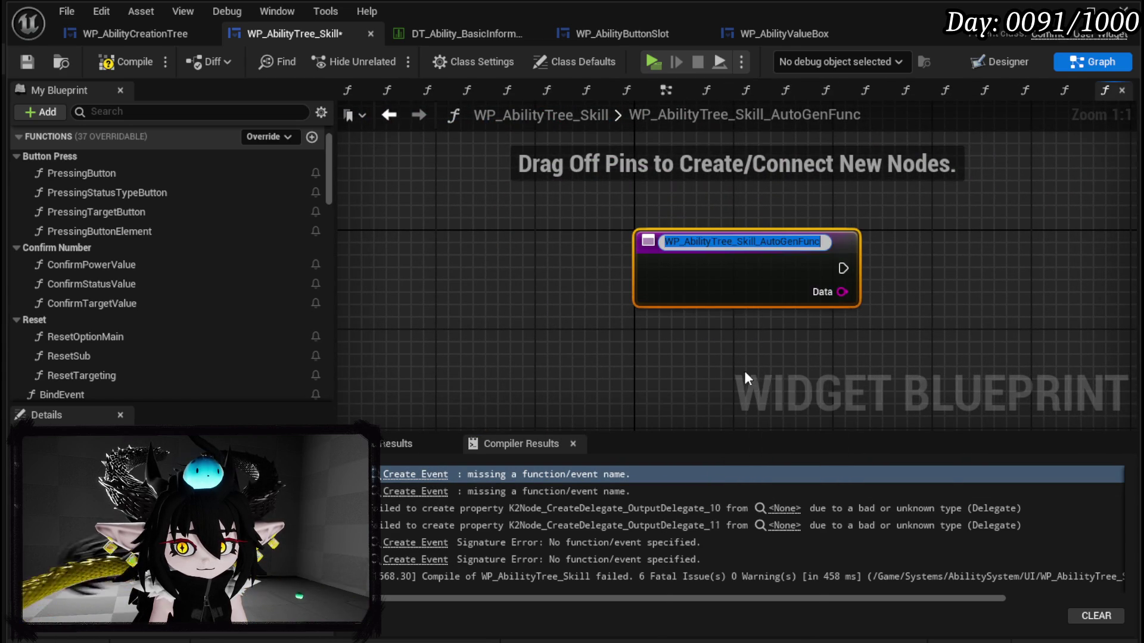
pyautogui.write('ResetElement')
pyautogui.press('Return')
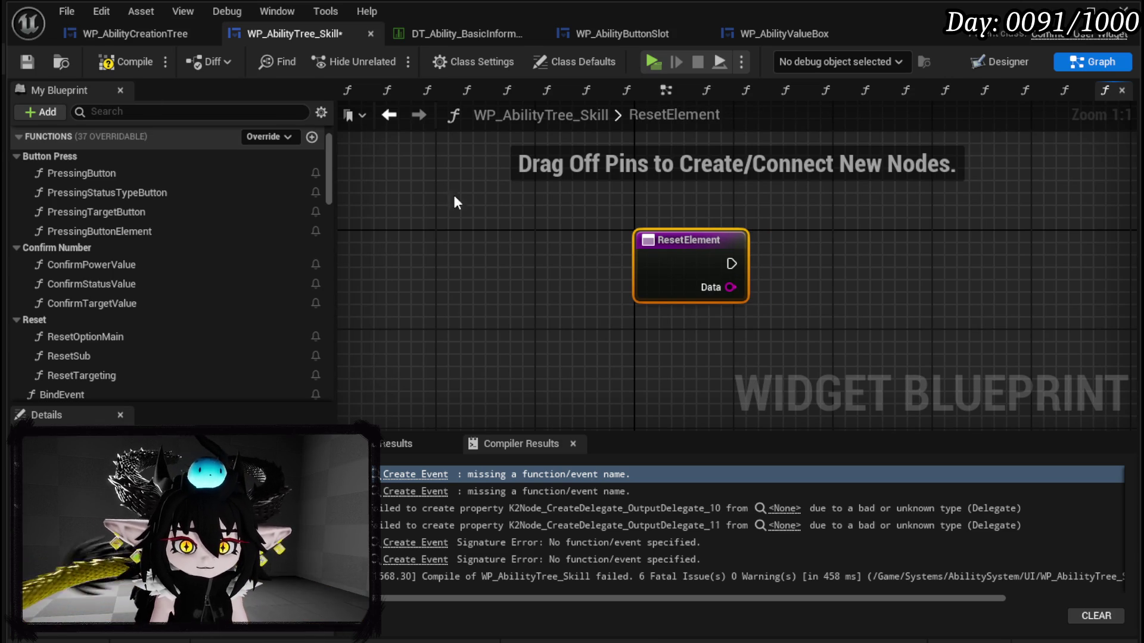
pyautogui.click(133, 60)
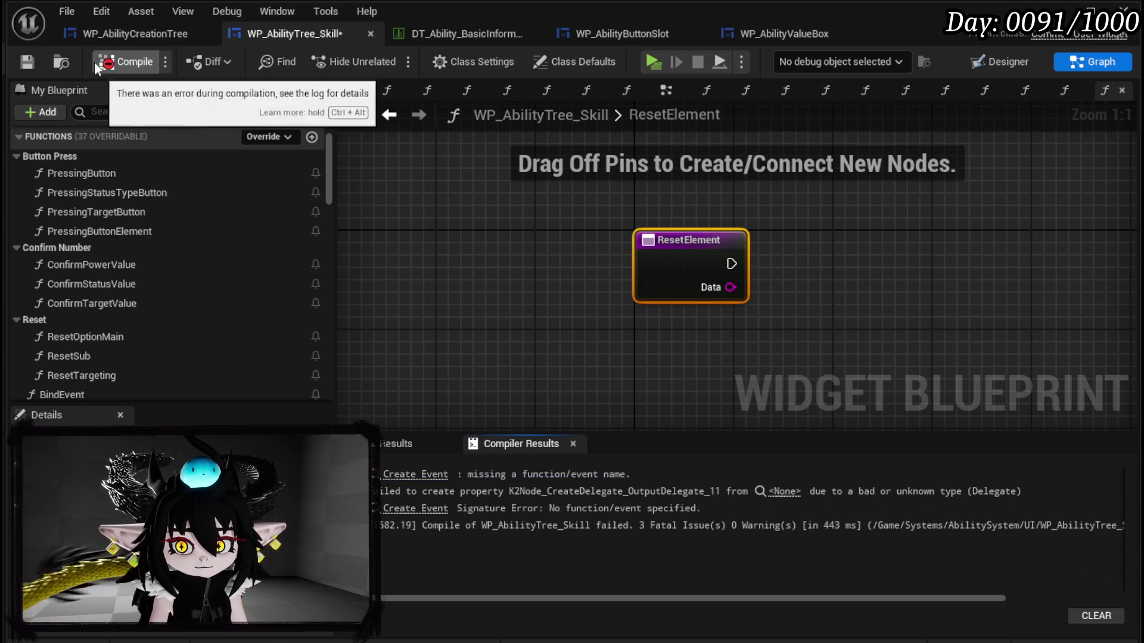
# Step: Create a ResetSpecial function for the last erroring Create Event, compile, and file it under Reset
pyautogui.click(415, 475)
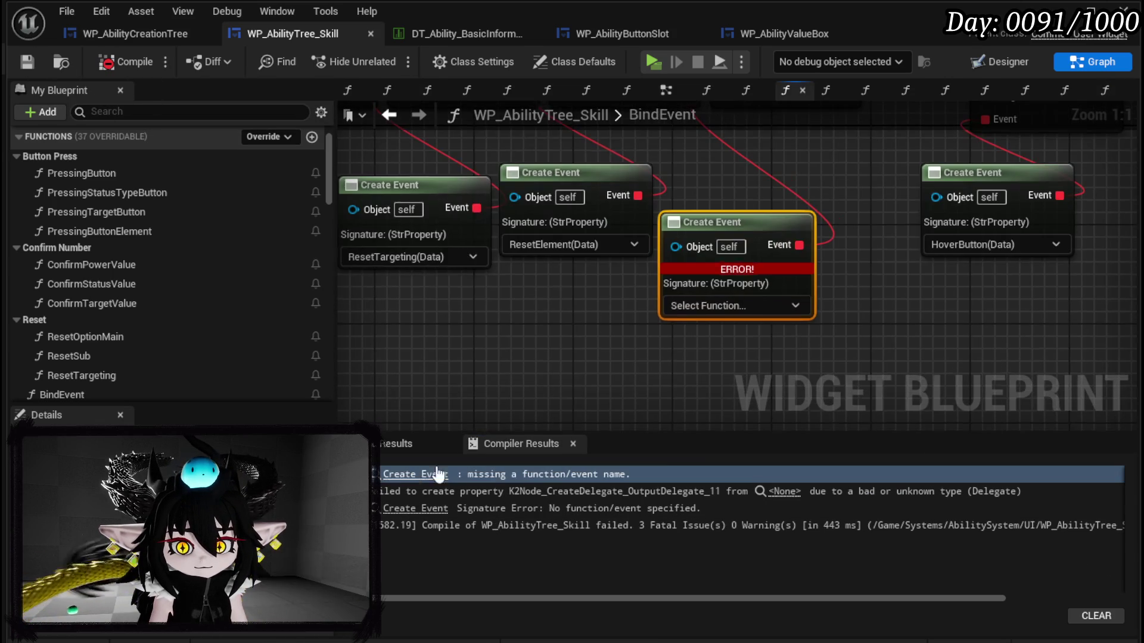
pyautogui.click(688, 307)
pyautogui.click(712, 357)
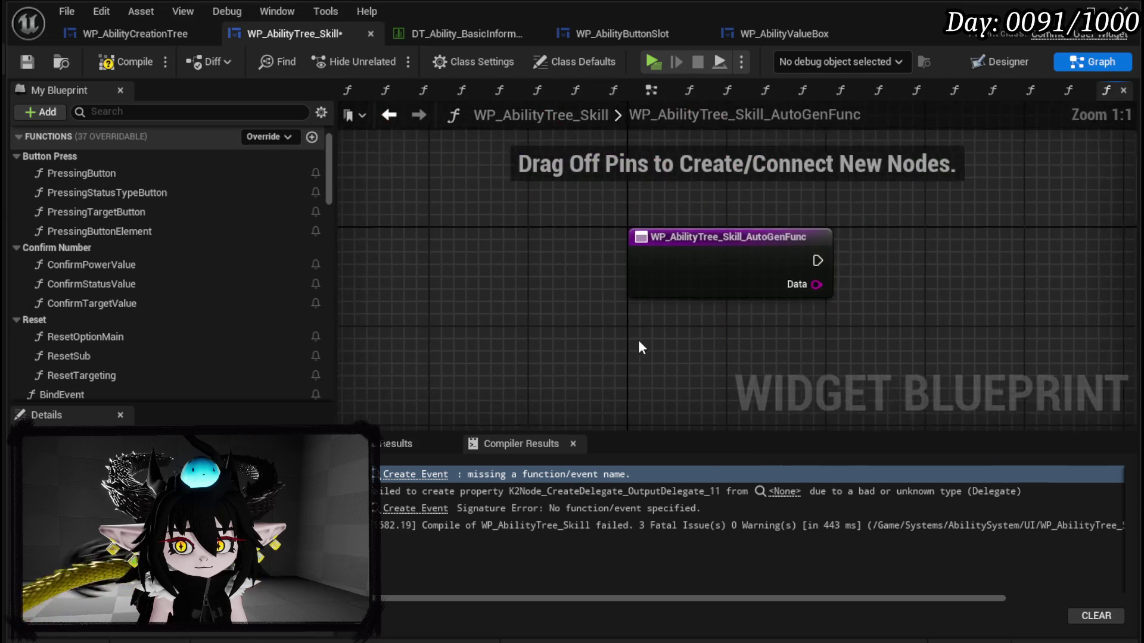
pyautogui.rightClick(666, 278)
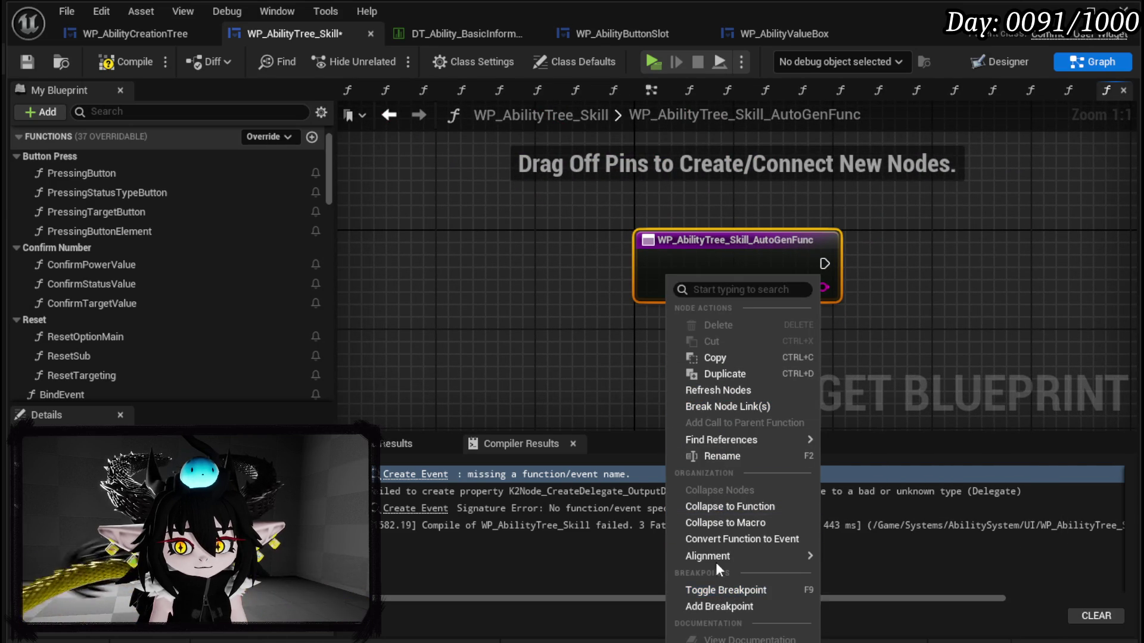
pyautogui.click(721, 455)
pyautogui.write('Reset')
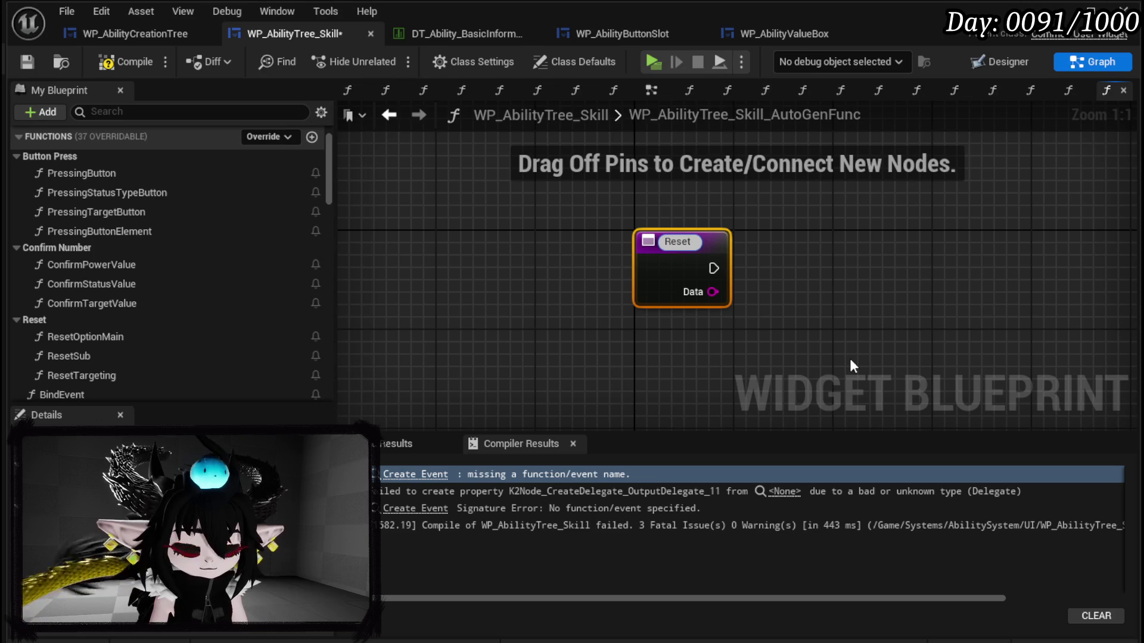
pyautogui.write('Specia')
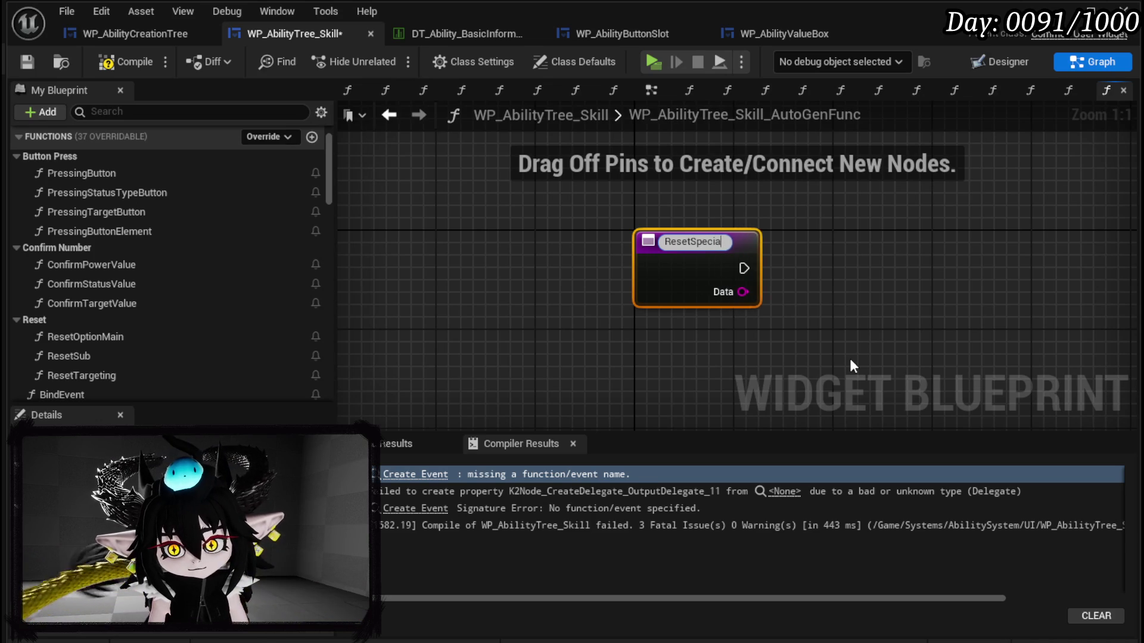
pyautogui.write('l')
pyautogui.press('Return')
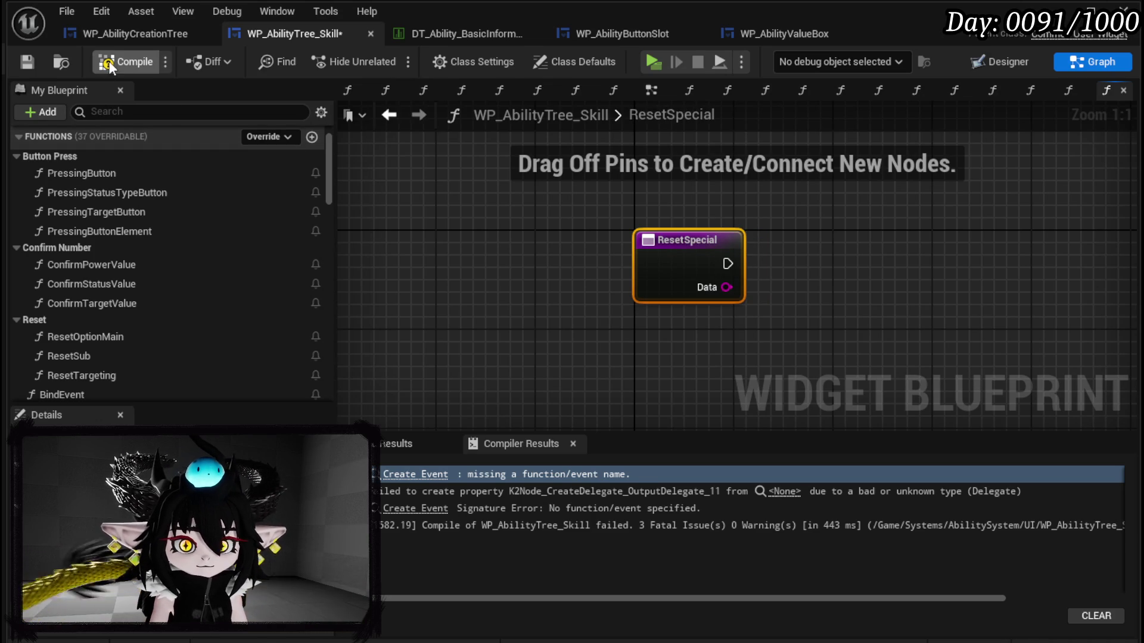
pyautogui.click(36, 61)
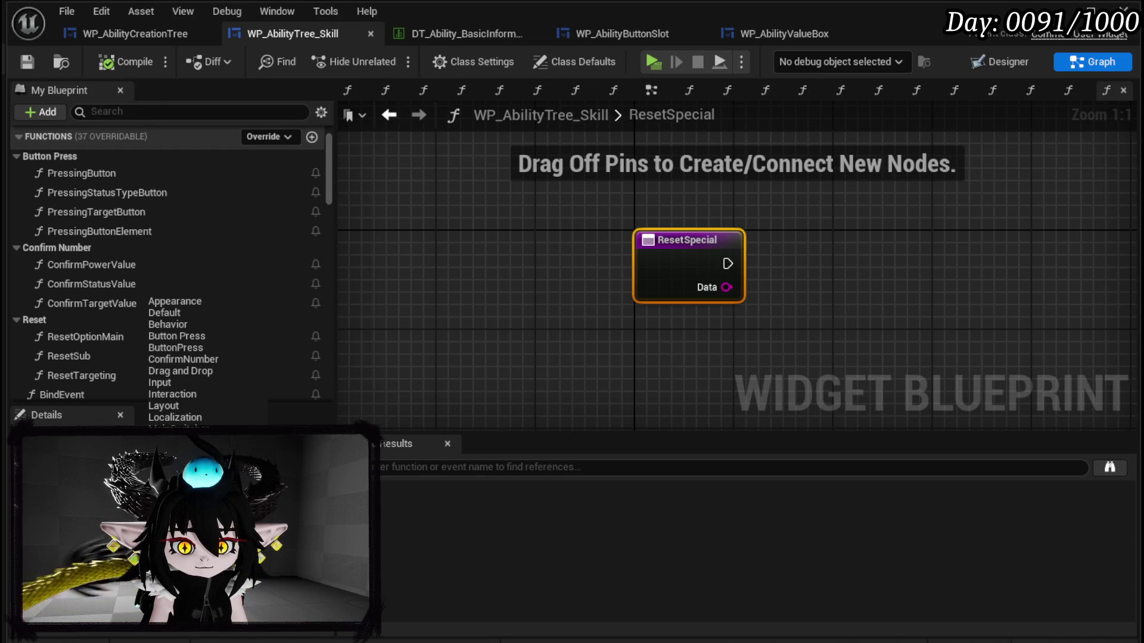
pyautogui.press('Return')
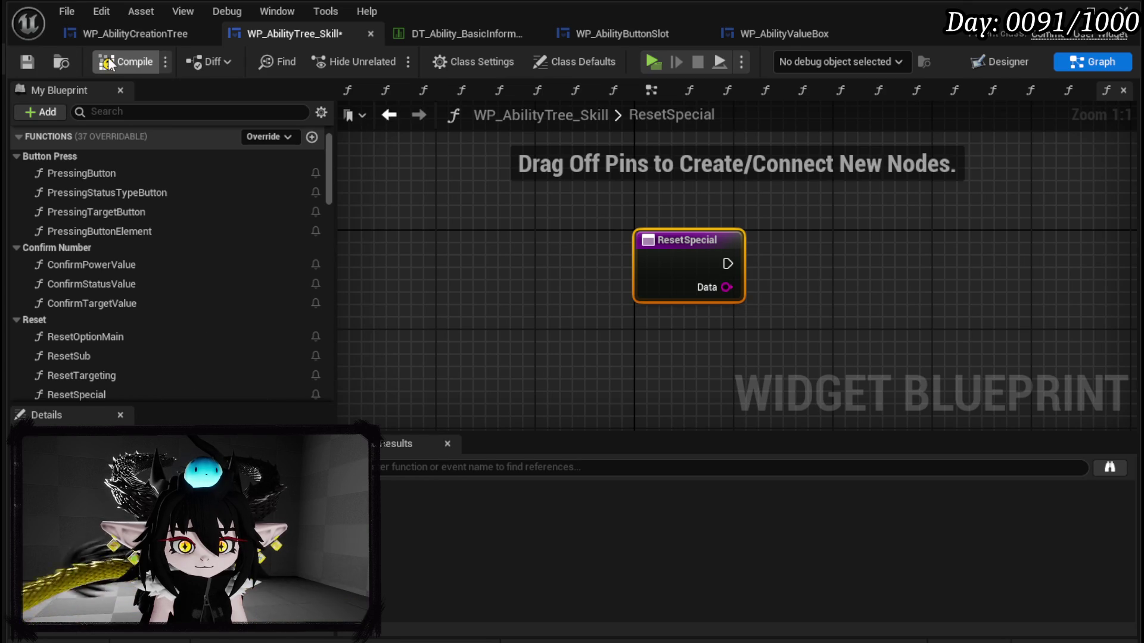
# Step: Recompile, then rename the ResetOptionMain function to ResetMain
pyautogui.click(26, 62)
pyautogui.scroll(-2, 190, 334)
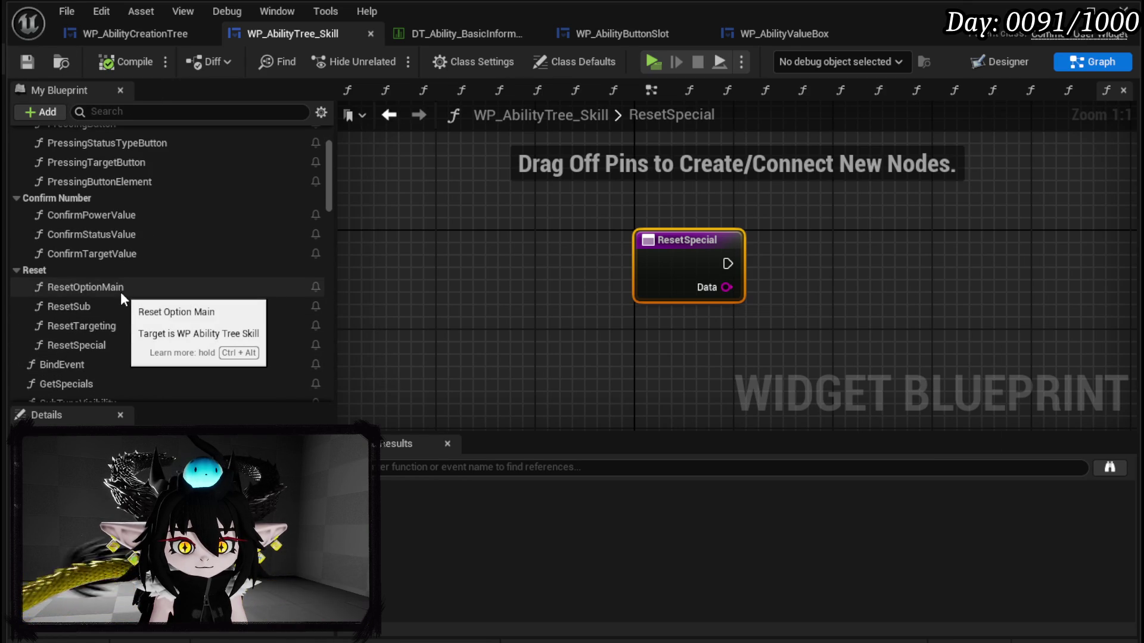
pyautogui.rightClick(120, 290)
pyautogui.click(180, 355)
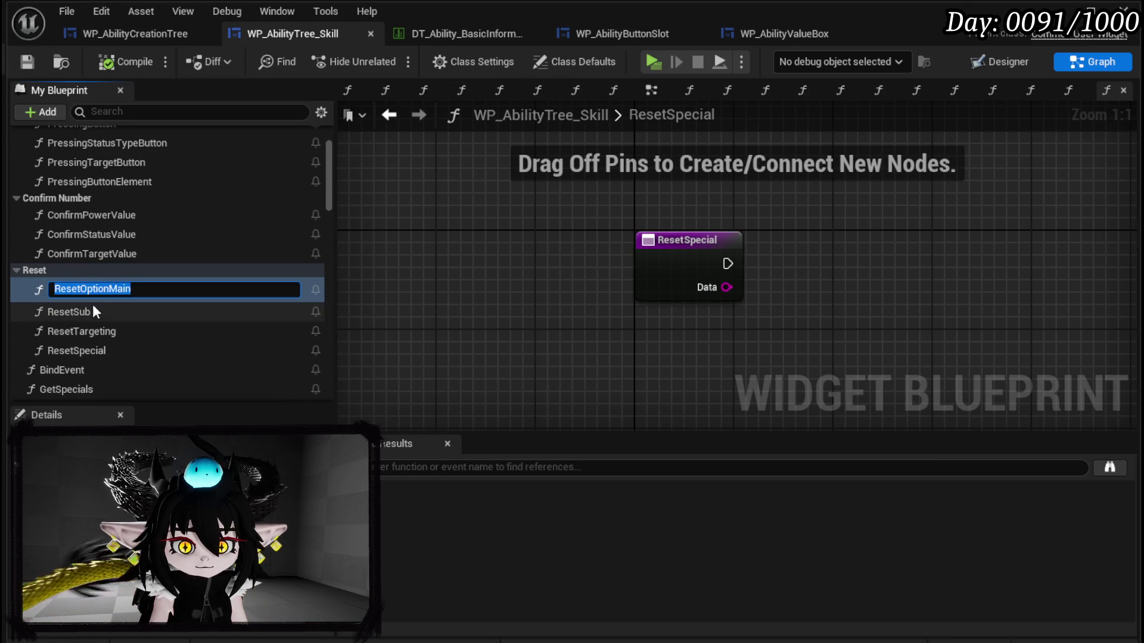
pyautogui.moveTo(109, 289); pyautogui.dragTo(88, 289)
pyautogui.press('BackSpace')
pyautogui.press('Return')
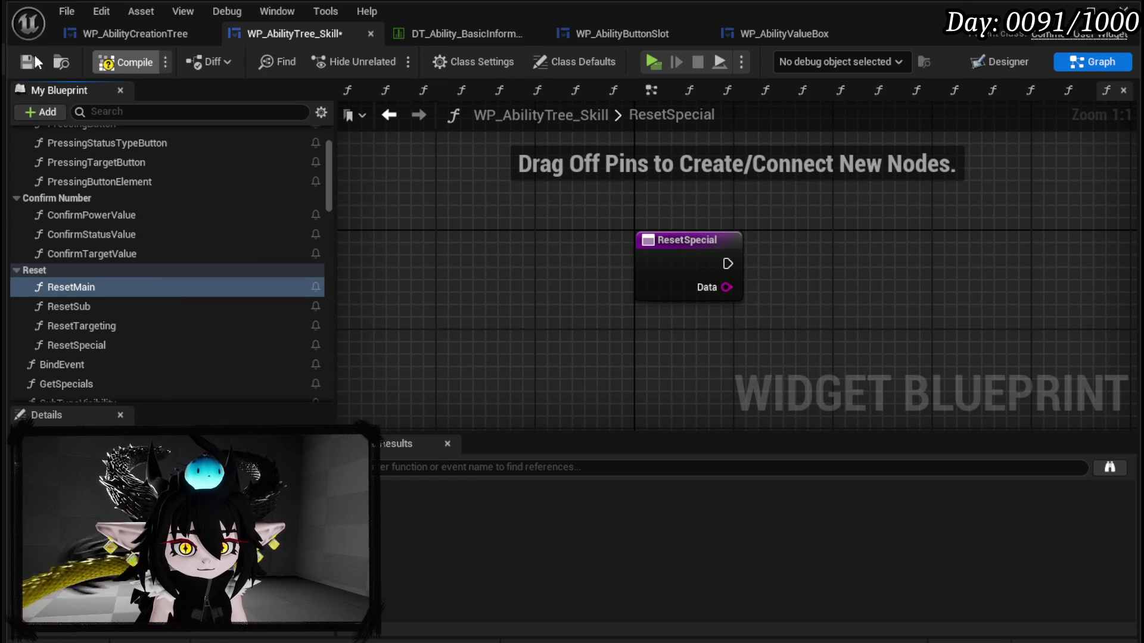
# Step: Compile and save, then place a WidgetSwitcher_SelectType getter in the ResetSpecial graph
pyautogui.click(33, 62)
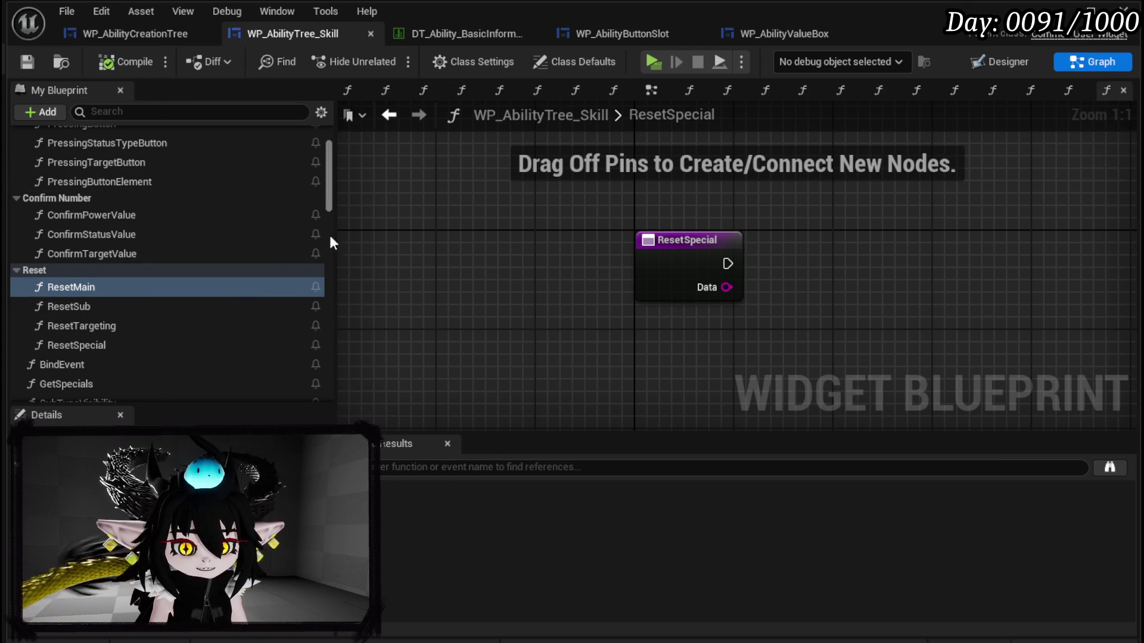
pyautogui.moveTo(326, 195)
pyautogui.mouseDown()
pyautogui.moveTo(329, 288)
pyautogui.moveTo(329, 260)
pyautogui.mouseUp()
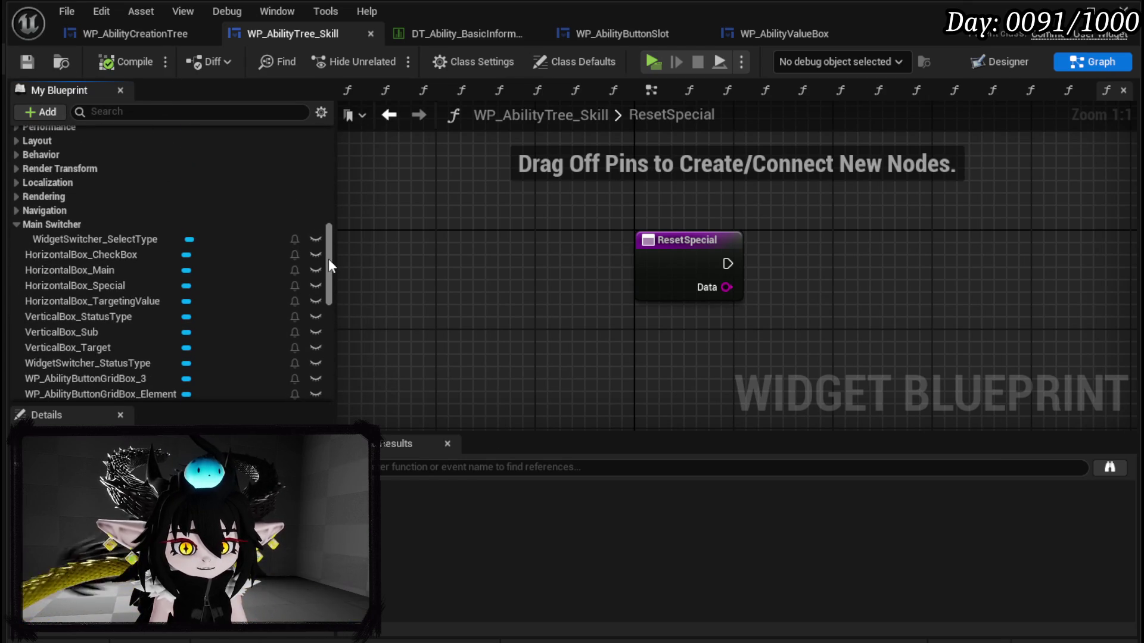
pyautogui.moveTo(143, 241)
pyautogui.mouseDown()
pyautogui.moveTo(128, 241)
pyautogui.moveTo(541, 154)
pyautogui.mouseUp()
# Step: Add Set Active Widget off the switcher getter and wire ResetSpecial's execution into it
pyautogui.moveTo(676, 158); pyautogui.dragTo(798, 184)
pyautogui.write('SetActive')
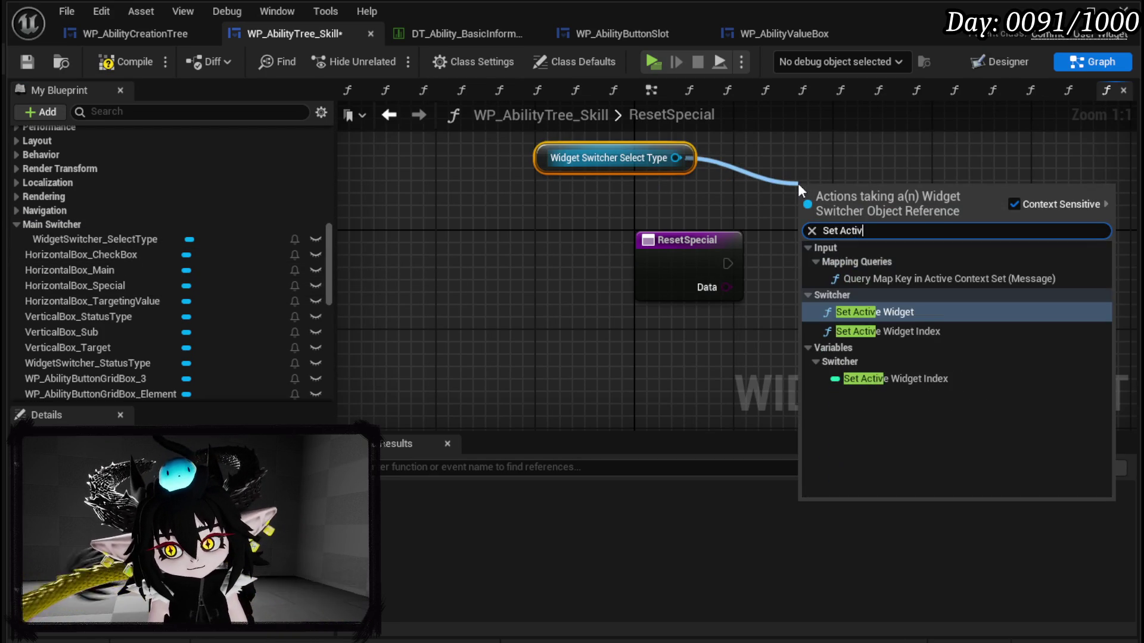
pyautogui.press('Return')
pyautogui.moveTo(726, 263); pyautogui.dragTo(811, 226)
pyautogui.moveTo(858, 216); pyautogui.dragTo(870, 267)
# Step: Arrange the getter and Set Active Widget beside ResetSpecial, then compile and save
pyautogui.moveTo(553, 149); pyautogui.dragTo(830, 200)
pyautogui.keyDown('ctrl'); pyautogui.click(894, 260); pyautogui.keyUp('ctrl')
pyautogui.moveTo(894, 260); pyautogui.dragTo(919, 248)
pyautogui.press('Home')
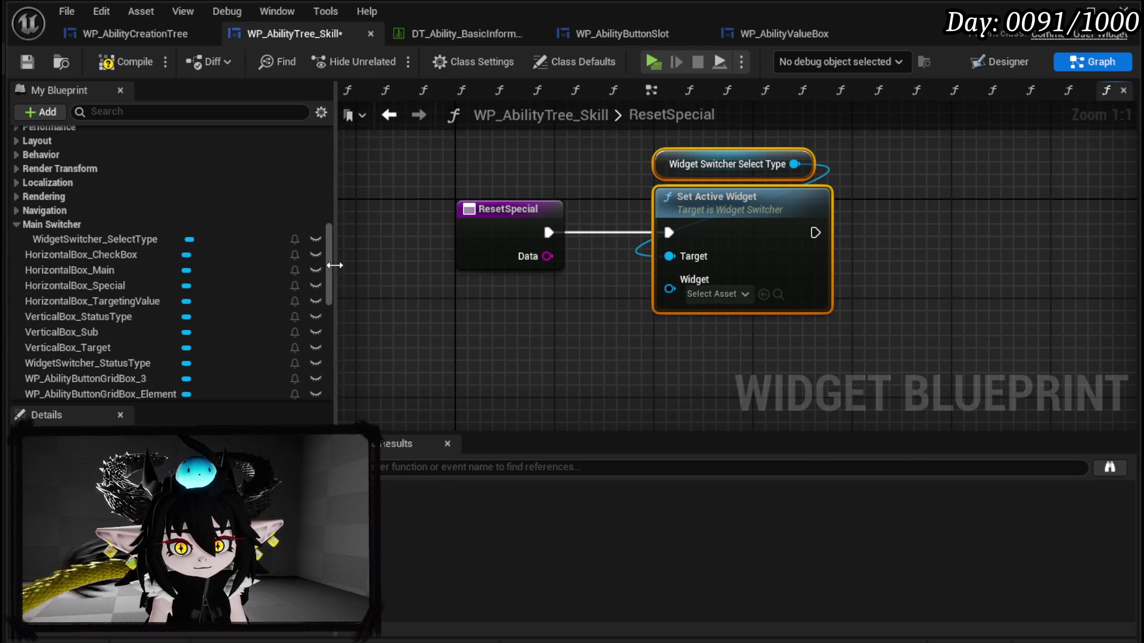
pyautogui.moveTo(331, 264)
pyautogui.mouseDown()
pyautogui.moveTo(320, 363)
pyautogui.moveTo(324, 300)
pyautogui.mouseUp()
pyautogui.scroll(-1, 324, 300)
pyautogui.scroll(3, 134, 305)
pyautogui.scroll(1, 99, 231)
pyautogui.scroll(2, 99, 231)
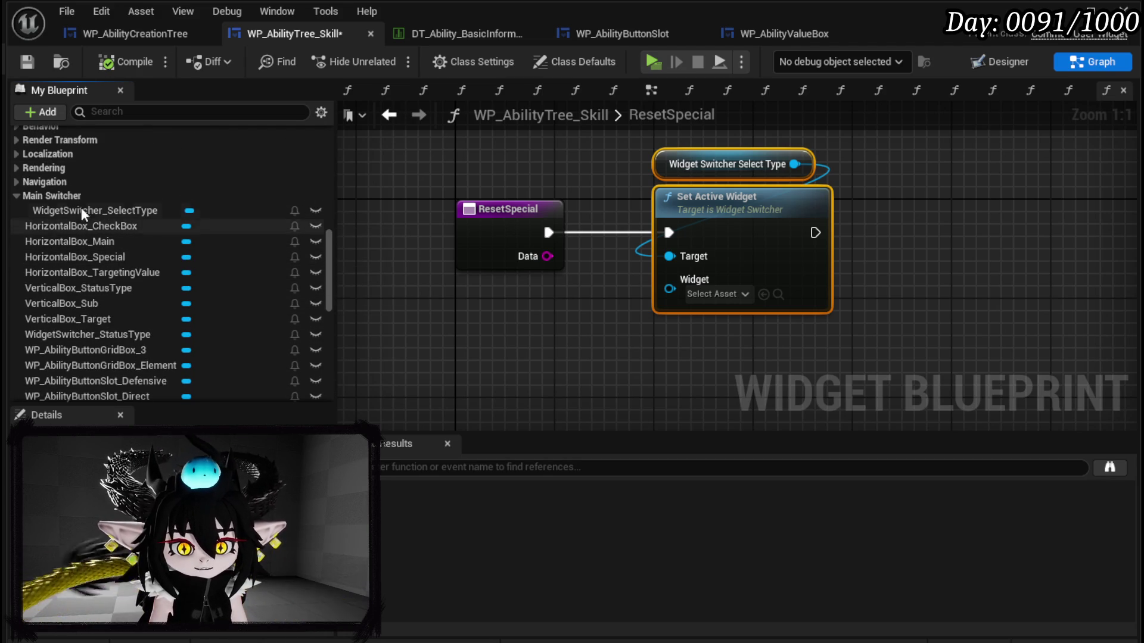
pyautogui.click(30, 60)
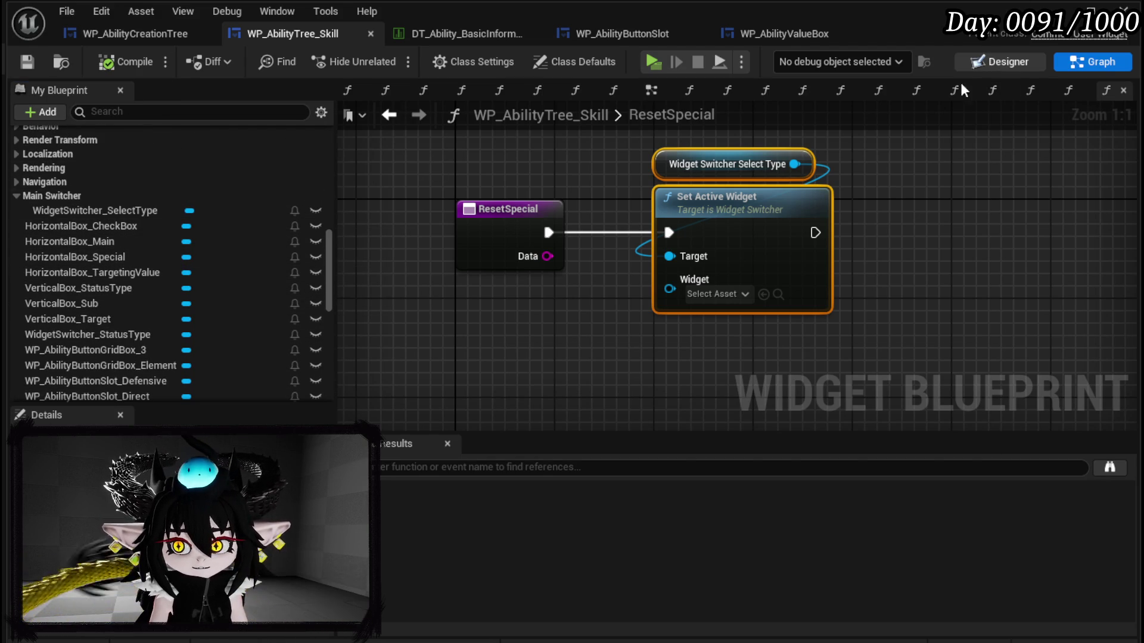
# Step: Check HorizontalBox_Main in the Designer, put it in a new Active Widget category, and save
pyautogui.click(988, 59)
pyautogui.click(715, 275)
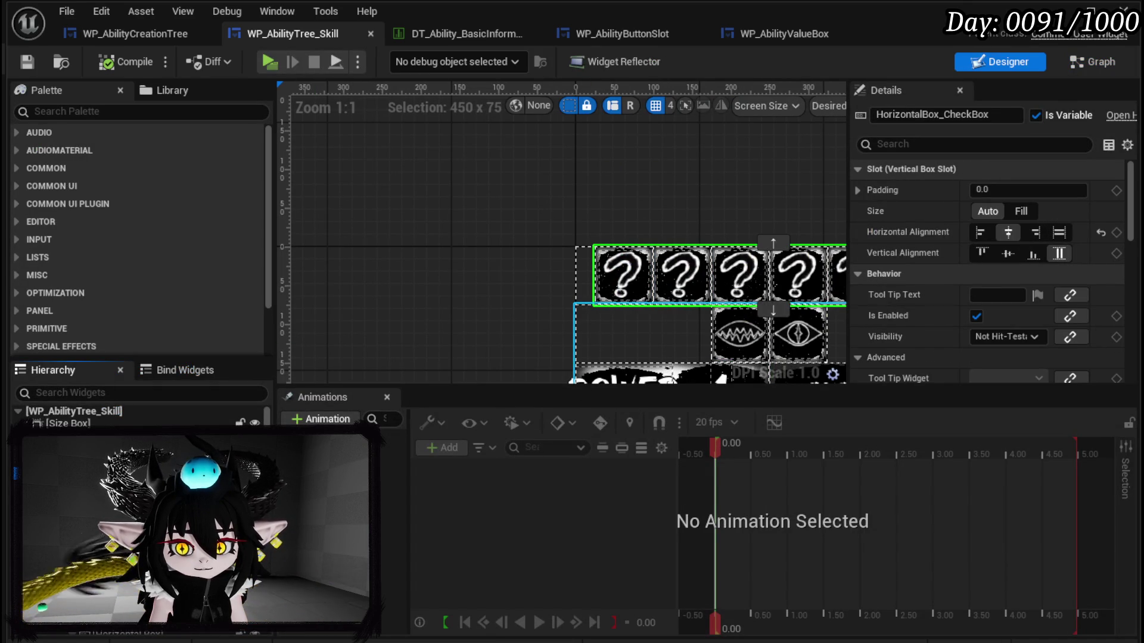
pyautogui.click(640, 334)
pyautogui.click(769, 334)
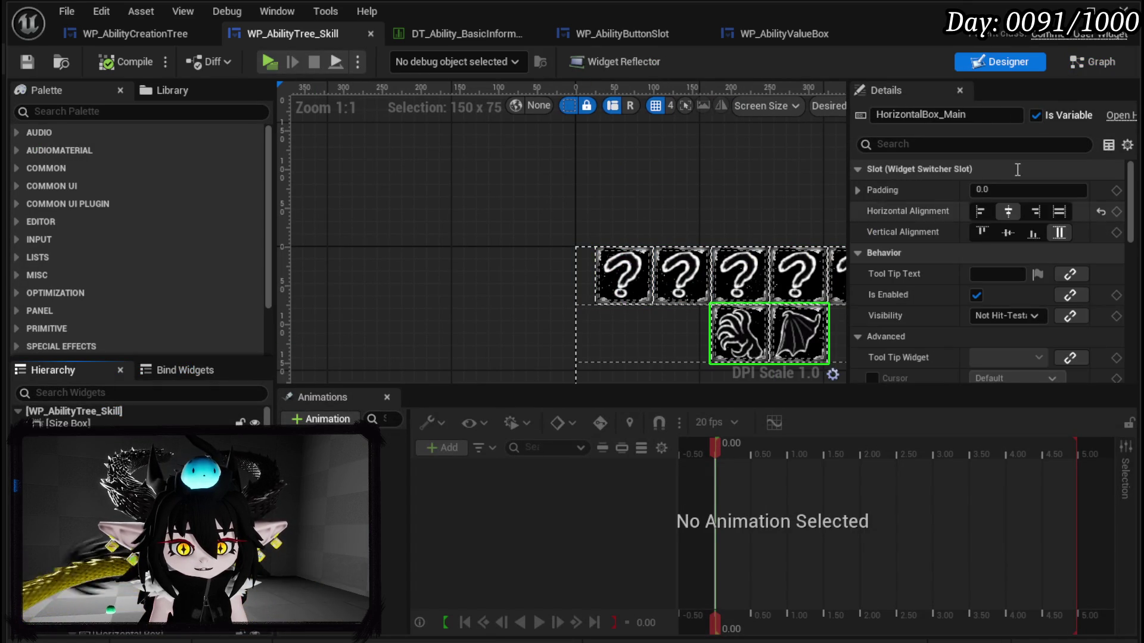
pyautogui.click(1081, 63)
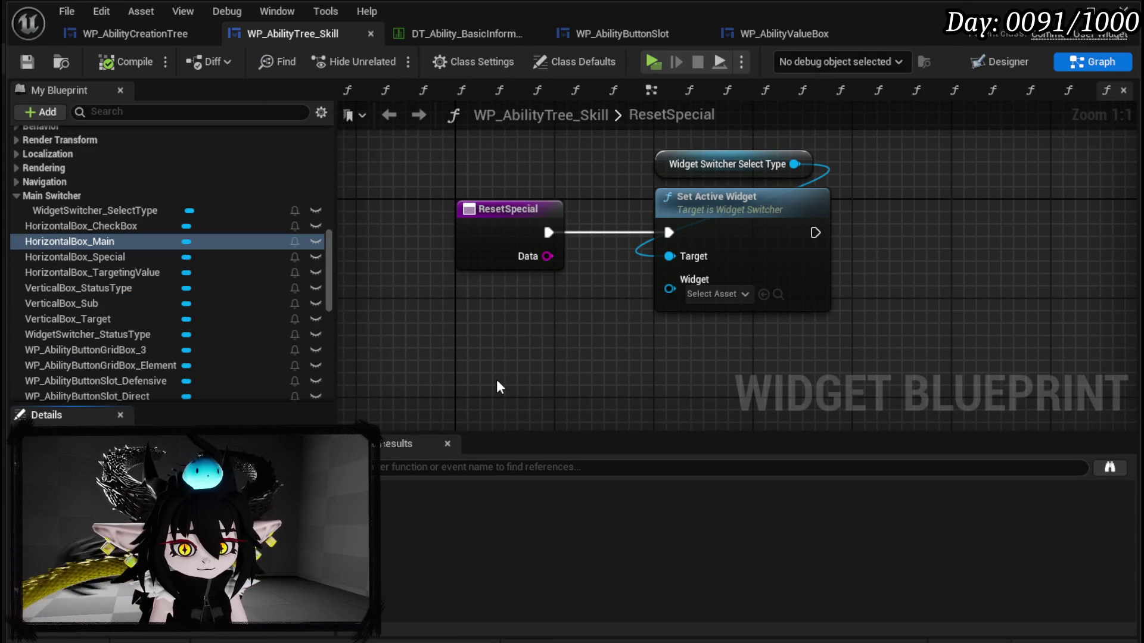
pyautogui.press('Return')
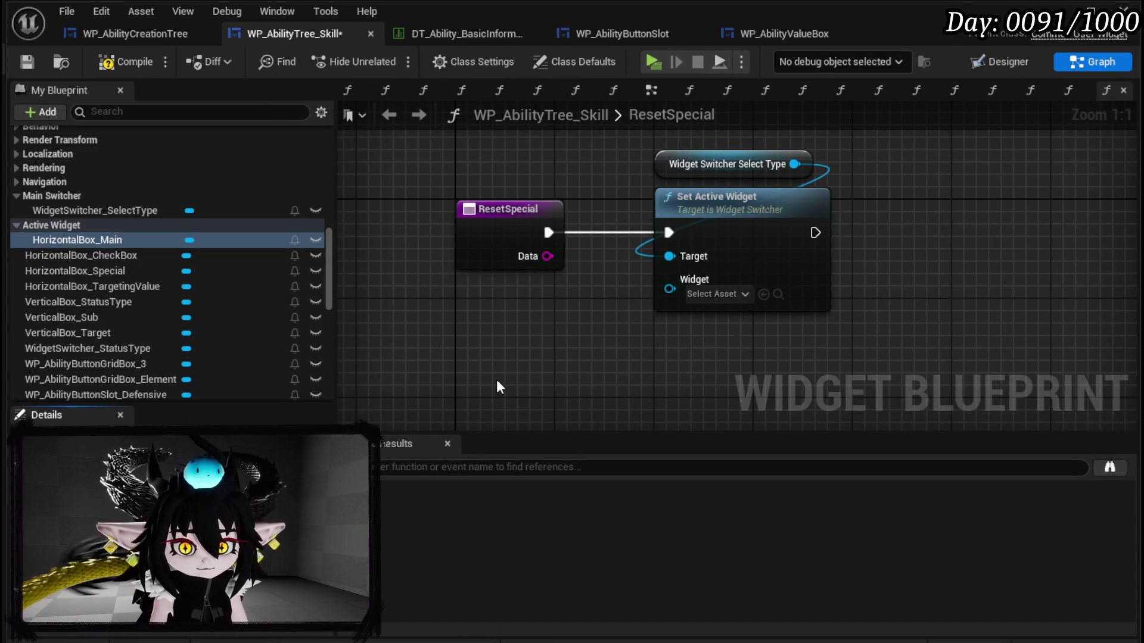
pyautogui.click(27, 60)
# Step: Put VerticalBox_Sub in the Active Widget category and compile
pyautogui.click(1007, 61)
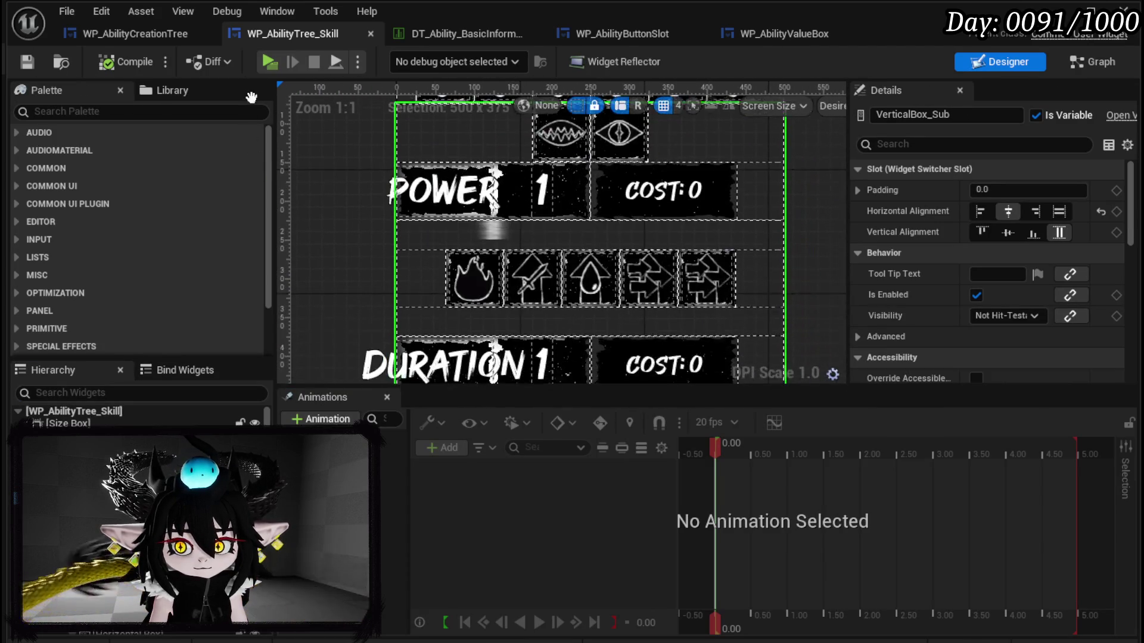
pyautogui.click(1092, 61)
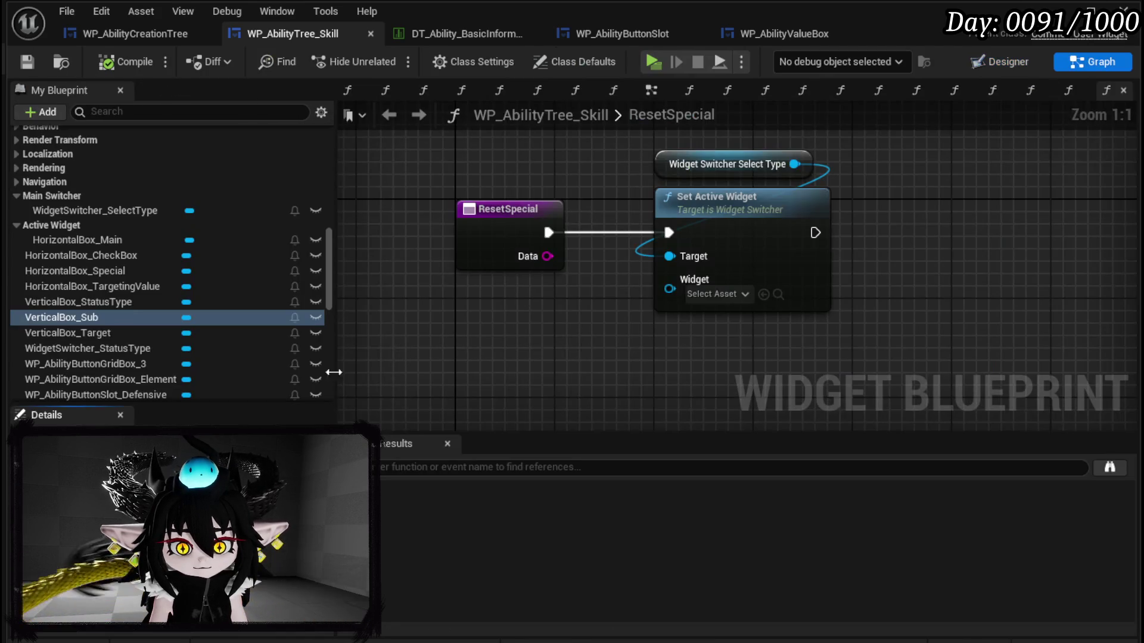
pyautogui.click(334, 566)
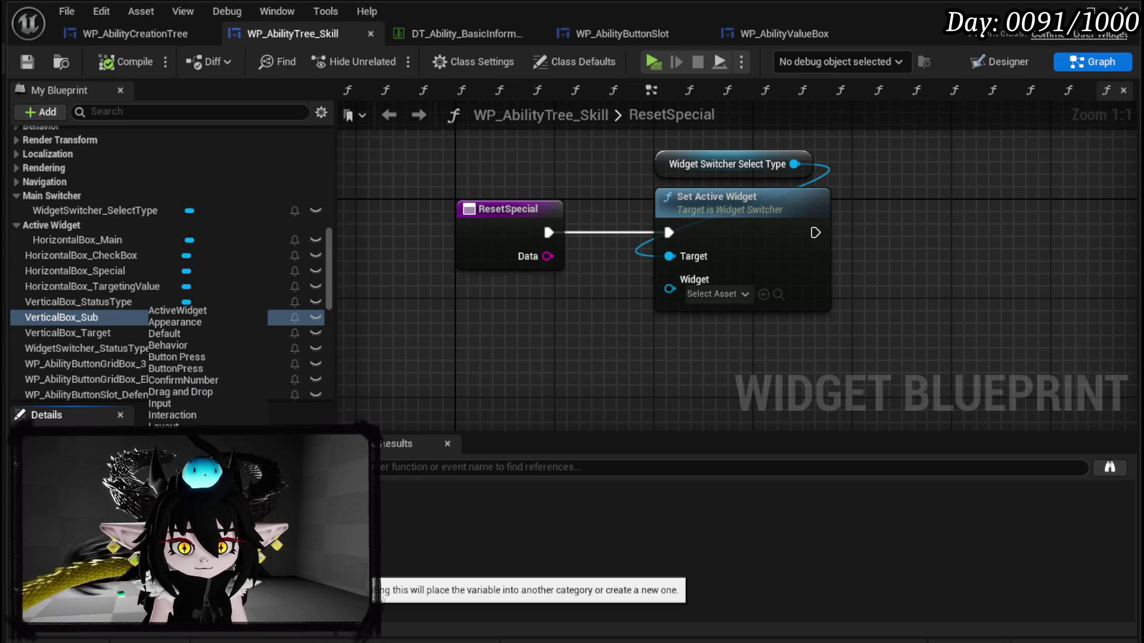
pyautogui.click(179, 312)
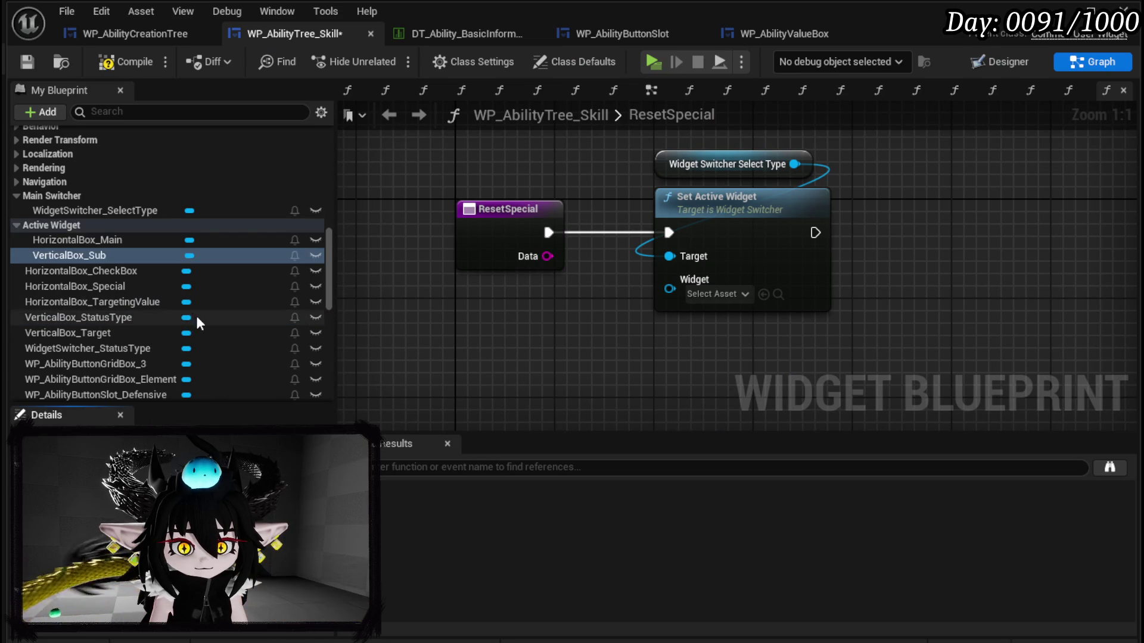
pyautogui.press('F7')
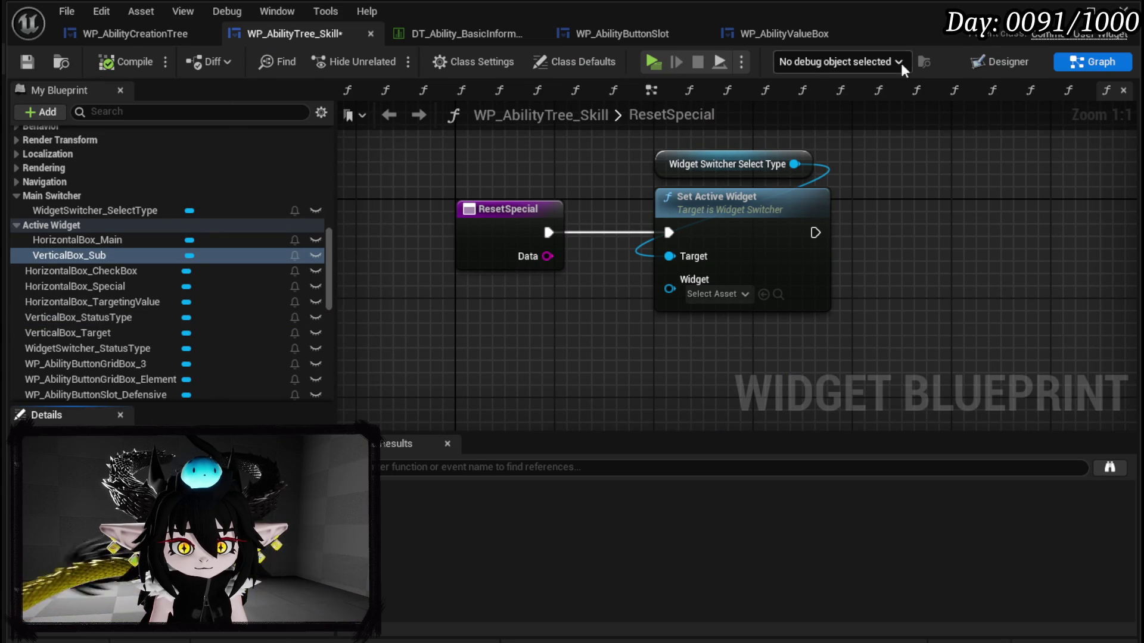
# Step: Put VerticalBox_Target and WP_AbilityButtonGridBox_Element in the Active Widget category
pyautogui.click(988, 61)
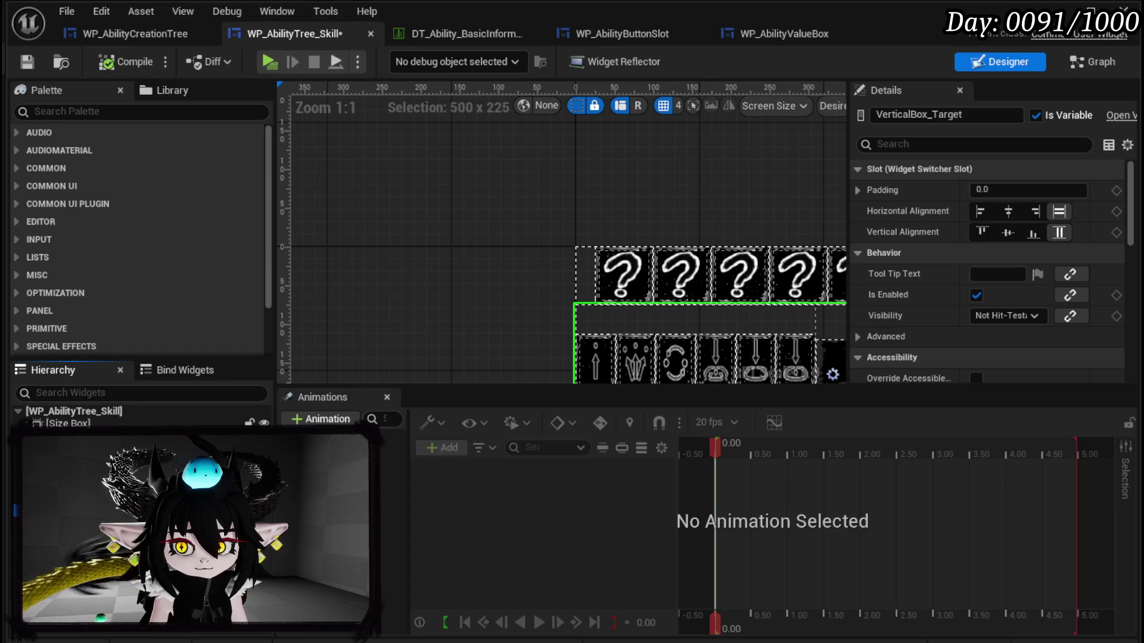
pyautogui.click(1077, 63)
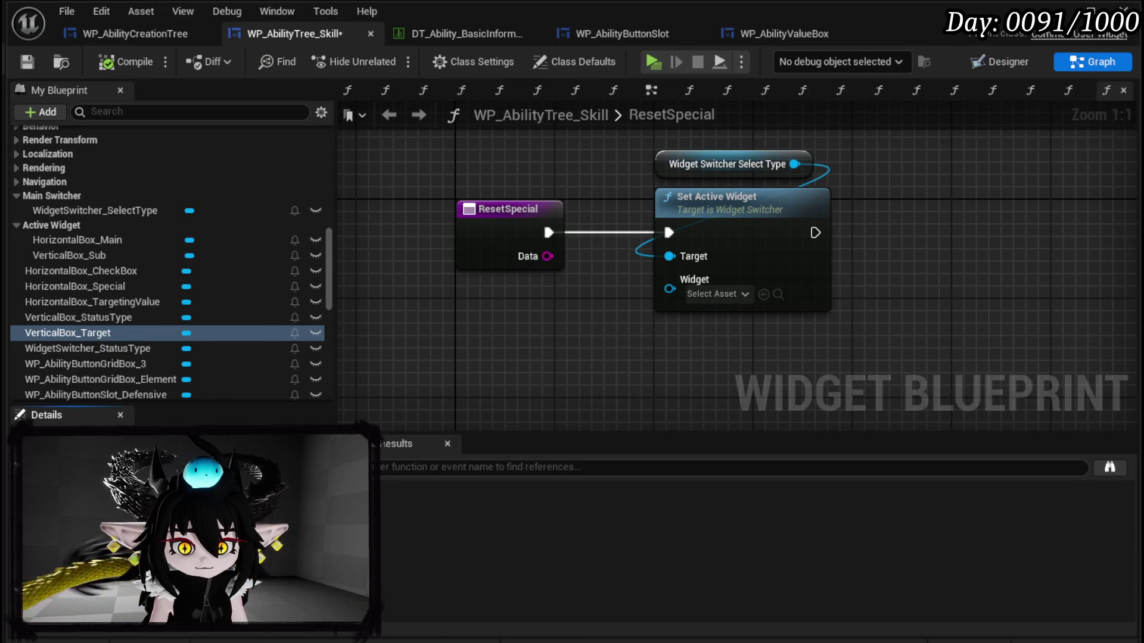
pyautogui.click(185, 438)
pyautogui.click(184, 310)
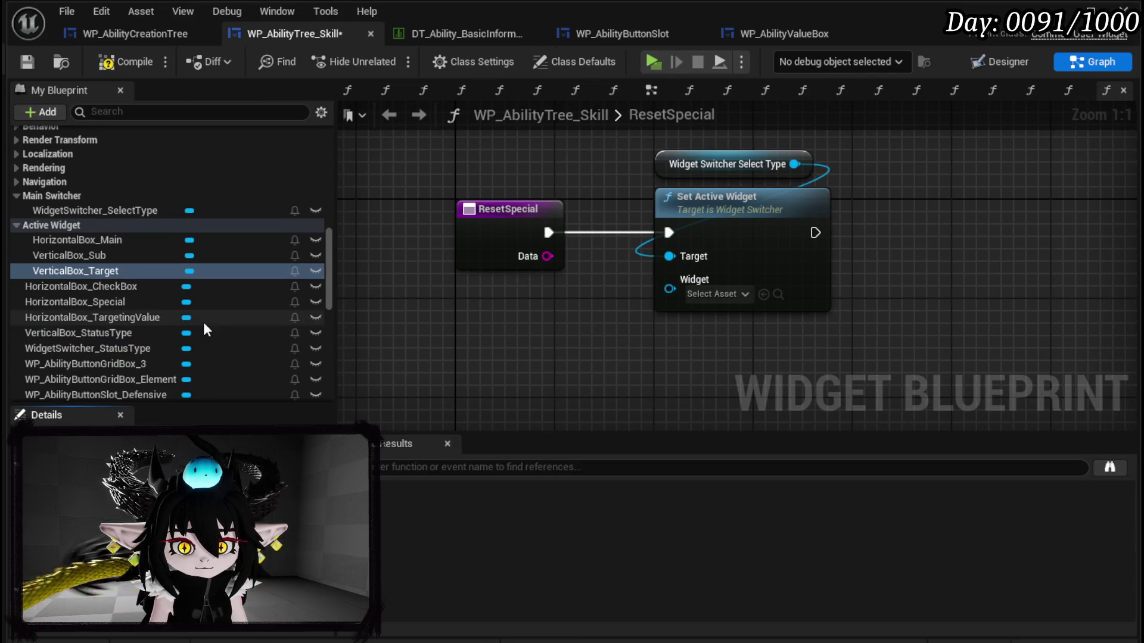
pyautogui.click(1001, 62)
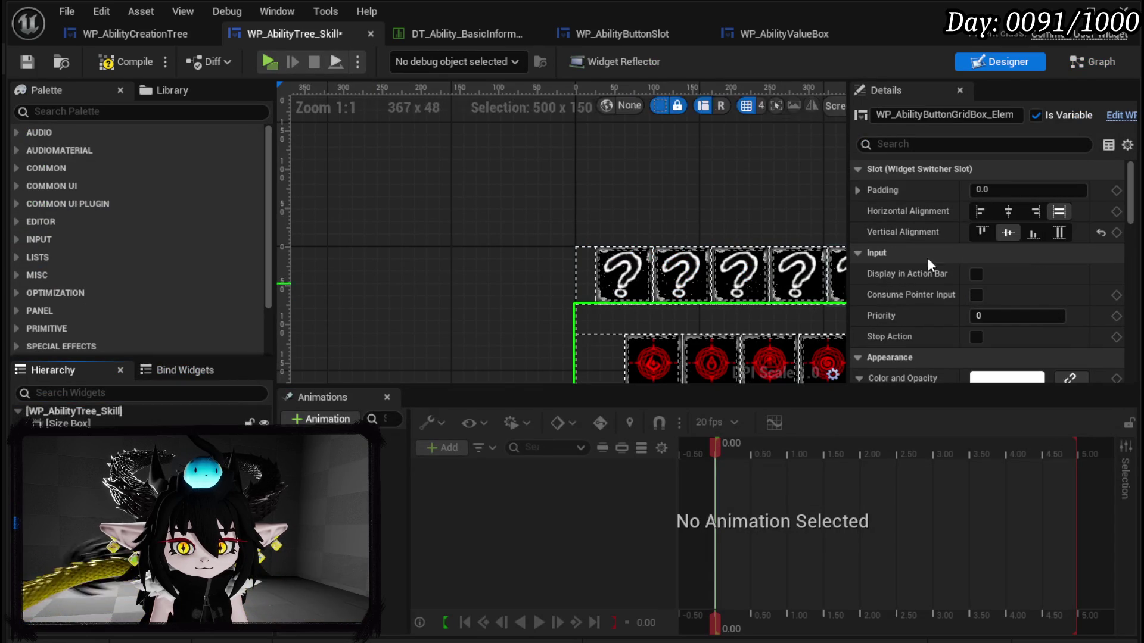
pyautogui.click(1092, 61)
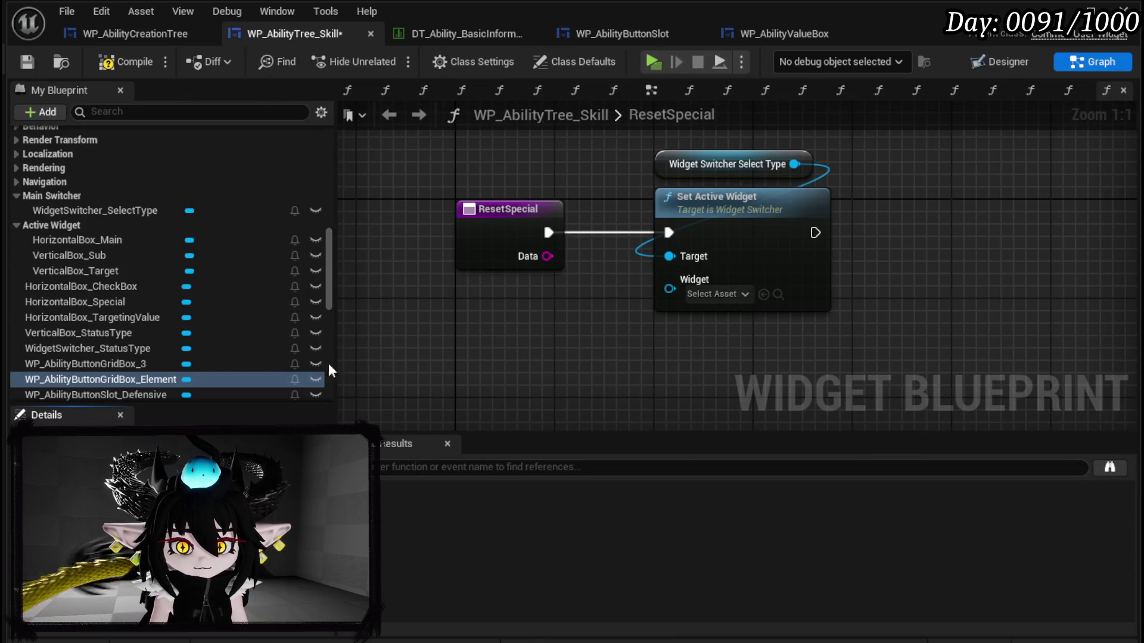
pyautogui.click(197, 471)
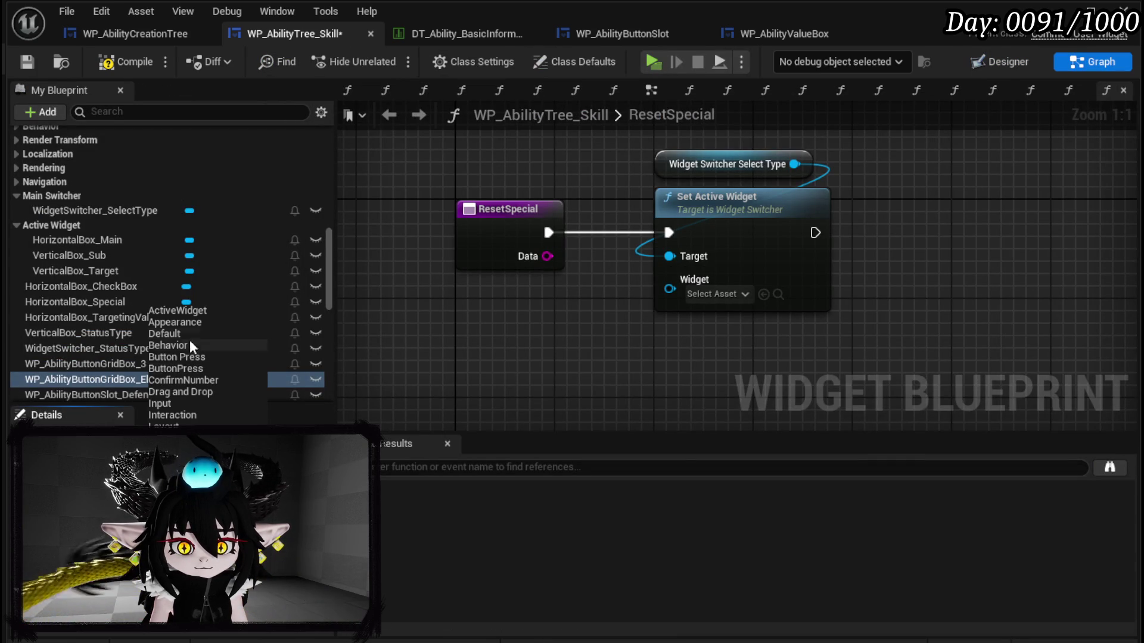
pyautogui.click(200, 322)
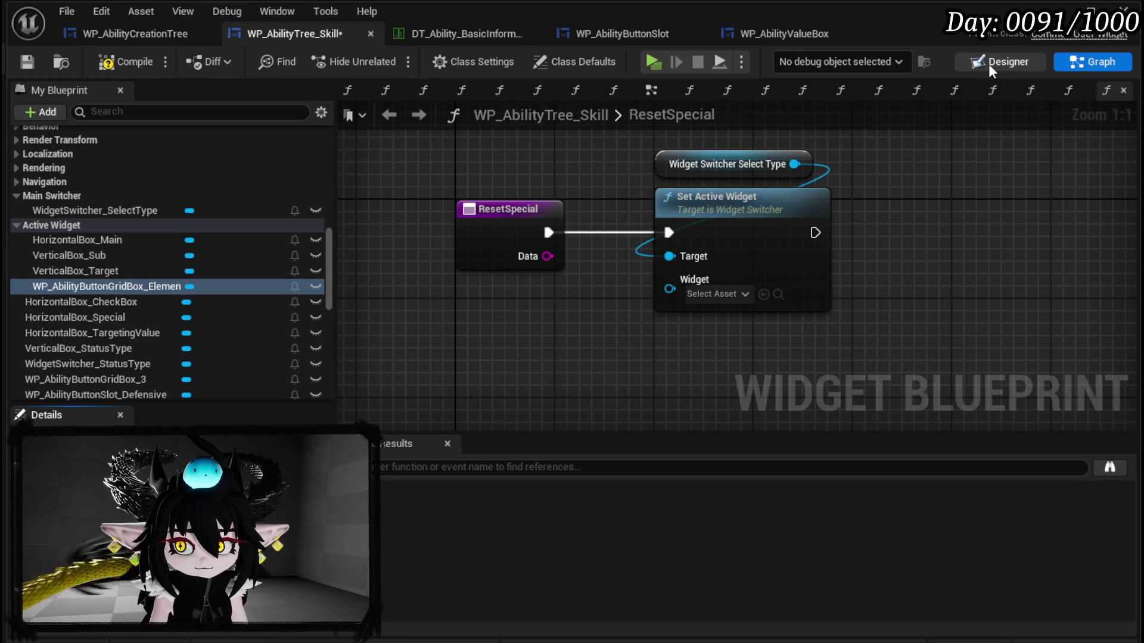
# Step: Put HorizontalBox_Special in the Active Widget category, then compile and save
pyautogui.click(988, 64)
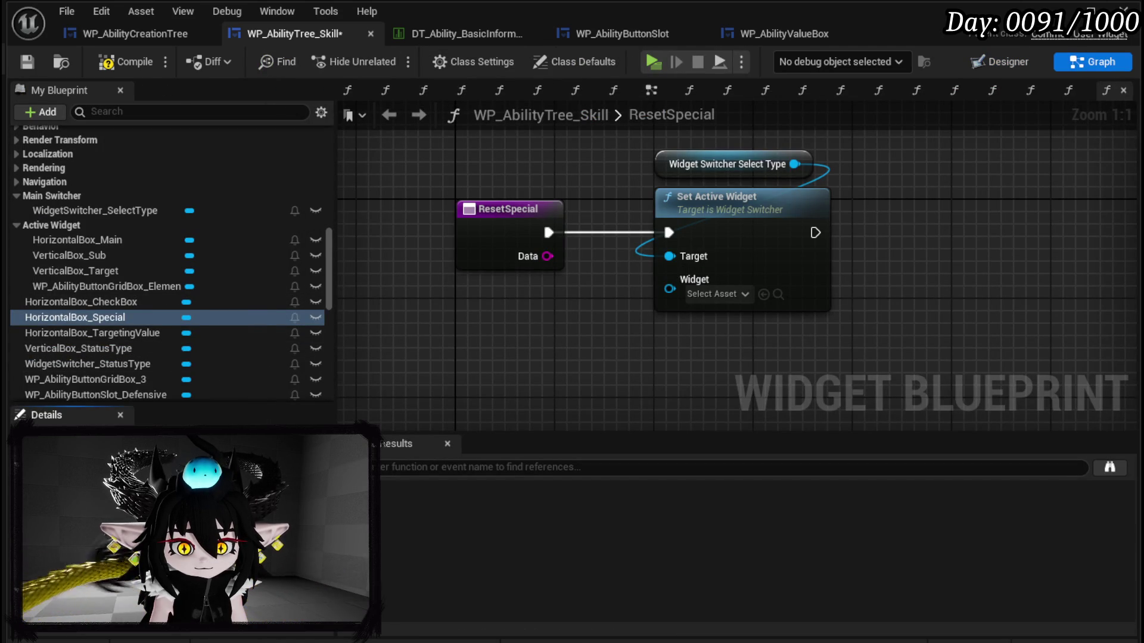
pyautogui.click(197, 446)
pyautogui.click(195, 310)
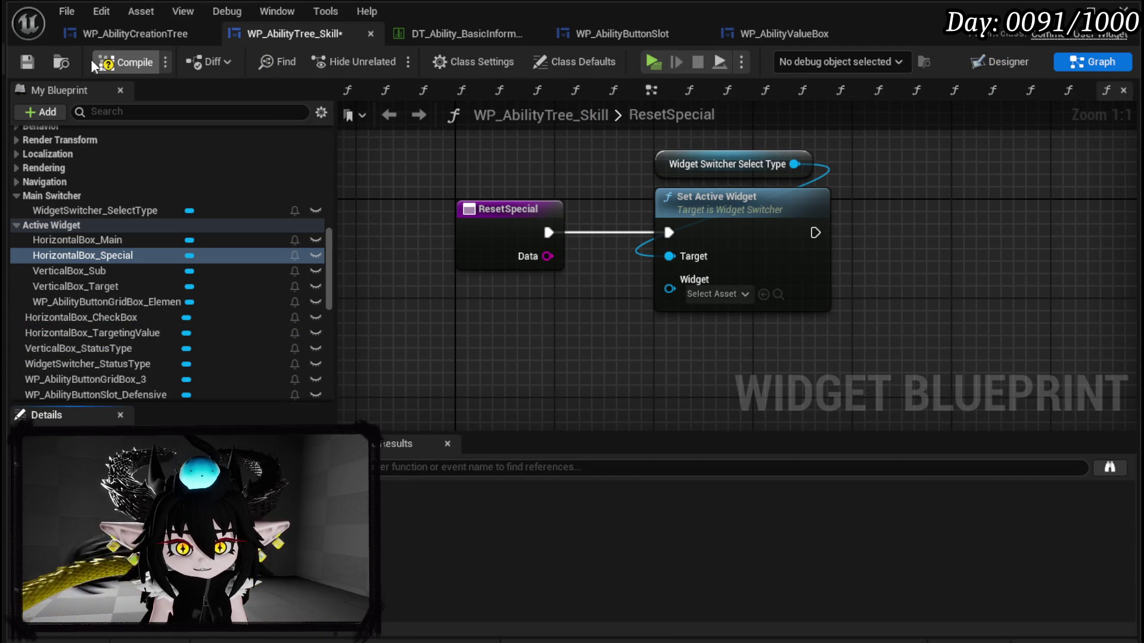
pyautogui.click(26, 63)
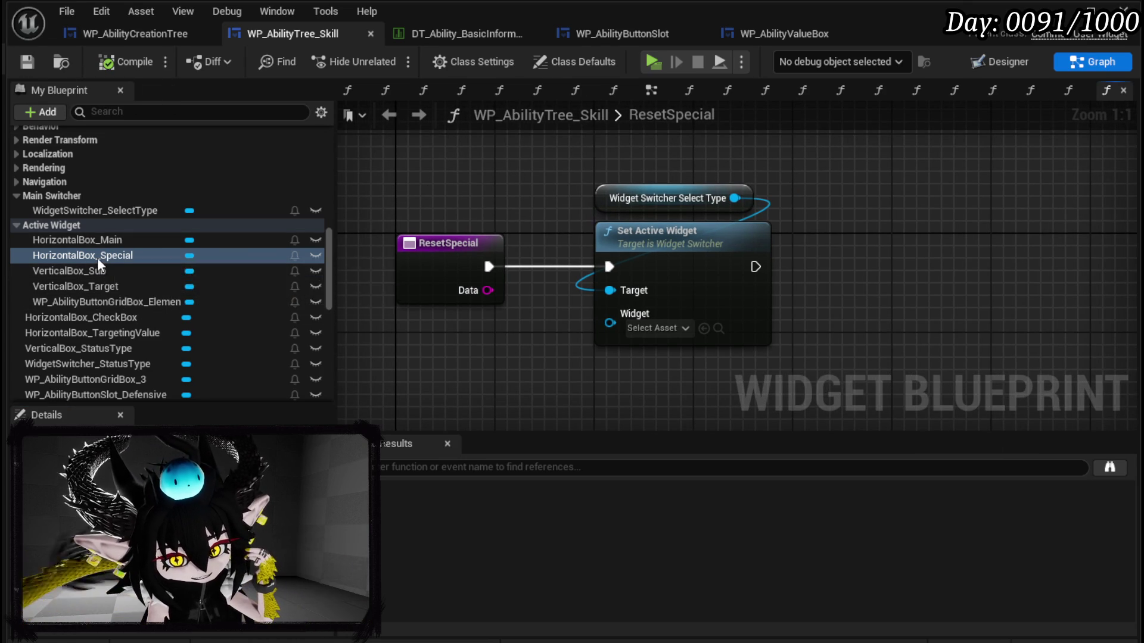
pyautogui.scroll(3, 98, 264)
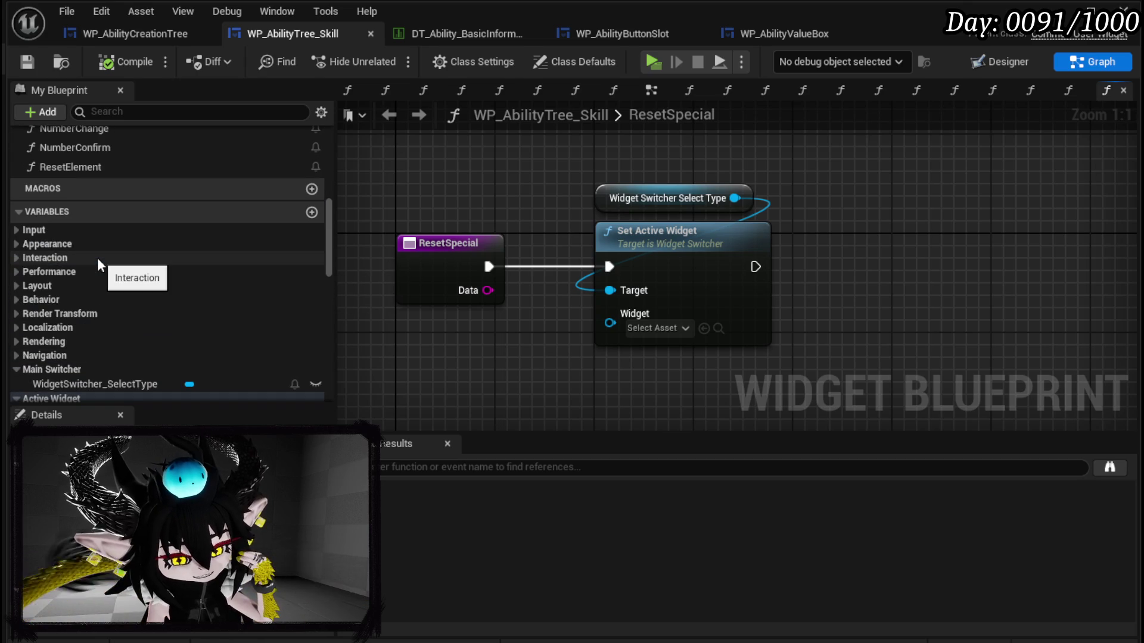
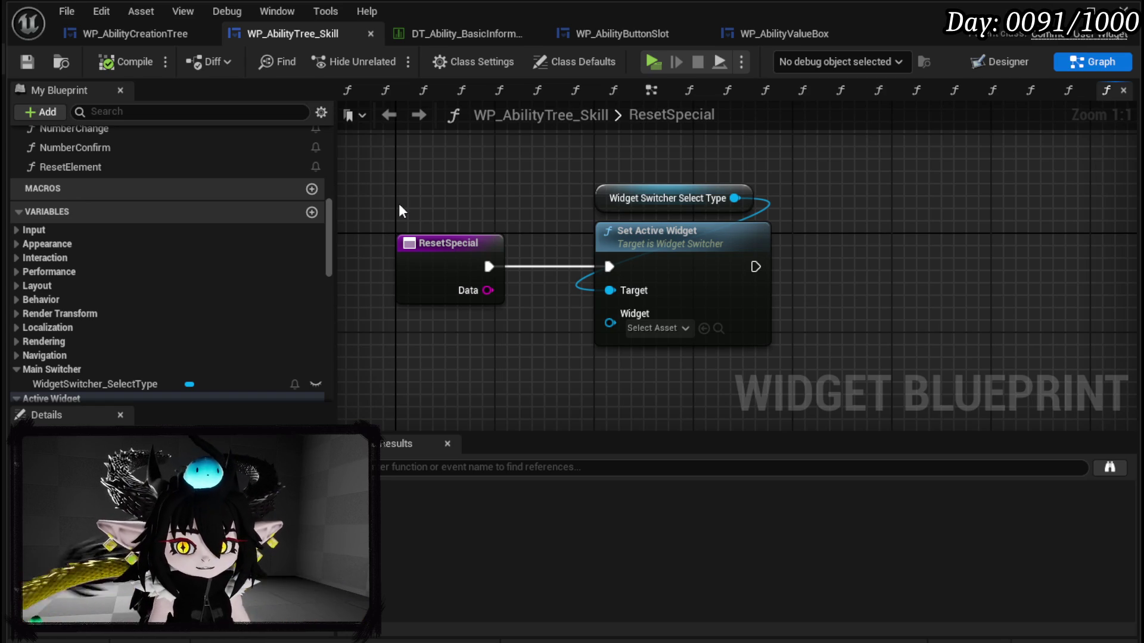
# Step: Add a HorizontalBox_Special getter in ResetSpecial and wire it to Set Active Widget's Widget pin
pyautogui.scroll(3, 145, 206)
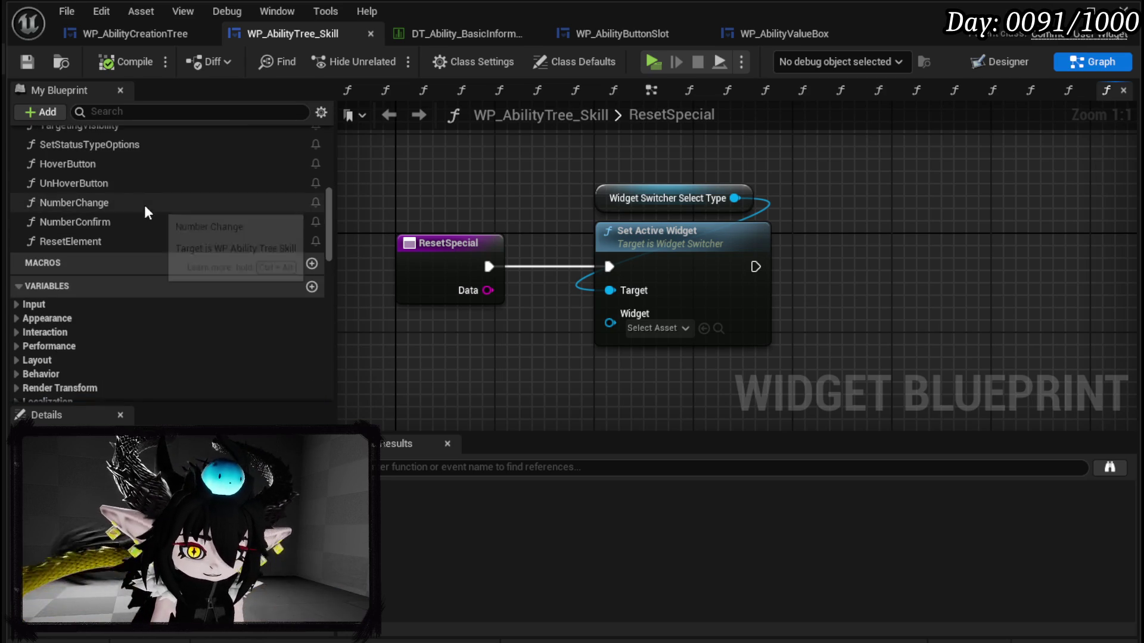
pyautogui.scroll(10, 262, 202)
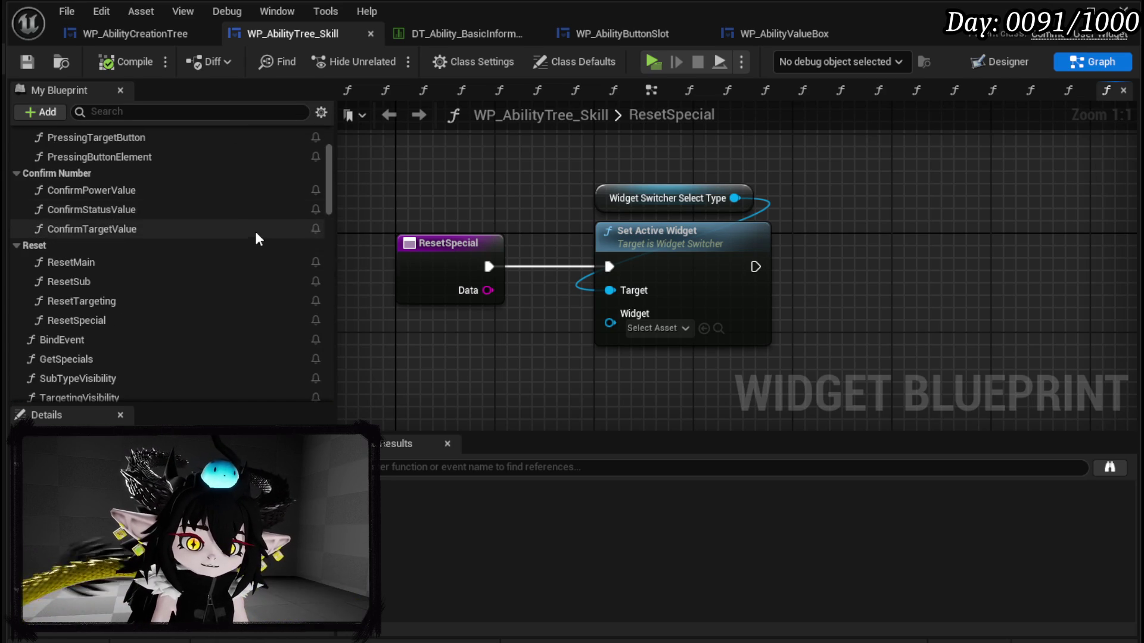
pyautogui.scroll(-15, 247, 233)
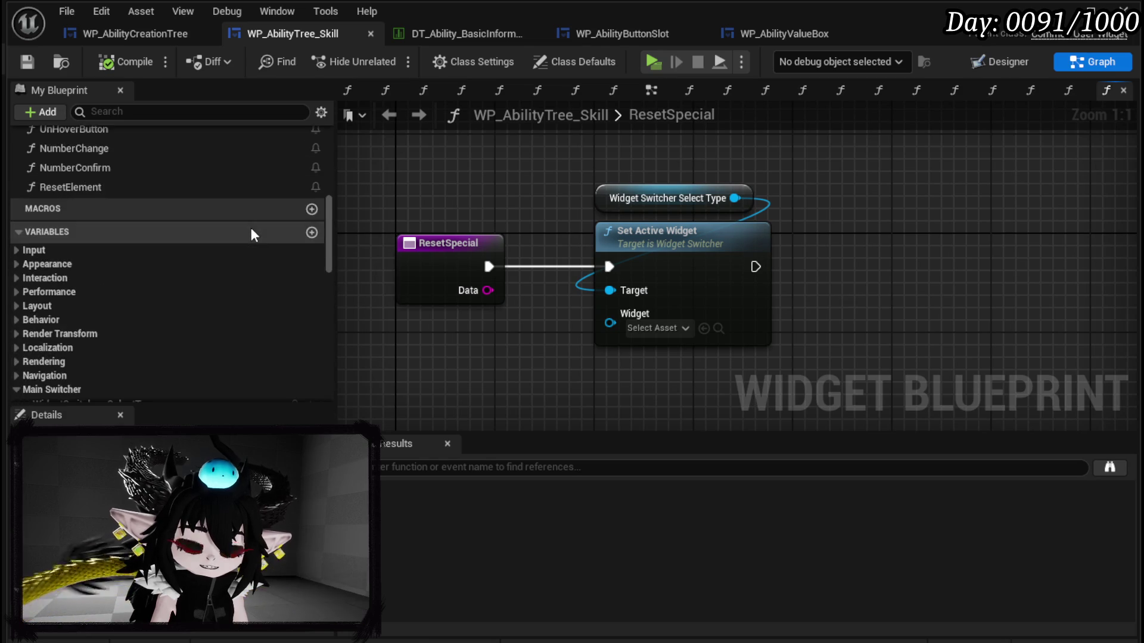
pyautogui.scroll(-4, 251, 227)
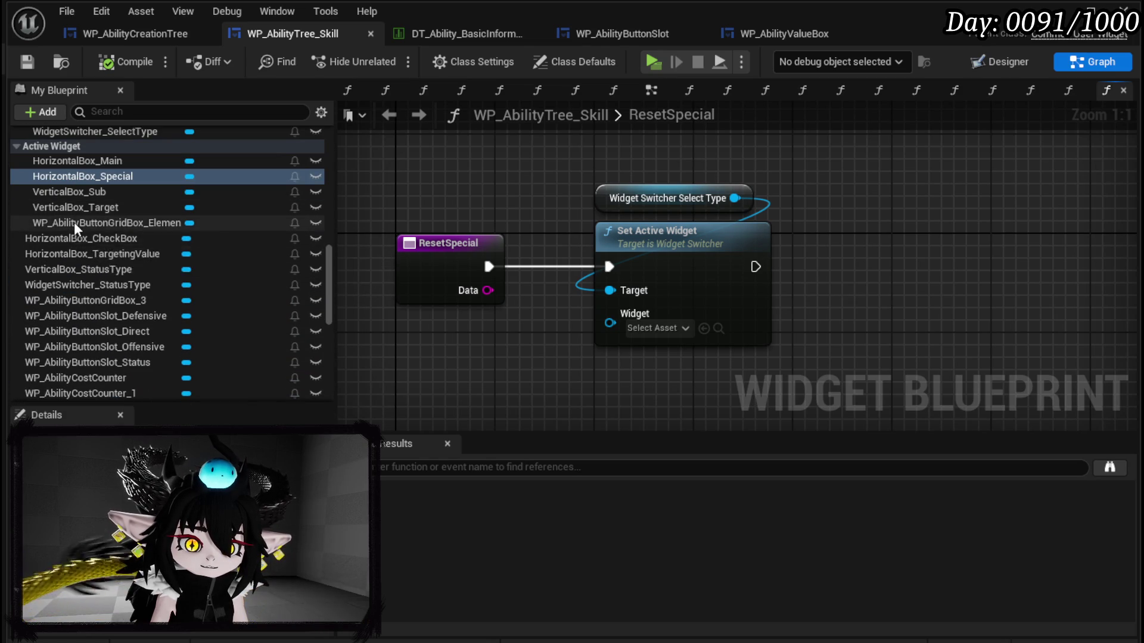
pyautogui.scroll(1, 131, 196)
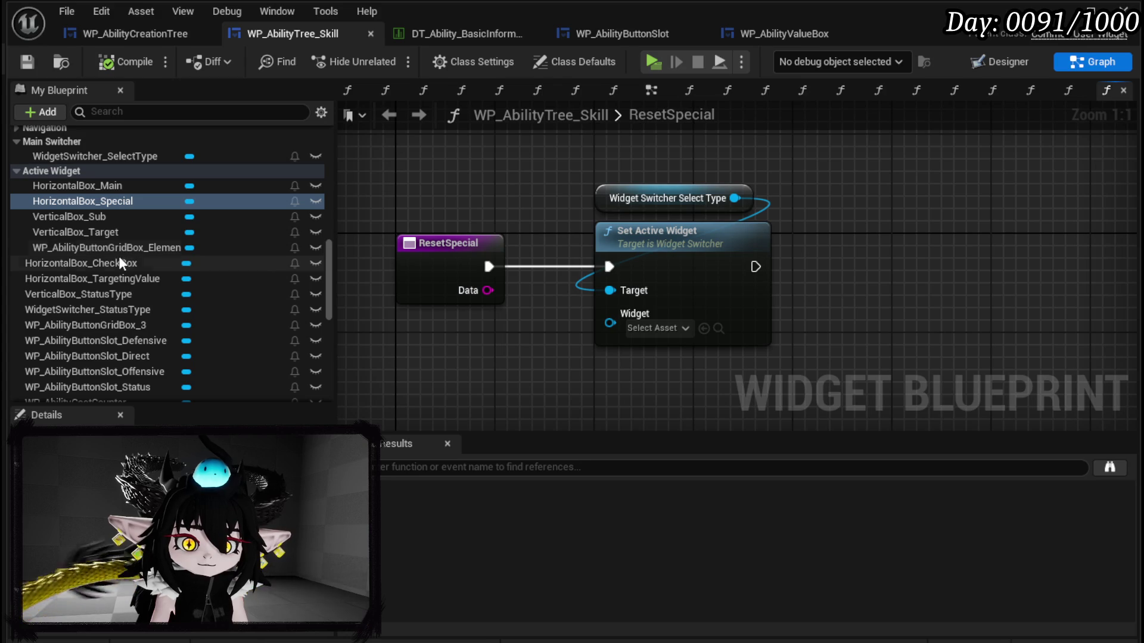
pyautogui.moveTo(84, 201)
pyautogui.mouseDown()
pyautogui.moveTo(517, 337)
pyautogui.moveTo(533, 381)
pyautogui.moveTo(610, 322)
pyautogui.mouseUp()
pyautogui.click(537, 388)
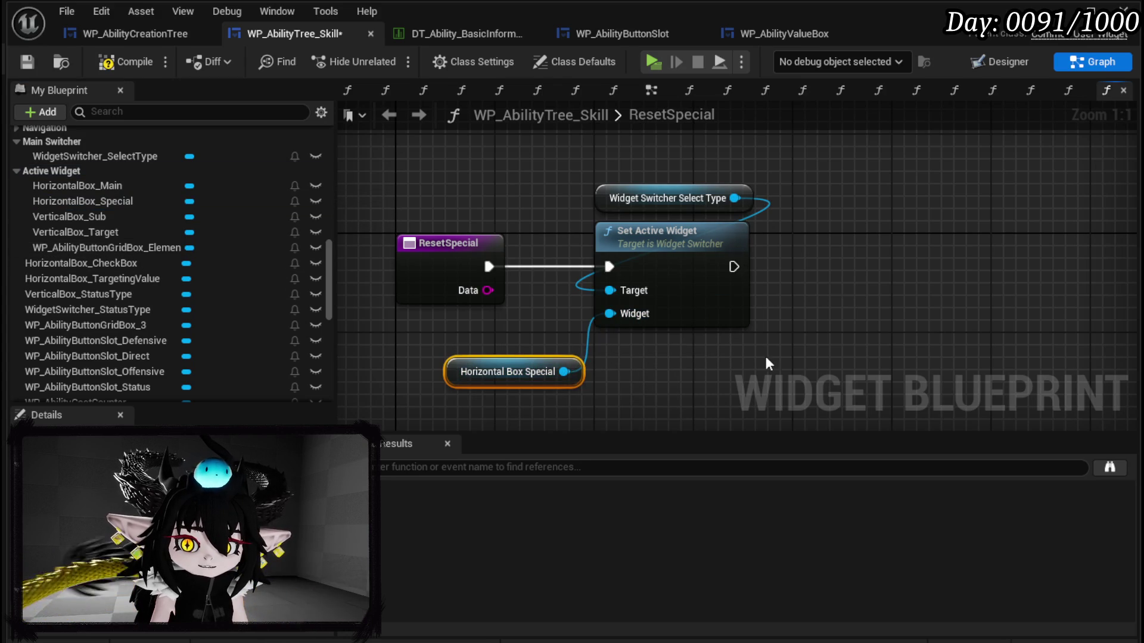
pyautogui.moveTo(548, 145); pyautogui.dragTo(804, 349)
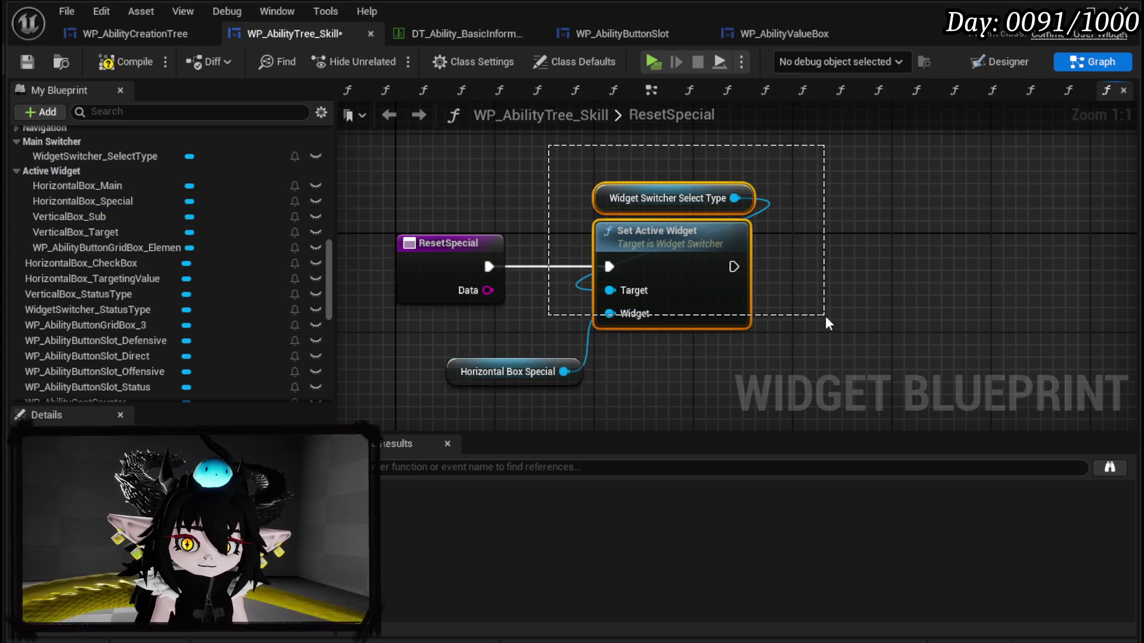
# Step: Compile the widget blueprint and open the ResetMain function graph
pyautogui.click(122, 64)
pyautogui.click(26, 62)
pyautogui.scroll(5, 173, 209)
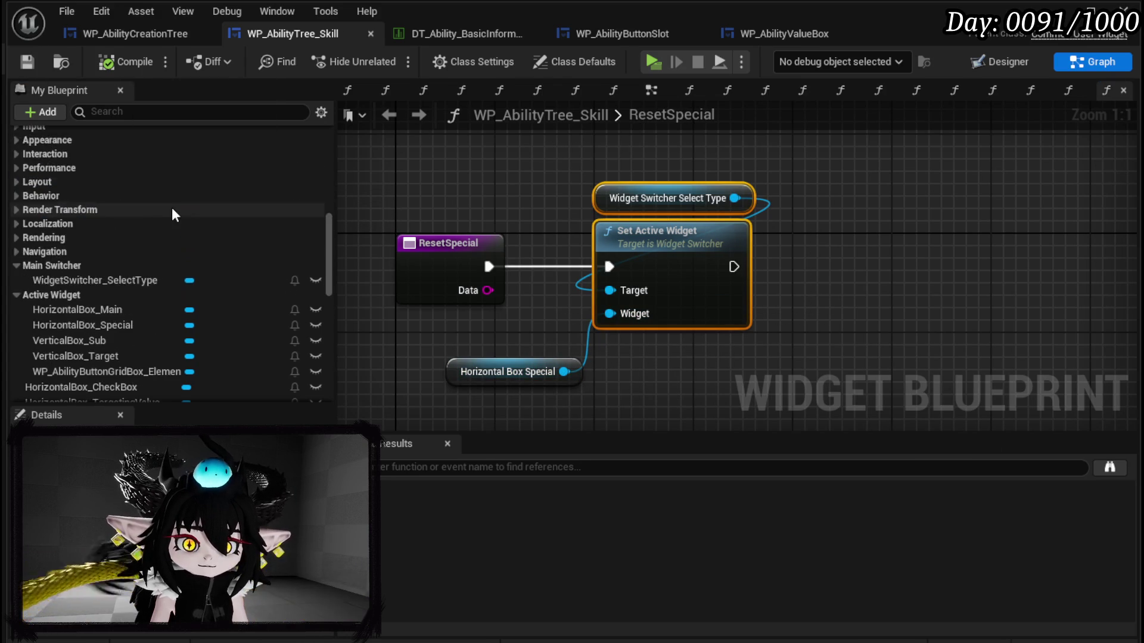
pyautogui.scroll(5, 173, 208)
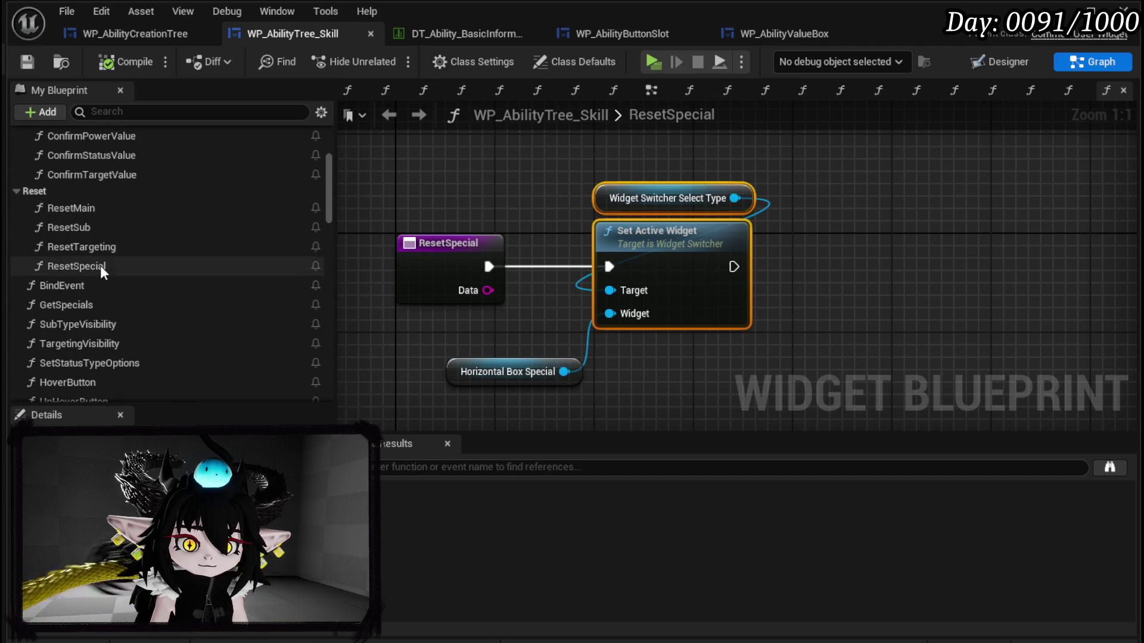
pyautogui.doubleClick(90, 212)
# Step: Make ResetMain set the switcher to a HorizontalBox_Main getter via pasted Set Active Widget nodes, then compile
pyautogui.scroll(-10, 167, 277)
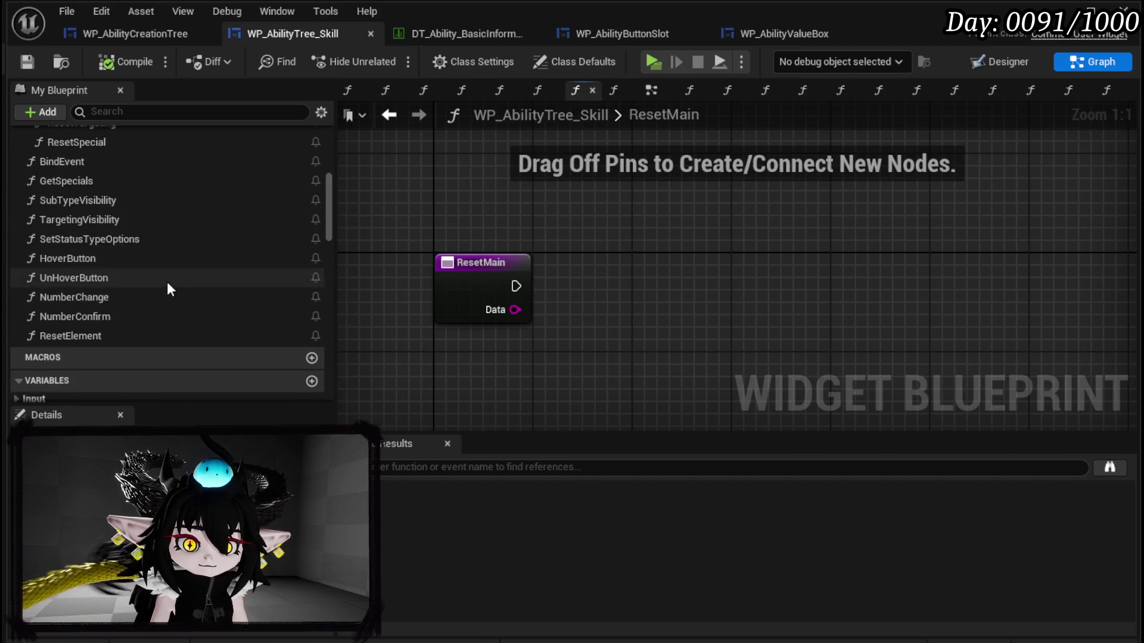
pyautogui.scroll(-5, 170, 264)
pyautogui.moveTo(93, 160)
pyautogui.mouseDown()
pyautogui.moveTo(543, 356)
pyautogui.moveTo(539, 381)
pyautogui.moveTo(584, 373)
pyautogui.moveTo(478, 367)
pyautogui.mouseUp()
pyautogui.click(537, 392)
pyautogui.hotkey('ctrl', 'v')
pyautogui.moveTo(516, 286); pyautogui.dragTo(616, 328)
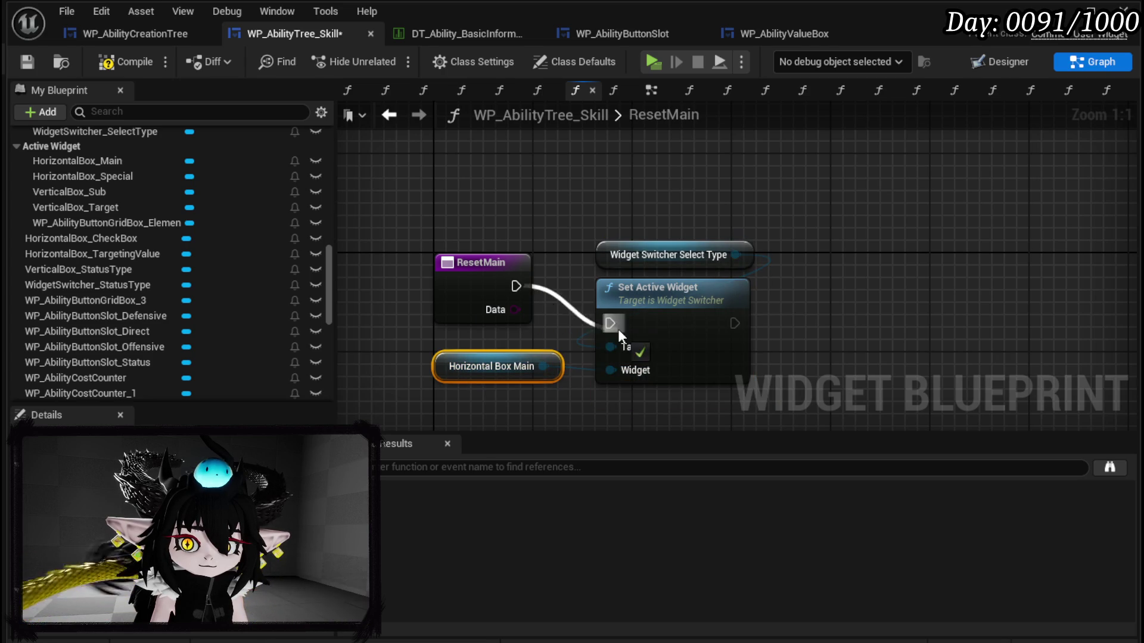
pyautogui.moveTo(604, 195); pyautogui.dragTo(675, 310)
pyautogui.moveTo(676, 310); pyautogui.dragTo(664, 273)
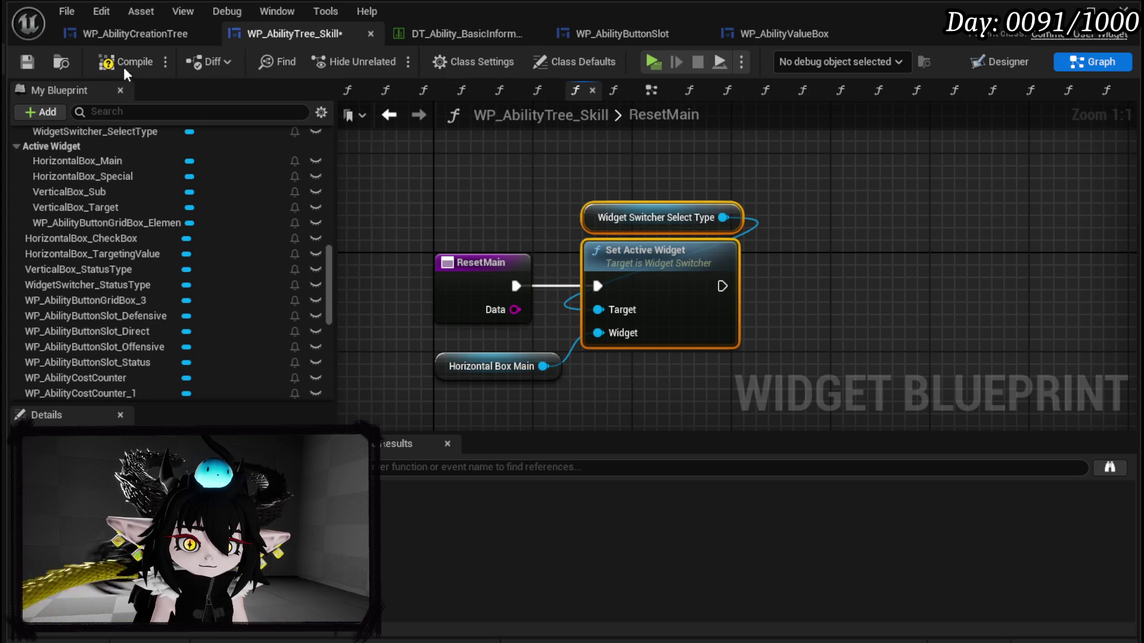
pyautogui.click(28, 62)
# Step: In ResetSub, wire pasted Set Active Widget nodes to a VerticalBox_Sub getter and compile
pyautogui.scroll(8, 197, 257)
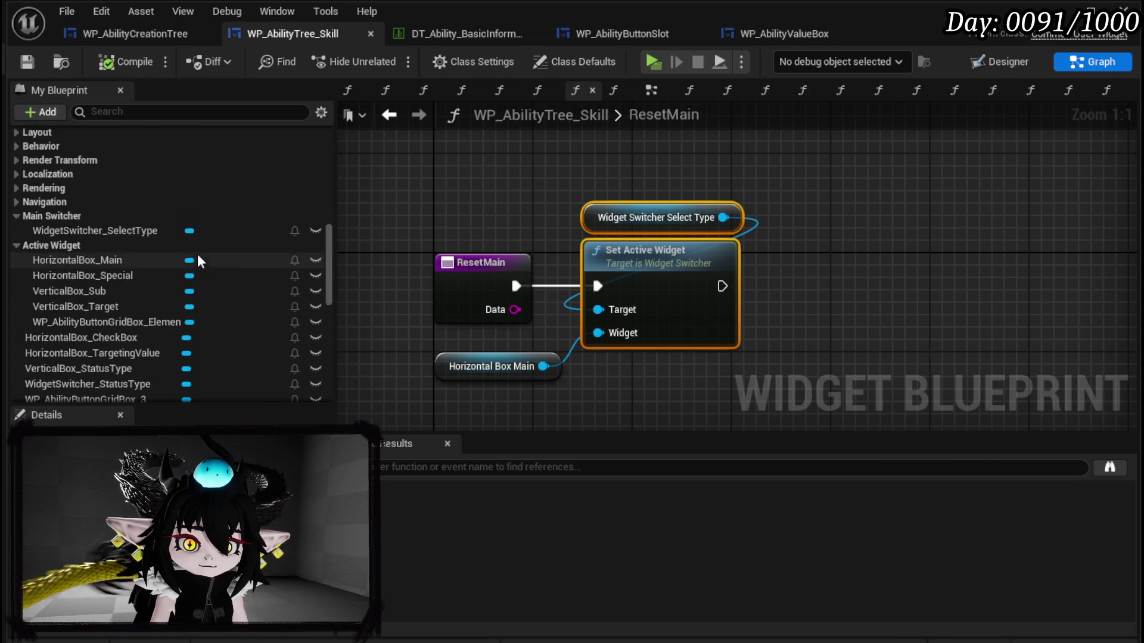
pyautogui.scroll(5, 197, 256)
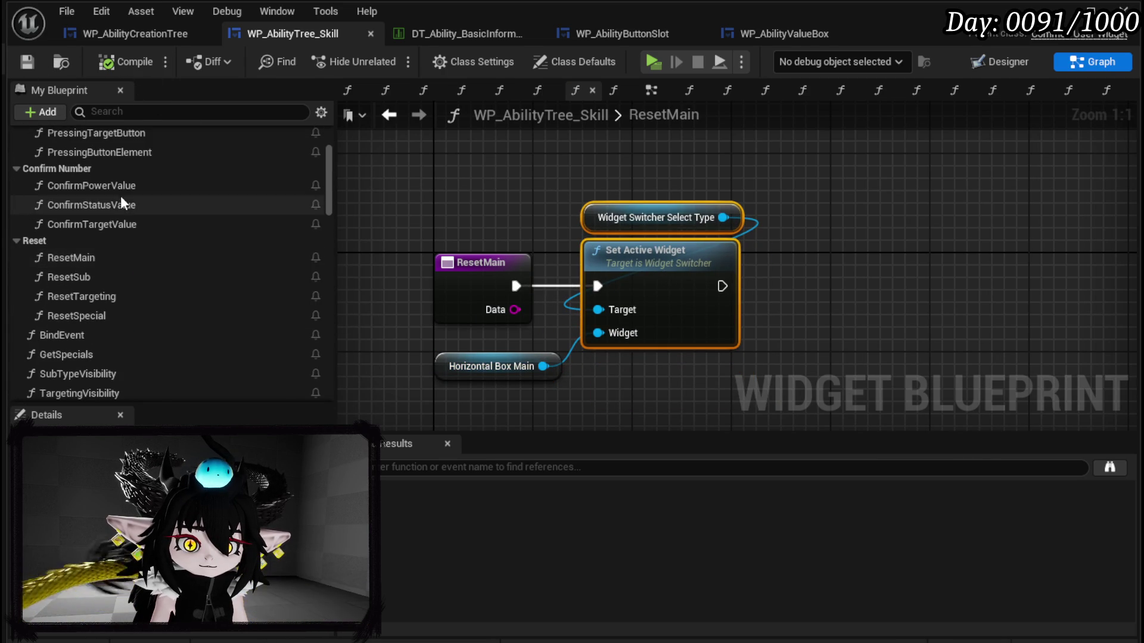
pyautogui.doubleClick(120, 277)
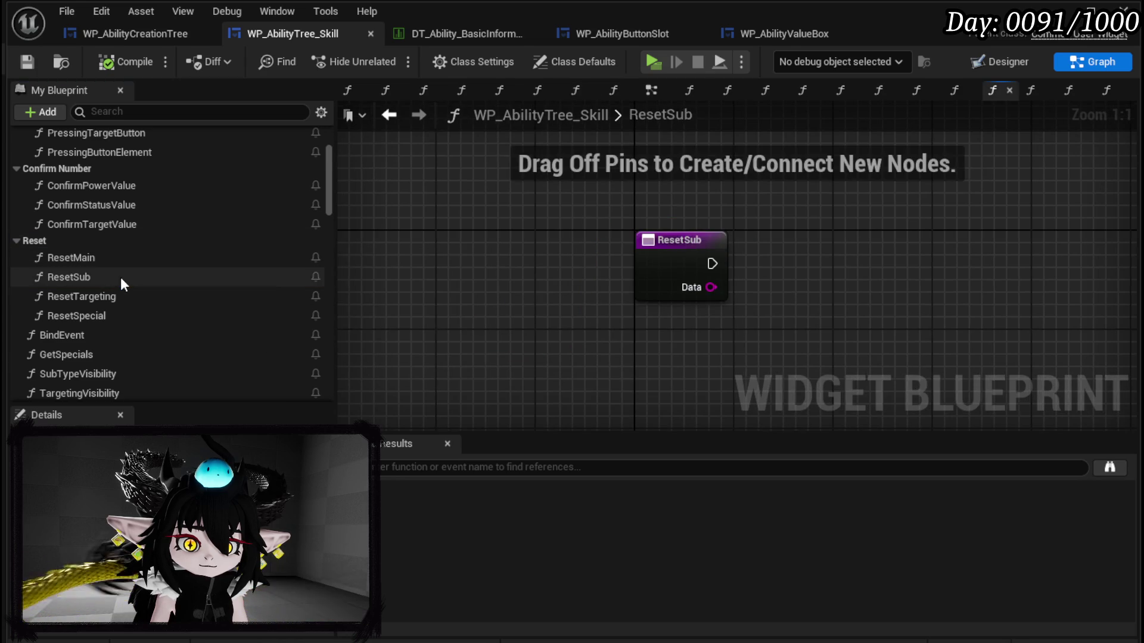
pyautogui.hotkey('ctrl', 'v')
pyautogui.moveTo(470, 231)
pyautogui.mouseDown()
pyautogui.moveTo(479, 241)
pyautogui.moveTo(443, 241)
pyautogui.moveTo(612, 280)
pyautogui.mouseUp()
pyautogui.click(690, 256)
pyautogui.moveTo(690, 256); pyautogui.dragTo(702, 243)
pyautogui.scroll(-5, 212, 230)
pyautogui.scroll(-10, 213, 225)
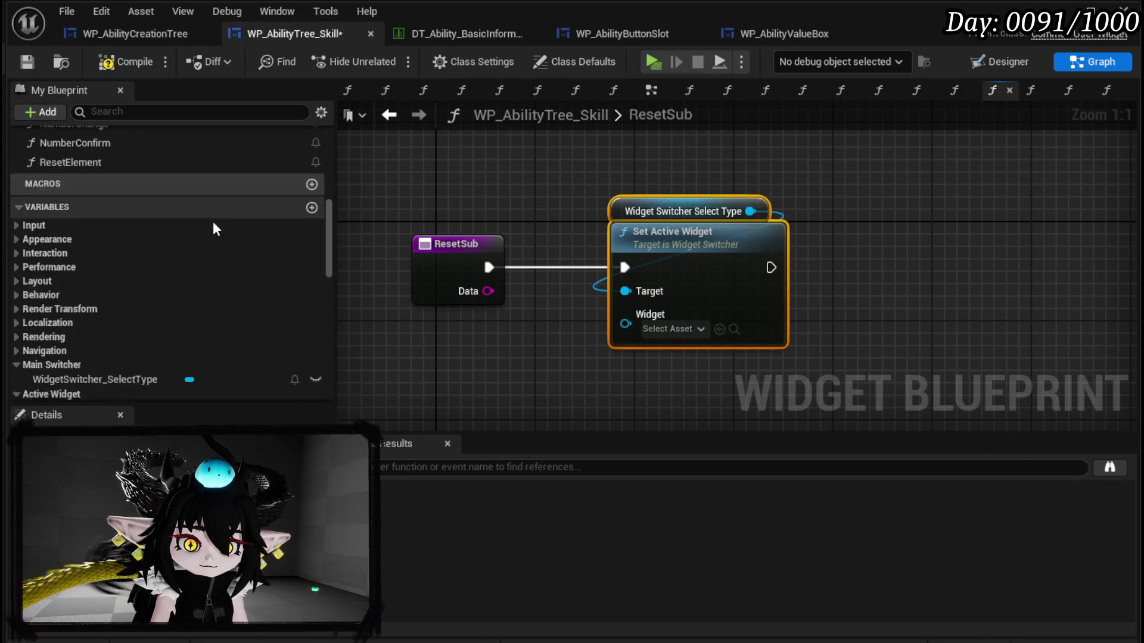
pyautogui.moveTo(103, 241)
pyautogui.mouseDown()
pyautogui.moveTo(452, 323)
pyautogui.moveTo(516, 365)
pyautogui.moveTo(512, 337)
pyautogui.moveTo(626, 323)
pyautogui.mouseUp()
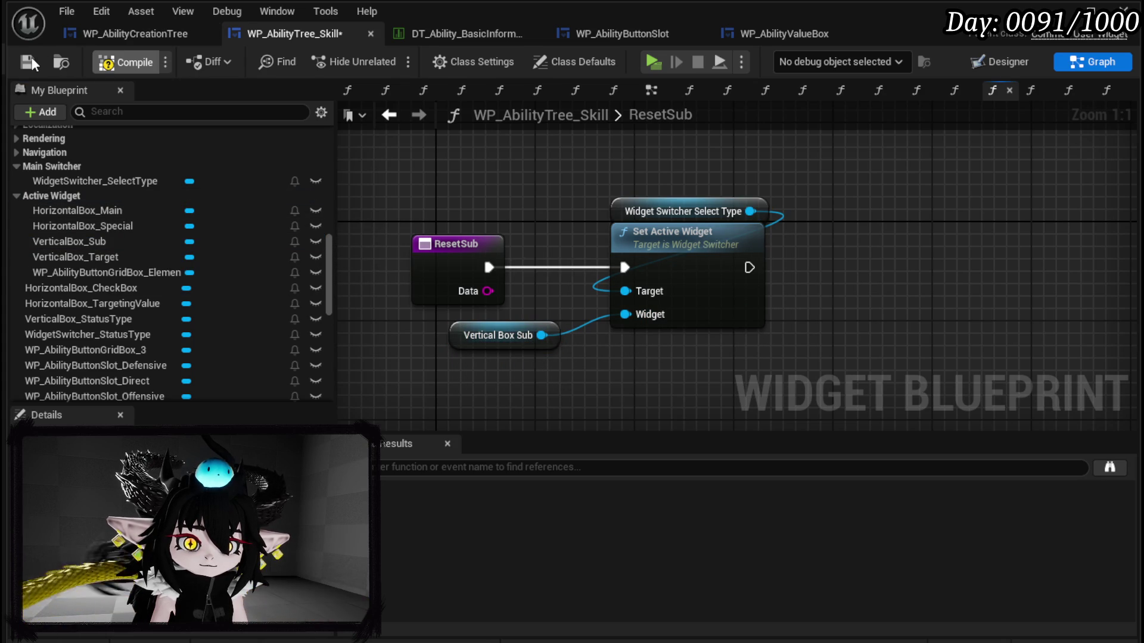
pyautogui.click(26, 62)
# Step: Open the ResetTargeting function graph
pyautogui.click(389, 115)
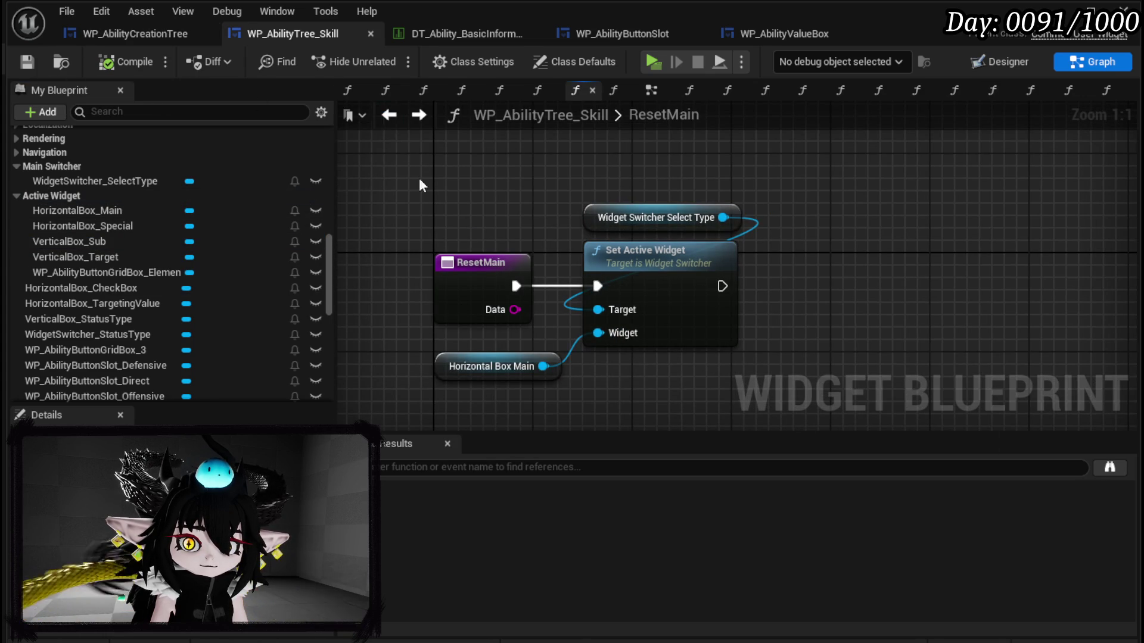
pyautogui.scroll(10, 136, 193)
pyautogui.scroll(2, 135, 185)
pyautogui.doubleClick(101, 244)
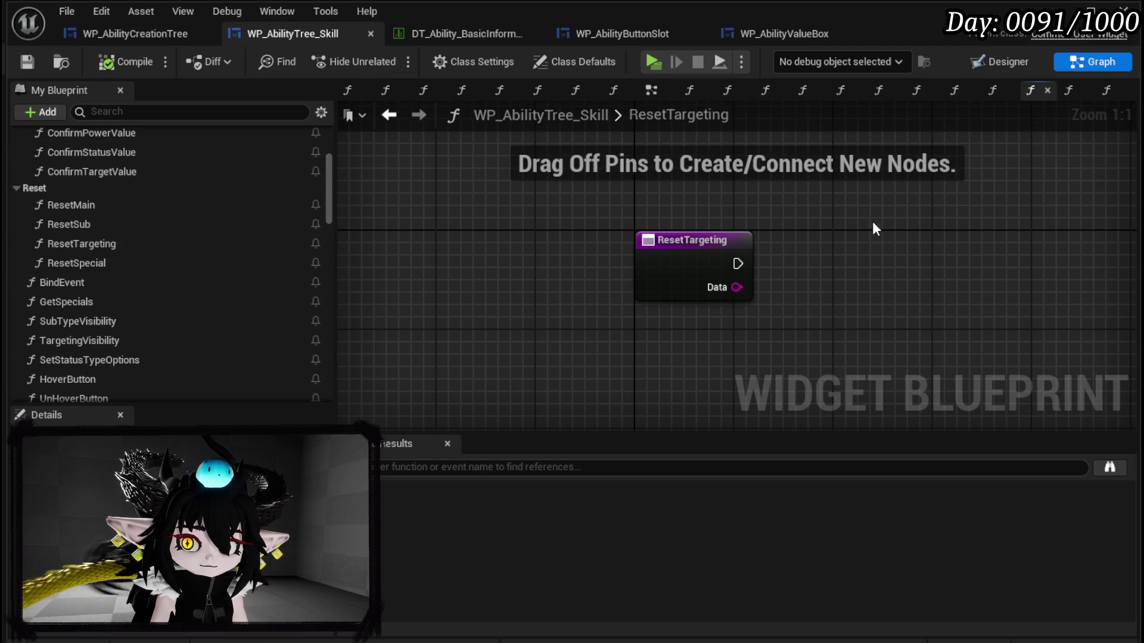
# Step: Make ResetTargeting set the switcher to a VerticalBox_Target getter, then compile
pyautogui.hotkey('ctrl', 'v')
pyautogui.moveTo(737, 263); pyautogui.dragTo(823, 276)
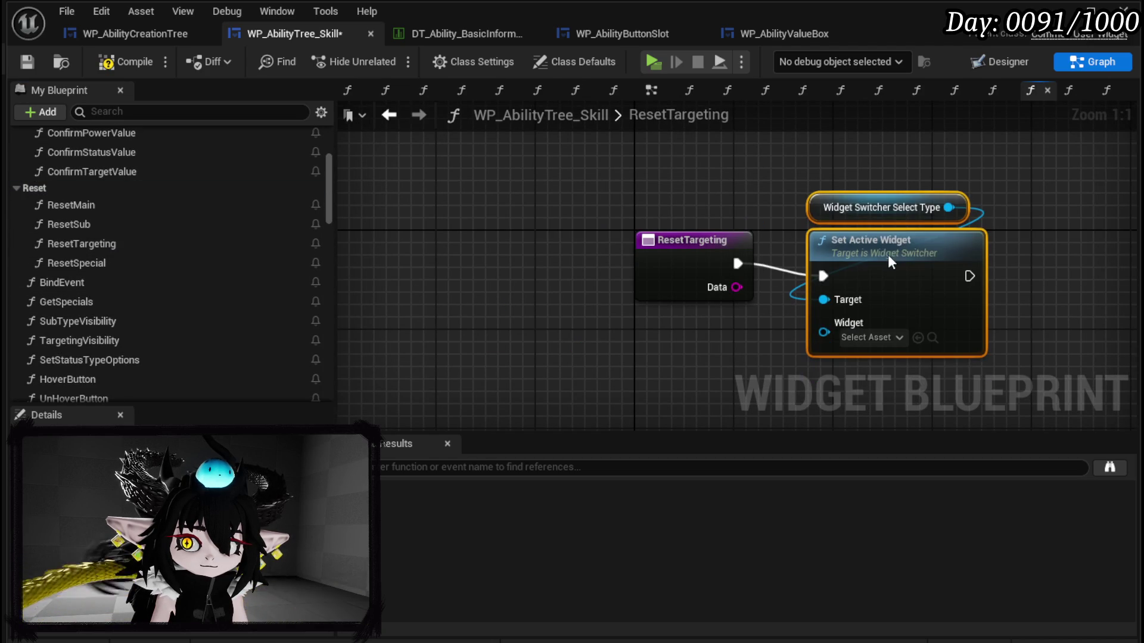
pyautogui.press('q')
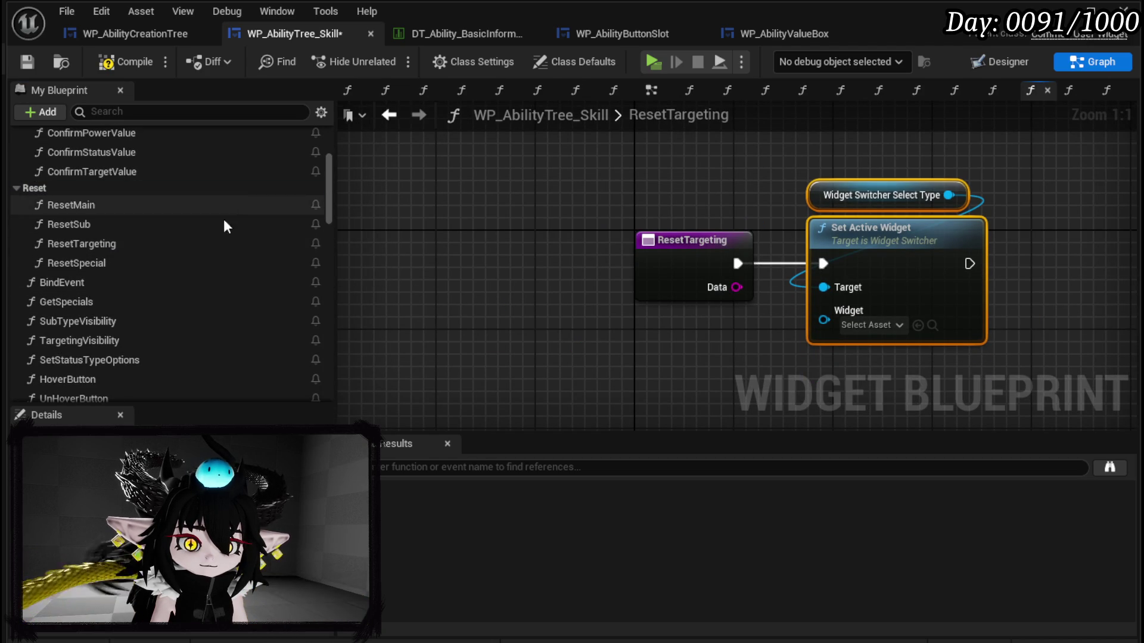
pyautogui.scroll(-3, 122, 263)
pyautogui.scroll(-10, 146, 262)
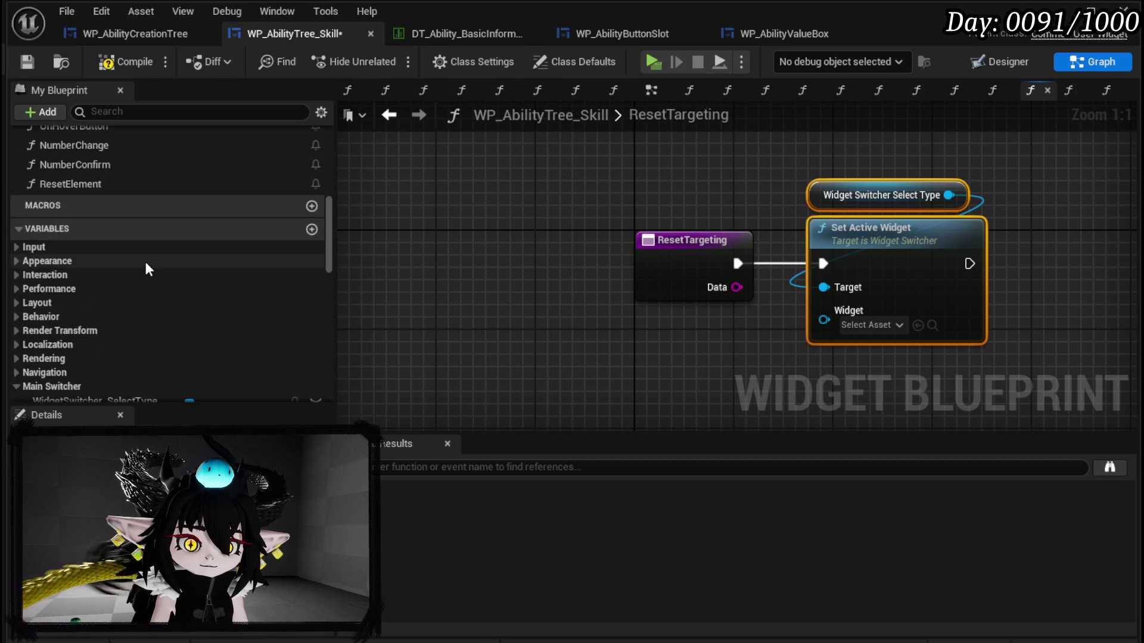
pyautogui.moveTo(96, 227); pyautogui.dragTo(637, 333)
pyautogui.click(688, 365)
pyautogui.moveTo(739, 344); pyautogui.dragTo(833, 329)
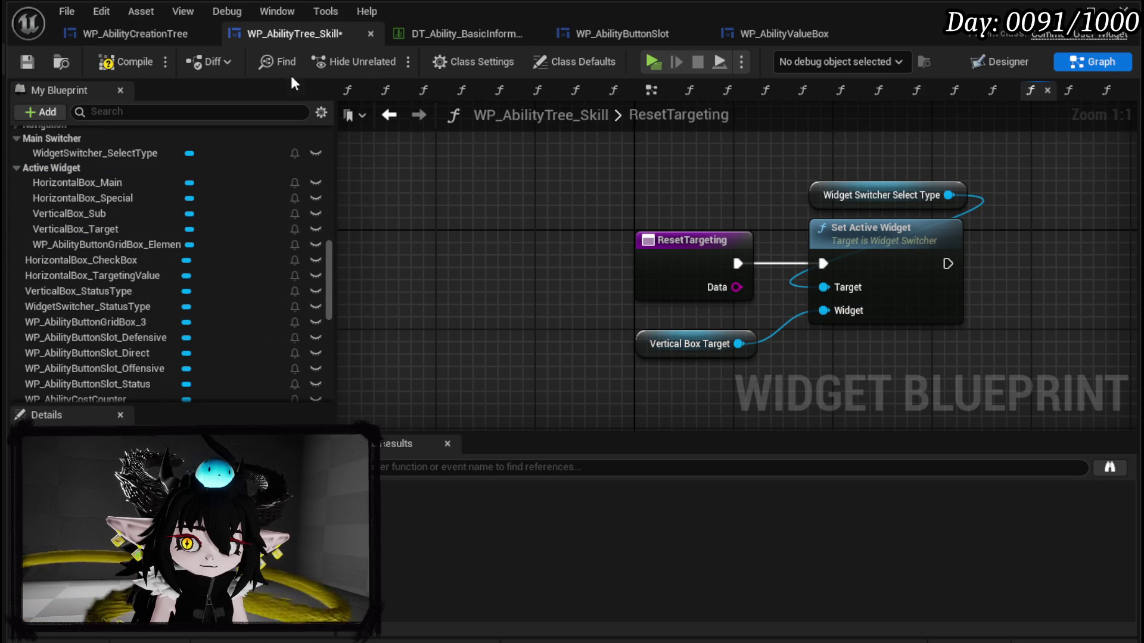
pyautogui.click(33, 63)
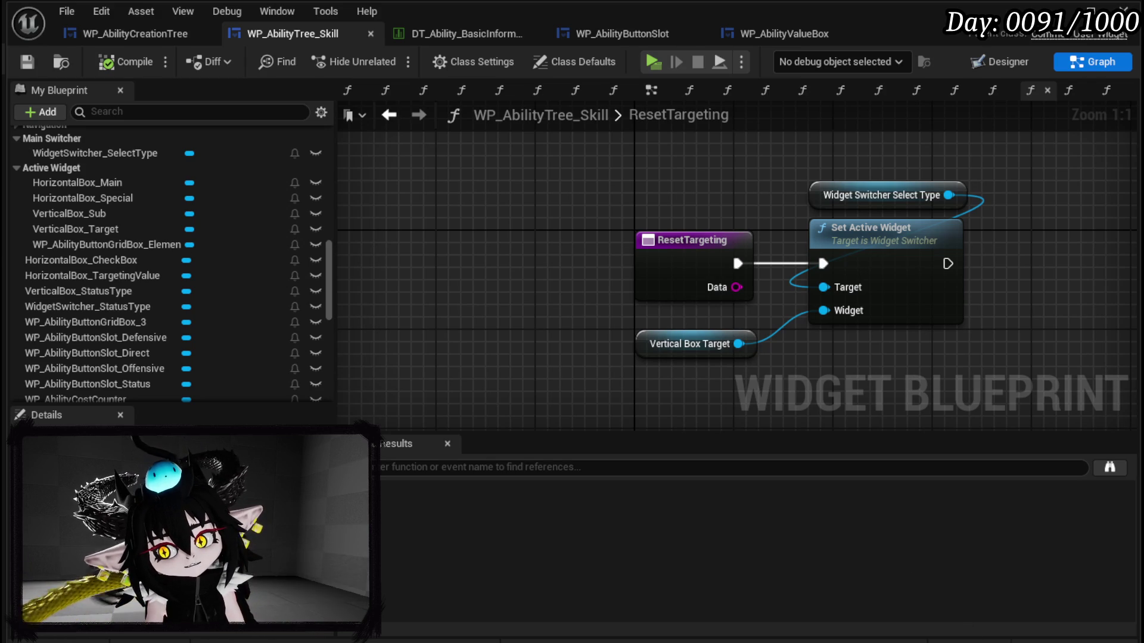
# Step: Save all modified packages and return to the level editor
pyautogui.hotkey('ctrl', 'shift', 's')
pyautogui.click(867, 585)
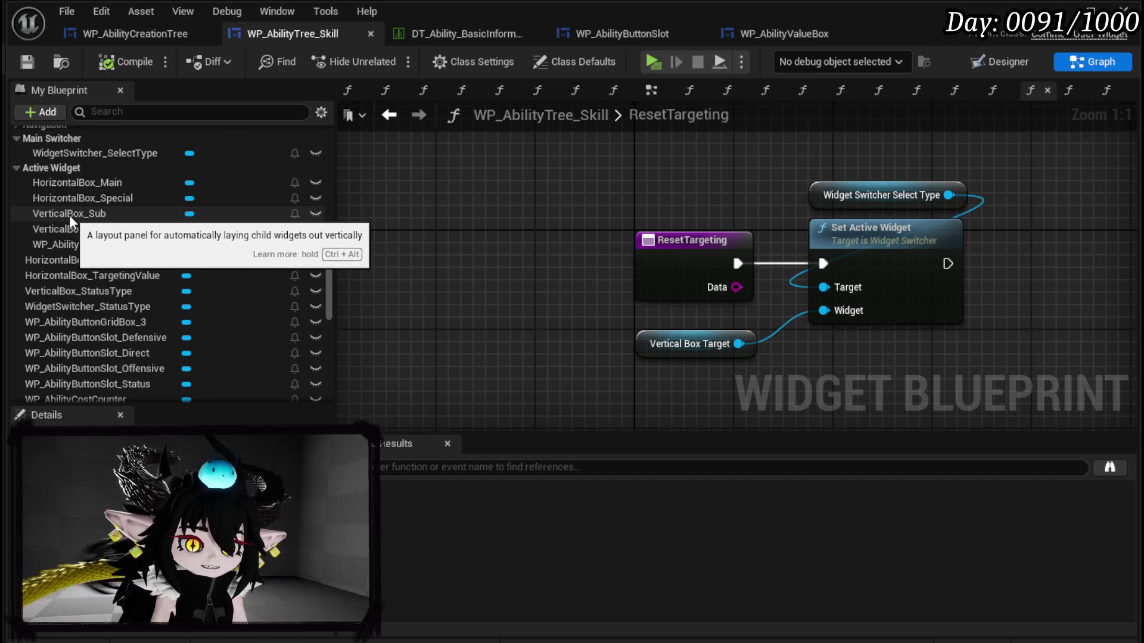
pyautogui.click(449, 200)
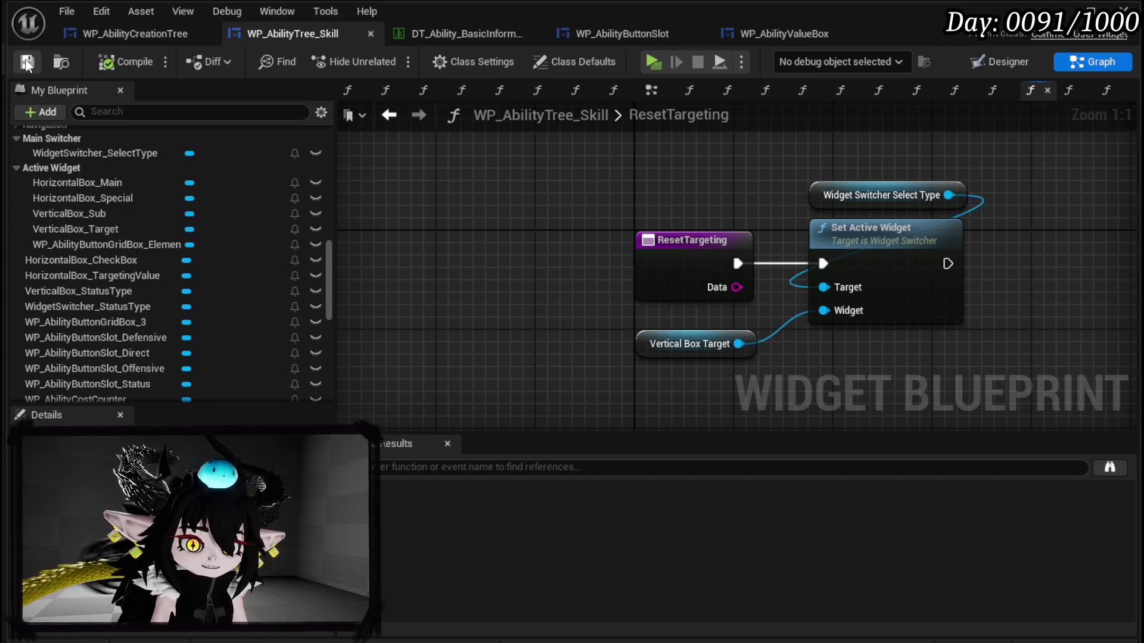
pyautogui.click(1060, 11)
# Step: Start the game preview, open the ability editor, choose the offensive type and set POWER to 250
pyautogui.click(375, 58)
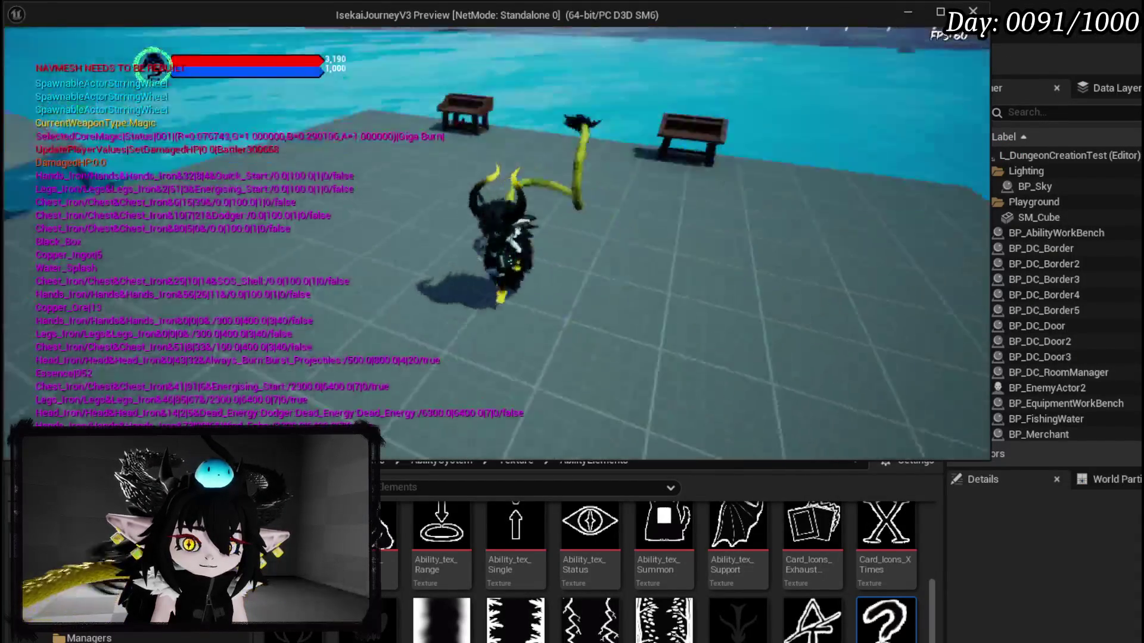
pyautogui.press('w')
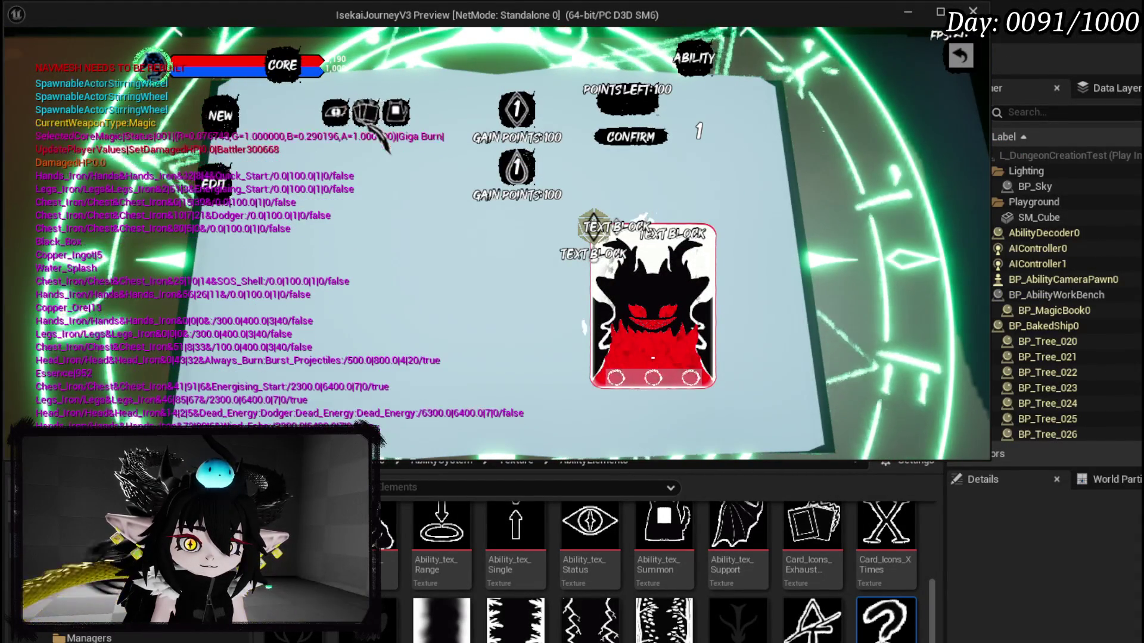
pyautogui.moveTo(652, 387)
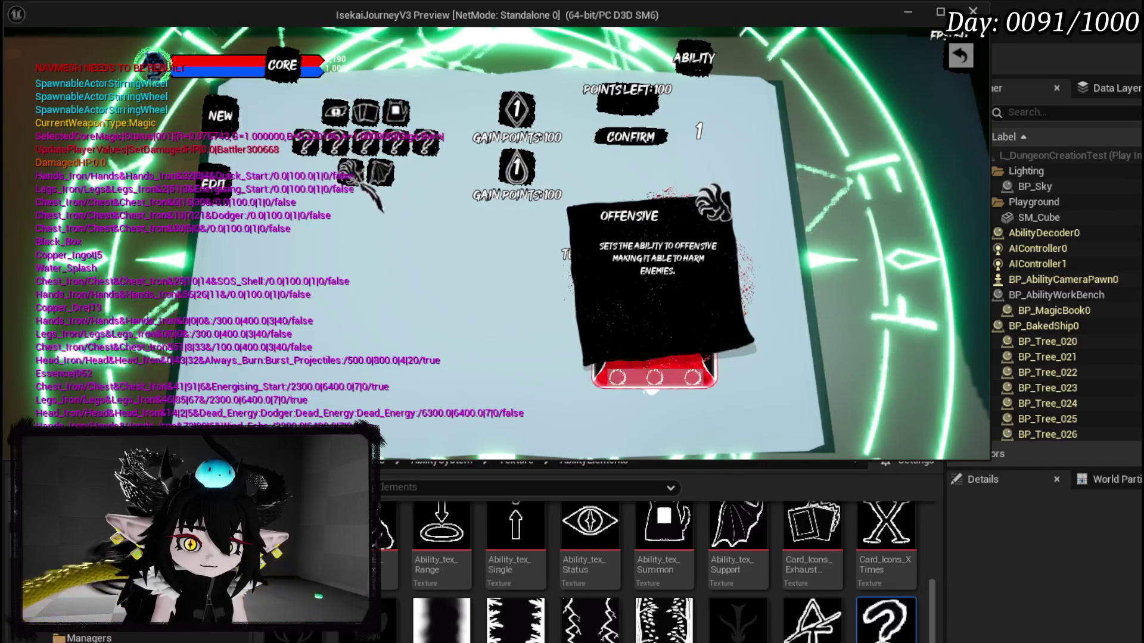
pyautogui.click(652, 387)
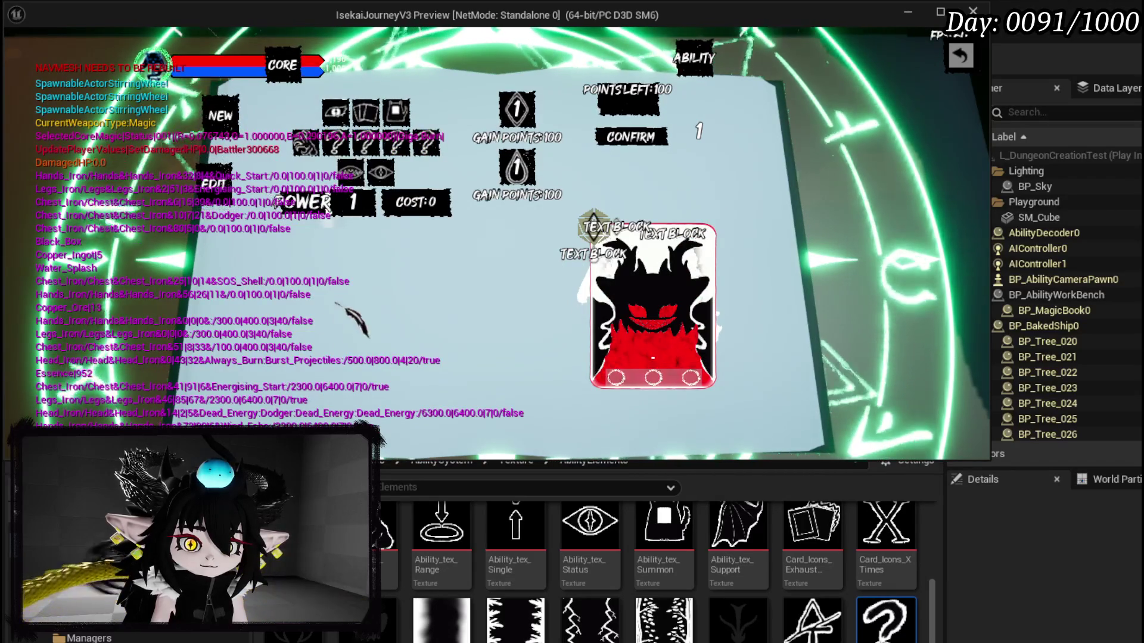
pyautogui.doubleClick(355, 204)
pyautogui.write('250')
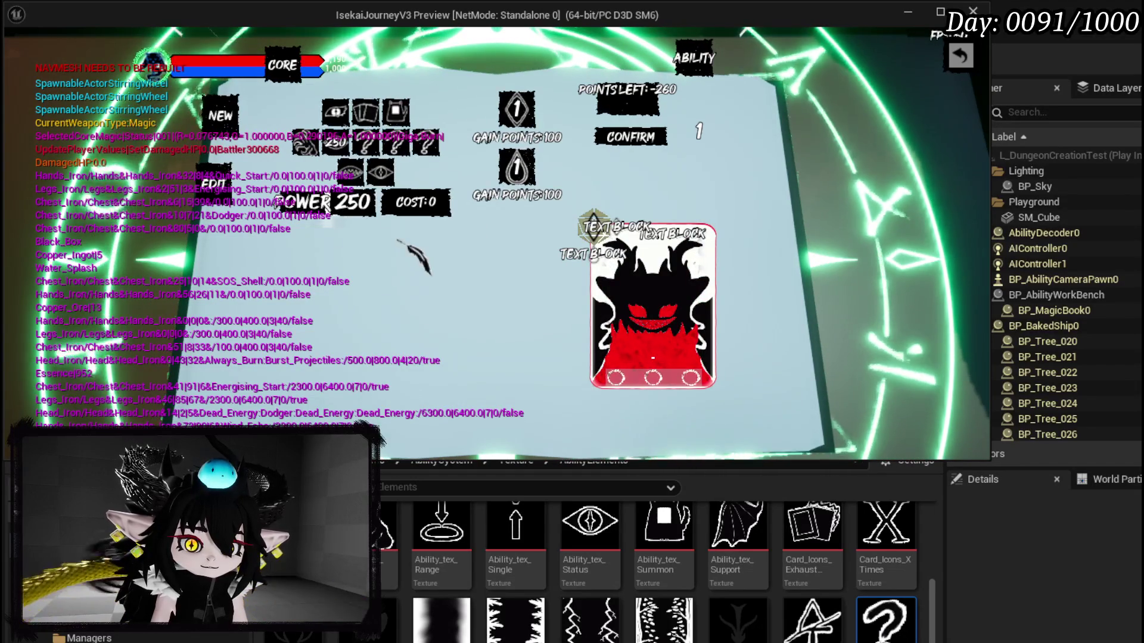
# Step: Fill the slots with Single Target, Fire, AOE and a lower-row option, bringing up Direct Hit
pyautogui.scroll(-1, 398, 242)
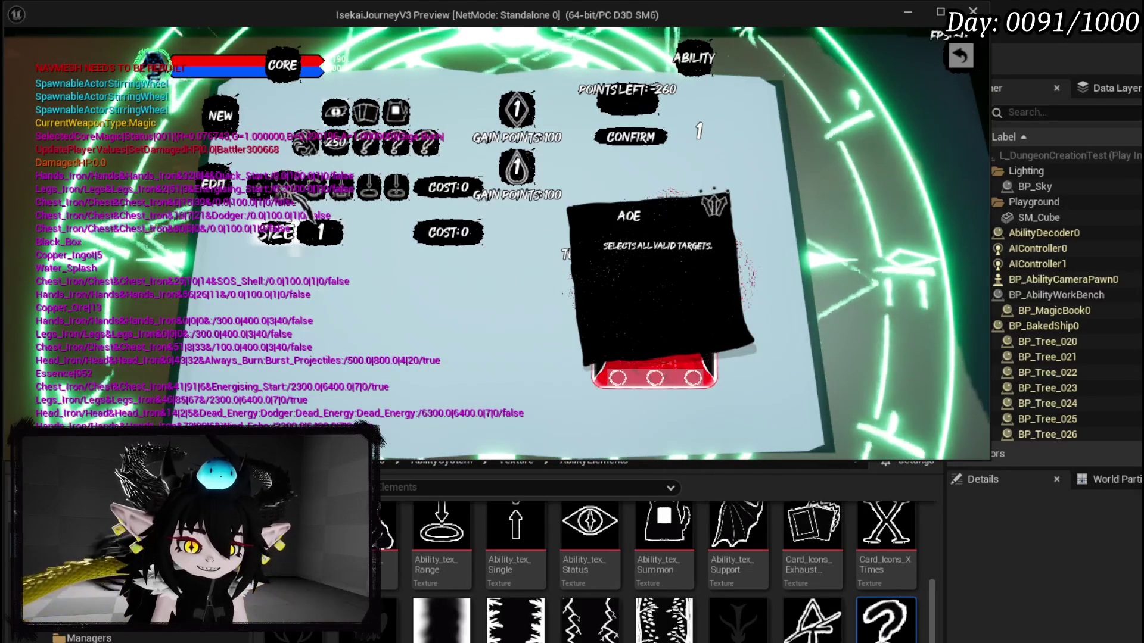
pyautogui.click(262, 192)
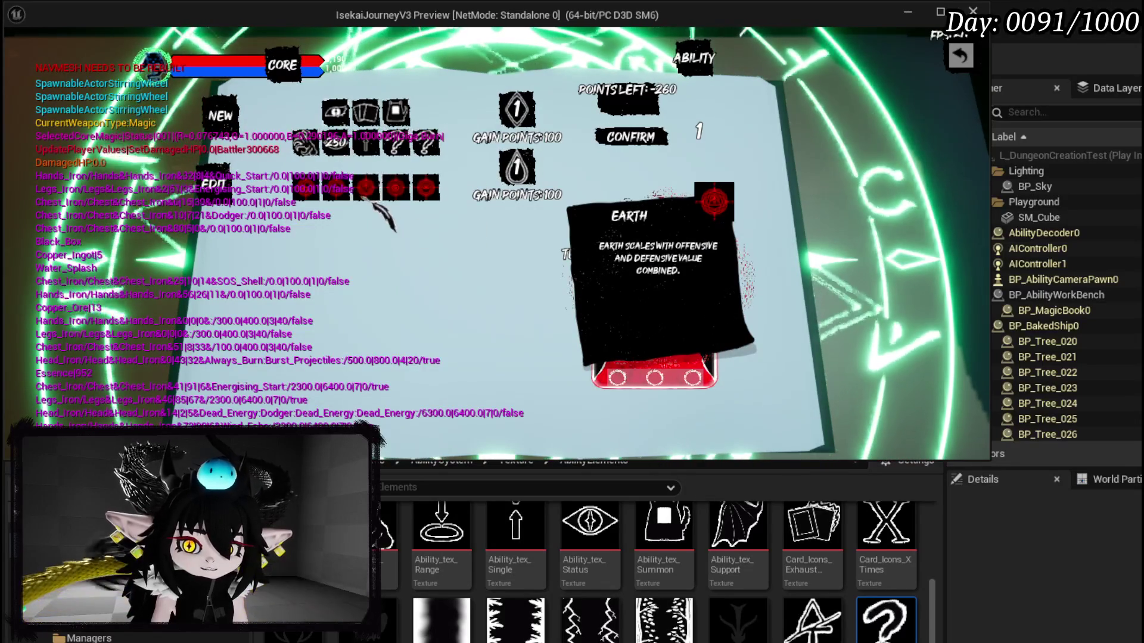
pyautogui.click(327, 201)
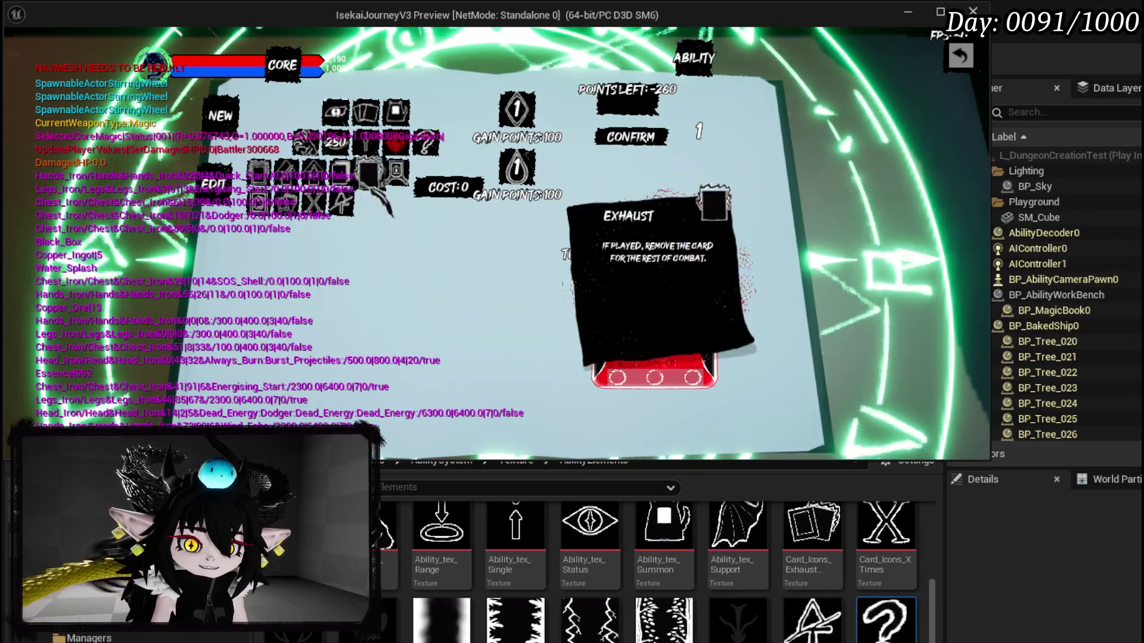
pyautogui.click(316, 196)
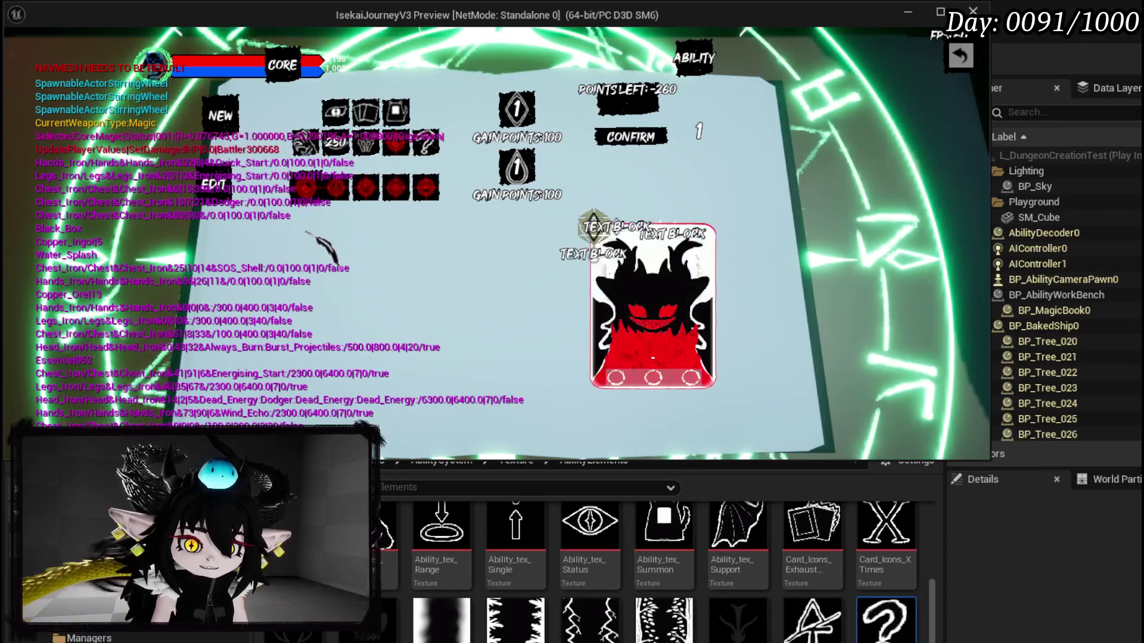
pyautogui.click(365, 188)
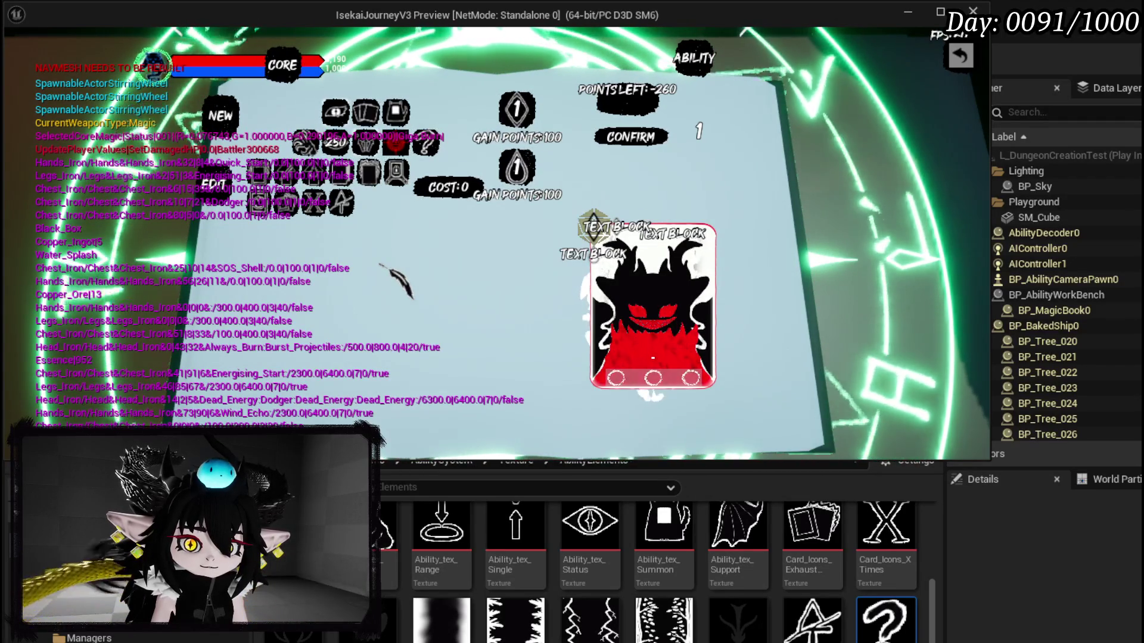
pyautogui.click(653, 298)
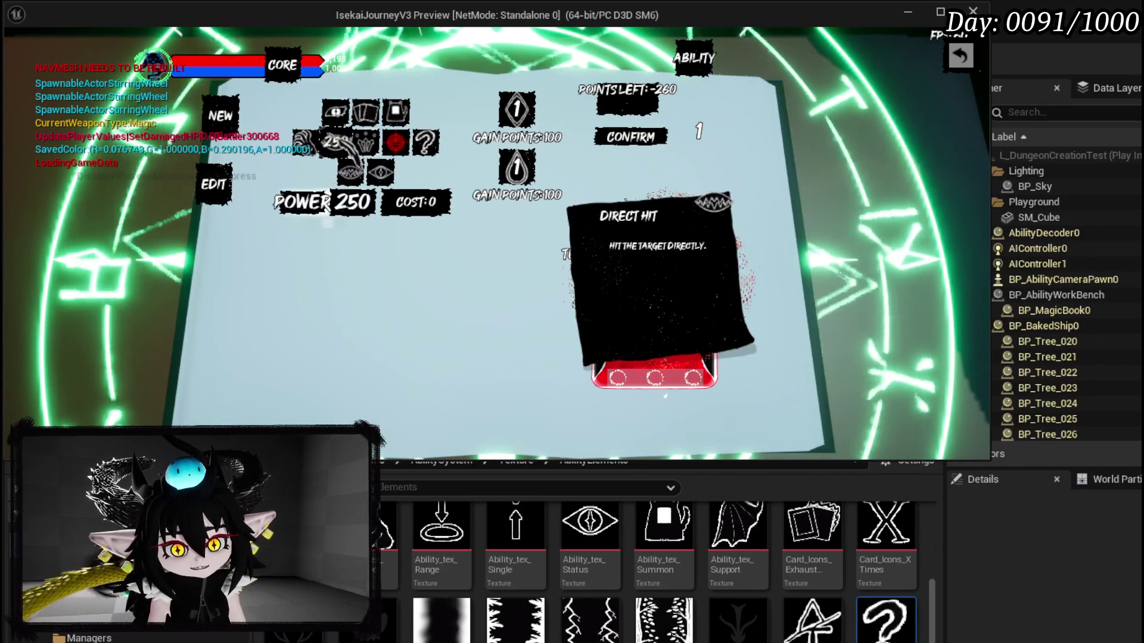
# Step: Select the Earth slot, then set the unset slot to Direct Hit and switch it to AOE
pyautogui.moveTo(361, 132)
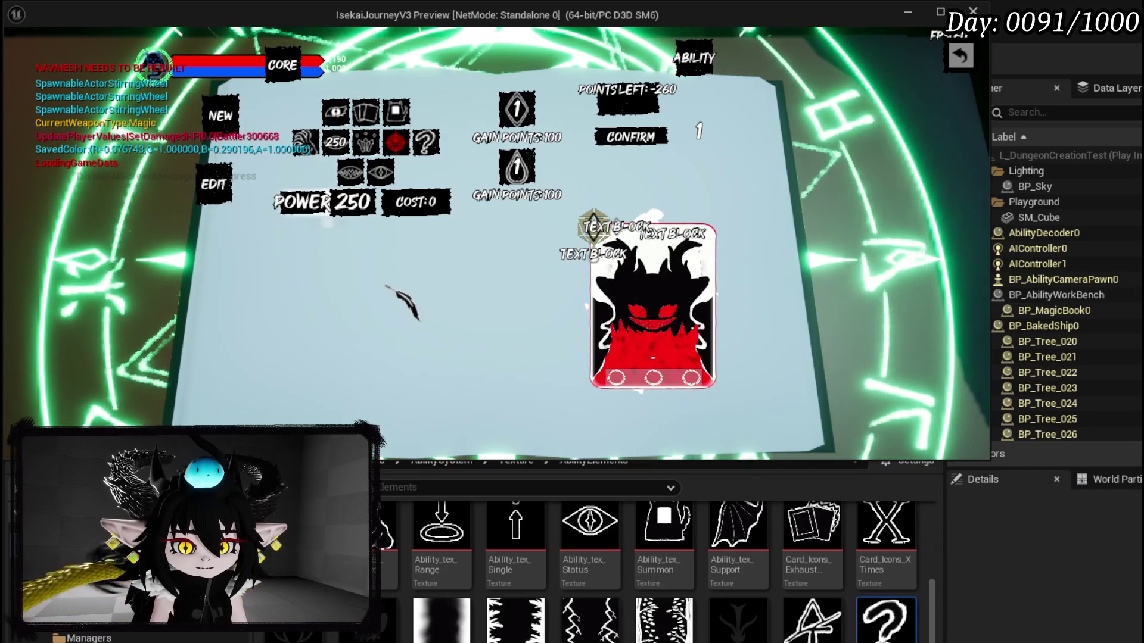
pyautogui.click(400, 143)
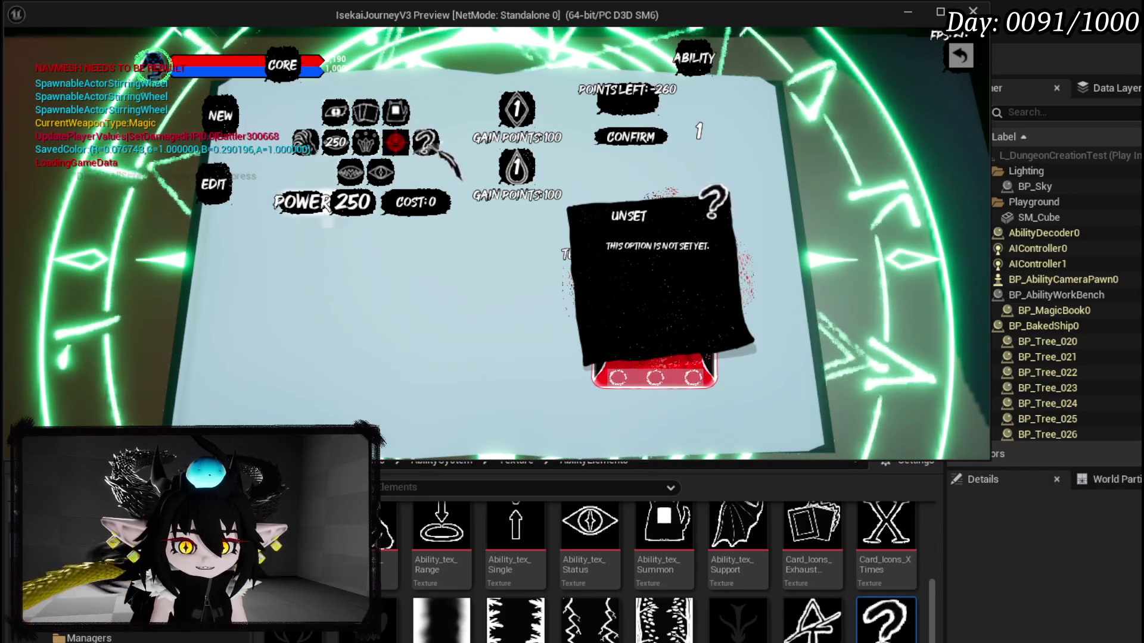
pyautogui.click(427, 146)
pyautogui.click(365, 166)
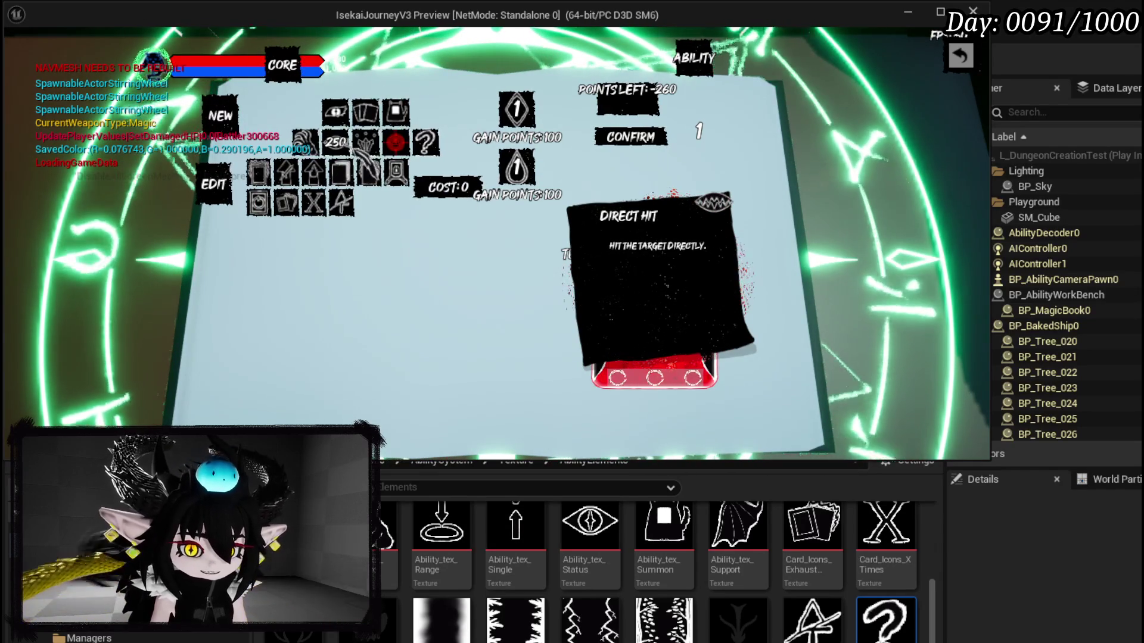
pyautogui.click(364, 143)
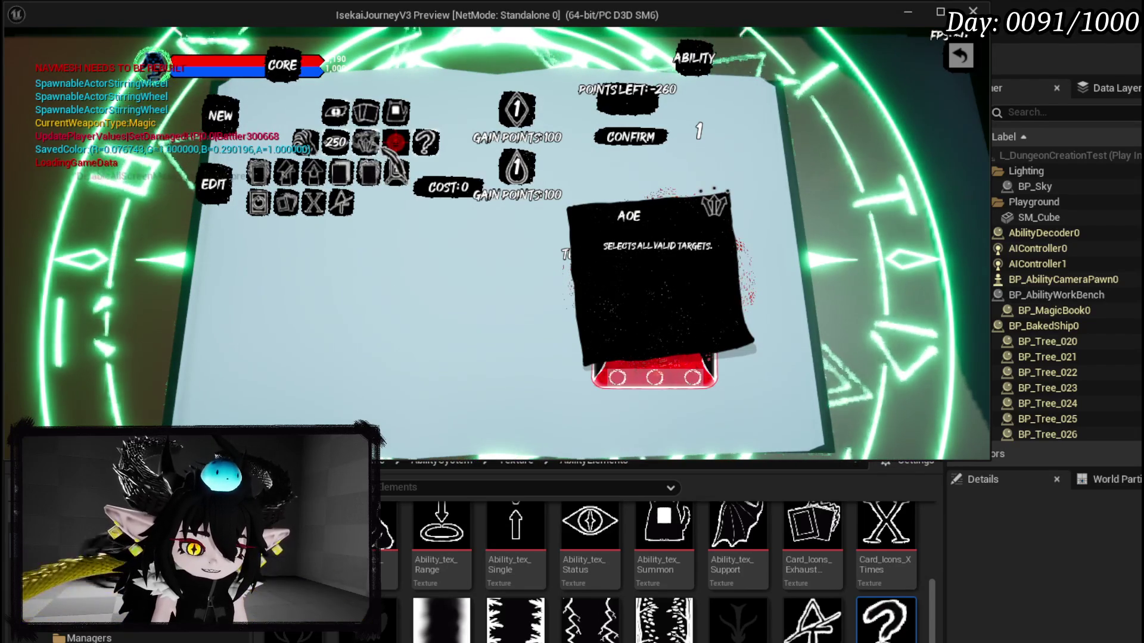
# Step: Cycle between the 250 power, Earth and unset slots, then stop the game preview
pyautogui.click(337, 145)
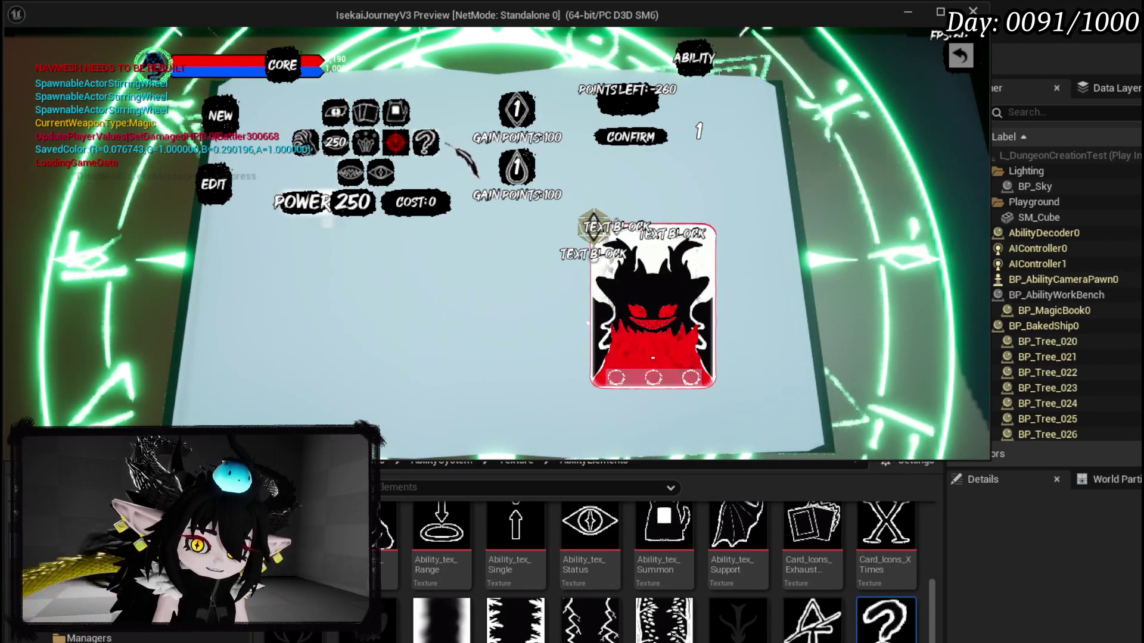
pyautogui.click(427, 143)
pyautogui.click(395, 142)
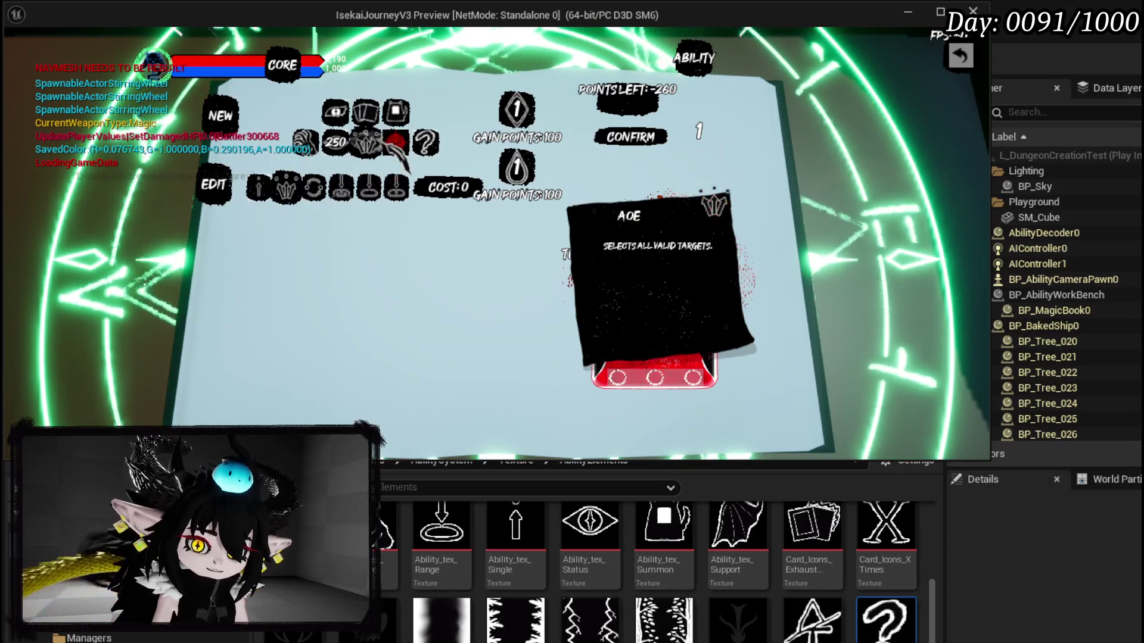
pyautogui.click(336, 142)
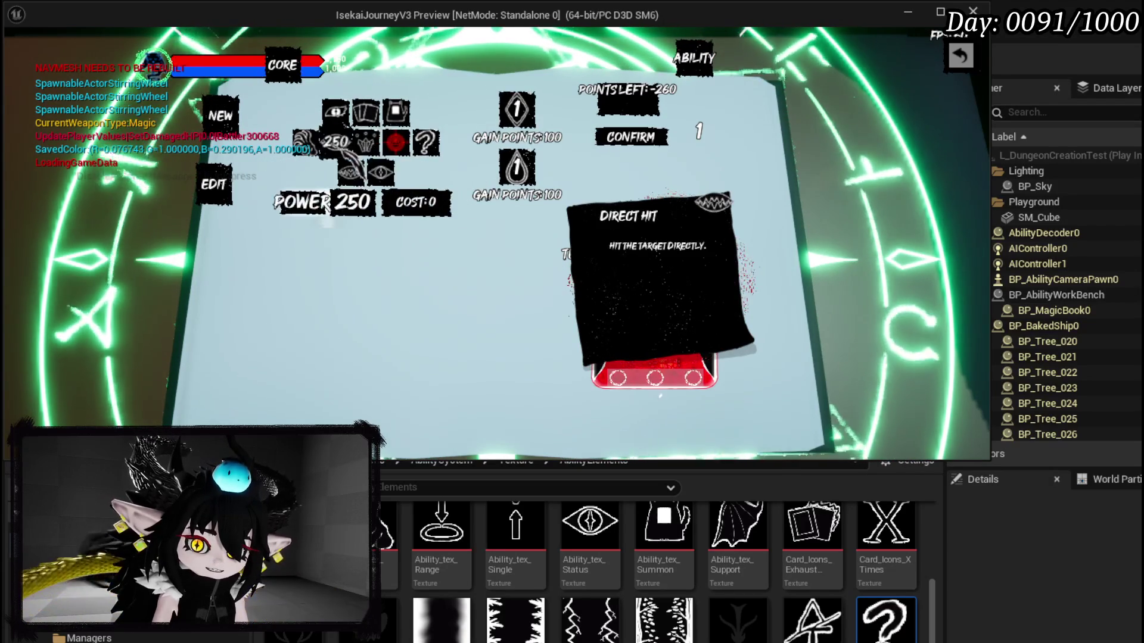
pyautogui.click(395, 142)
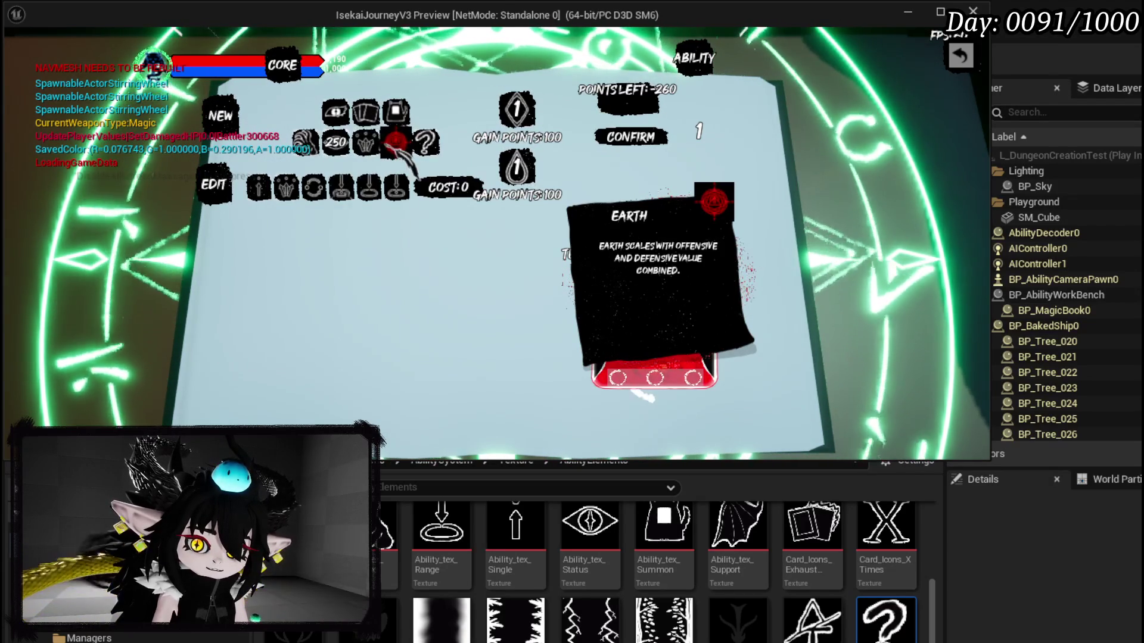
pyautogui.click(425, 142)
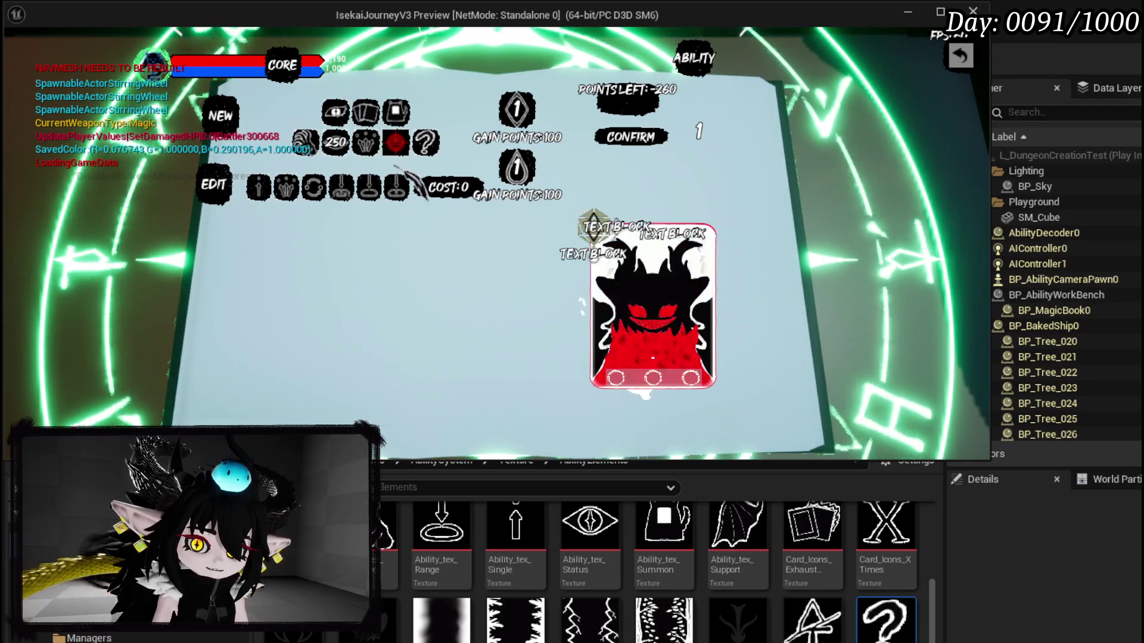
pyautogui.click(395, 142)
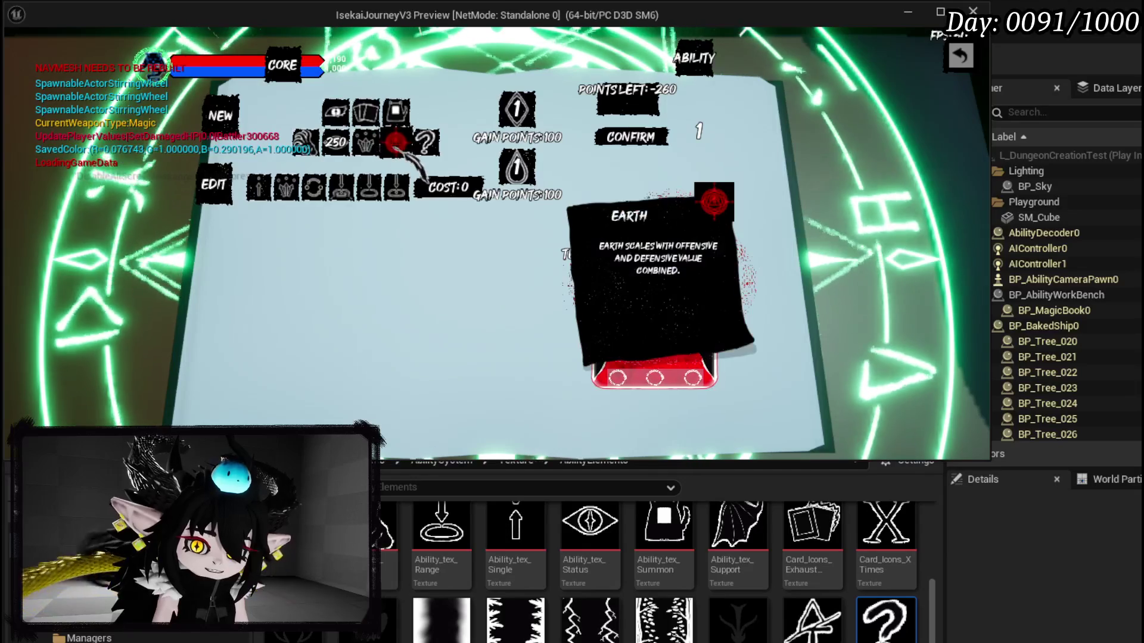
pyautogui.press('Escape')
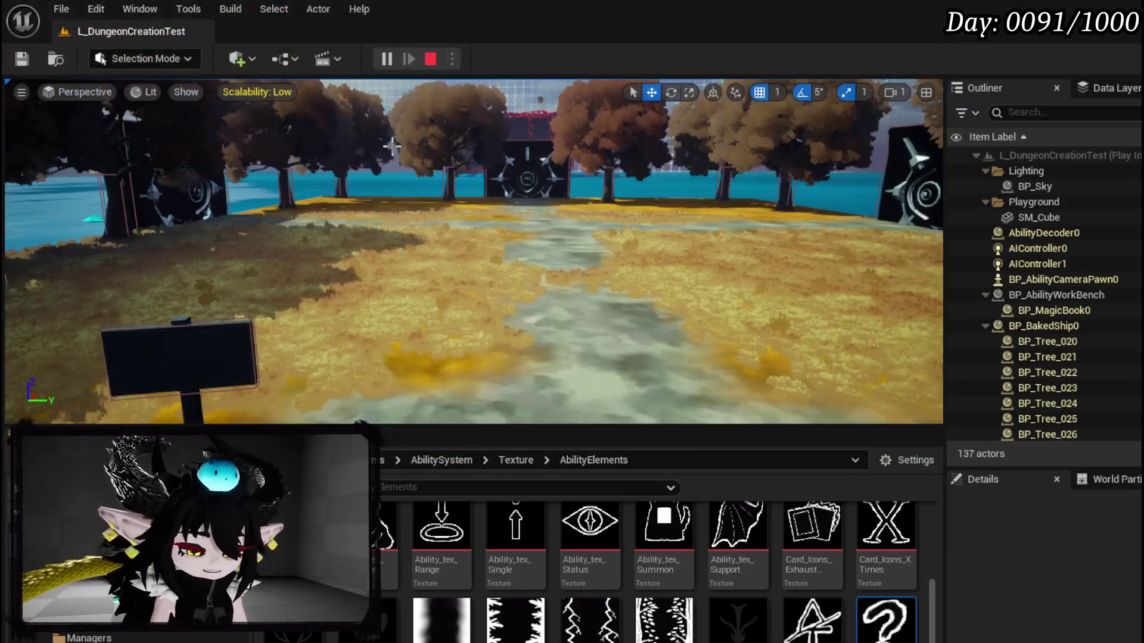
# Step: Save changed packages and select the element button grid box variable
pyautogui.hotkey('ctrl', 's')
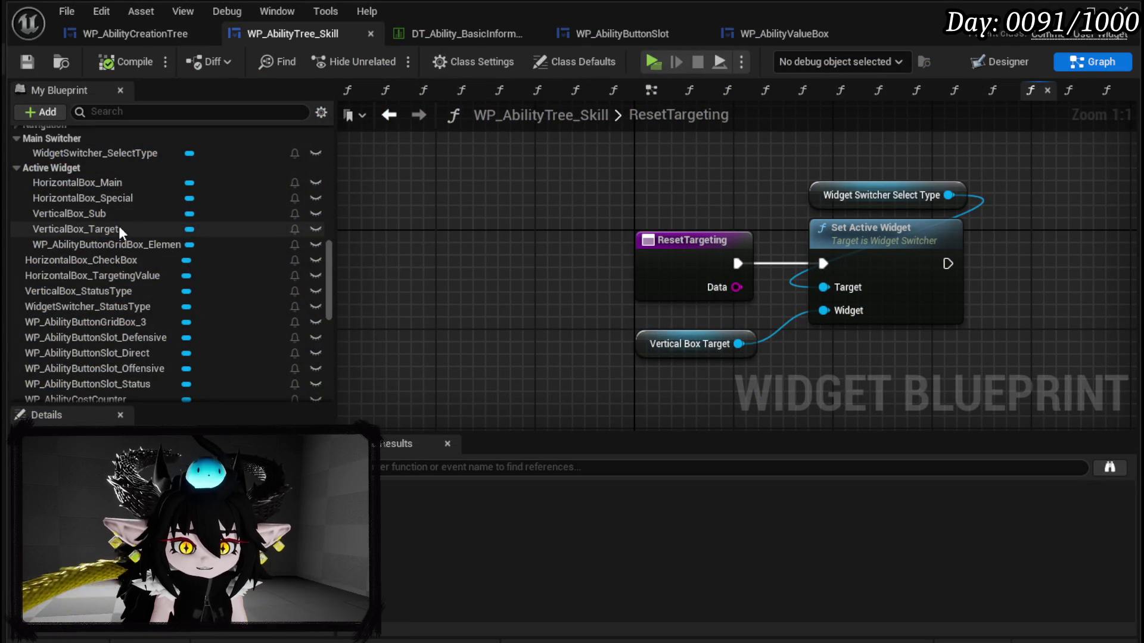
pyautogui.click(145, 245)
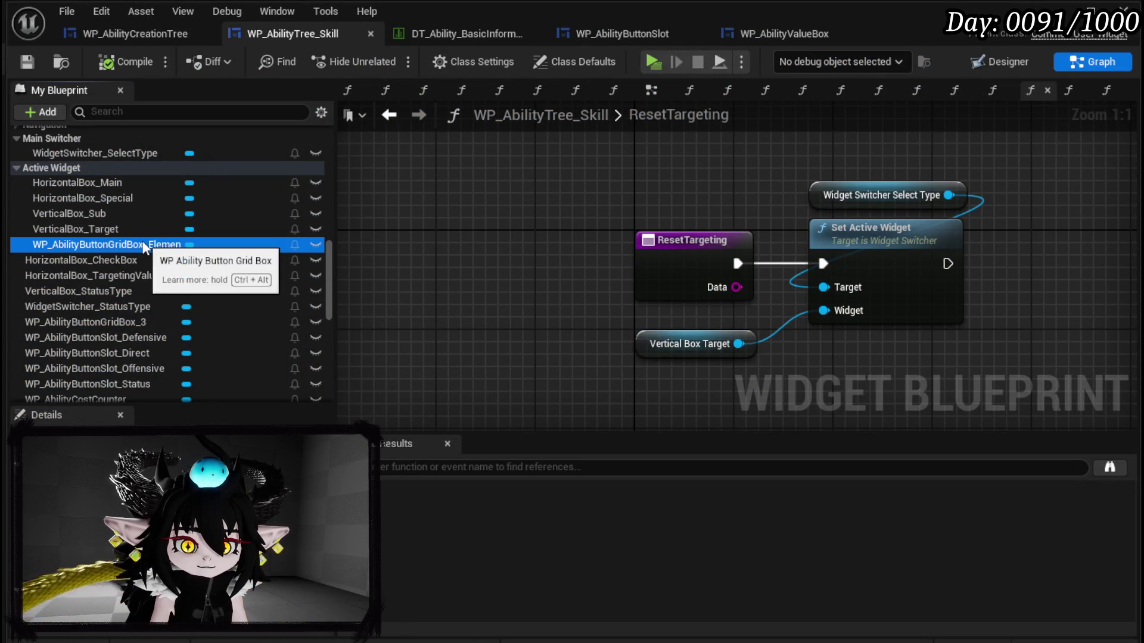
pyautogui.scroll(5, 192, 239)
pyautogui.scroll(5, 192, 239)
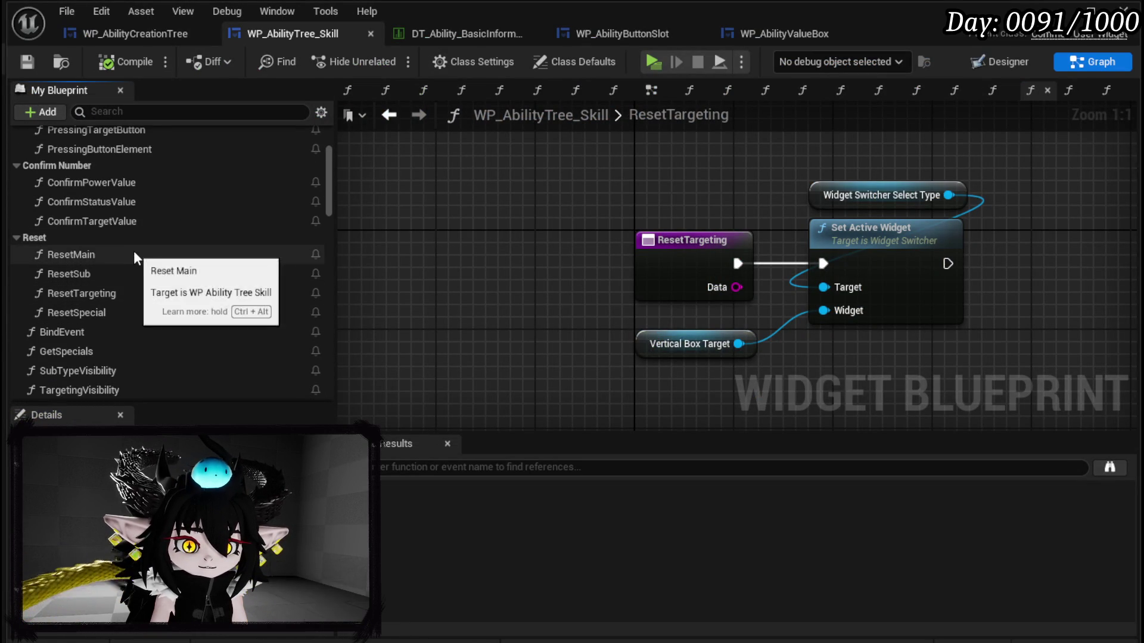
pyautogui.scroll(5, 133, 252)
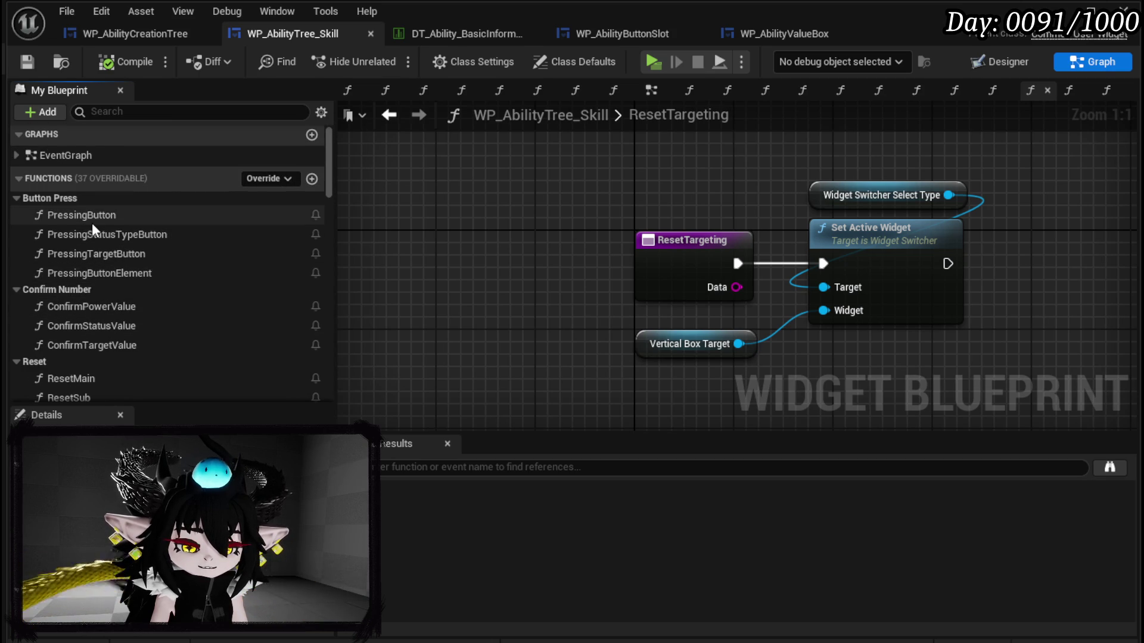
pyautogui.scroll(-5, 92, 223)
# Step: Open the BindEvent graph and move the WP Set Slot Element node upward
pyautogui.click(84, 333)
pyautogui.doubleClick(84, 334)
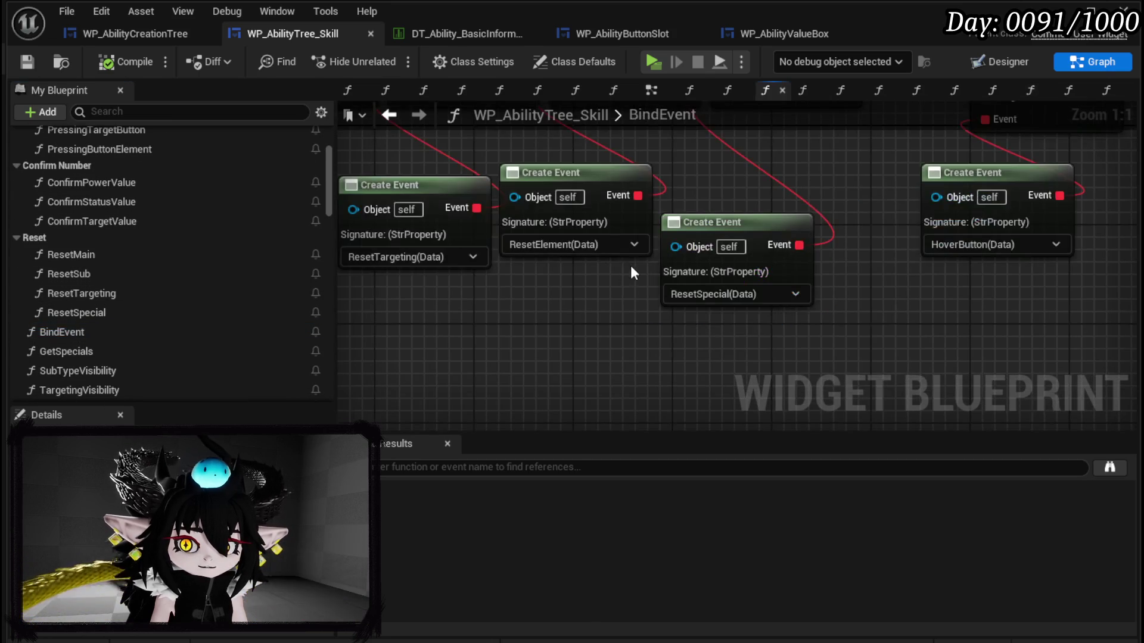
pyautogui.scroll(-4, 621, 270)
pyautogui.scroll(1, 460, 235)
pyautogui.scroll(2, 507, 245)
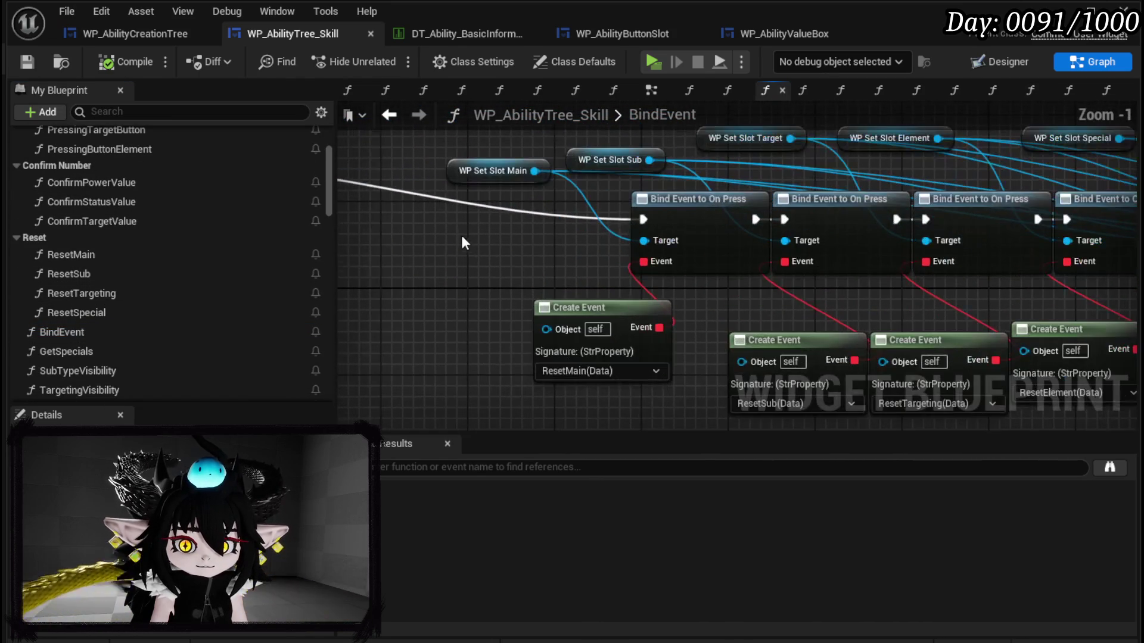
pyautogui.scroll(-2, 506, 245)
pyautogui.moveTo(703, 189)
pyautogui.mouseDown()
pyautogui.moveTo(534, 185)
pyautogui.moveTo(520, 136)
pyautogui.mouseUp()
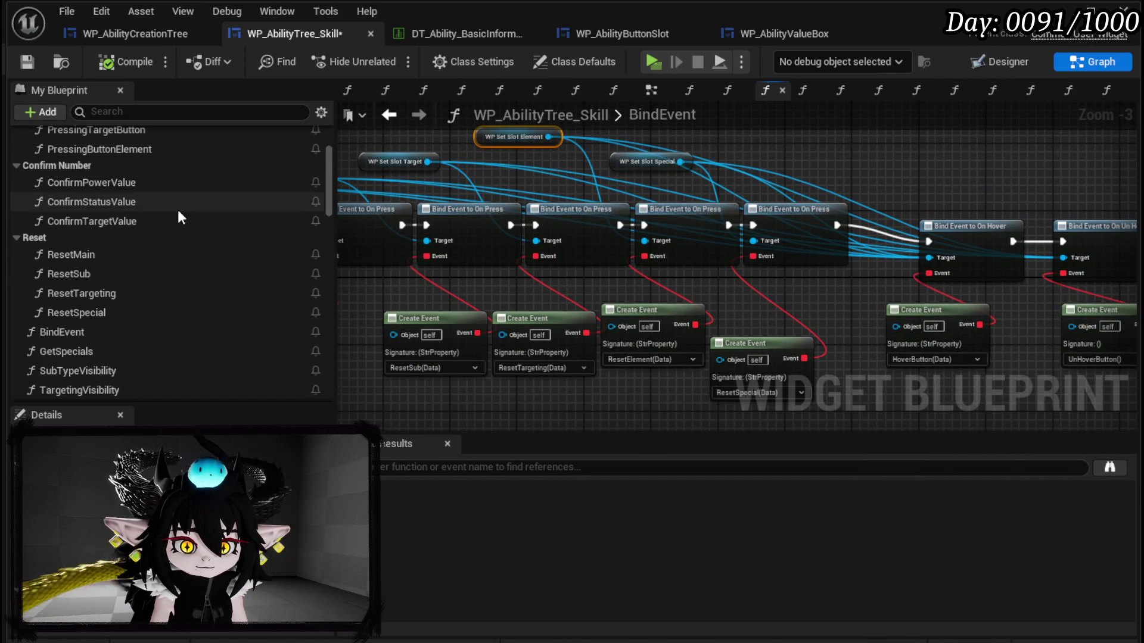
# Step: Open the ResetElement function graph
pyautogui.scroll(-3, 178, 213)
pyautogui.scroll(-4, 177, 212)
pyautogui.click(100, 282)
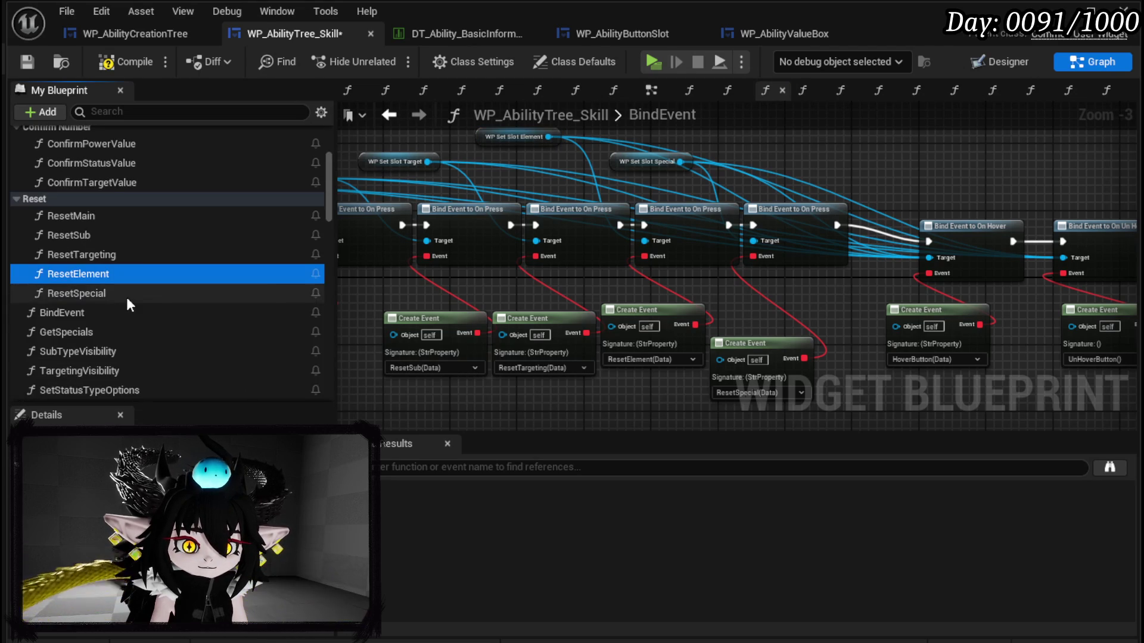
pyautogui.doubleClick(96, 279)
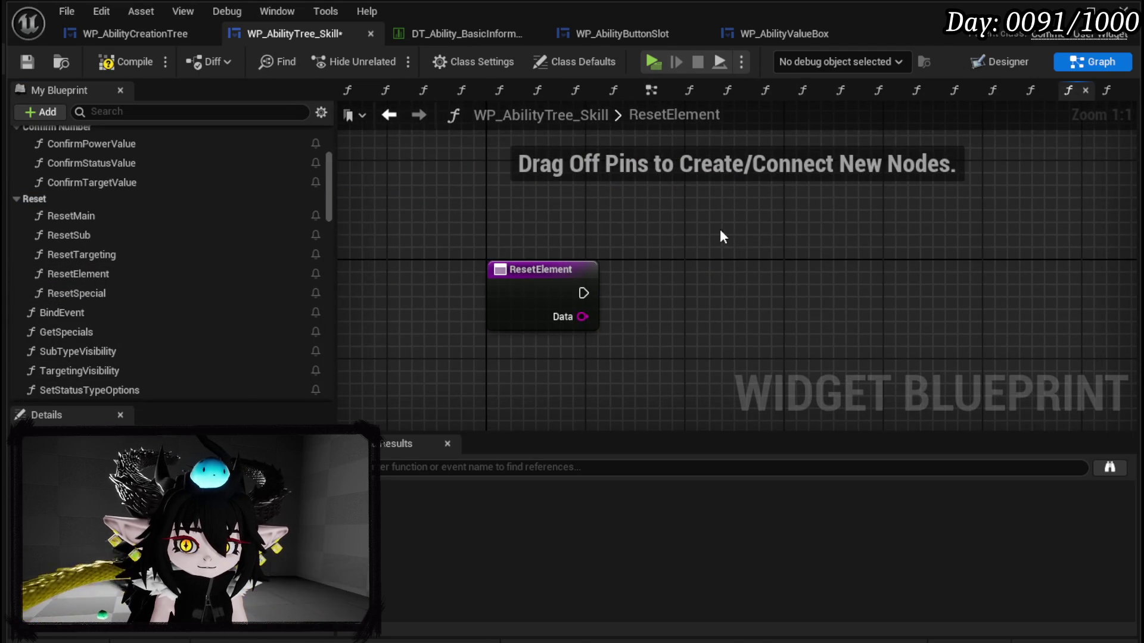
# Step: Wire ResetElement into pasted Set Active Widget nodes fed by the element grid box getter
pyautogui.hotkey('ctrl', 'v')
pyautogui.scroll(-10, 213, 305)
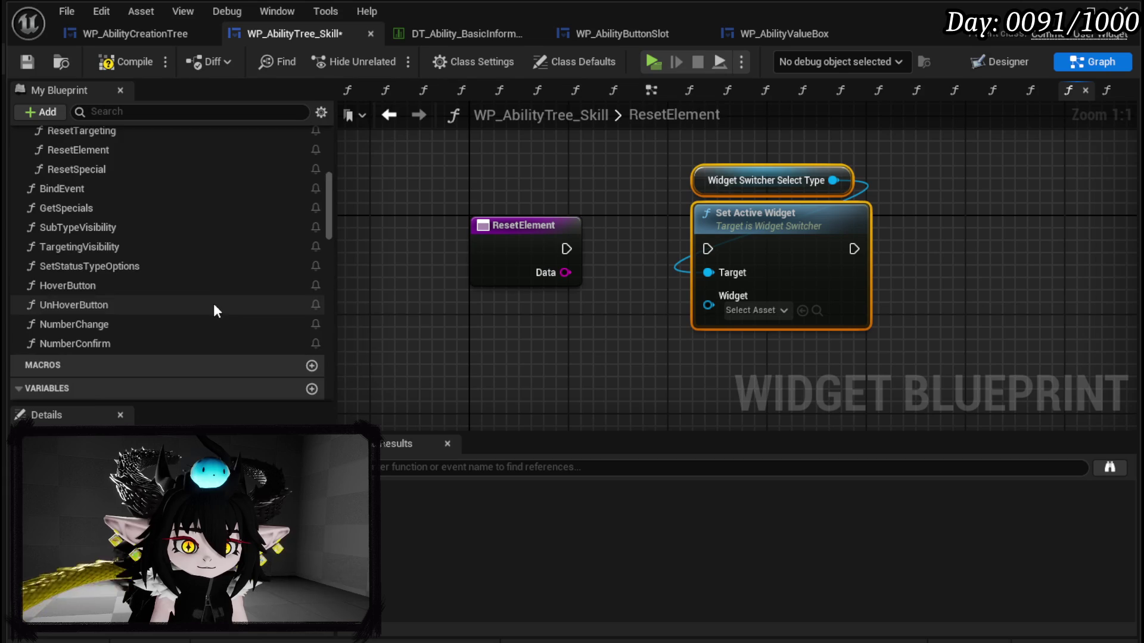
pyautogui.moveTo(88, 379); pyautogui.dragTo(709, 306)
pyautogui.moveTo(567, 249); pyautogui.dragTo(707, 249)
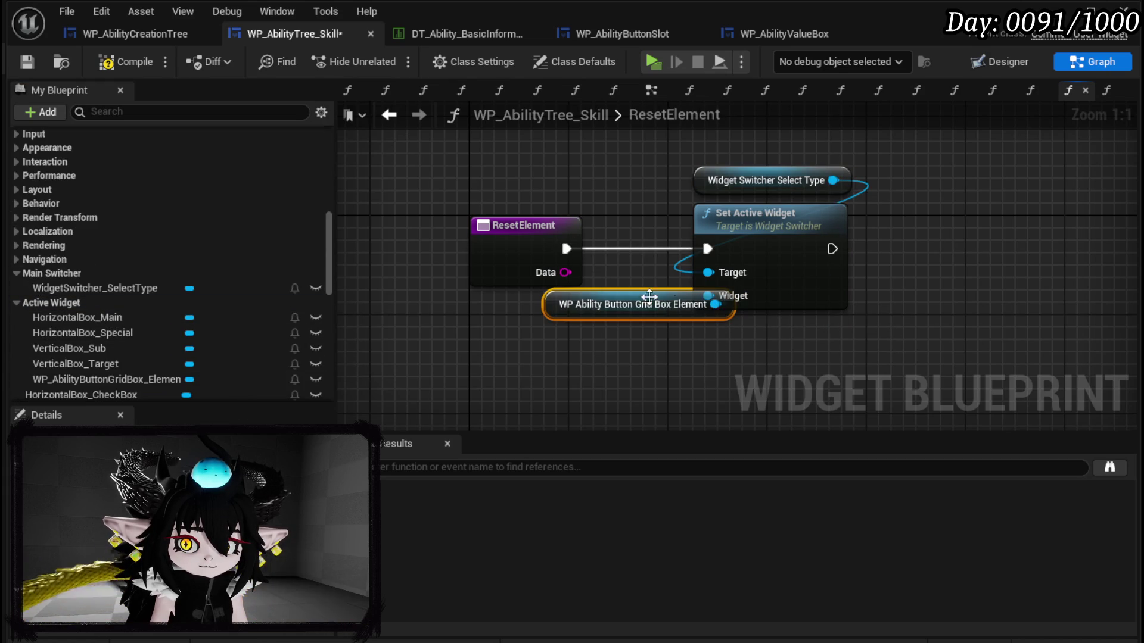
pyautogui.moveTo(660, 292); pyautogui.dragTo(573, 341)
# Step: Compile and save the widget blueprint, then return to the level editor
pyautogui.click(102, 62)
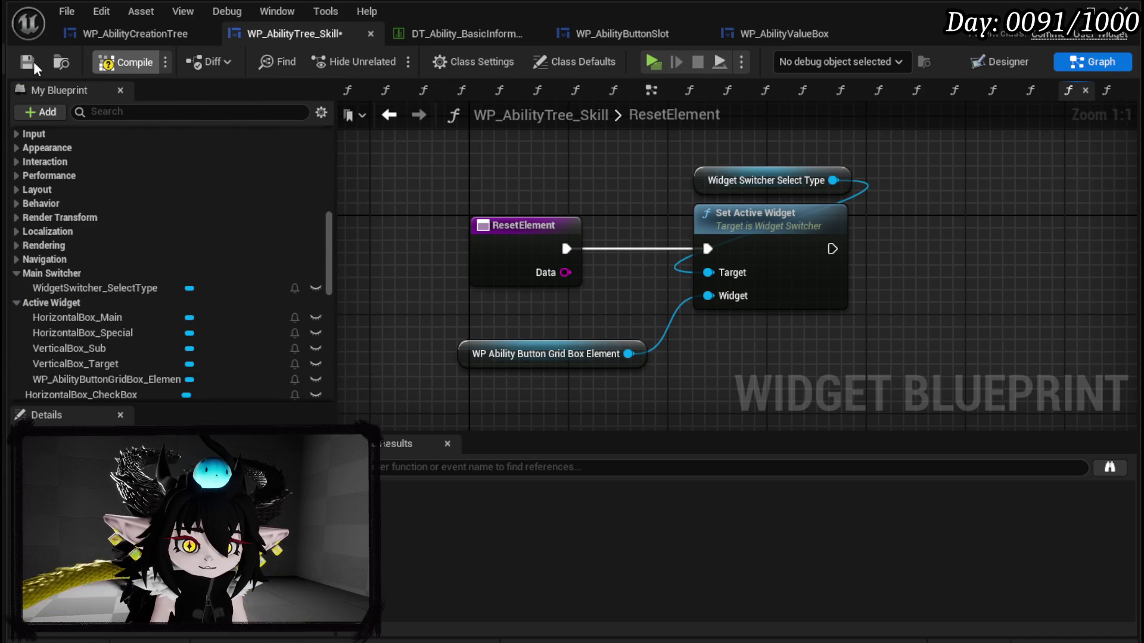
pyautogui.click(28, 60)
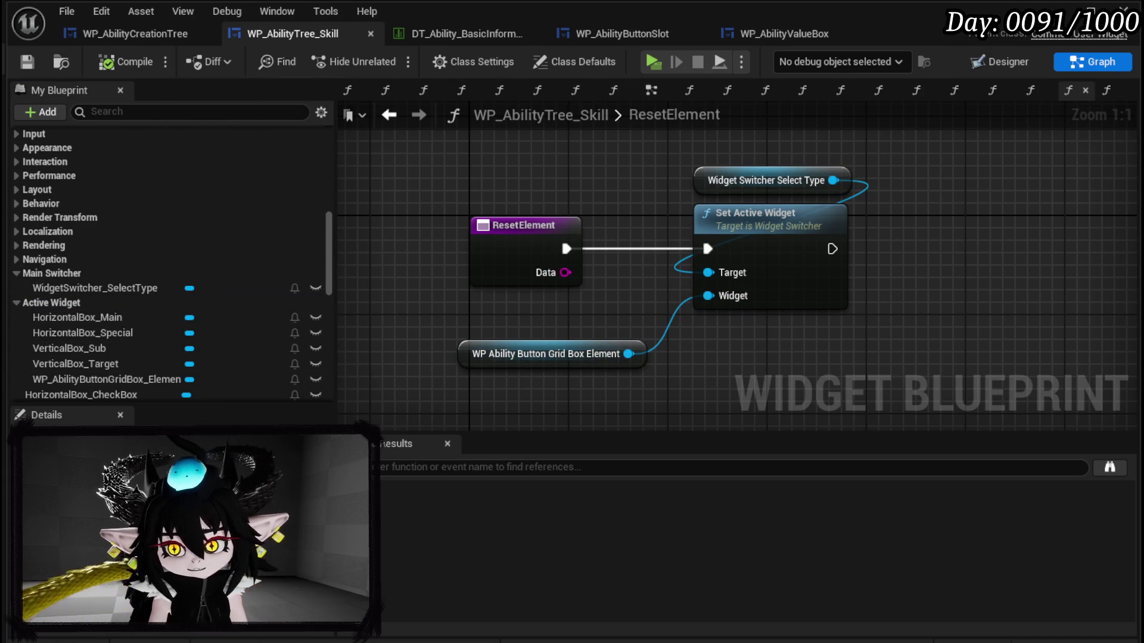
pyautogui.click(1123, 8)
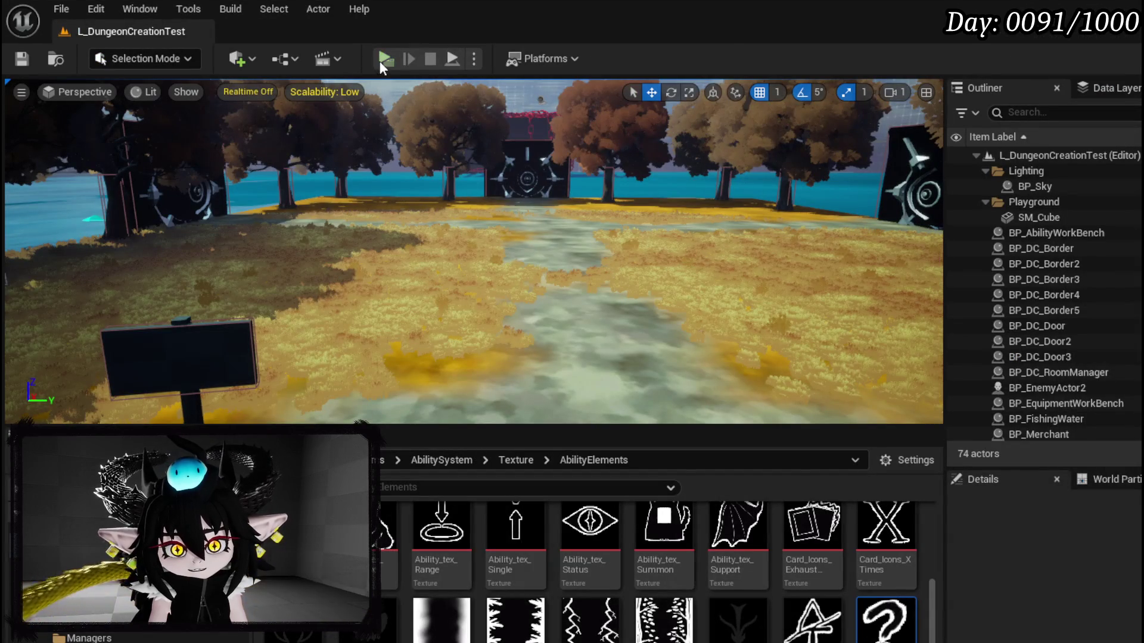
# Step: Launch the game preview with Alt+P and open the ability card editor's option slots
pyautogui.hotkey('alt', 'p')
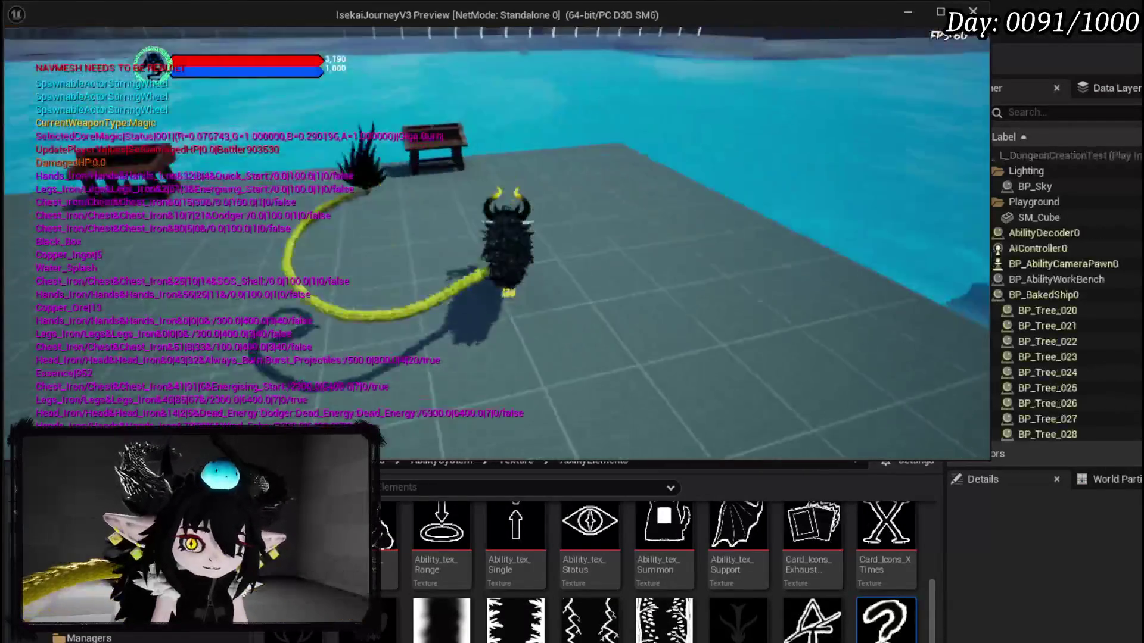
pyautogui.press('e')
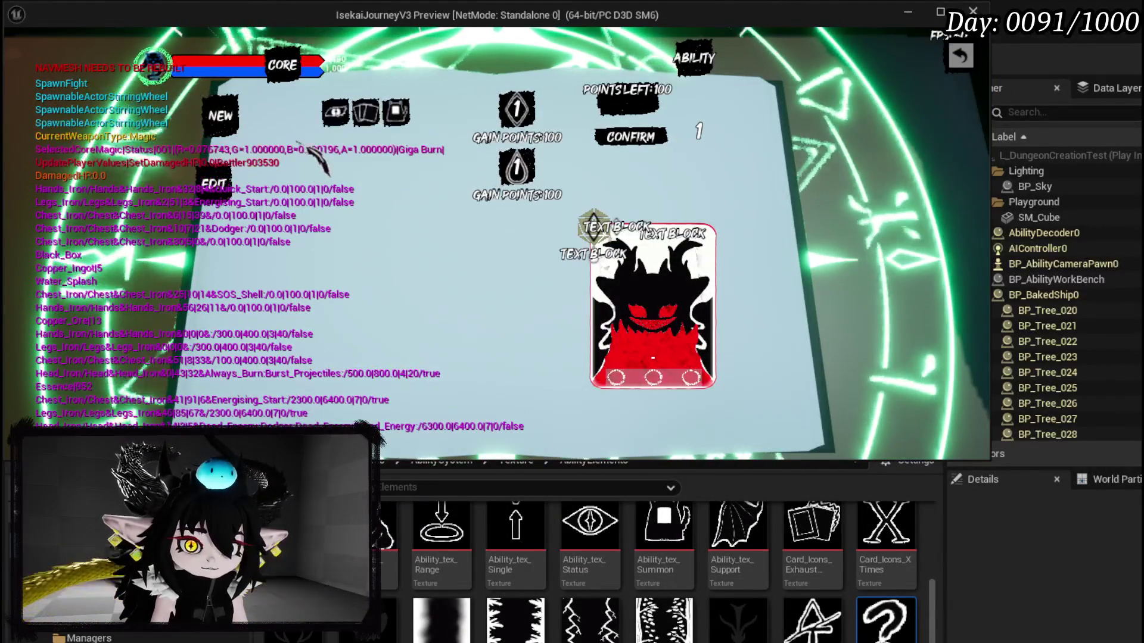
pyautogui.click(334, 112)
pyautogui.moveTo(350, 172)
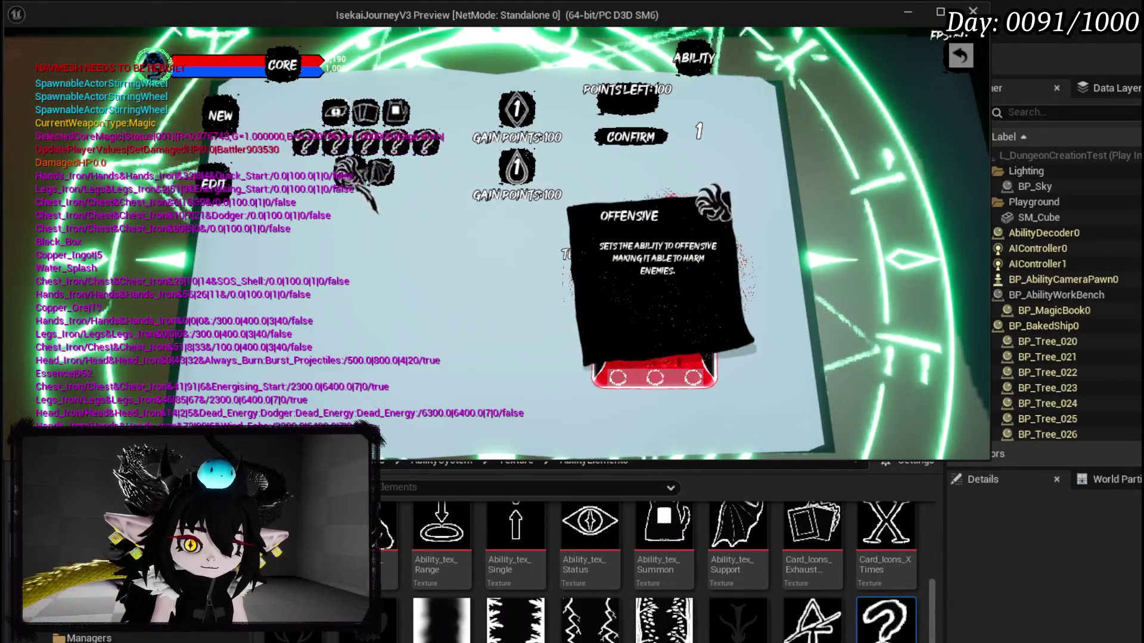
pyautogui.click(394, 142)
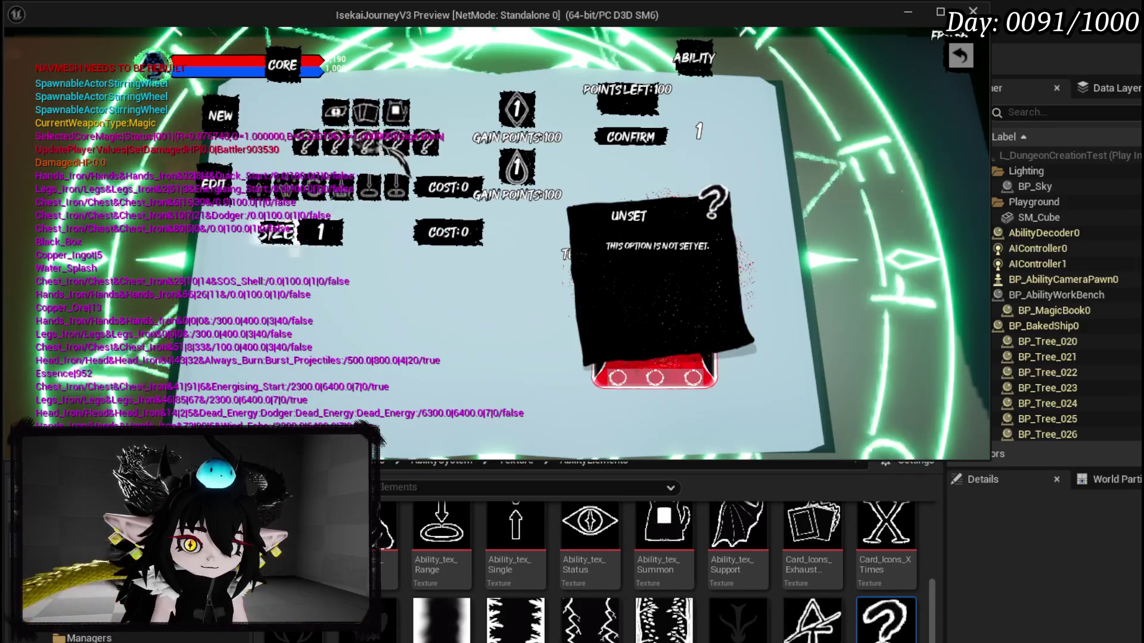
# Step: Make the ability Offensive and Direct Hit, then pick movement, area and next-slot options
pyautogui.click(335, 144)
pyautogui.click(346, 170)
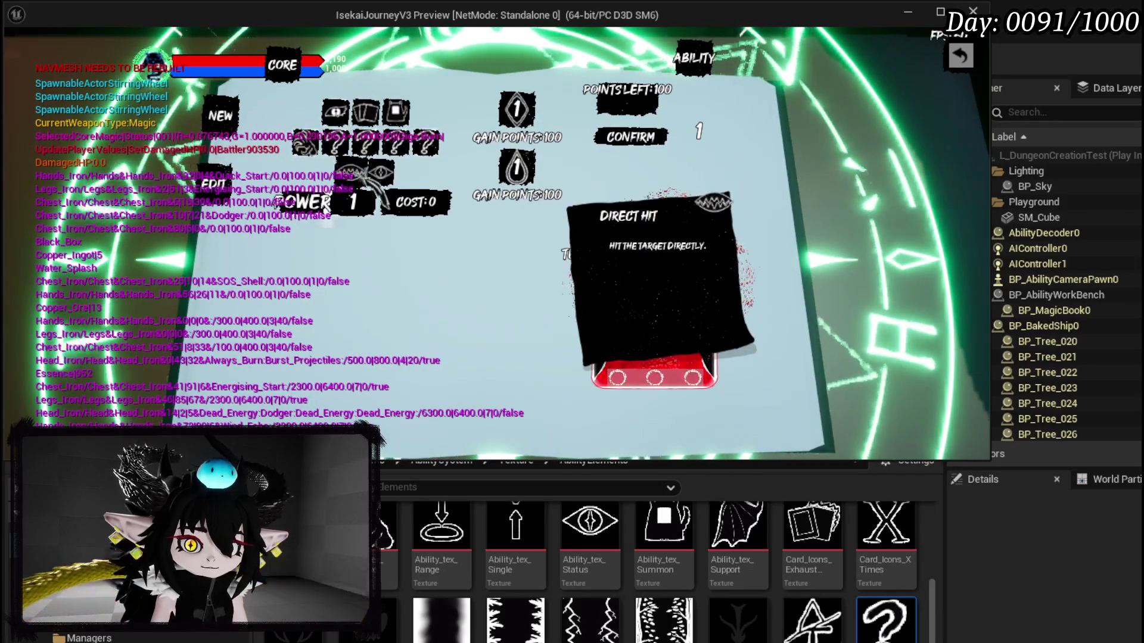
pyautogui.click(365, 172)
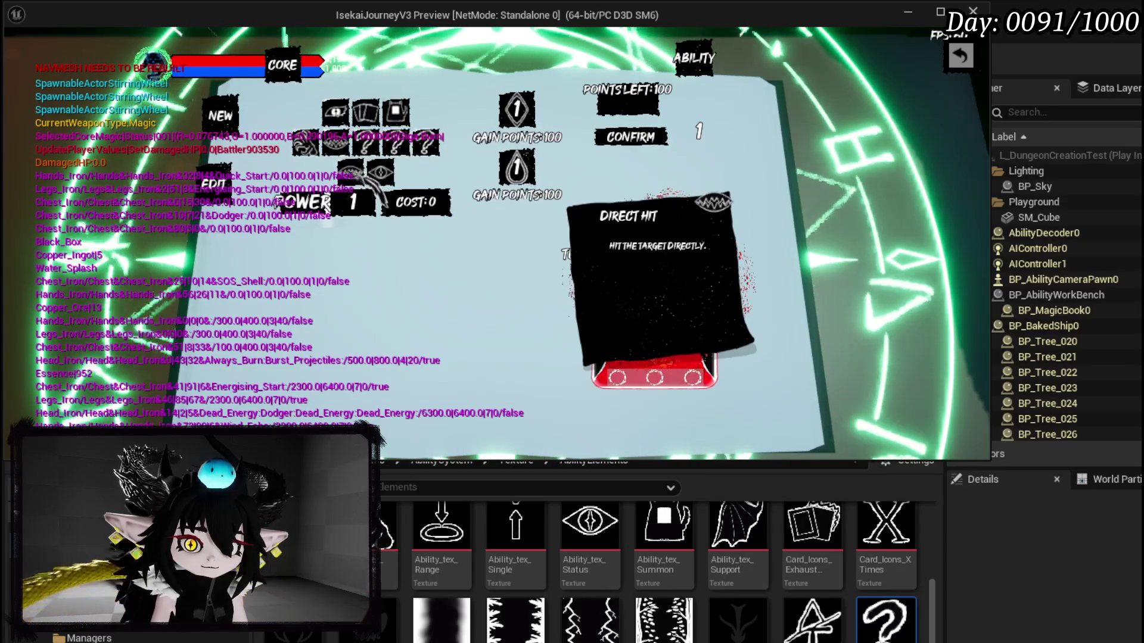
pyautogui.click(361, 179)
pyautogui.click(351, 191)
pyautogui.click(425, 185)
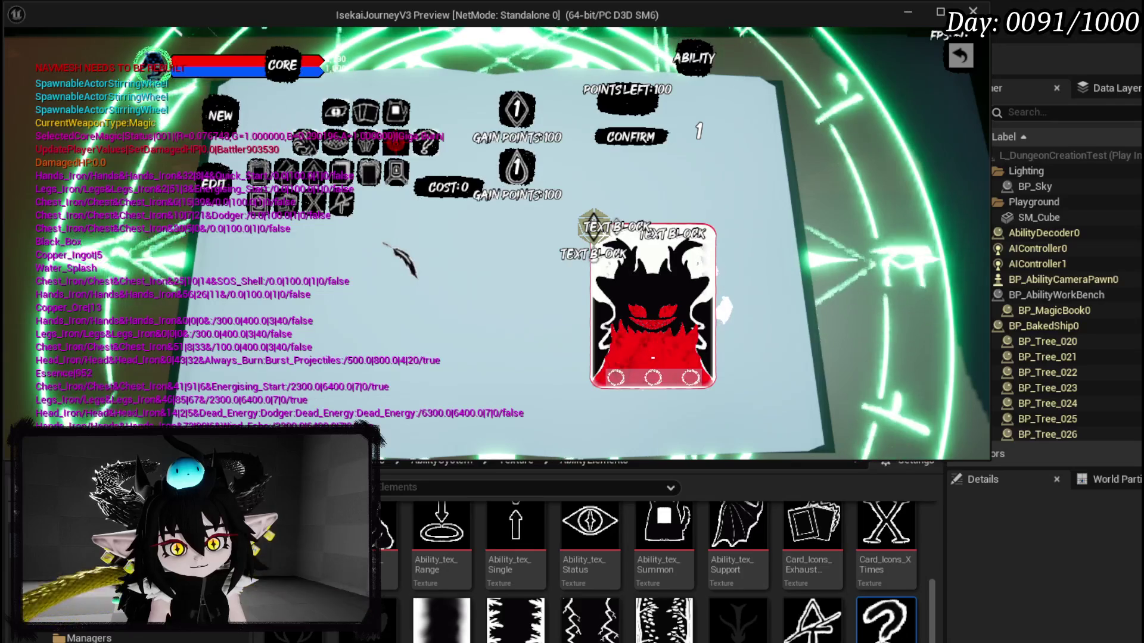
# Step: Add a status effect with POWER 250 and DURATION 4, then close its settings rows
pyautogui.click(362, 222)
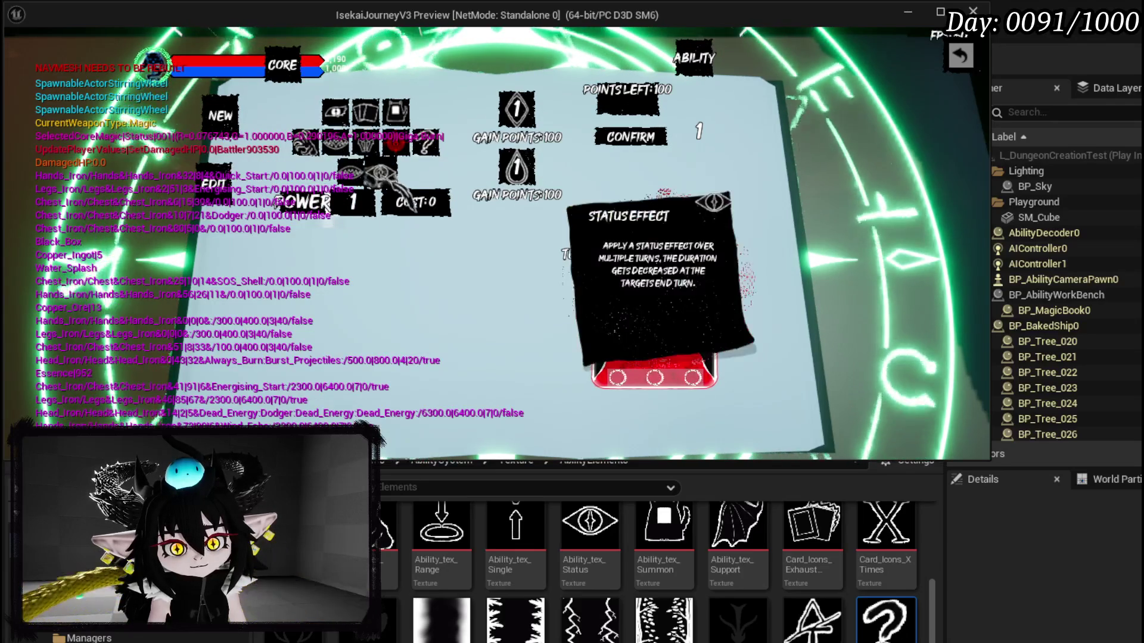
pyautogui.click(355, 202)
pyautogui.moveTo(398, 245)
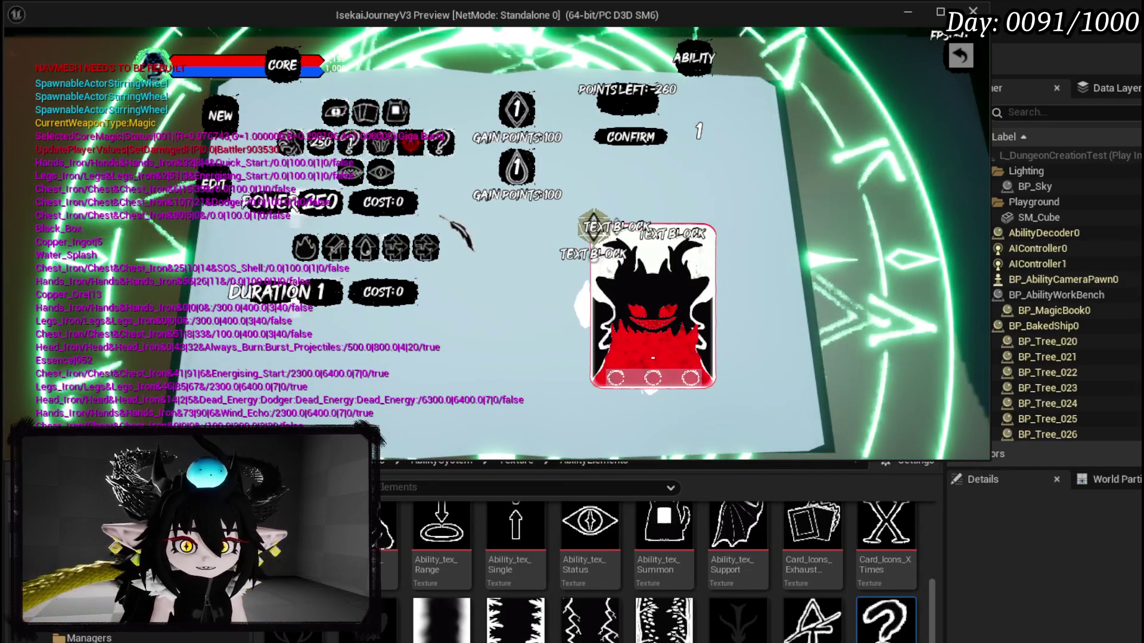
pyautogui.moveTo(310, 250)
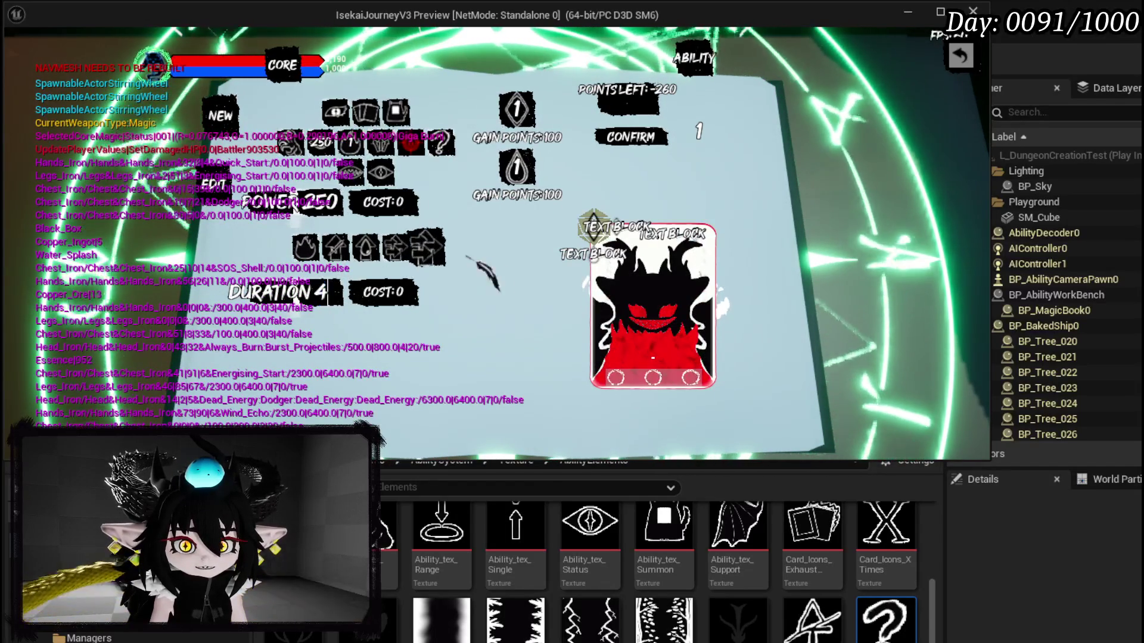
pyautogui.click(426, 247)
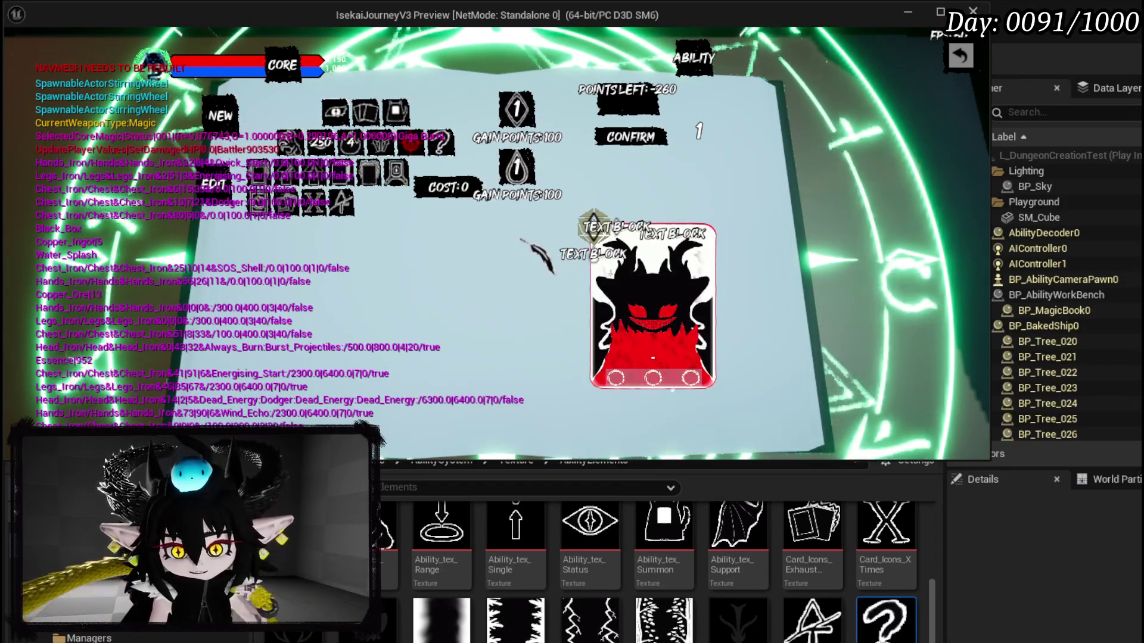
pyautogui.moveTo(340, 202)
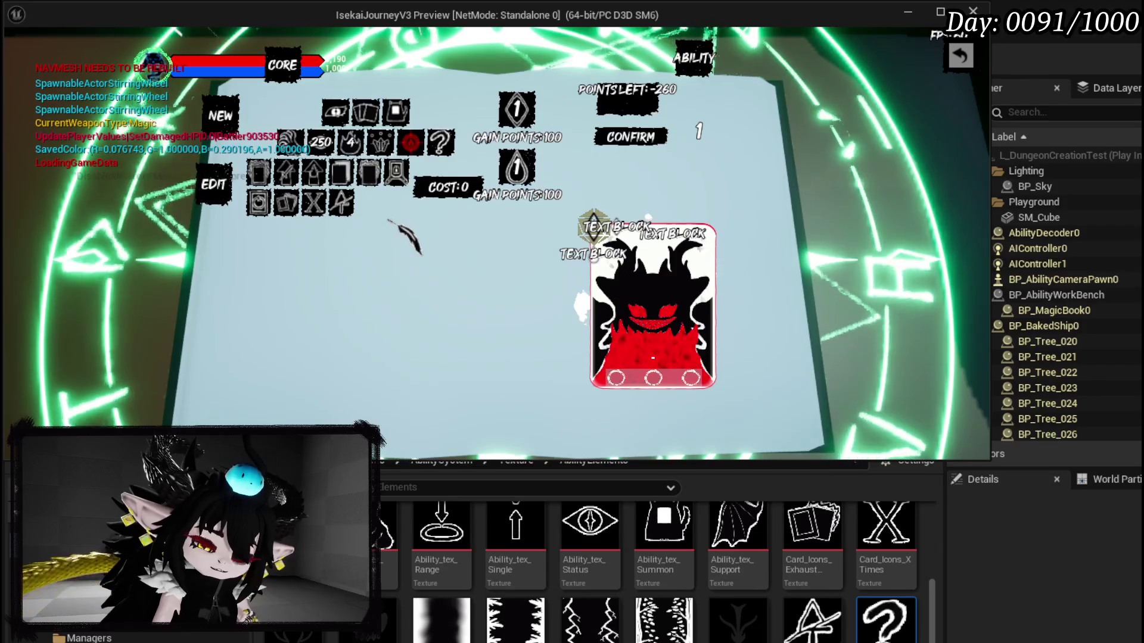
pyautogui.moveTo(279, 167)
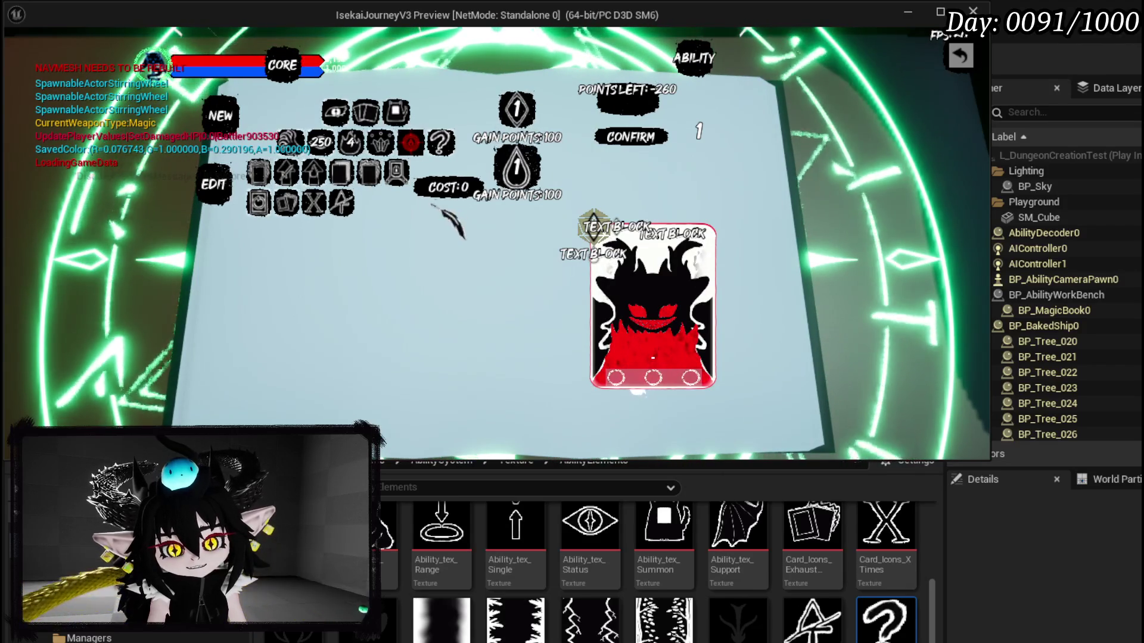
pyautogui.click(517, 109)
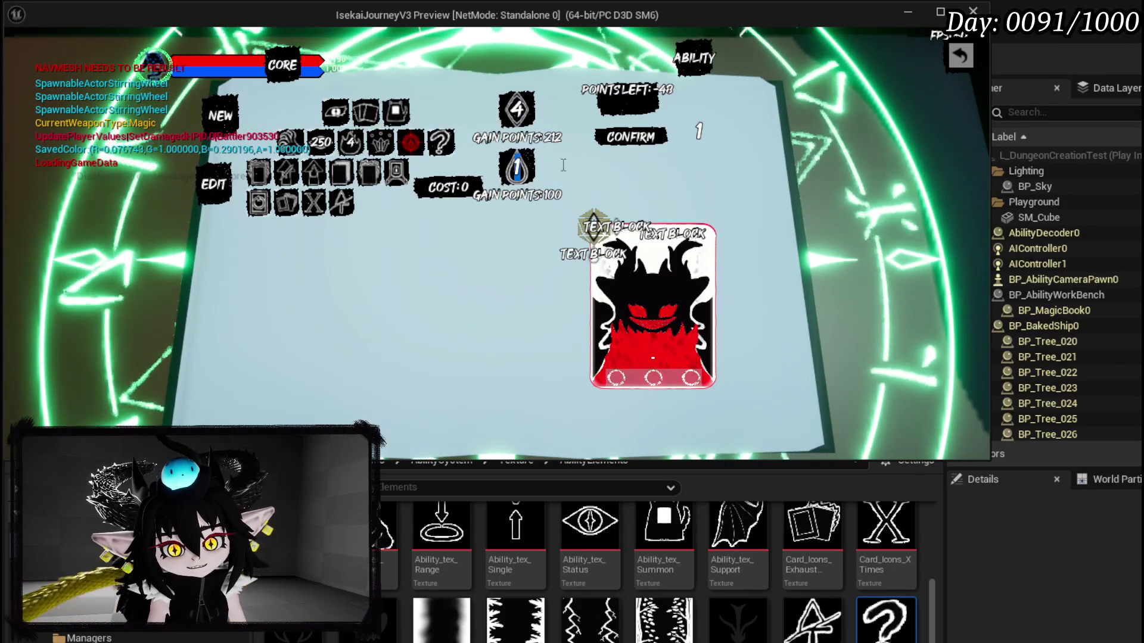
# Step: Set the gain-point entries to 0 and 5, then reopen the status effect's power and duration
pyautogui.click(517, 167)
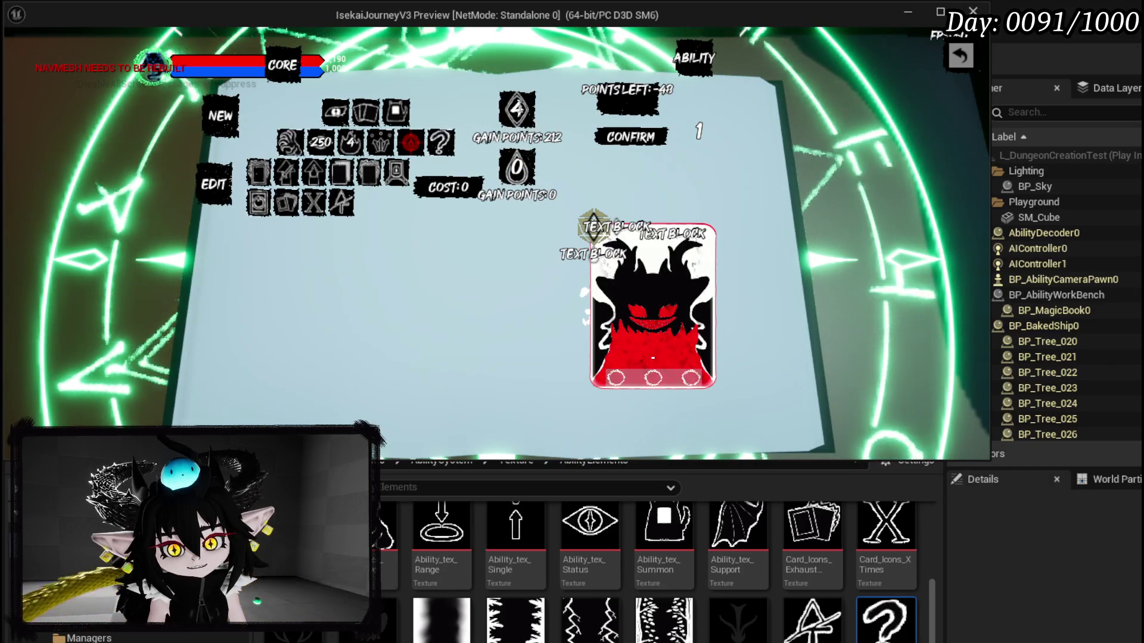
pyautogui.click(516, 110)
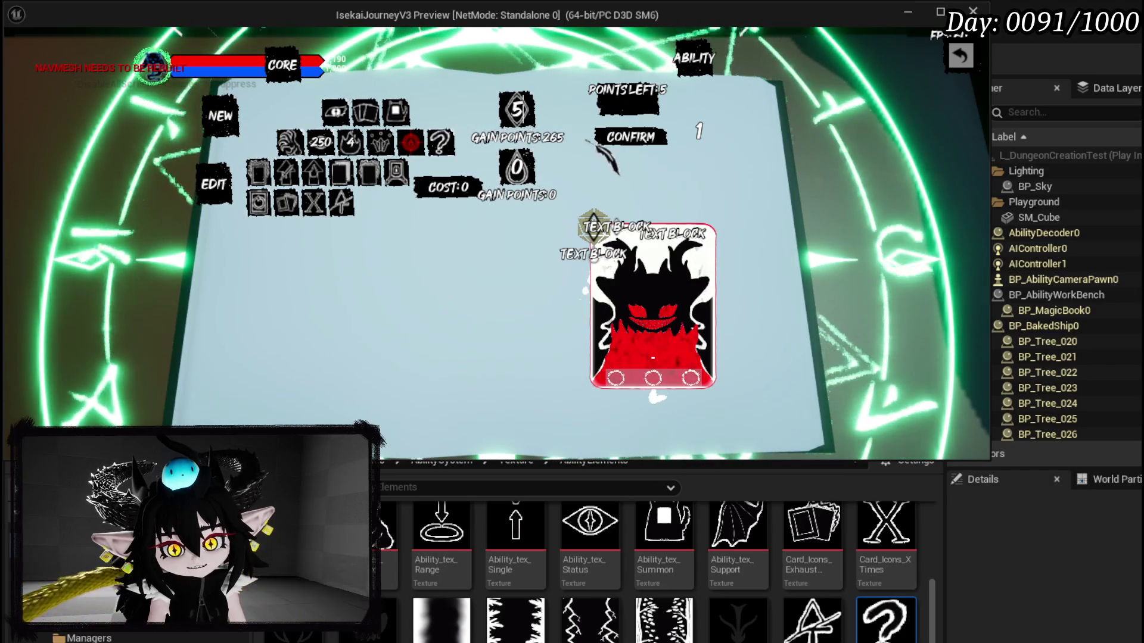
pyautogui.moveTo(357, 167)
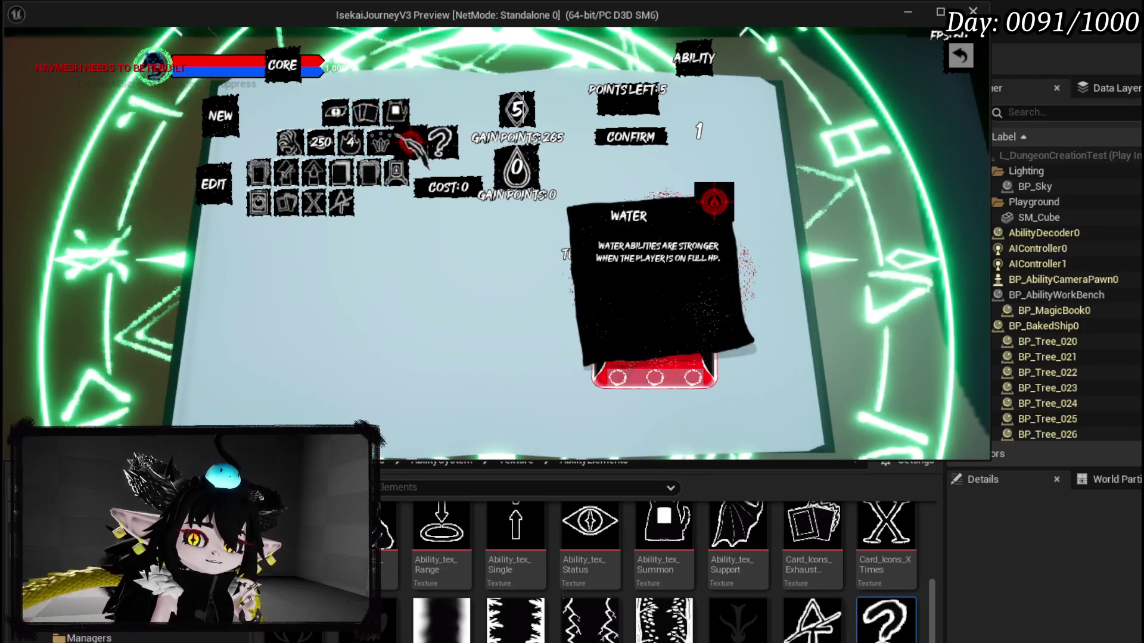
pyautogui.click(356, 156)
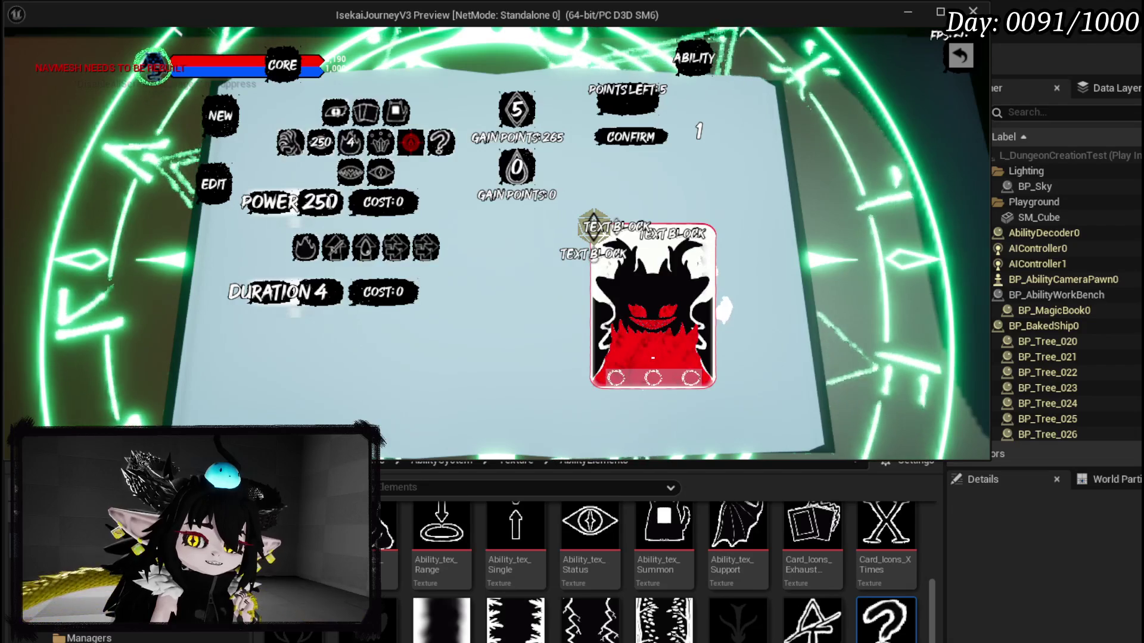
# Step: Raise the status effect power to 255 and confirm the finished ability
pyautogui.press('Tab')
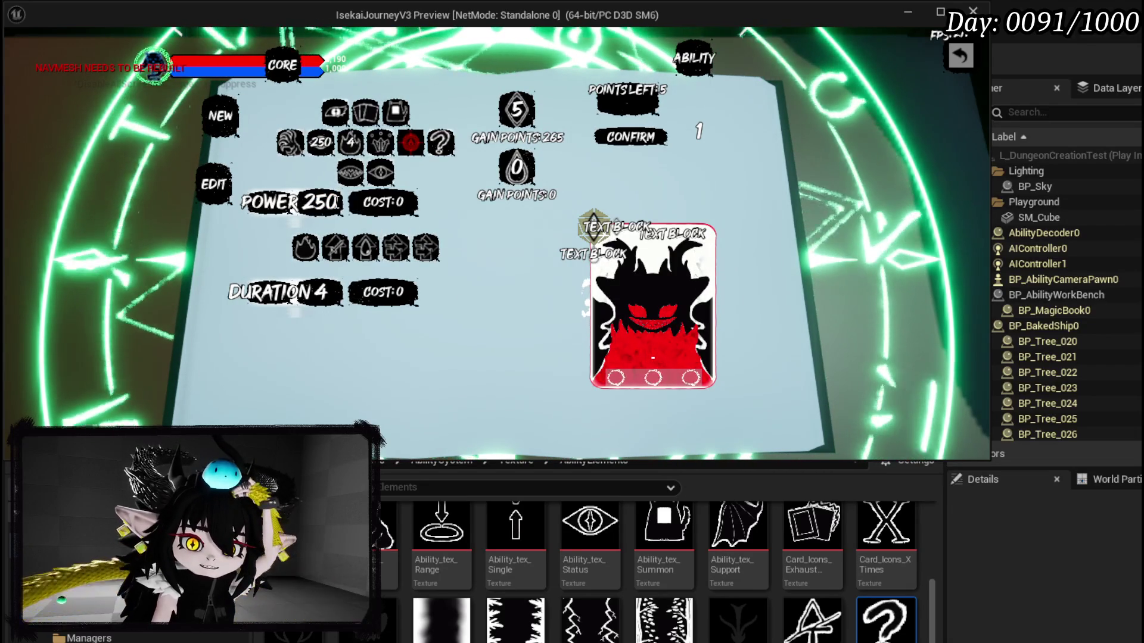
pyautogui.write('5')
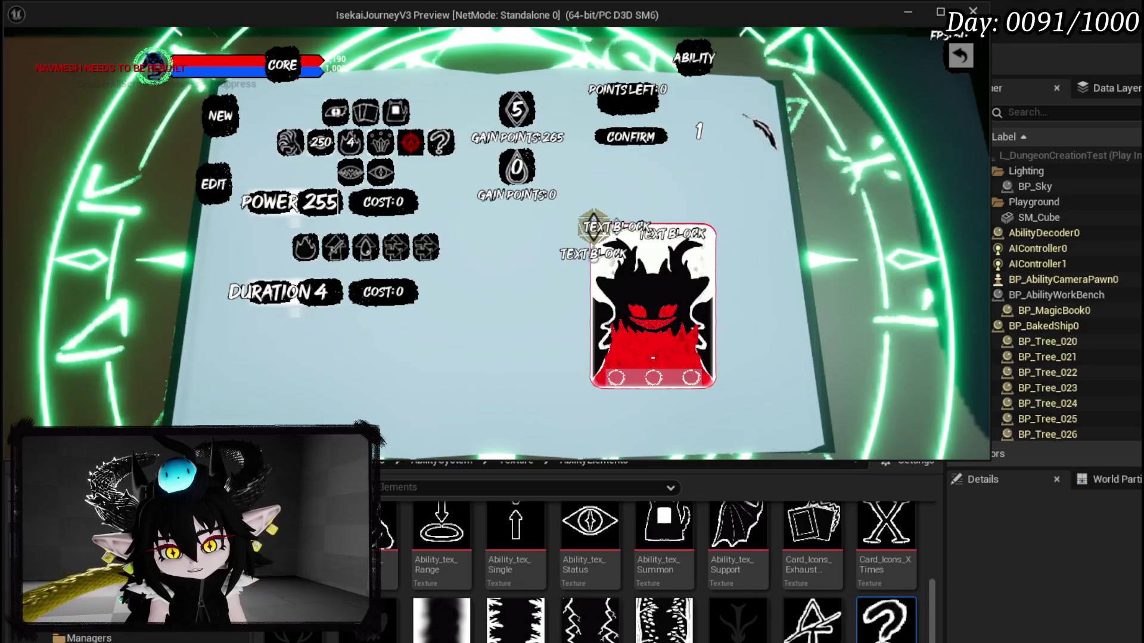
pyautogui.doubleClick(700, 135)
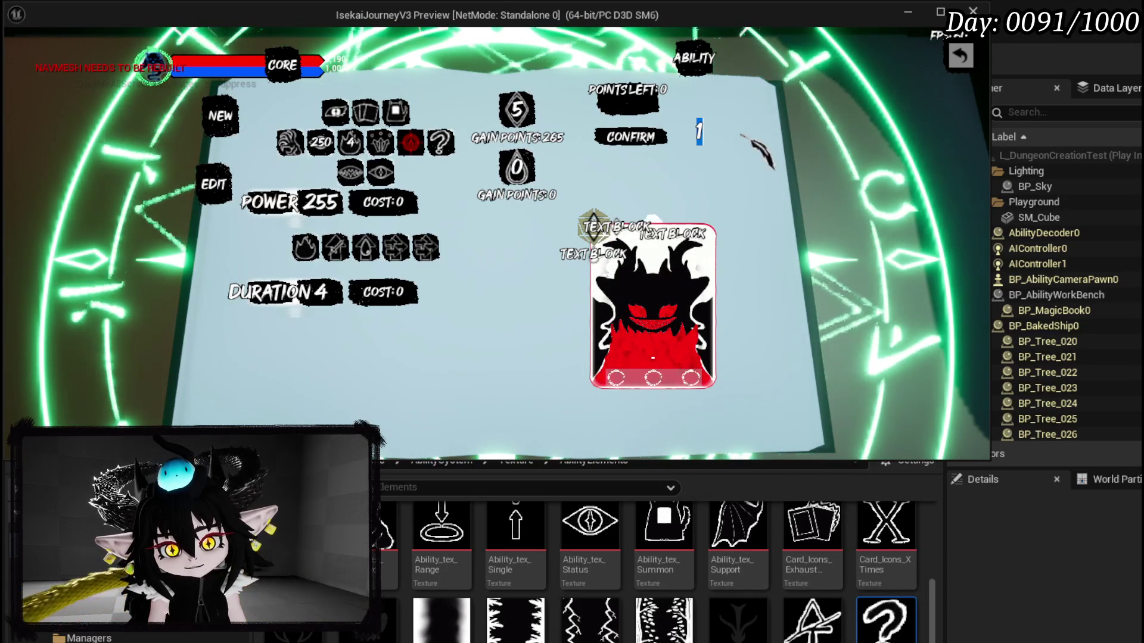
pyautogui.click(630, 137)
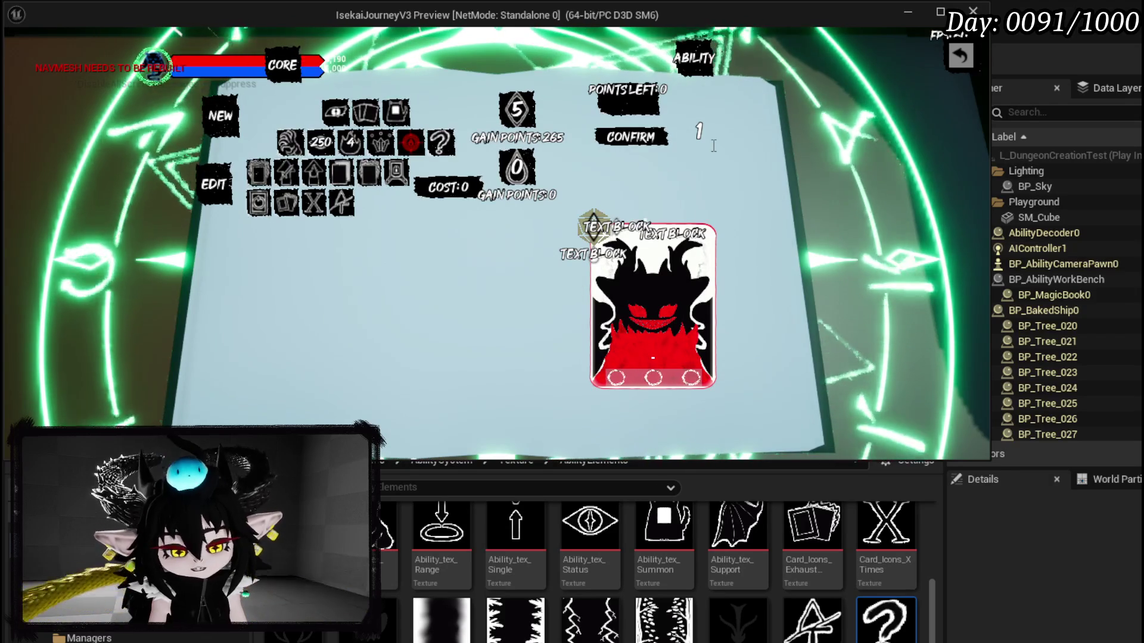
# Step: Stop the game preview and return to the level editor, saving with Ctrl+S
pyautogui.press('Escape')
pyautogui.hotkey('ctrl', 's')
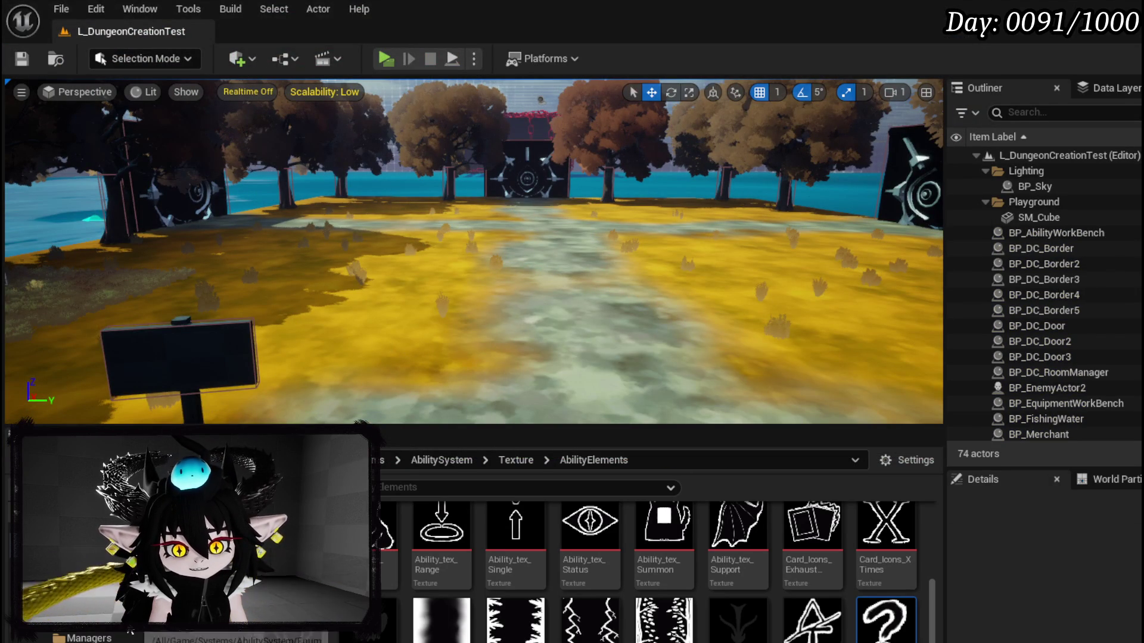
pyautogui.scroll(2, 441, 548)
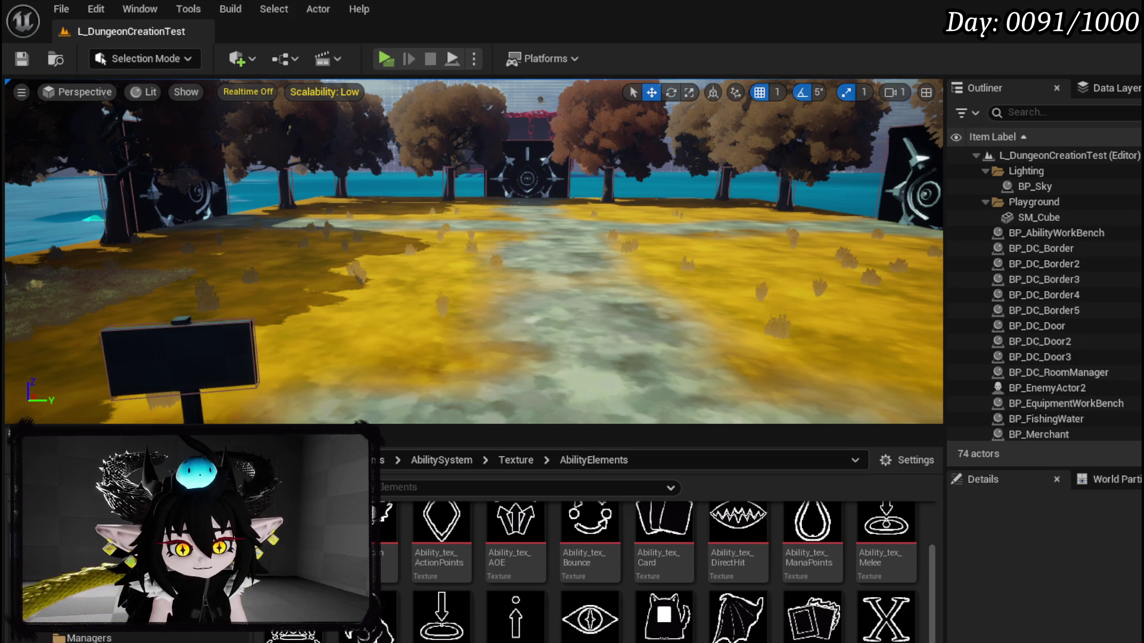
# Step: Switch to the WP_AbilityCreationTree blueprint and scroll My Blueprint up to its Functions list
pyautogui.scroll(10, 246, 194)
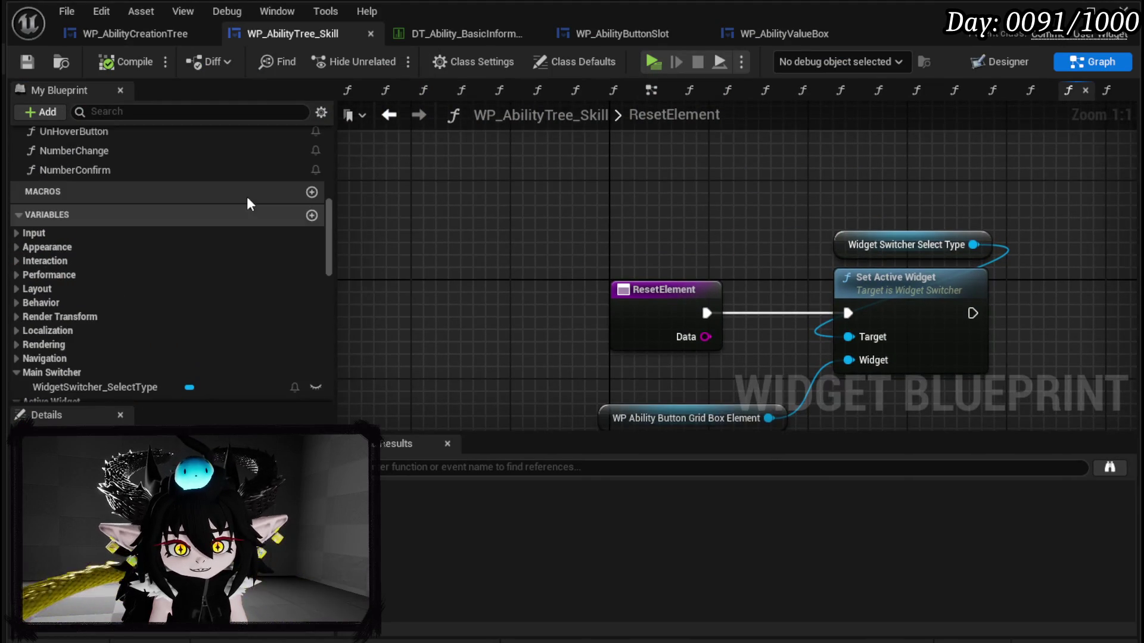
pyautogui.click(126, 39)
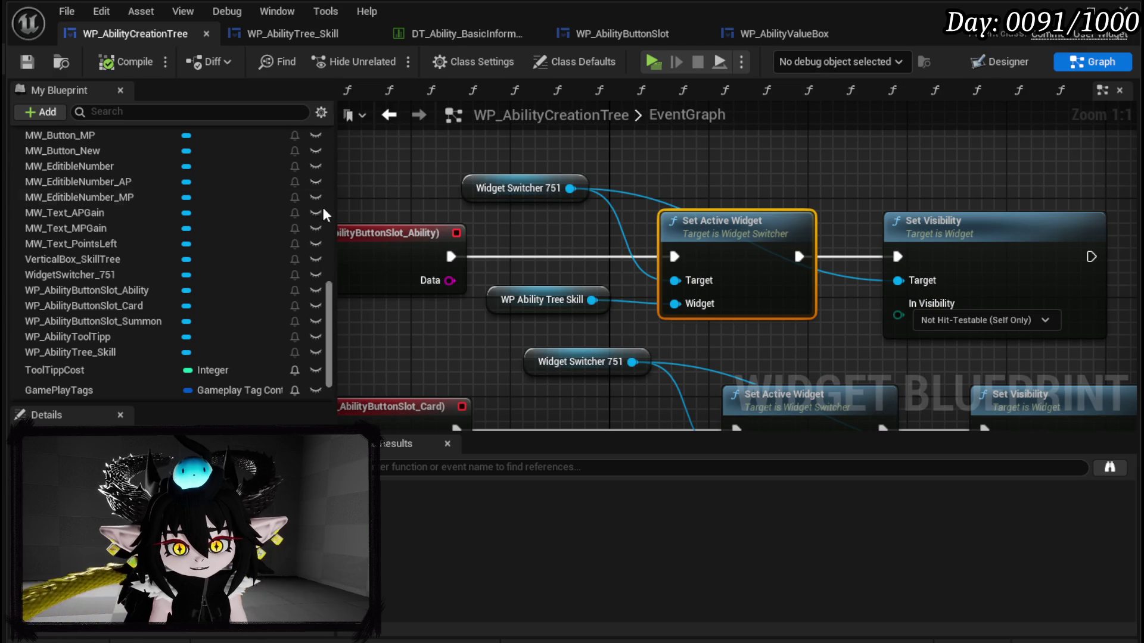
pyautogui.scroll(10, 157, 179)
pyautogui.scroll(3, 156, 176)
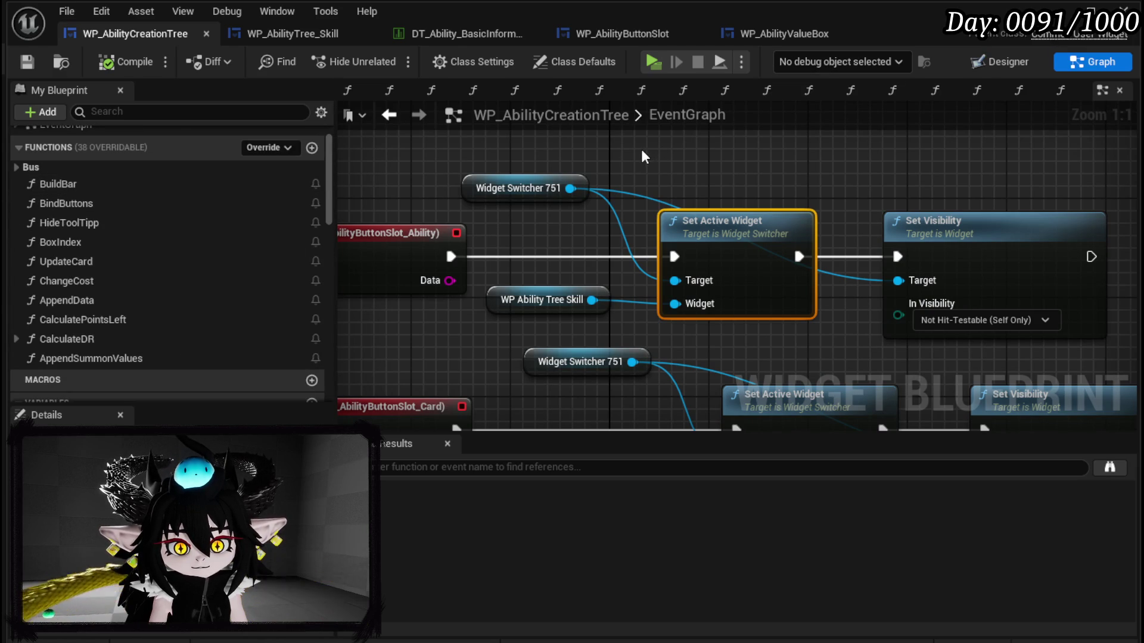
# Step: In the BindButtons graph, place BindButtons and WP Ability Tree Skill above the Bind Event row, then save
pyautogui.doubleClick(123, 201)
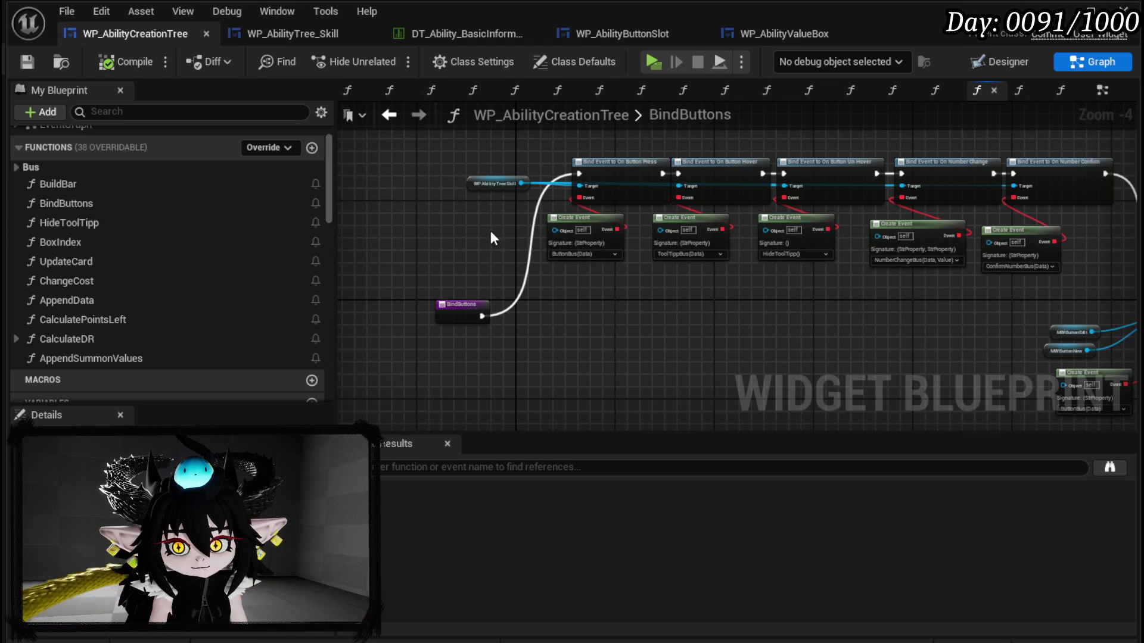
pyautogui.scroll(3, 399, 237)
pyautogui.moveTo(401, 236); pyautogui.dragTo(400, 282)
pyautogui.moveTo(581, 411)
pyautogui.mouseDown()
pyautogui.moveTo(653, 182)
pyautogui.moveTo(546, 146)
pyautogui.moveTo(635, 369)
pyautogui.moveTo(602, 327)
pyautogui.moveTo(645, 317)
pyautogui.mouseUp()
pyautogui.moveTo(448, 361)
pyautogui.mouseDown()
pyautogui.moveTo(374, 159)
pyautogui.moveTo(381, 245)
pyautogui.moveTo(374, 235)
pyautogui.mouseUp()
pyautogui.moveTo(449, 255)
pyautogui.mouseDown()
pyautogui.moveTo(517, 147)
pyautogui.moveTo(545, 169)
pyautogui.mouseUp()
pyautogui.moveTo(675, 188)
pyautogui.mouseDown()
pyautogui.moveTo(381, 149)
pyautogui.moveTo(357, 119)
pyautogui.mouseUp()
pyautogui.scroll(-3, 442, 105)
pyautogui.moveTo(357, 226)
pyautogui.mouseDown()
pyautogui.moveTo(566, 306)
pyautogui.moveTo(625, 209)
pyautogui.mouseUp()
pyautogui.hotkey('ctrl', 's')
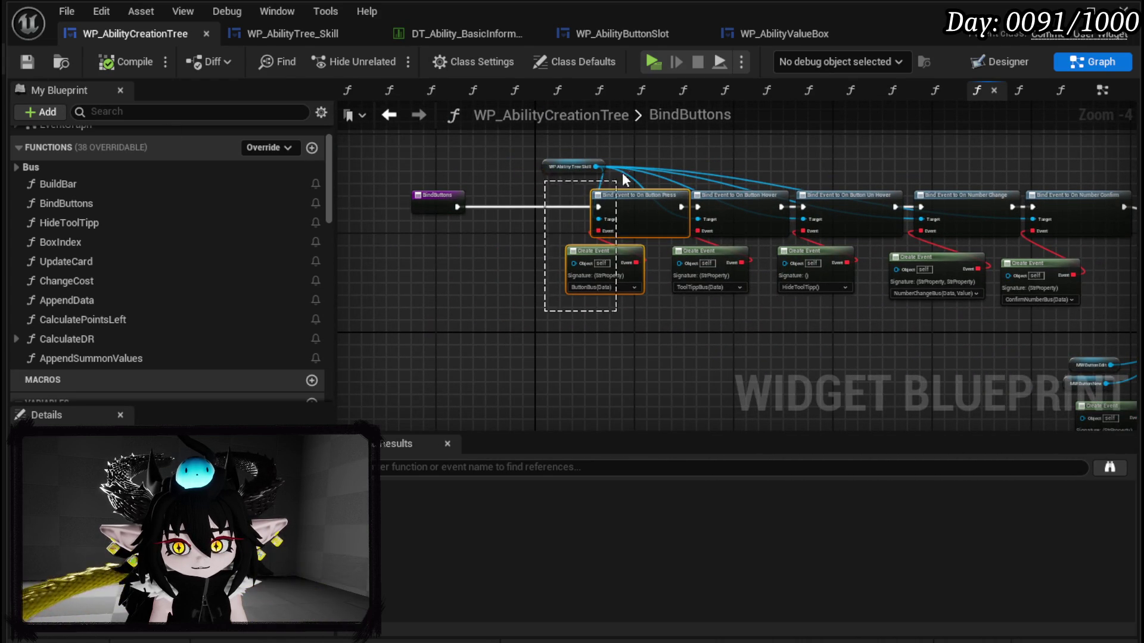
# Step: Recentre the BindButtons nodes, then open the ButtonBus function from the Bus group and frame it
pyautogui.click(384, 314)
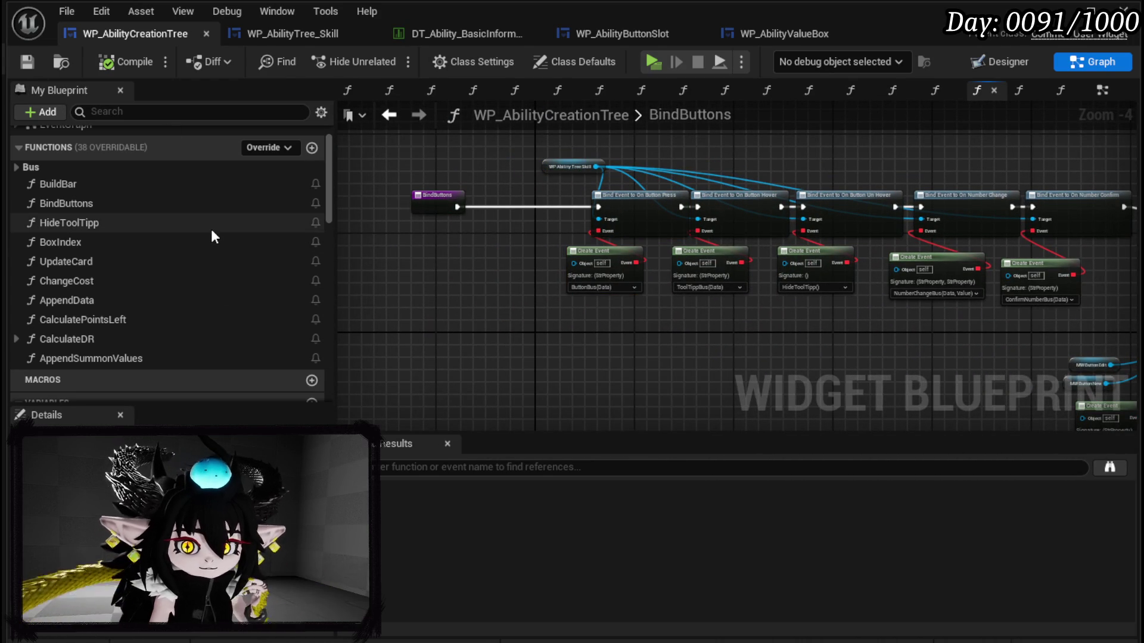
pyautogui.moveTo(556, 270)
pyautogui.mouseDown()
pyautogui.moveTo(477, 301)
pyautogui.moveTo(431, 355)
pyautogui.mouseUp()
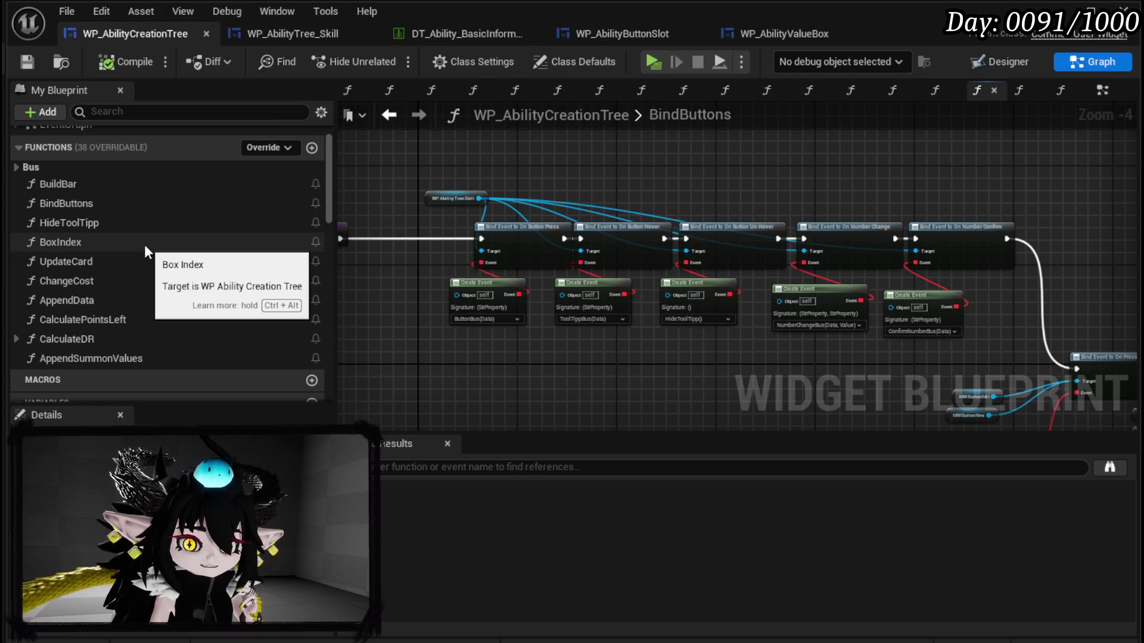
pyautogui.click(20, 169)
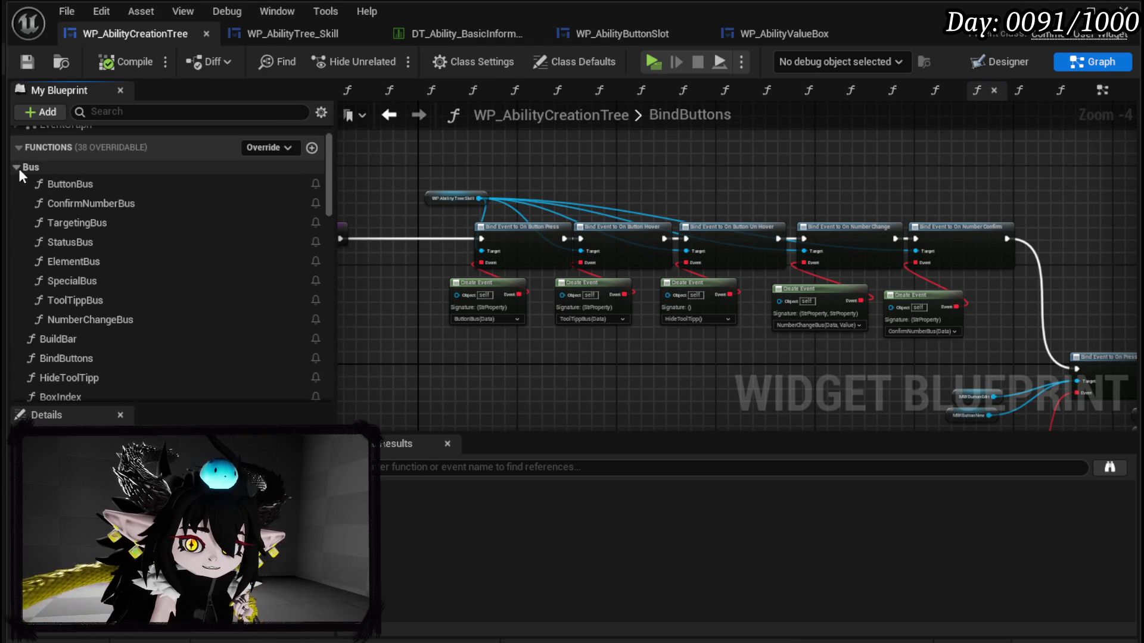
pyautogui.doubleClick(90, 185)
pyautogui.scroll(-2, 539, 347)
pyautogui.moveTo(540, 348)
pyautogui.mouseDown()
pyautogui.moveTo(407, 210)
pyautogui.moveTo(485, 255)
pyautogui.moveTo(571, 280)
pyautogui.mouseUp()
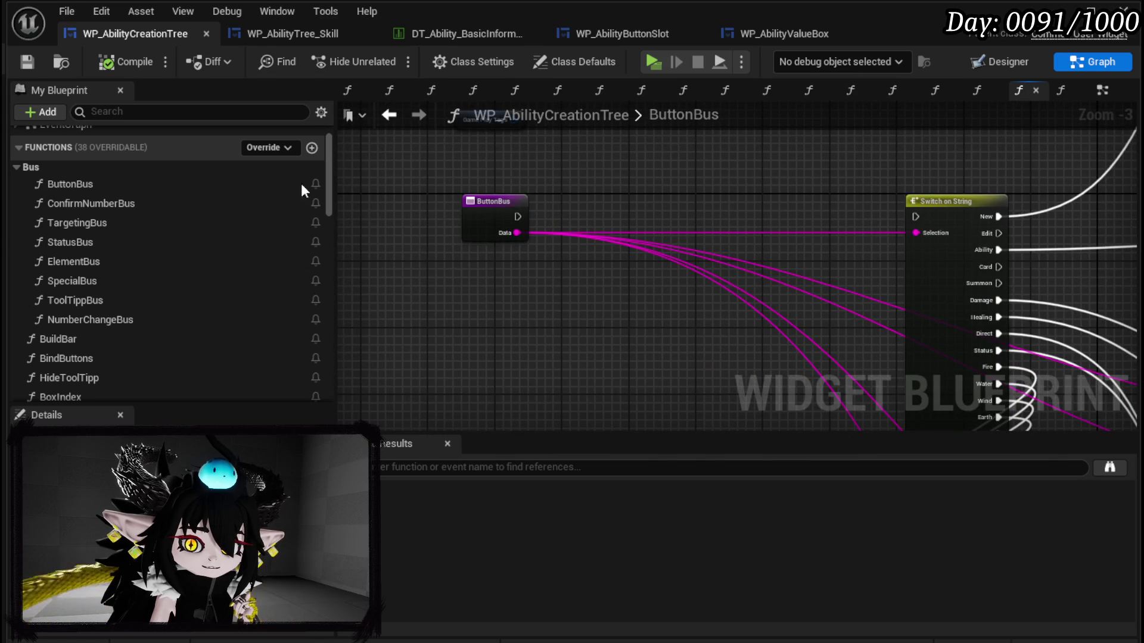
# Step: Reopen the ButtonBus graph and frame its entry, Build Bar and Switch on String case outputs
pyautogui.click(389, 114)
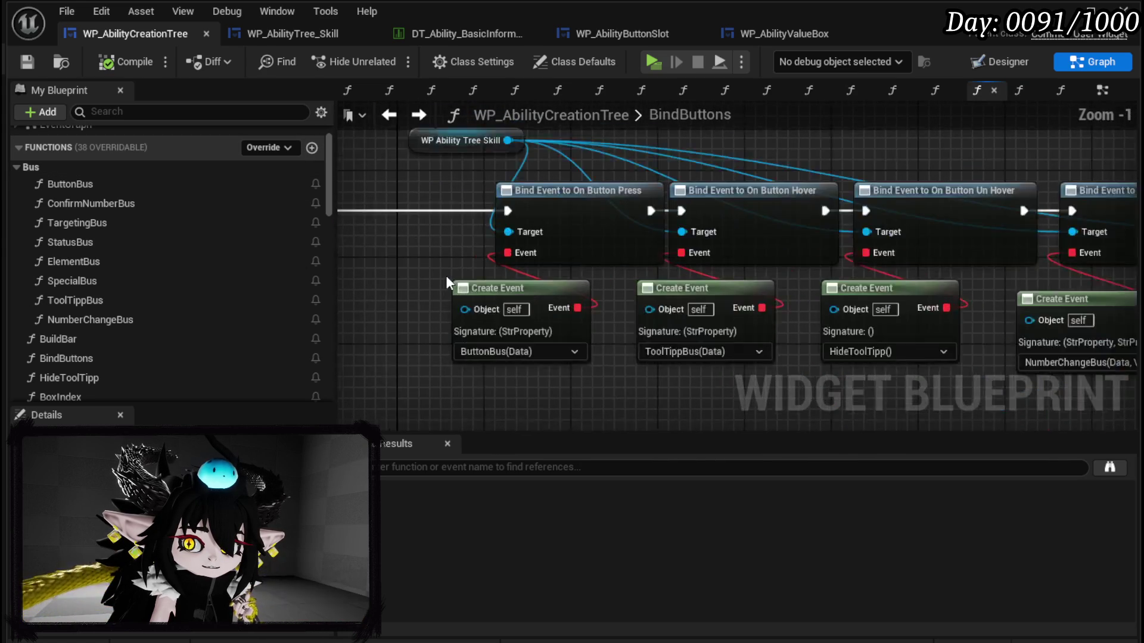
pyautogui.doubleClick(118, 186)
pyautogui.scroll(-2, 567, 280)
pyautogui.scroll(3, 946, 281)
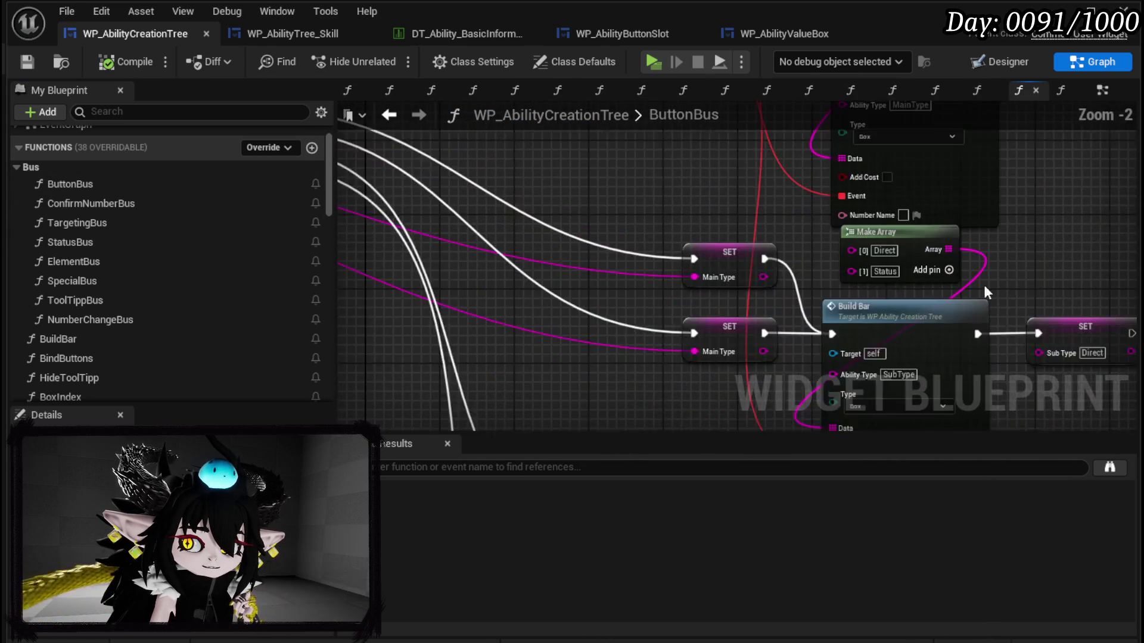
pyautogui.scroll(1, 946, 281)
pyautogui.moveTo(1058, 273); pyautogui.dragTo(954, 202)
pyautogui.scroll(-4, 707, 201)
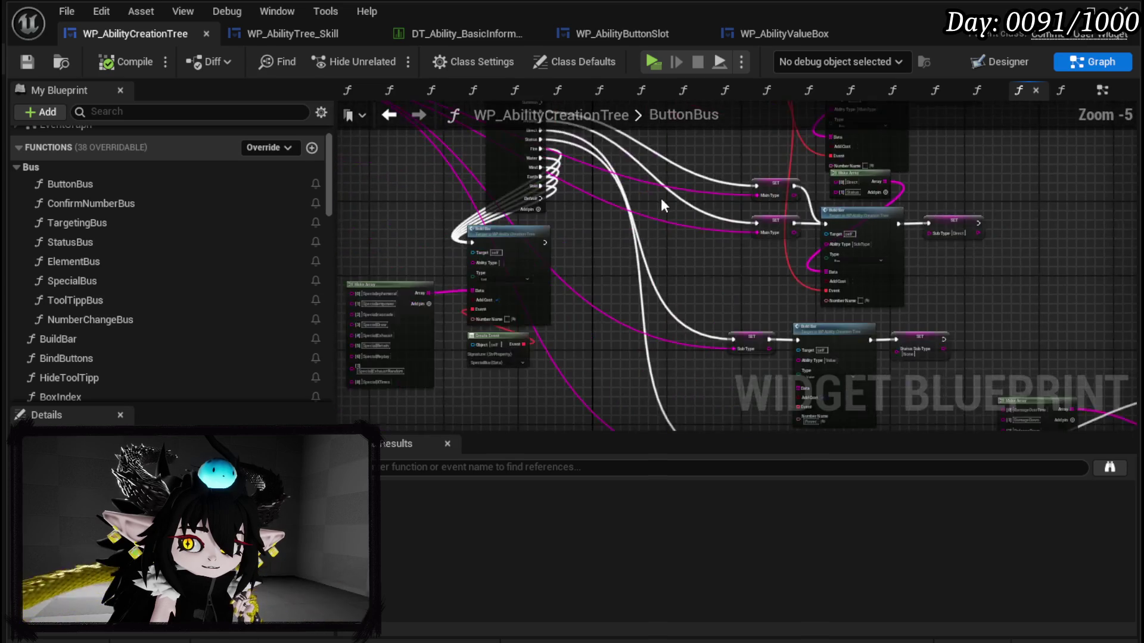
pyautogui.moveTo(706, 201); pyautogui.dragTo(835, 319)
pyautogui.scroll(3, 532, 234)
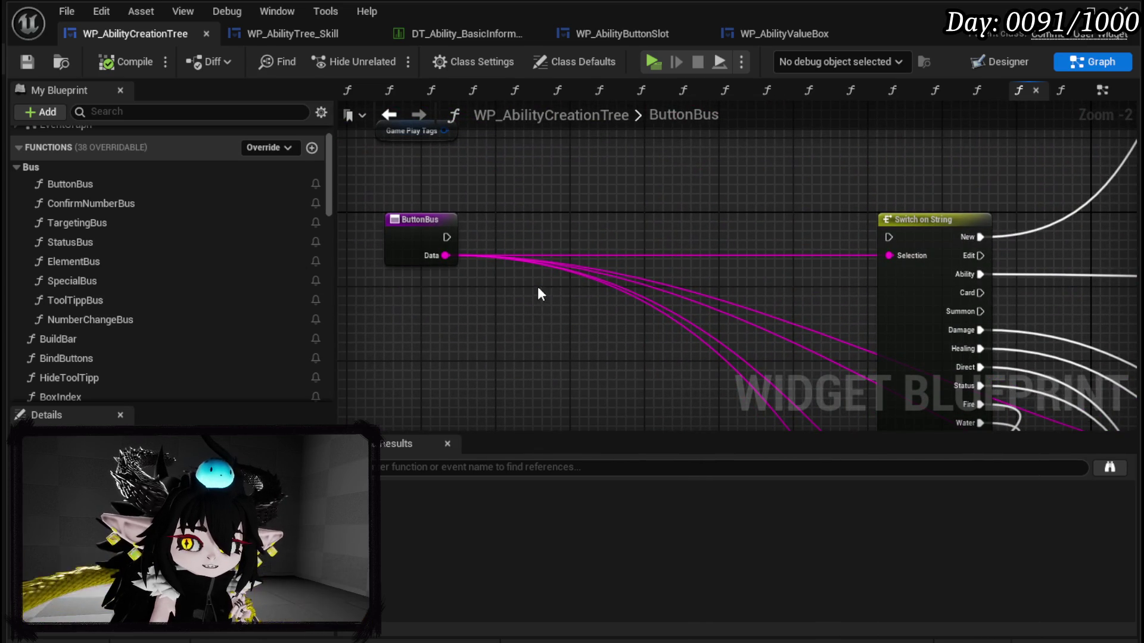
pyautogui.moveTo(1033, 225)
pyautogui.mouseDown()
pyautogui.moveTo(639, 224)
pyautogui.moveTo(574, 165)
pyautogui.mouseUp()
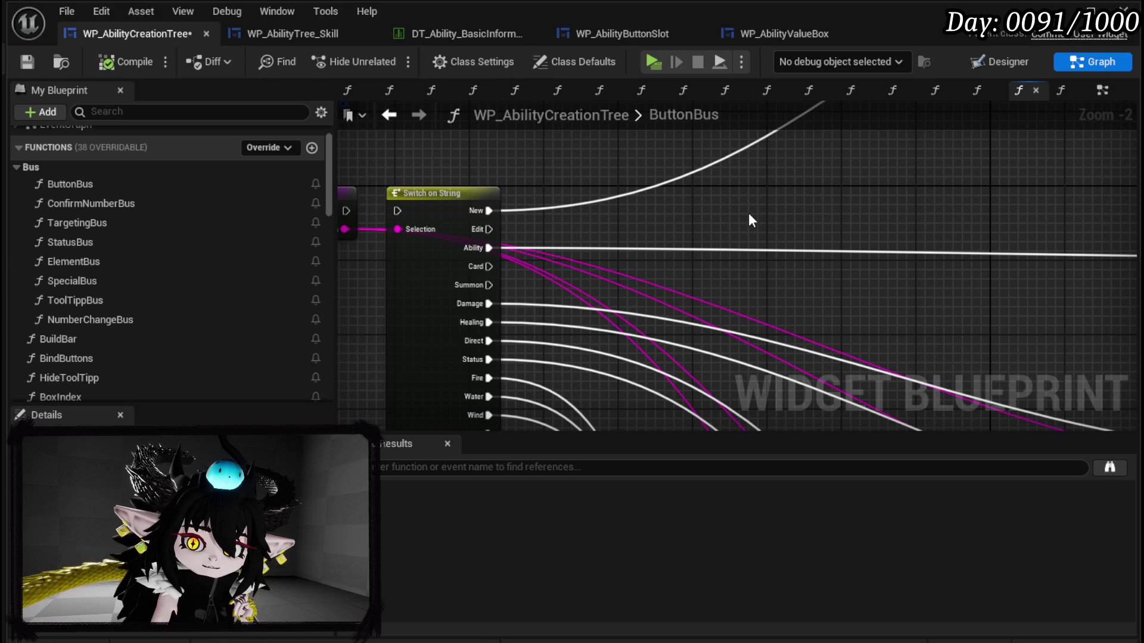
# Step: Wire the ButtonBus entry exec into Switch on String and expand the Ability Data variables
pyautogui.scroll(-4, 615, 210)
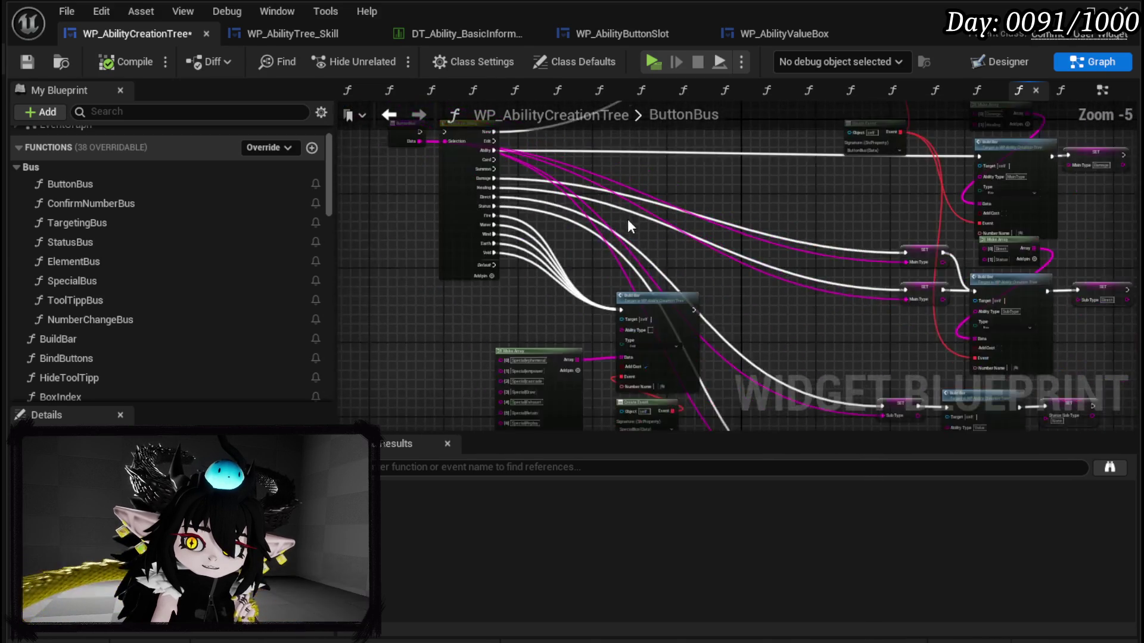
pyautogui.scroll(5, 516, 213)
pyautogui.moveTo(475, 166); pyautogui.dragTo(533, 168)
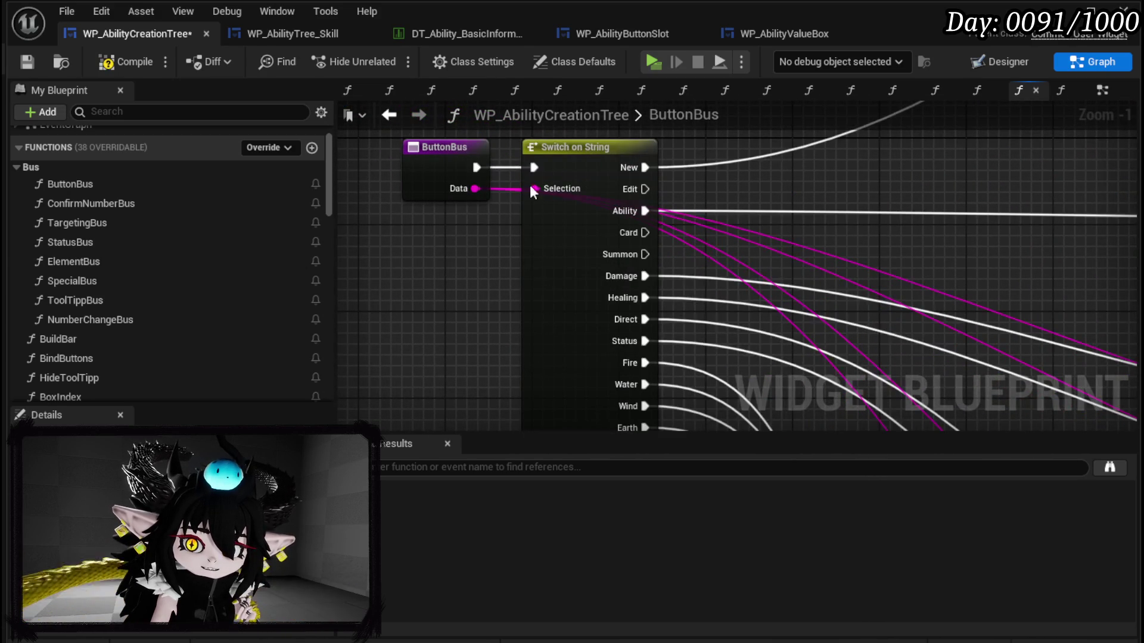
pyautogui.scroll(-5, 192, 267)
pyautogui.scroll(-8, 209, 256)
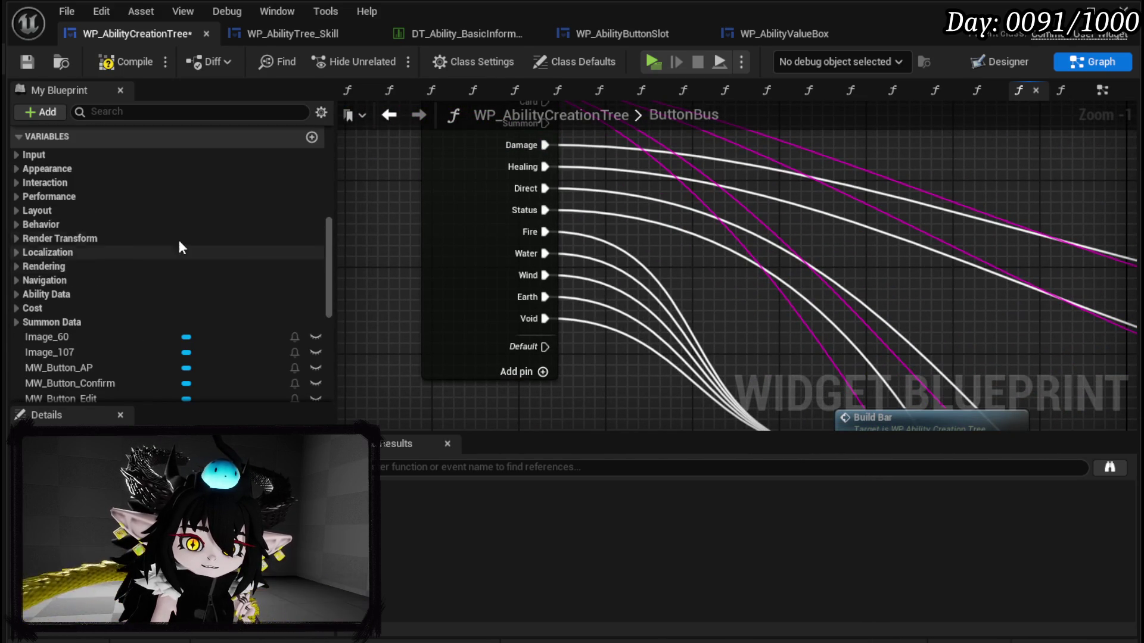
pyautogui.click(20, 294)
pyautogui.scroll(-3, 81, 268)
# Step: Add a Set MainType node run by the Damage and Healing cases and fed the Data string
pyautogui.moveTo(57, 237); pyautogui.dragTo(356, 263)
pyautogui.click(393, 308)
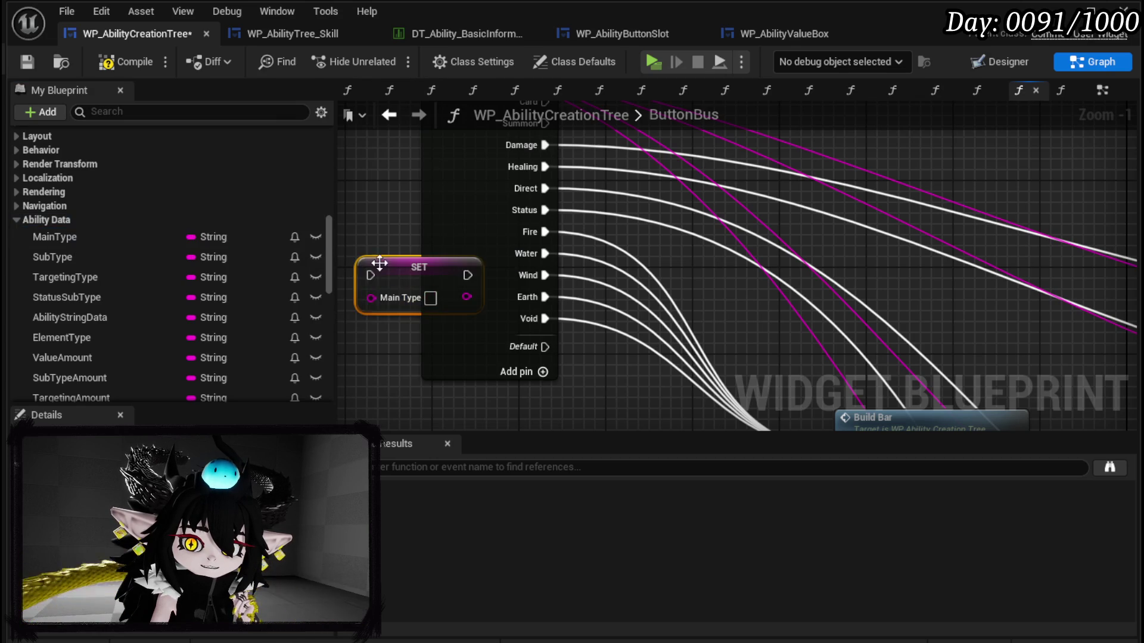
pyautogui.scroll(-3, 378, 267)
pyautogui.moveTo(407, 318); pyautogui.dragTo(578, 273)
pyautogui.scroll(5, 579, 273)
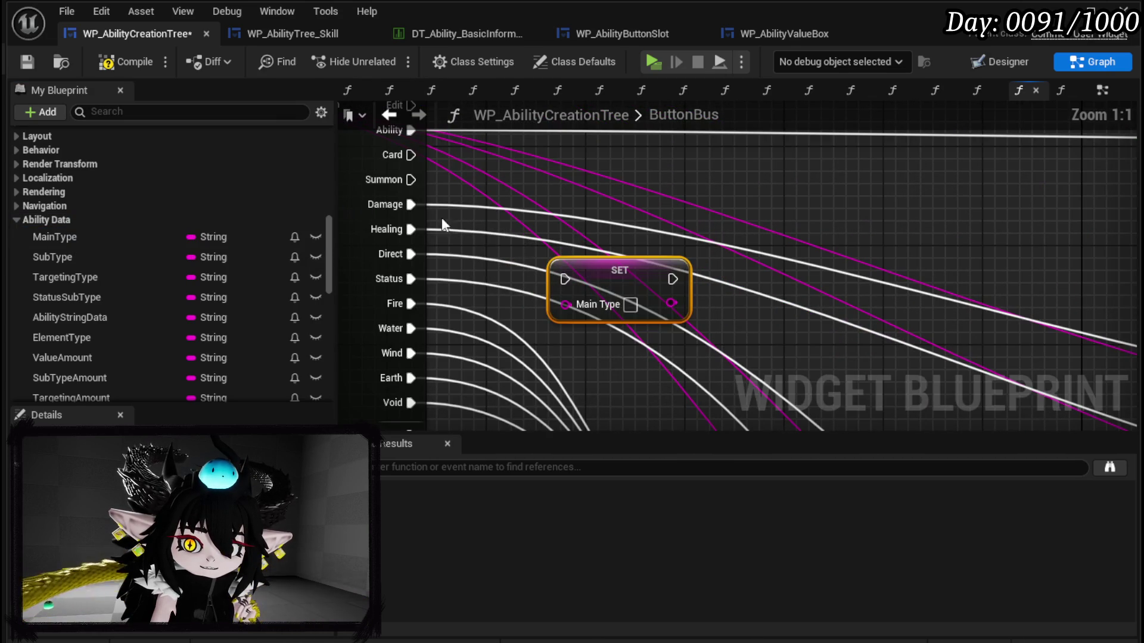
pyautogui.moveTo(412, 204); pyautogui.dragTo(563, 279)
pyautogui.moveTo(411, 229); pyautogui.dragTo(565, 279)
pyautogui.scroll(-2, 622, 344)
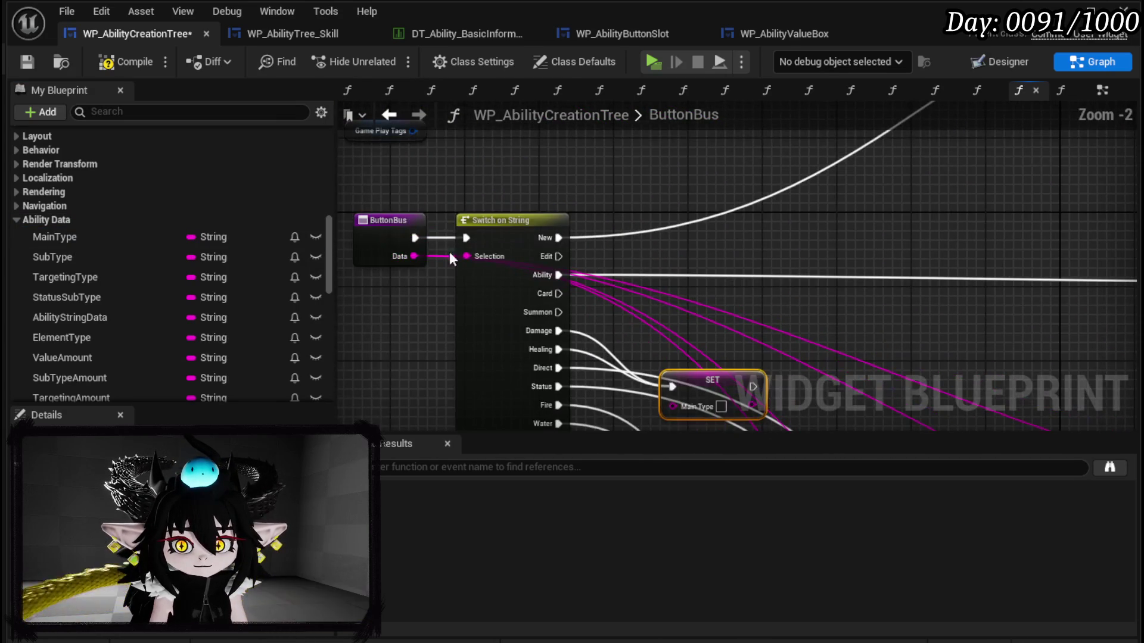
pyautogui.moveTo(414, 236)
pyautogui.mouseDown()
pyautogui.moveTo(630, 428)
pyautogui.moveTo(699, 260)
pyautogui.moveTo(648, 177)
pyautogui.mouseUp()
# Step: Add a Set SubType node fed by Data for the Direct and Status cases, aligning both setters
pyautogui.moveTo(85, 263)
pyautogui.mouseDown()
pyautogui.moveTo(355, 282)
pyautogui.moveTo(661, 234)
pyautogui.moveTo(643, 222)
pyautogui.moveTo(606, 235)
pyautogui.moveTo(560, 229)
pyautogui.moveTo(627, 237)
pyautogui.moveTo(620, 244)
pyautogui.moveTo(638, 198)
pyautogui.mouseUp()
pyautogui.click(416, 332)
pyautogui.keyDown('ctrl'); pyautogui.click(638, 198); pyautogui.keyUp('ctrl')
pyautogui.moveTo(656, 244)
pyautogui.mouseDown()
pyautogui.moveTo(674, 222)
pyautogui.moveTo(544, 161)
pyautogui.mouseUp()
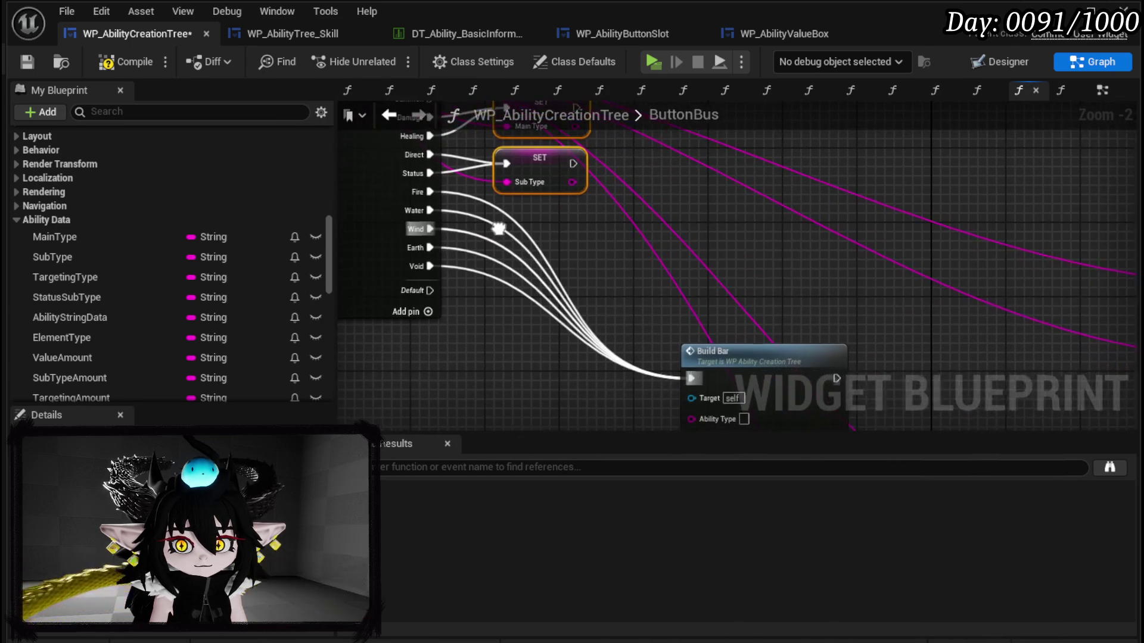
pyautogui.moveTo(720, 323); pyautogui.dragTo(722, 191)
# Step: Survey the zoomed-out ButtonBus graph, including the gameplay tag comments
pyautogui.scroll(-4, 571, 218)
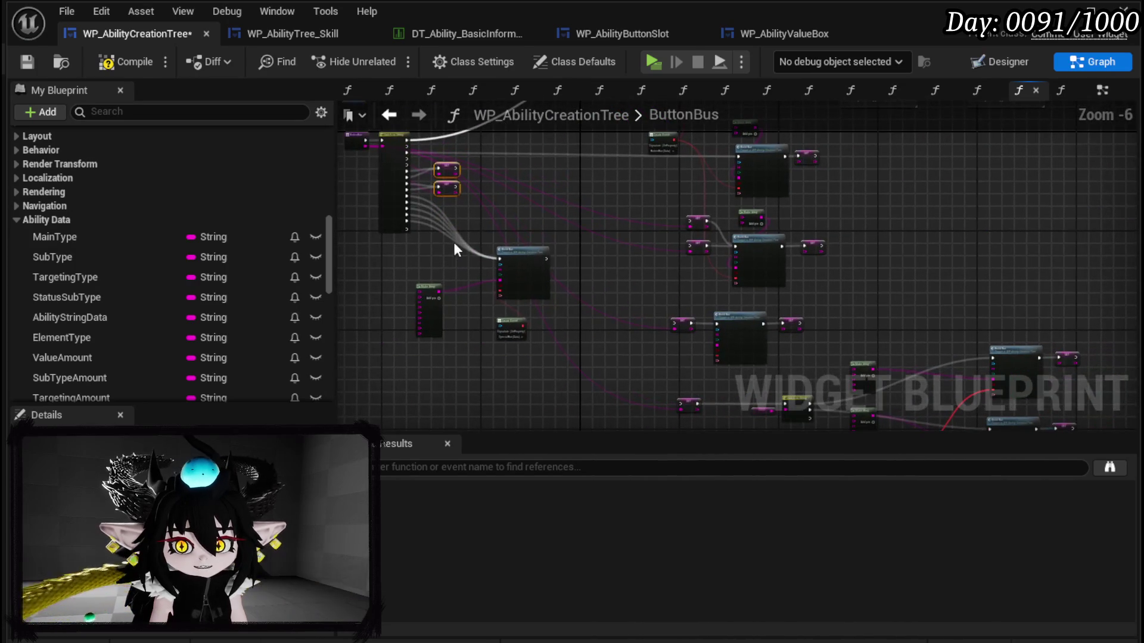
pyautogui.scroll(-3, 603, 330)
pyautogui.moveTo(602, 331); pyautogui.dragTo(515, 307)
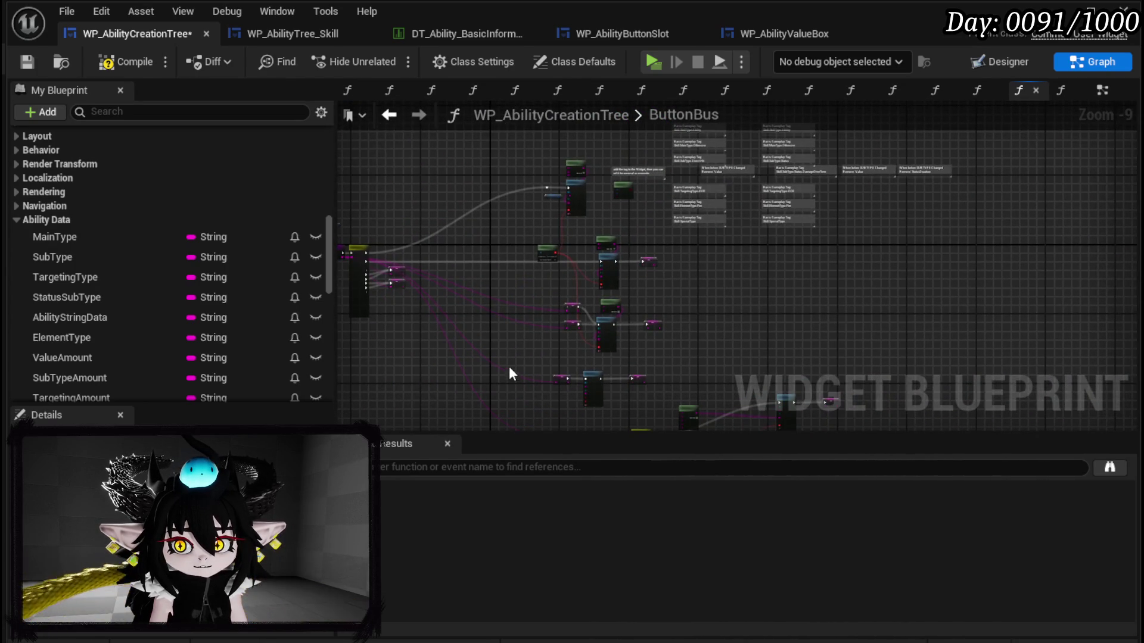
pyautogui.moveTo(501, 400); pyautogui.dragTo(940, 303)
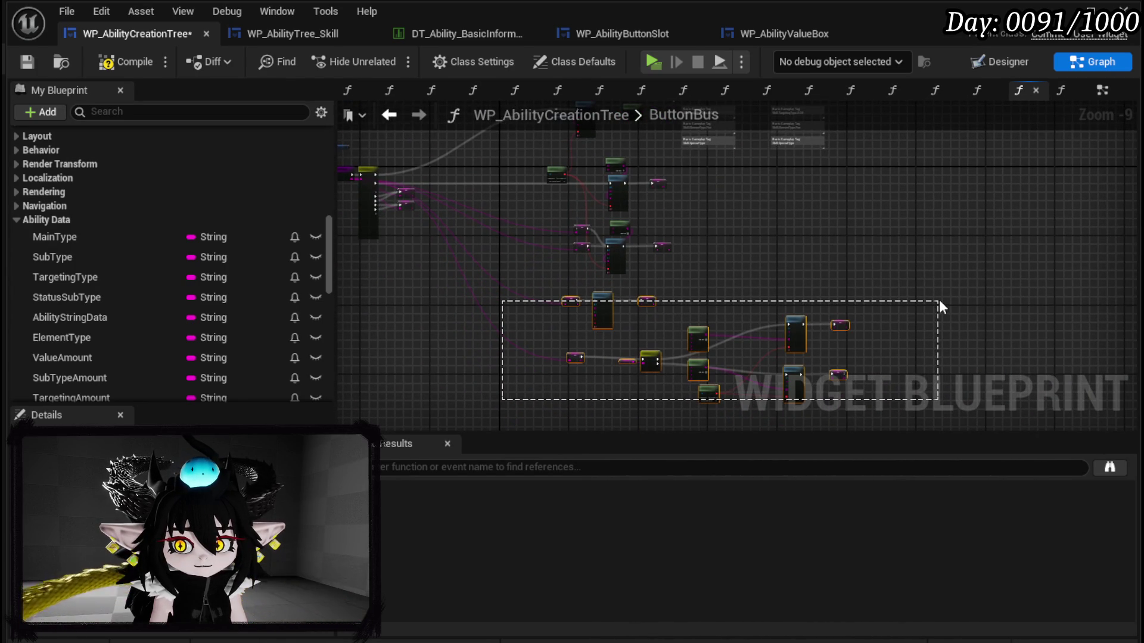
pyautogui.scroll(5, 794, 327)
pyautogui.scroll(1, 544, 263)
pyautogui.scroll(-5, 537, 263)
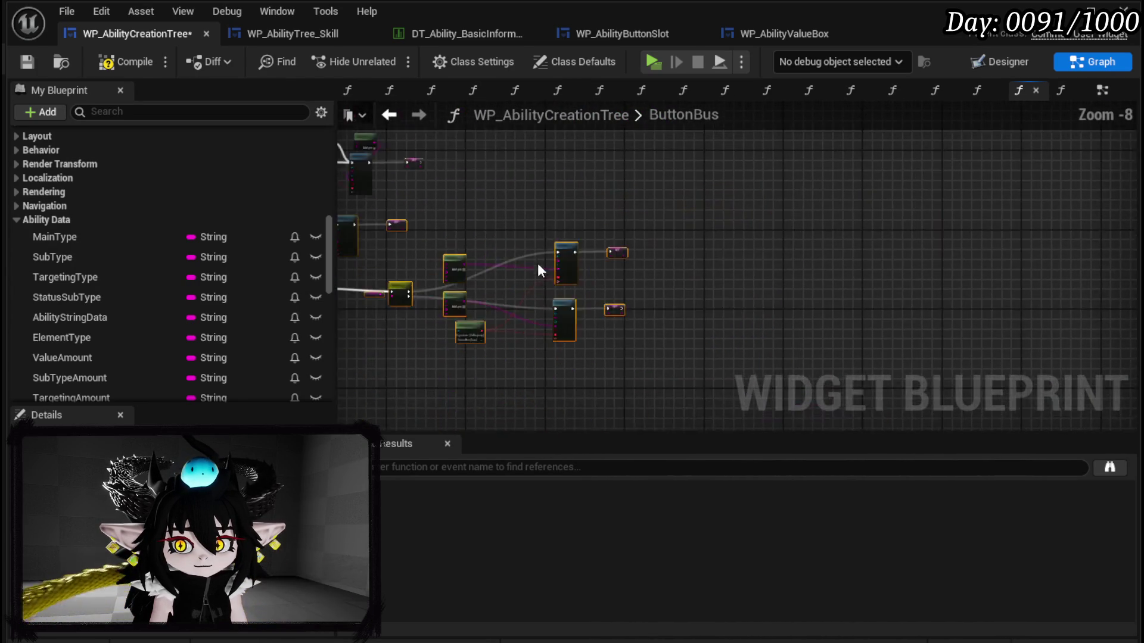
pyautogui.moveTo(538, 264); pyautogui.dragTo(514, 378)
pyautogui.moveTo(553, 324); pyautogui.dragTo(638, 383)
pyautogui.moveTo(537, 400)
pyautogui.mouseDown()
pyautogui.moveTo(676, 248)
pyautogui.moveTo(542, 372)
pyautogui.mouseUp()
pyautogui.scroll(7, 542, 372)
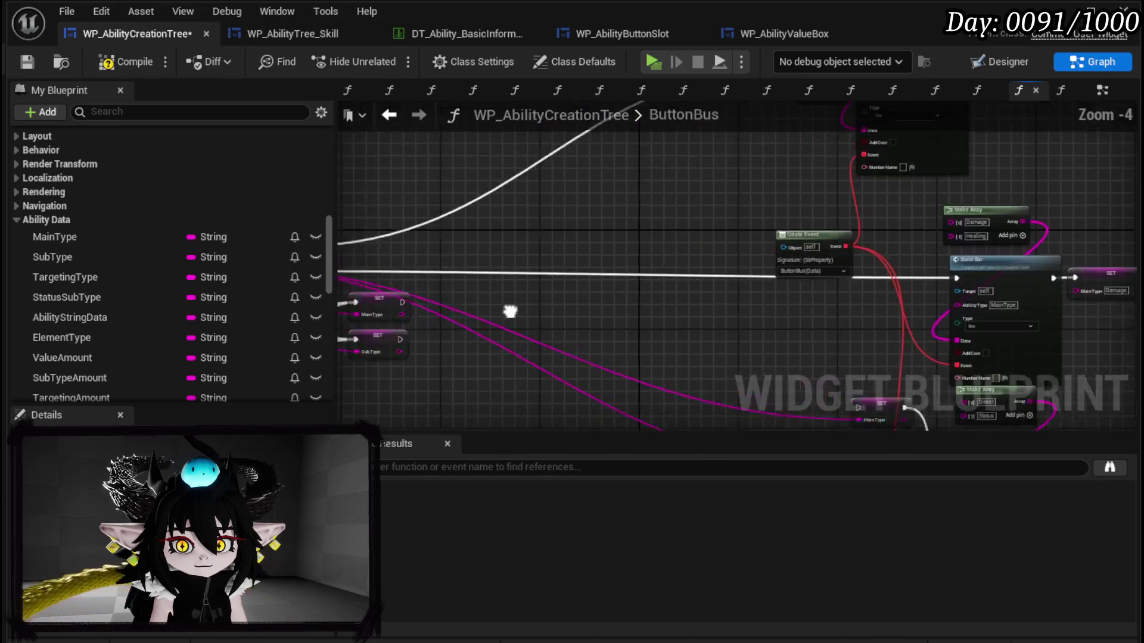
pyautogui.scroll(-3, 521, 303)
pyautogui.scroll(-1, 593, 283)
pyautogui.moveTo(564, 292)
pyautogui.mouseDown()
pyautogui.moveTo(626, 220)
pyautogui.moveTo(677, 298)
pyautogui.mouseUp()
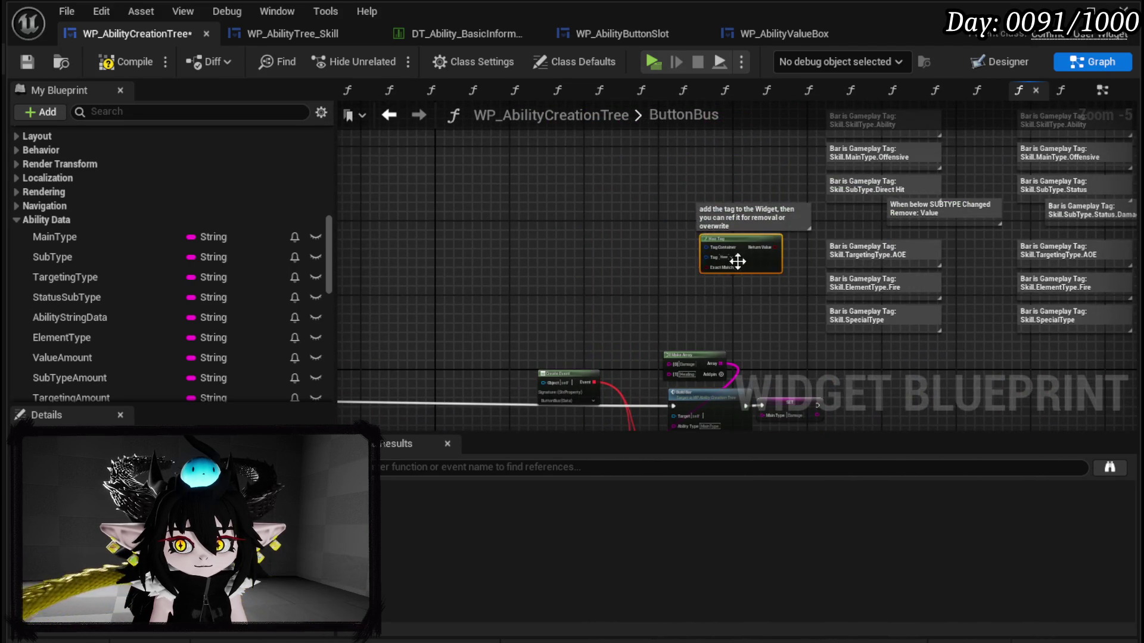
pyautogui.moveTo(450, 218)
pyautogui.mouseDown()
pyautogui.moveTo(653, 408)
pyautogui.moveTo(715, 386)
pyautogui.moveTo(812, 248)
pyautogui.moveTo(652, 299)
pyautogui.moveTo(728, 274)
pyautogui.mouseUp()
# Step: Frame the two SET nodes, then compile and save the blueprint
pyautogui.moveTo(606, 217)
pyautogui.mouseDown()
pyautogui.moveTo(670, 398)
pyautogui.moveTo(655, 381)
pyautogui.mouseUp()
pyautogui.scroll(3, 449, 170)
pyautogui.click(486, 196)
pyautogui.moveTo(749, 425)
pyautogui.mouseDown()
pyautogui.moveTo(621, 327)
pyautogui.moveTo(506, 203)
pyautogui.mouseUp()
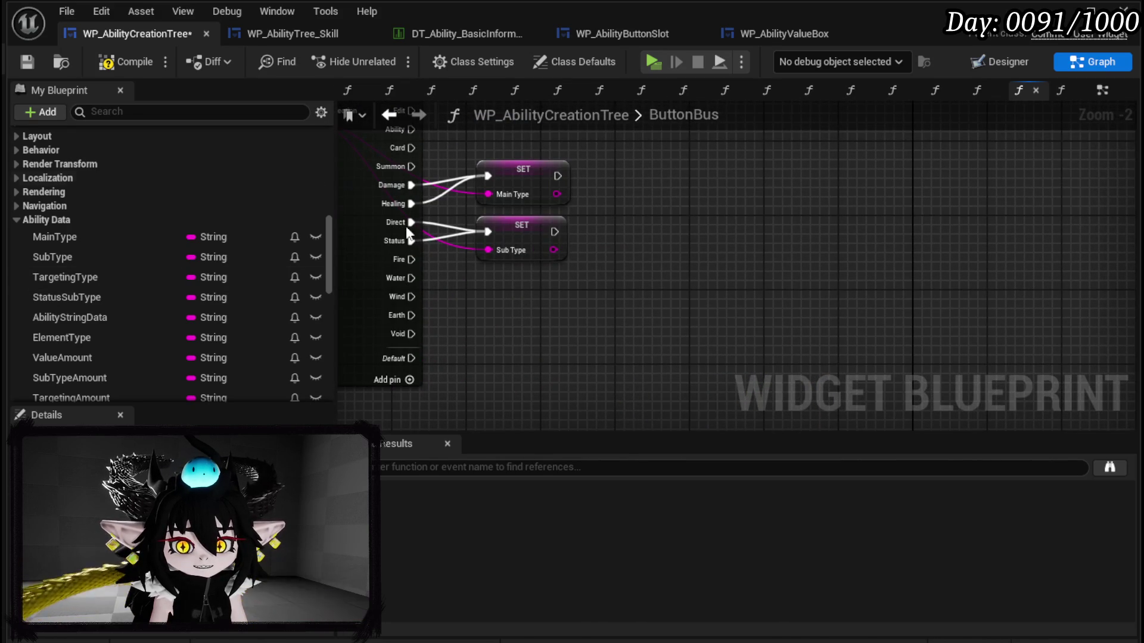
pyautogui.click(34, 63)
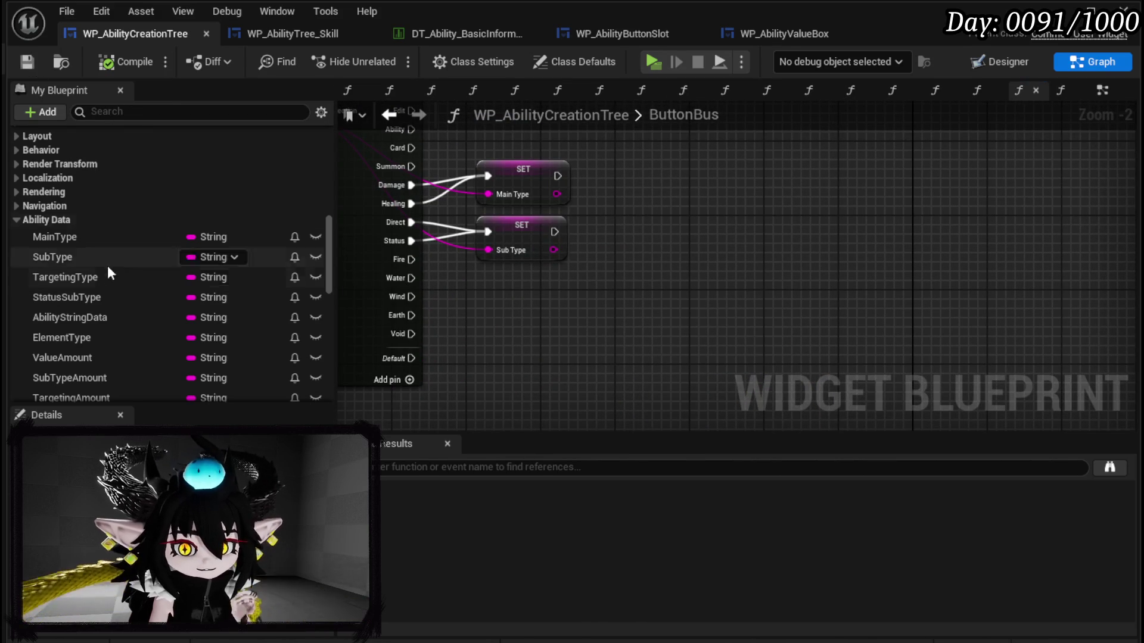
pyautogui.moveTo(557, 297); pyautogui.dragTo(567, 289)
pyautogui.scroll(2, 533, 248)
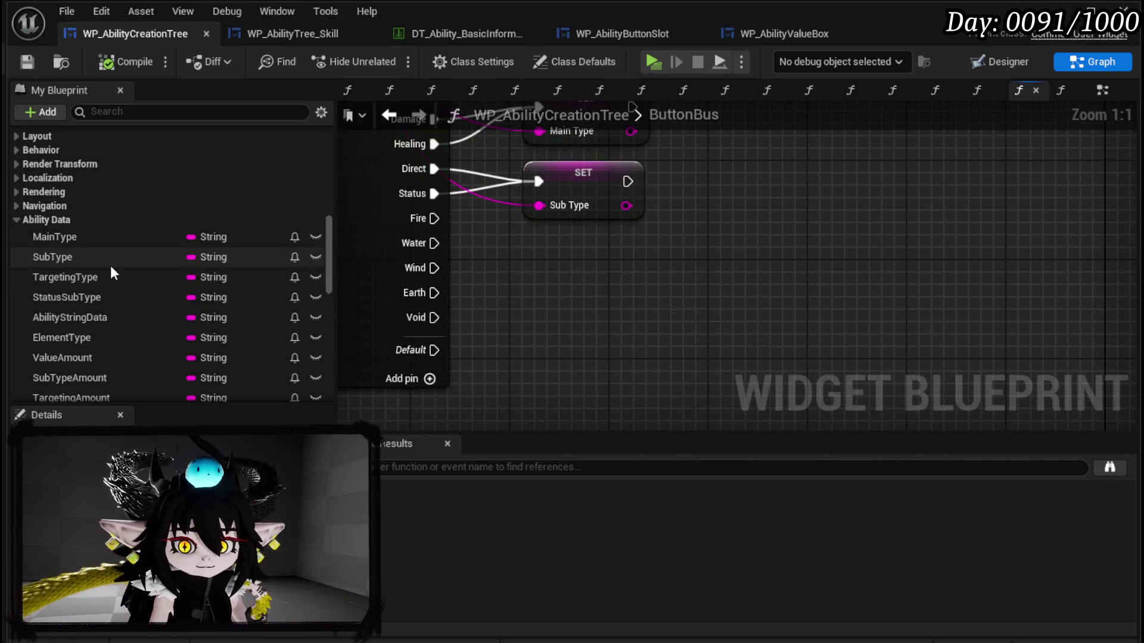
# Step: Add a Set ElementType node run by the Fire, Water, Wind, Earth and Void cases
pyautogui.moveTo(80, 337); pyautogui.dragTo(492, 262)
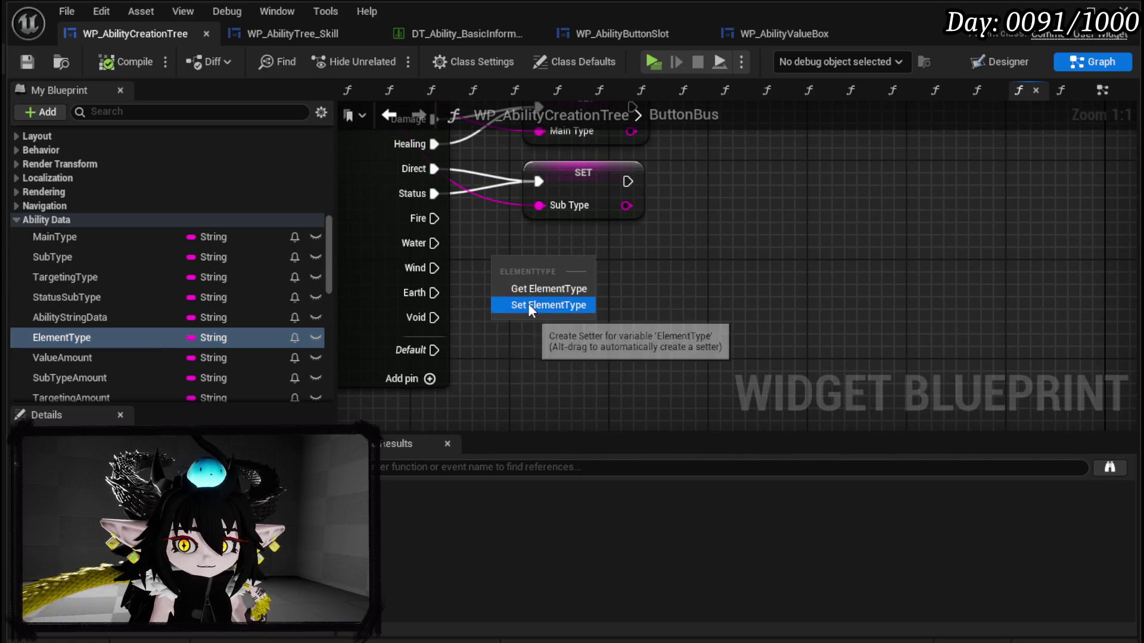
pyautogui.click(528, 303)
pyautogui.moveTo(434, 218); pyautogui.dragTo(496, 267)
pyautogui.moveTo(434, 243); pyautogui.dragTo(495, 271)
pyautogui.moveTo(434, 292); pyautogui.dragTo(499, 271)
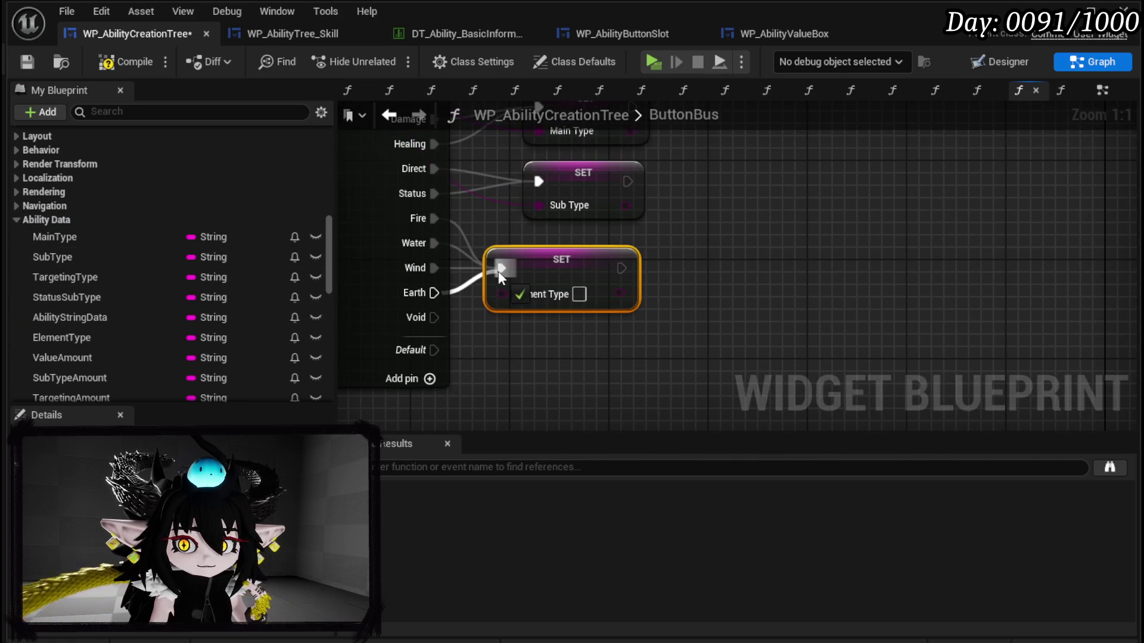
pyautogui.moveTo(434, 318)
pyautogui.mouseDown()
pyautogui.moveTo(499, 269)
pyautogui.moveTo(566, 287)
pyautogui.moveTo(553, 298)
pyautogui.mouseUp()
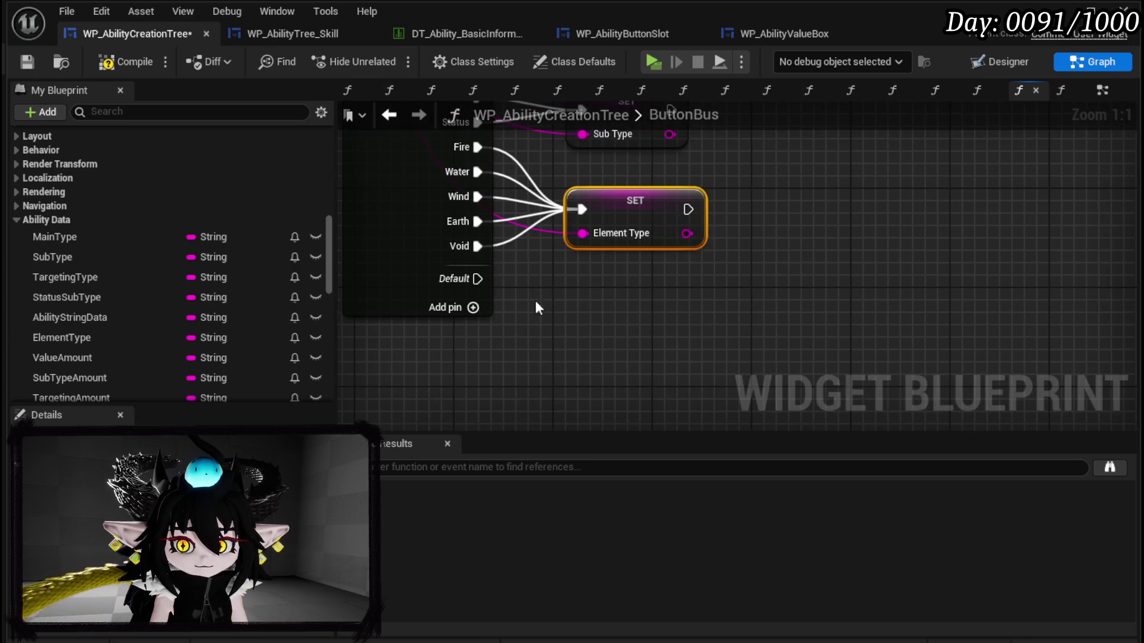
# Step: Give the switch five new case outputs, then compile and save
pyautogui.click(473, 307)
pyautogui.click(473, 332)
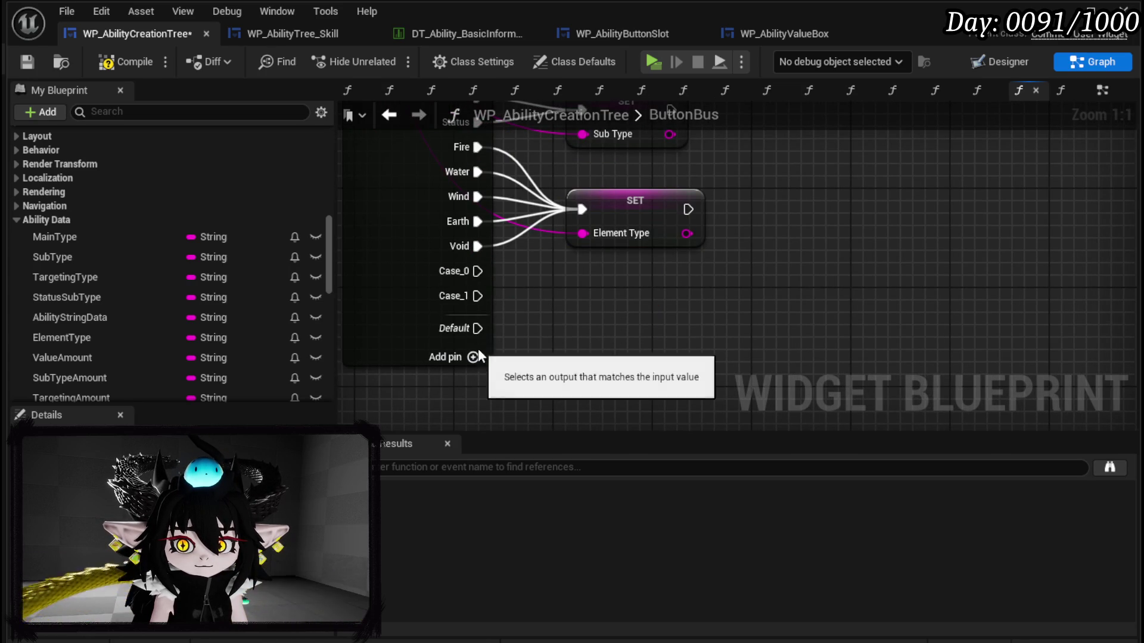
pyautogui.click(473, 356)
pyautogui.click(463, 332)
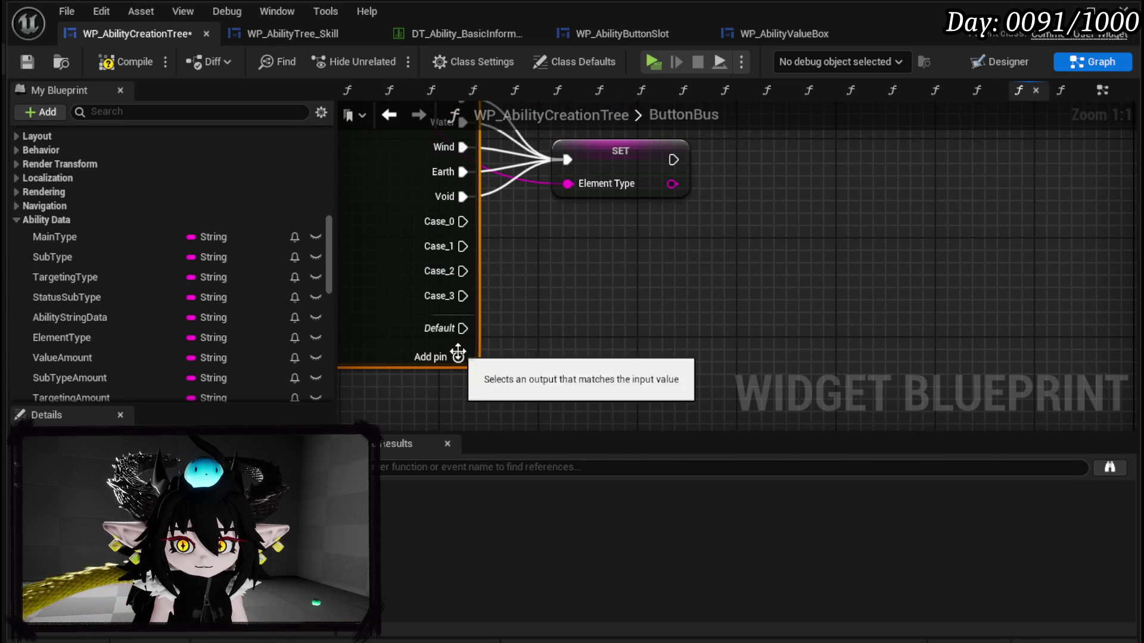
pyautogui.click(458, 356)
pyautogui.click(144, 65)
pyautogui.click(27, 62)
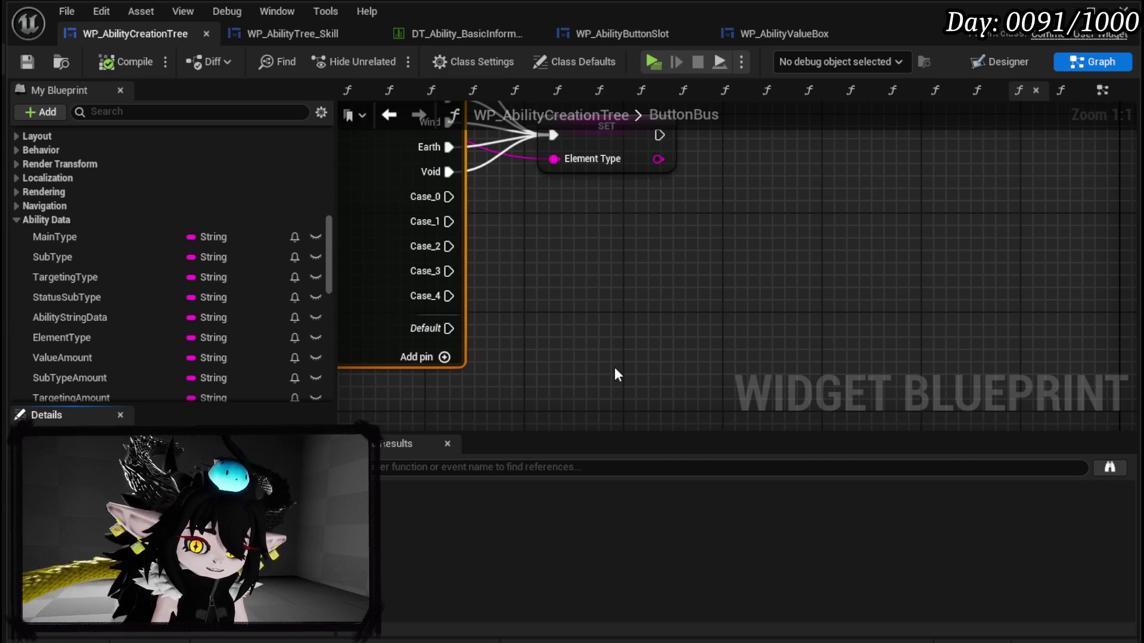
# Step: Name the five new switch cases Single, AOE, Melee, Range and Movement
pyautogui.press('Return')
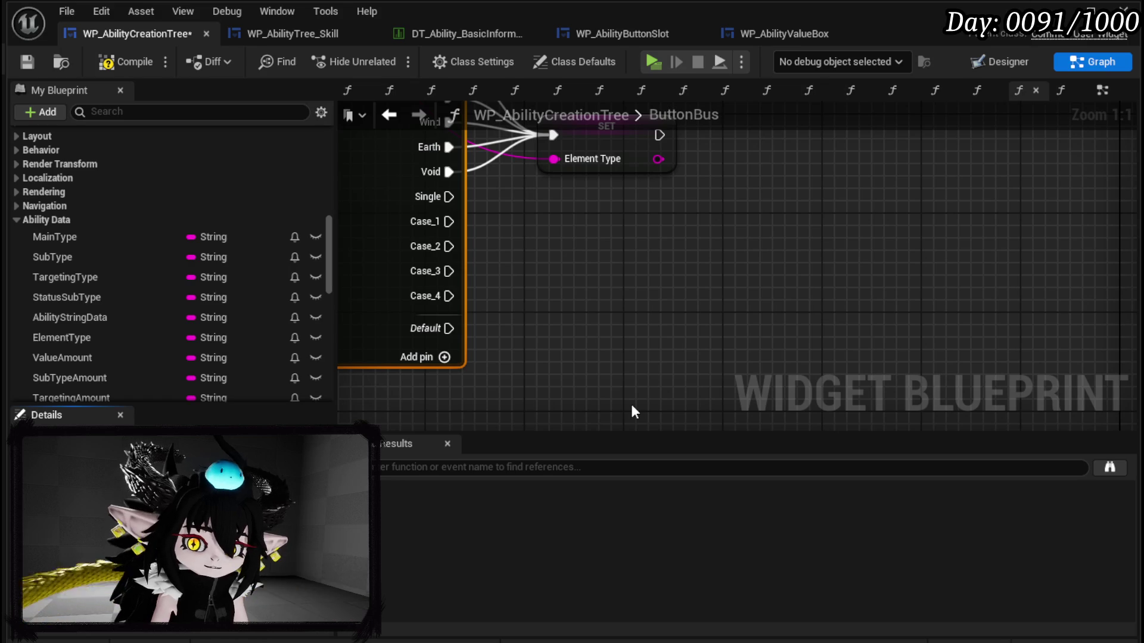
pyautogui.press('Return')
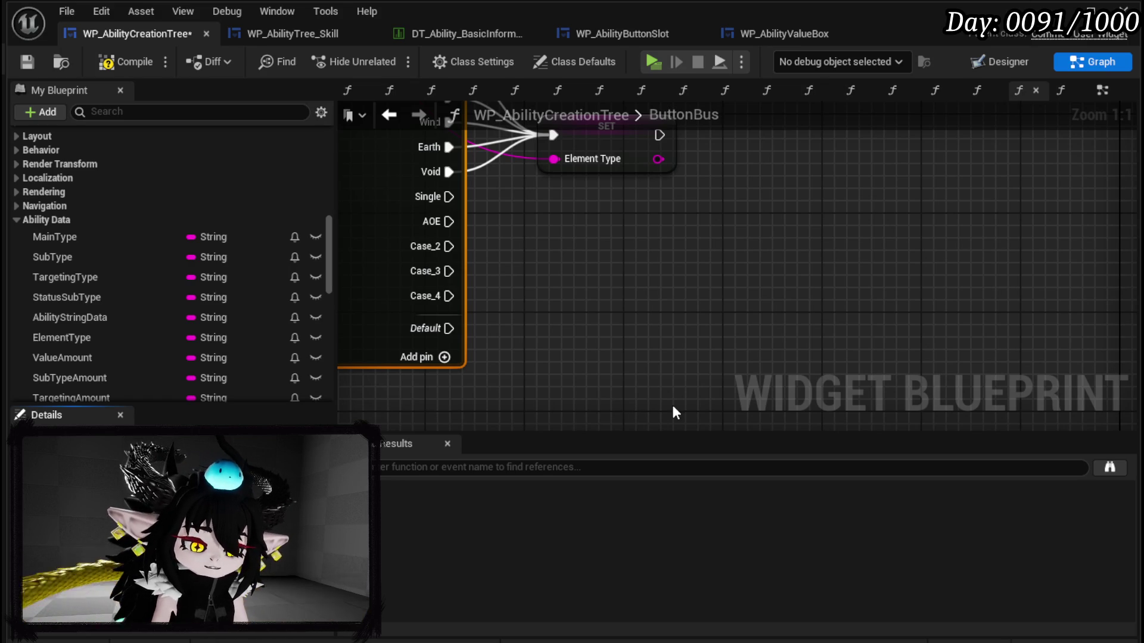
pyautogui.press('Return')
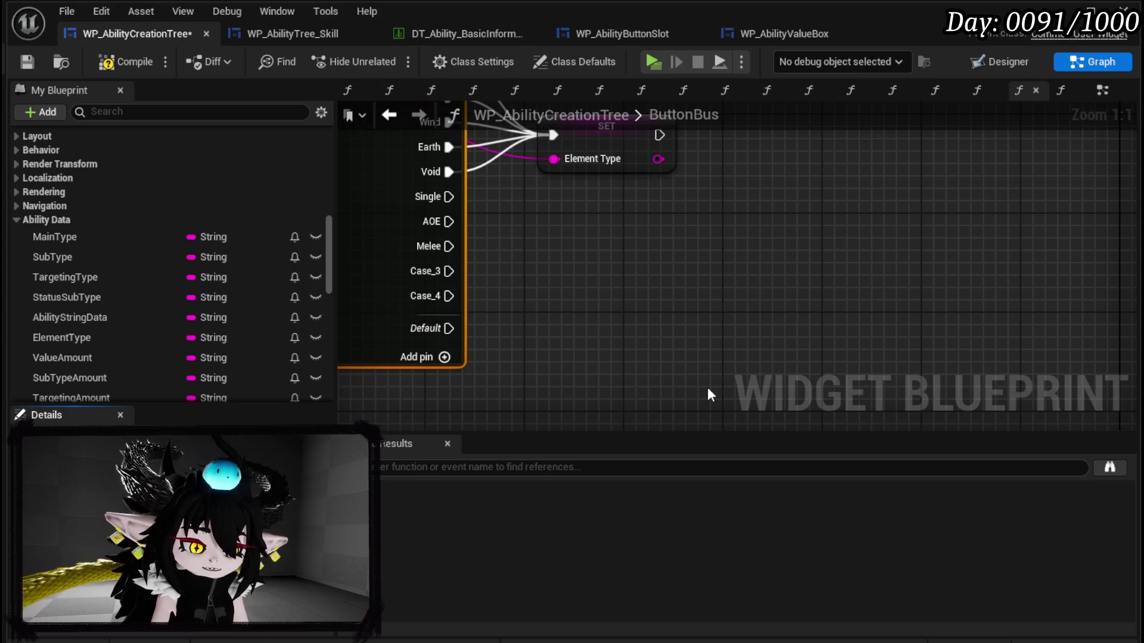
pyautogui.press('Return')
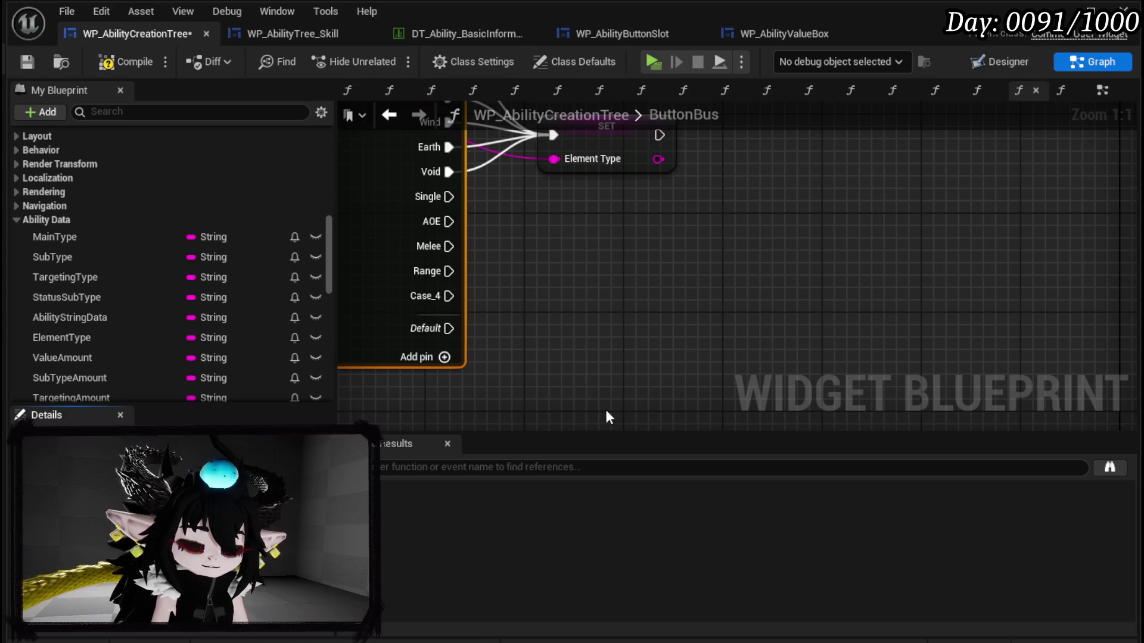
pyautogui.write('Movement')
pyautogui.press('Return')
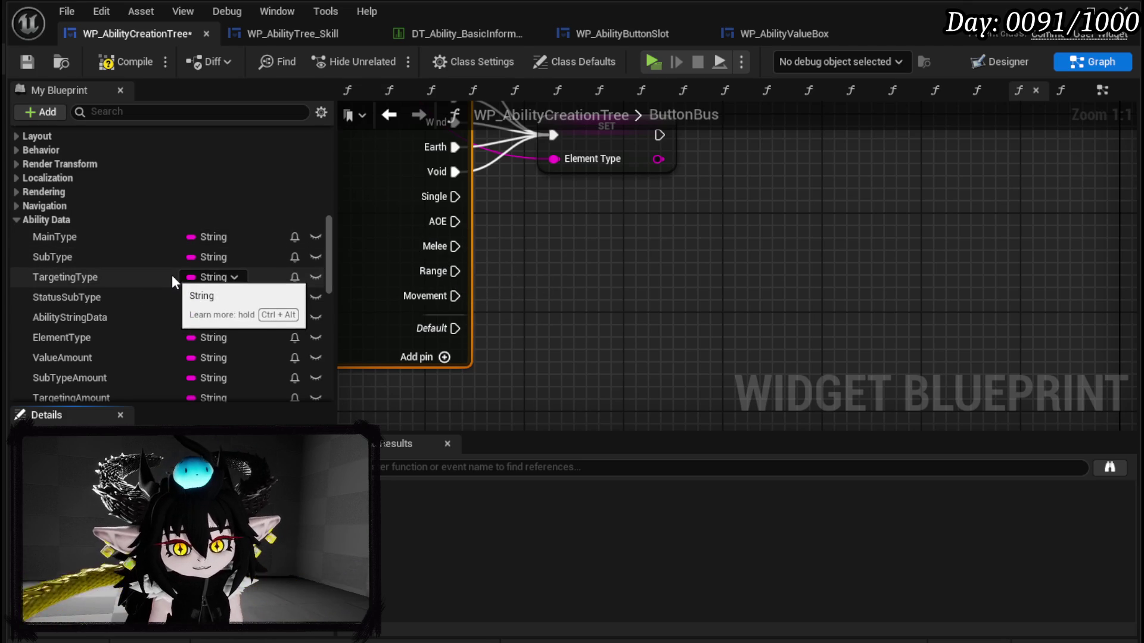
# Step: Add a Set TargetingType node and run it from the Single and AOE cases
pyautogui.scroll(-3, 172, 273)
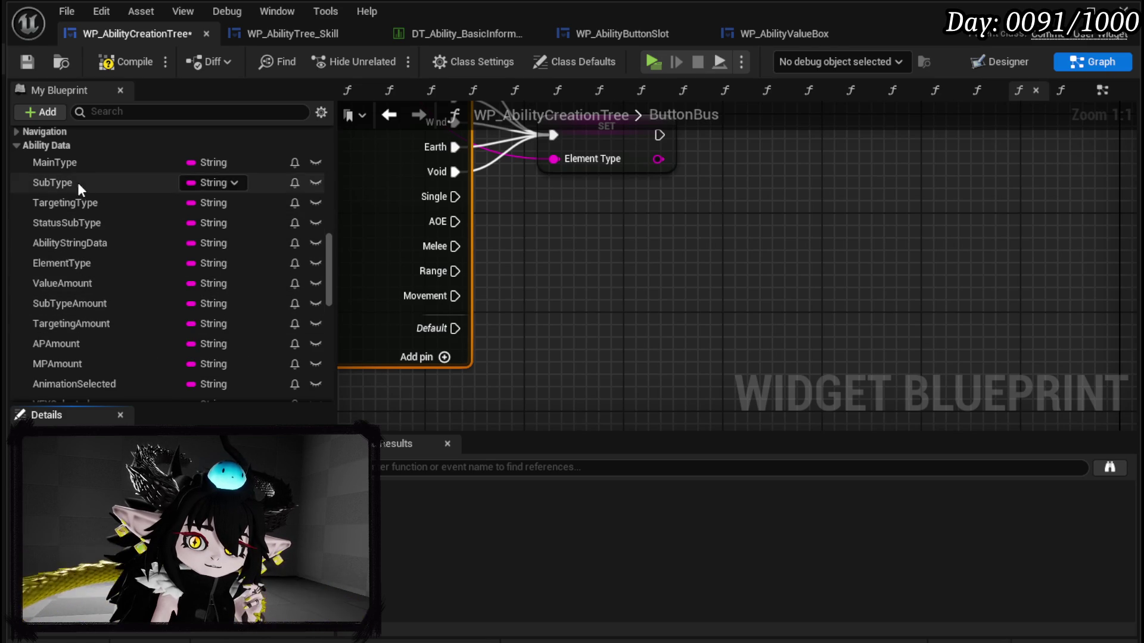
pyautogui.moveTo(80, 206); pyautogui.dragTo(545, 232)
pyautogui.click(602, 268)
pyautogui.moveTo(463, 197); pyautogui.dragTo(553, 235)
pyautogui.moveTo(456, 222)
pyautogui.mouseDown()
pyautogui.moveTo(544, 245)
pyautogui.moveTo(553, 234)
pyautogui.mouseUp()
# Step: Route Melee, Range and Movement into Set TargetingType, then compile and save
pyautogui.moveTo(456, 246)
pyautogui.mouseDown()
pyautogui.moveTo(547, 233)
pyautogui.moveTo(609, 255)
pyautogui.mouseUp()
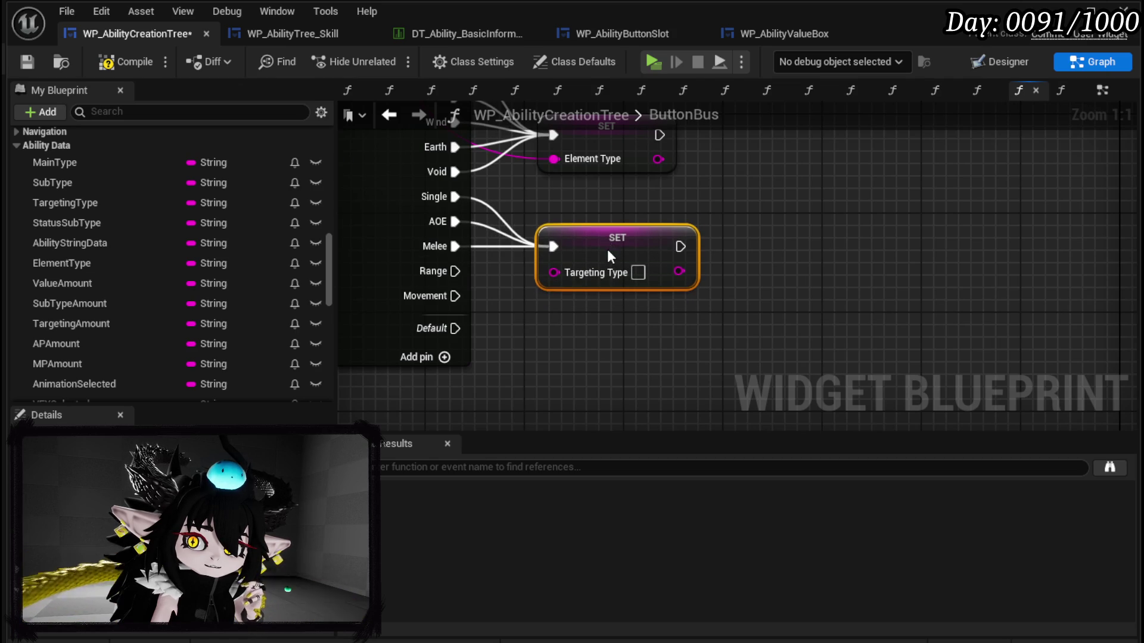
pyautogui.moveTo(456, 271); pyautogui.dragTo(553, 246)
pyautogui.moveTo(456, 296)
pyautogui.mouseDown()
pyautogui.moveTo(553, 246)
pyautogui.moveTo(588, 256)
pyautogui.mouseUp()
pyautogui.click(592, 224)
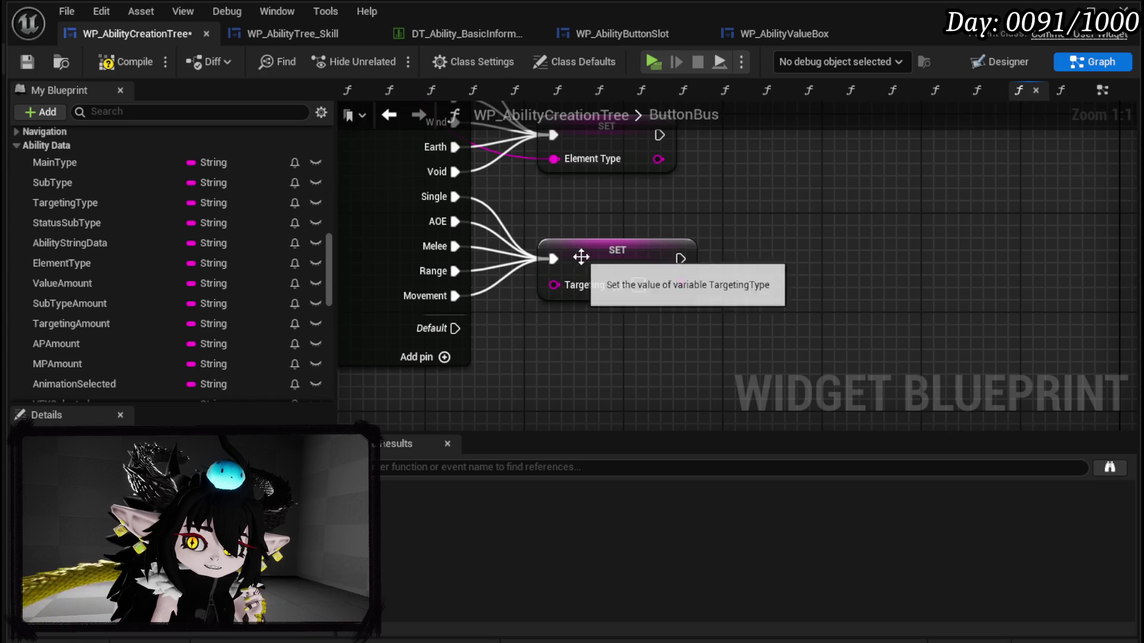
pyautogui.moveTo(583, 253); pyautogui.dragTo(620, 253)
pyautogui.click(125, 62)
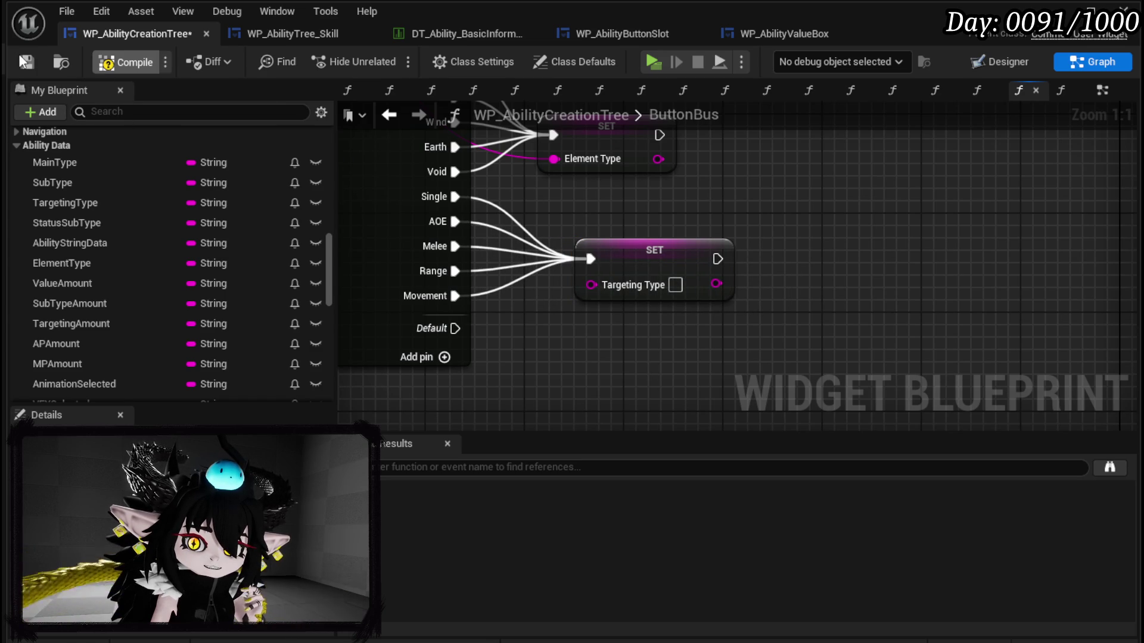
pyautogui.click(26, 62)
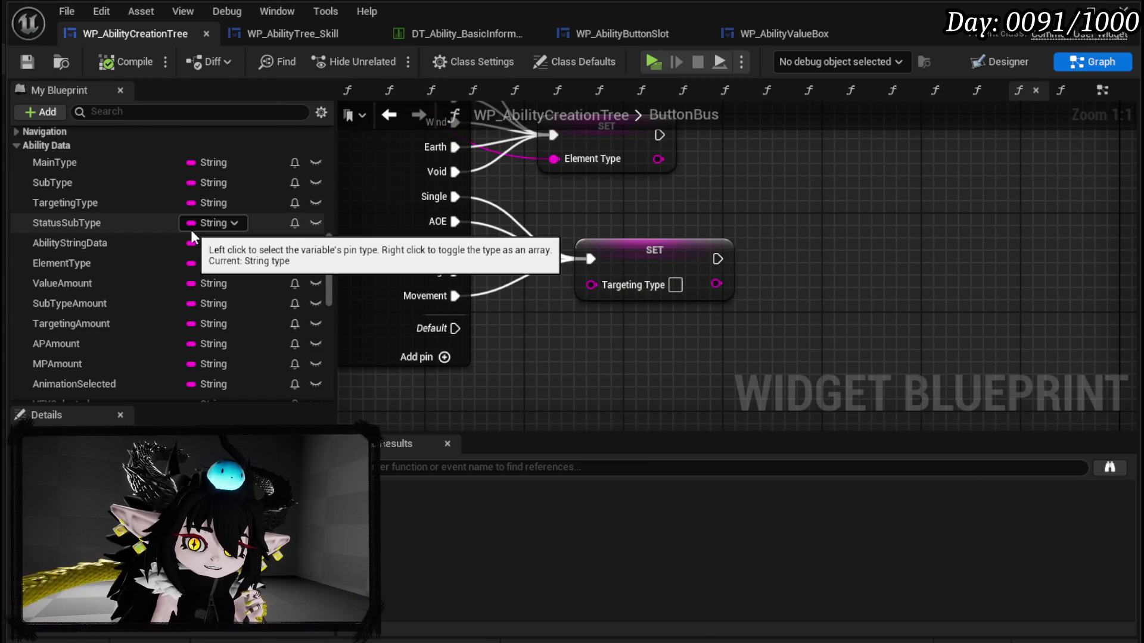
# Step: Add a Set MovementType node to the ButtonBus graph
pyautogui.scroll(-2, 192, 235)
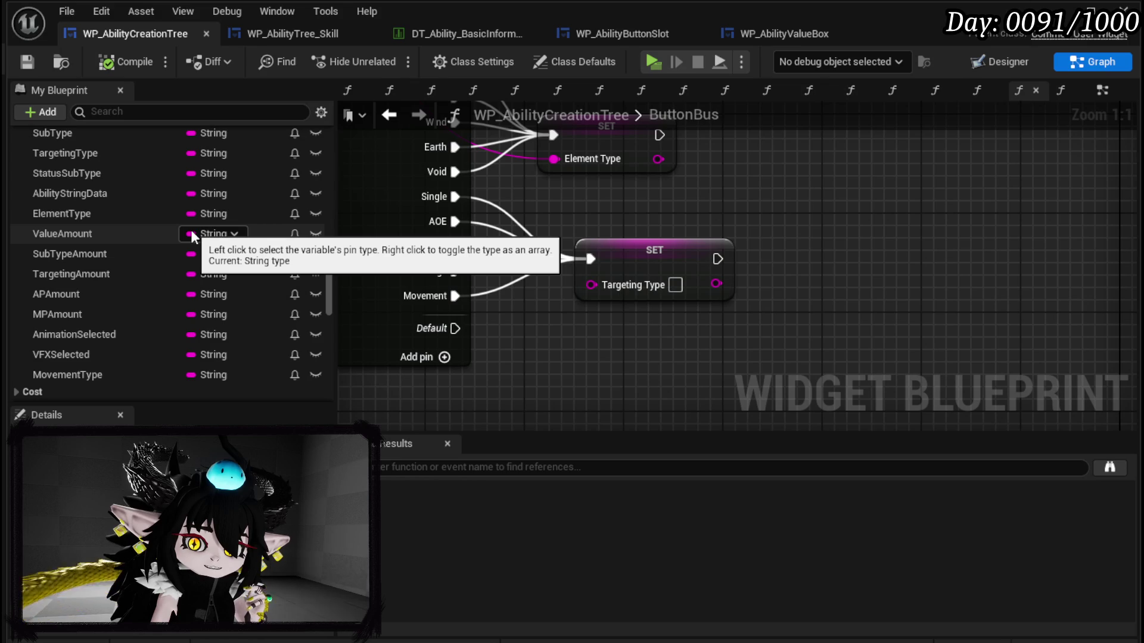
pyautogui.moveTo(119, 375); pyautogui.dragTo(523, 320)
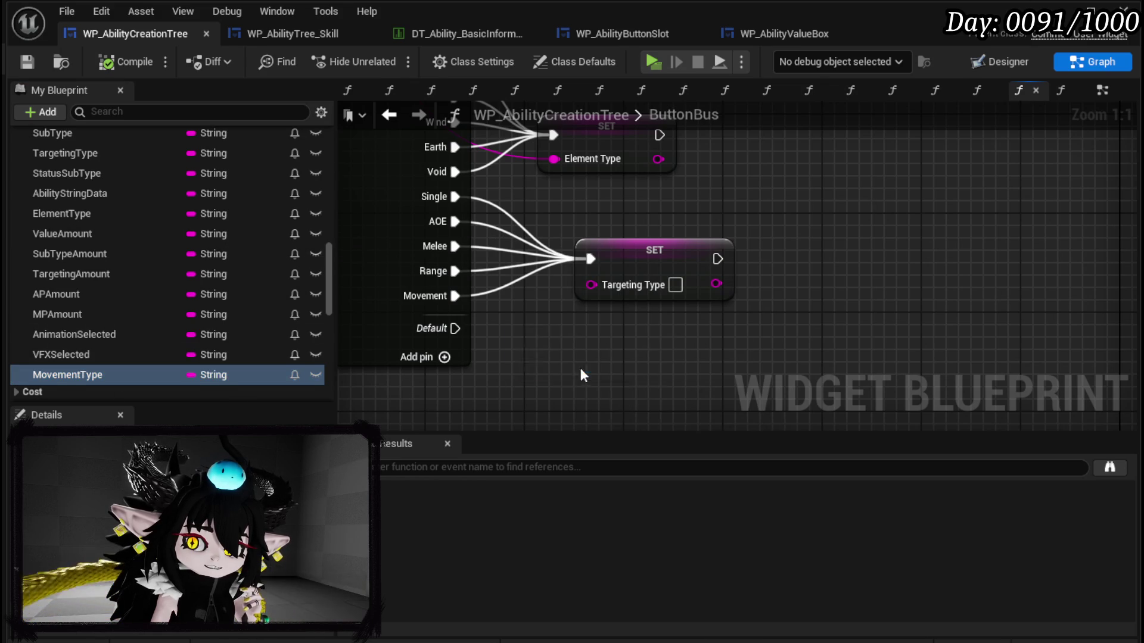
pyautogui.click(580, 367)
# Step: Rewire Melee, Range and Movement to Set MovementType and place it below Set TargetingType
pyautogui.moveTo(460, 248); pyautogui.dragTo(529, 333)
pyautogui.moveTo(456, 271)
pyautogui.mouseDown()
pyautogui.moveTo(514, 334)
pyautogui.moveTo(528, 334)
pyautogui.mouseUp()
pyautogui.moveTo(455, 296); pyautogui.dragTo(529, 334)
pyautogui.moveTo(633, 263); pyautogui.dragTo(634, 213)
pyautogui.moveTo(596, 331)
pyautogui.mouseDown()
pyautogui.moveTo(658, 281)
pyautogui.moveTo(802, 284)
pyautogui.mouseUp()
# Step: Chain a duplicated Set TargetingType set to FreeAim after MovementType and connect the string values
pyautogui.click(709, 224)
pyautogui.hotkey('ctrl', 'c')
pyautogui.hotkey('ctrl', 'v')
pyautogui.click(886, 309)
pyautogui.write('FreeAim')
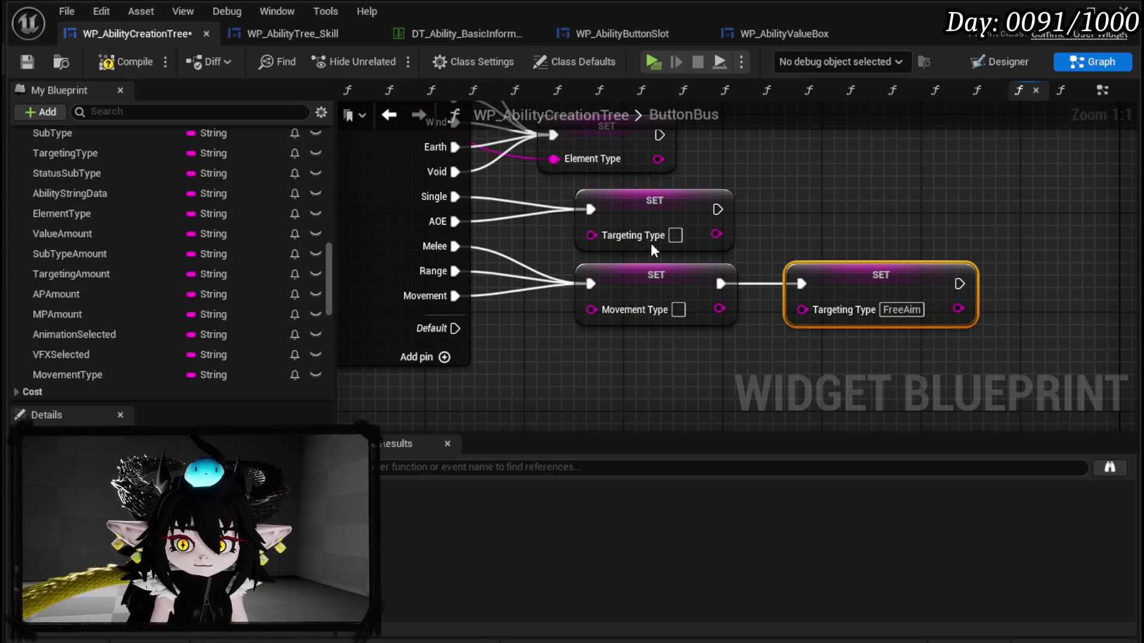
pyautogui.moveTo(554, 159); pyautogui.dragTo(594, 221)
pyautogui.moveTo(554, 158); pyautogui.dragTo(591, 233)
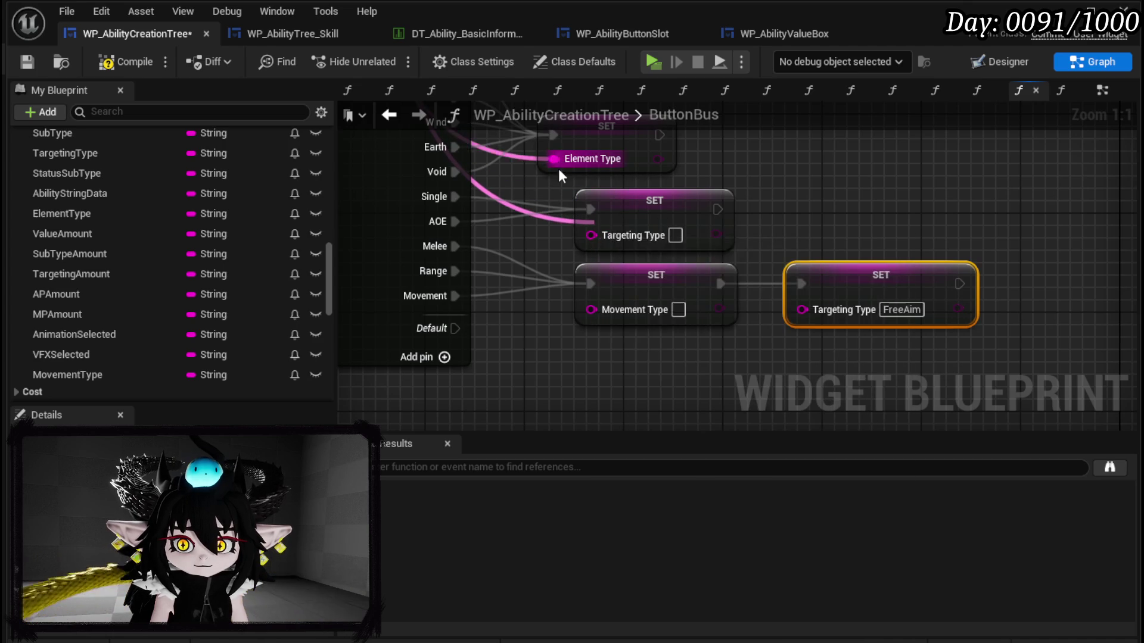
pyautogui.moveTo(554, 159); pyautogui.dragTo(592, 307)
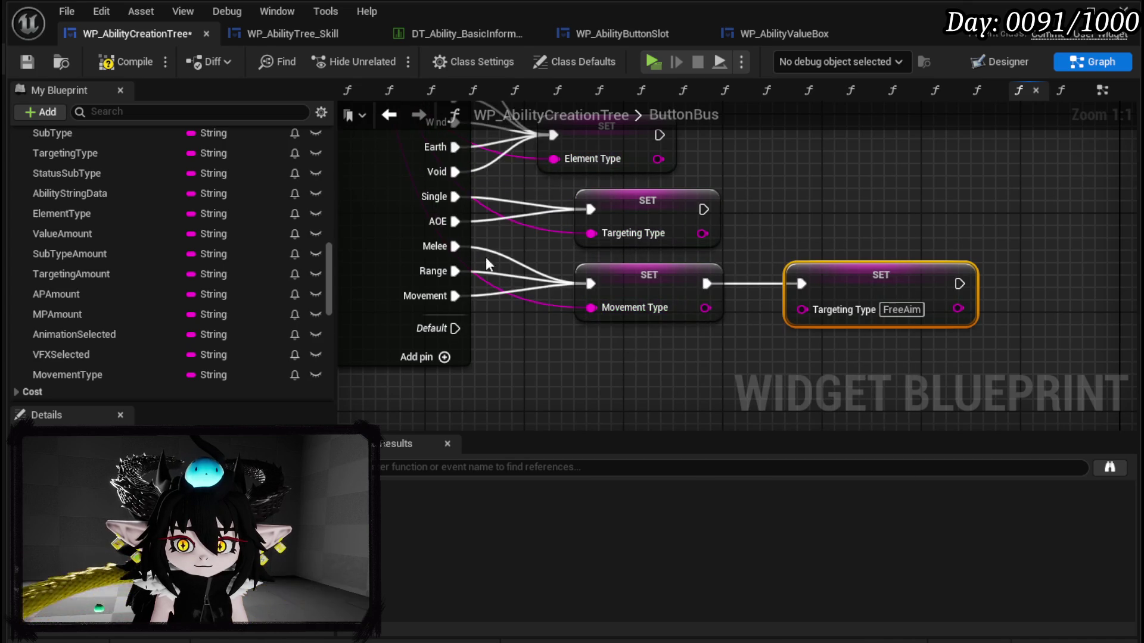
pyautogui.scroll(-4, 754, 283)
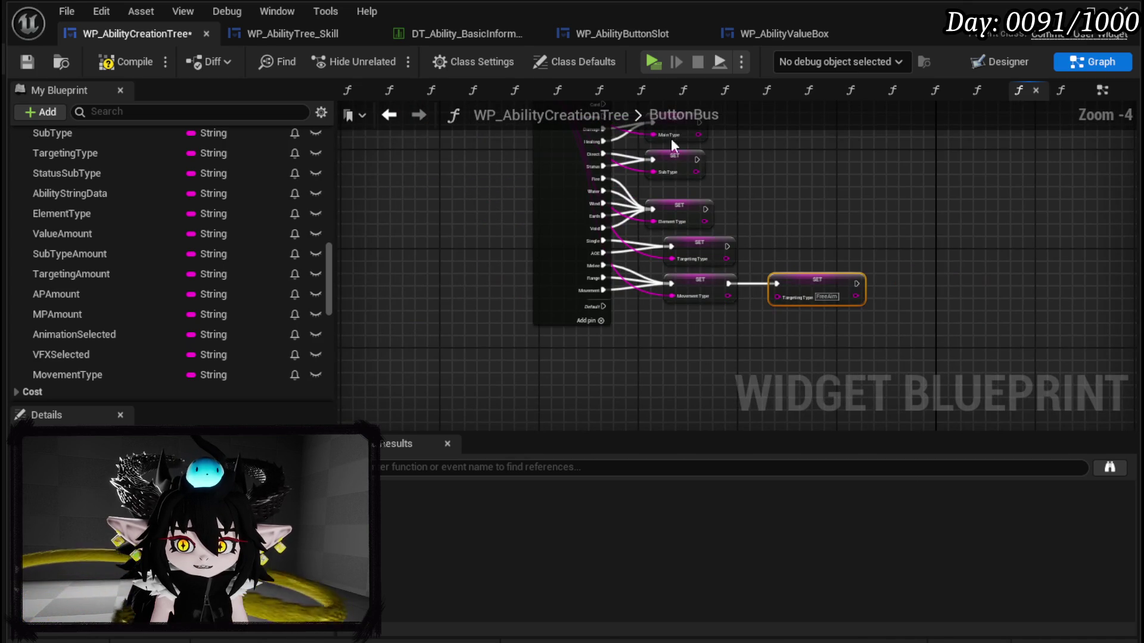
# Step: Compile and save the ButtonBus blueprint changes
pyautogui.click(35, 60)
pyautogui.moveTo(674, 313)
pyautogui.mouseDown()
pyautogui.moveTo(555, 328)
pyautogui.moveTo(784, 212)
pyautogui.mouseUp()
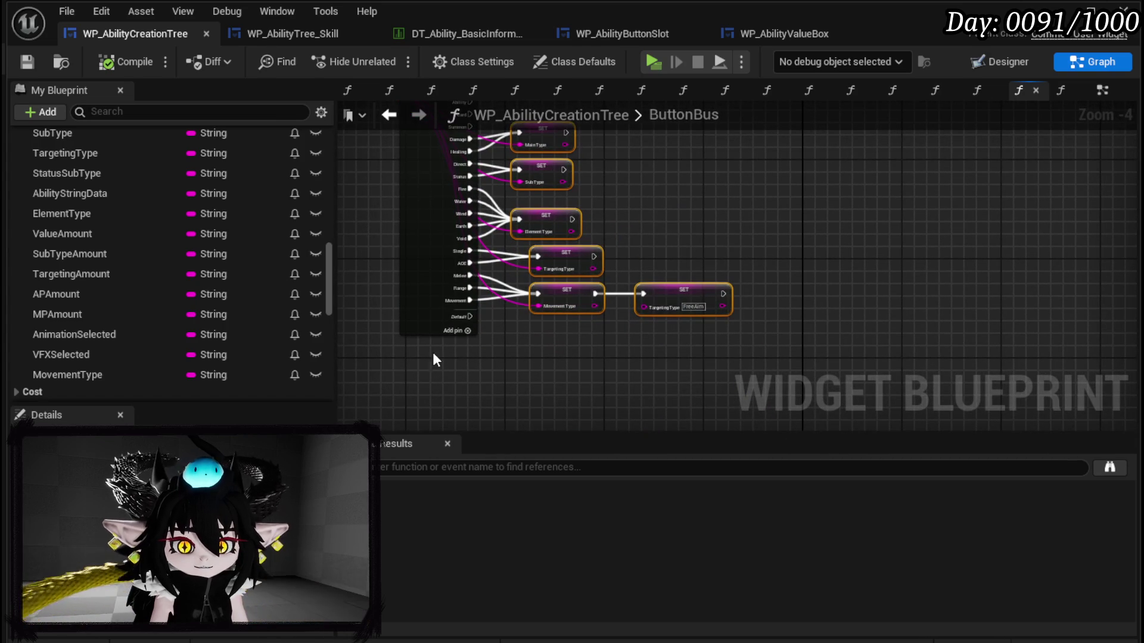
pyautogui.click(443, 351)
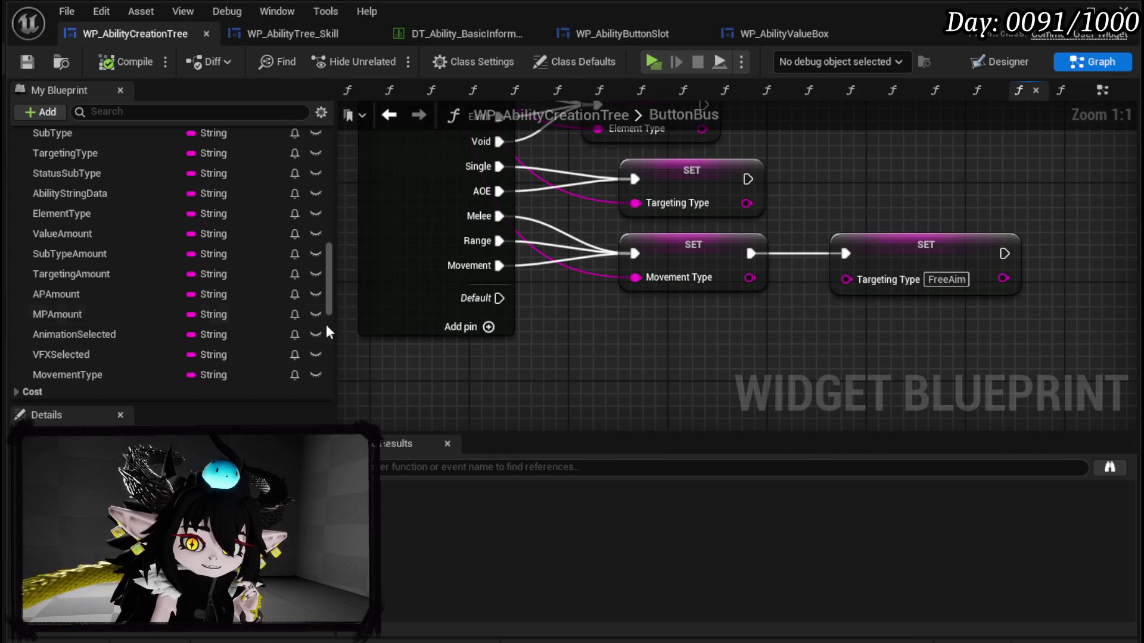
# Step: Shift the three new SET nodes left and drag a StatusSubType variable into the graph
pyautogui.scroll(-3, 611, 330)
pyautogui.moveTo(606, 386); pyautogui.dragTo(857, 273)
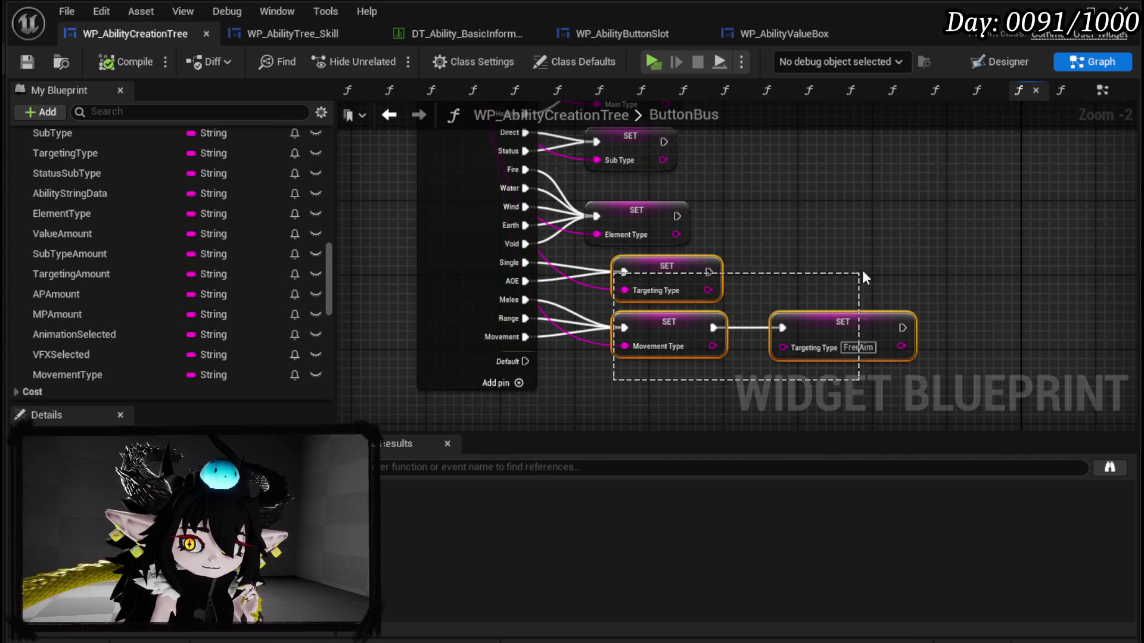
pyautogui.moveTo(672, 272); pyautogui.dragTo(643, 273)
pyautogui.click(764, 263)
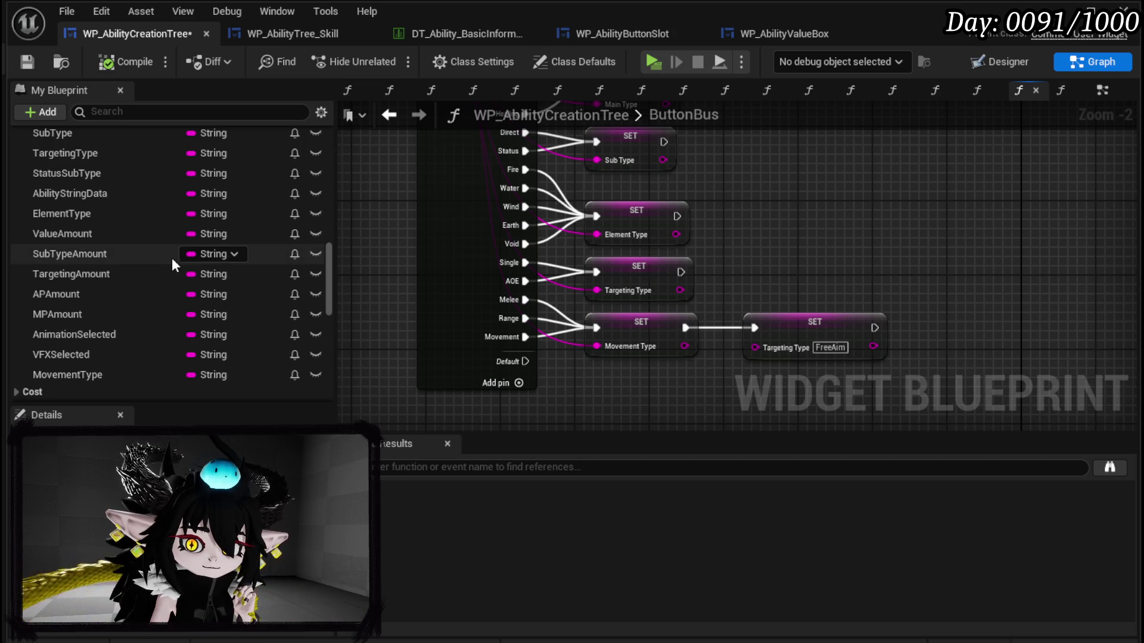
pyautogui.moveTo(72, 173)
pyautogui.mouseDown()
pyautogui.moveTo(668, 207)
pyautogui.moveTo(777, 241)
pyautogui.moveTo(649, 388)
pyautogui.moveTo(627, 349)
pyautogui.mouseUp()
# Step: Create a Set StatusSubType node and add eight new case pins to the switch
pyautogui.click(838, 266)
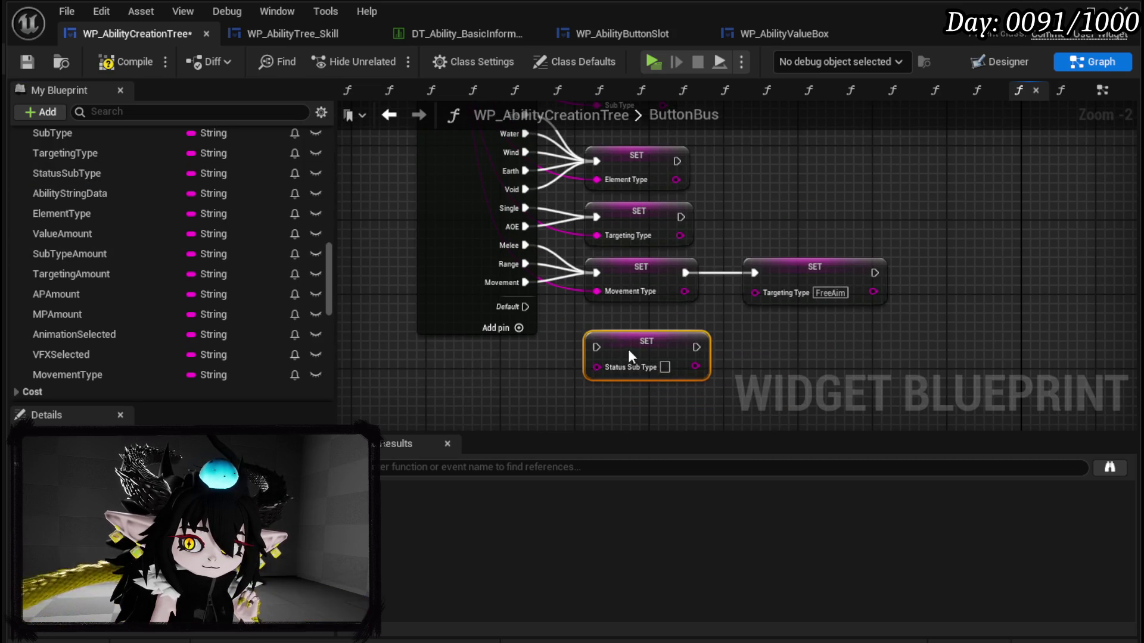
pyautogui.click(599, 335)
pyautogui.click(561, 299)
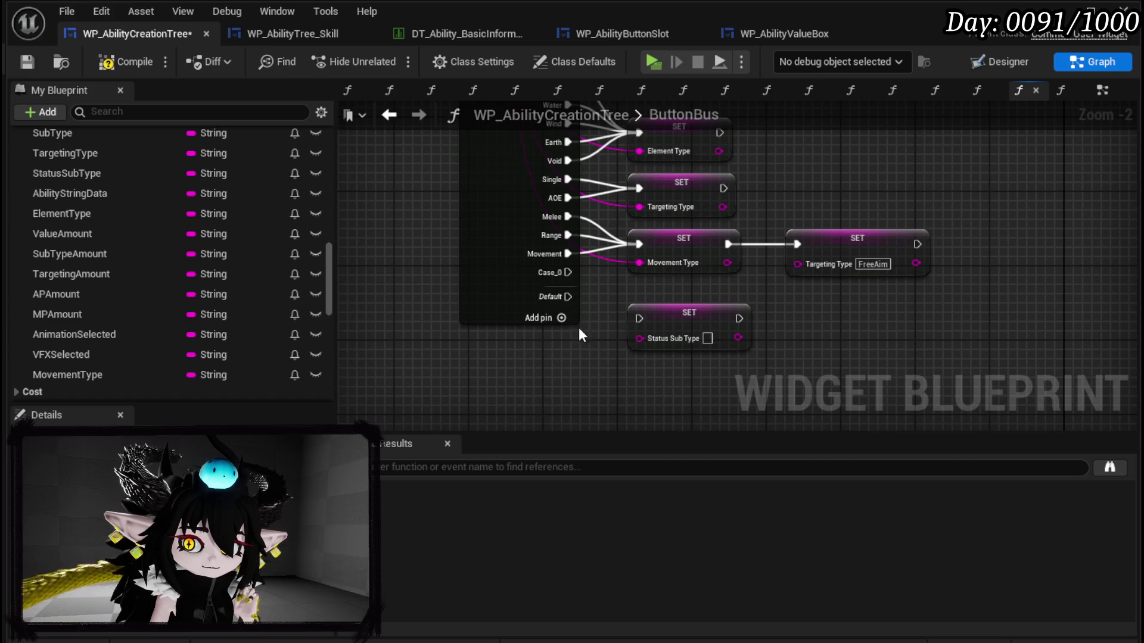
pyautogui.click(557, 319)
pyautogui.click(560, 337)
pyautogui.click(560, 355)
pyautogui.click(560, 374)
pyautogui.click(519, 322)
pyautogui.click(524, 345)
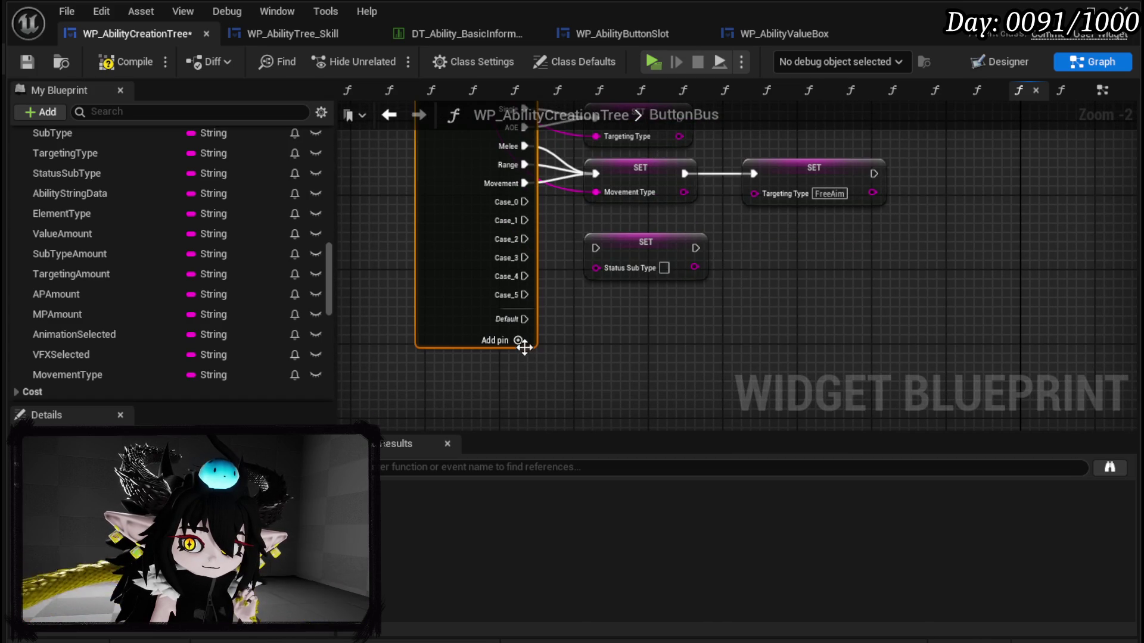
pyautogui.click(519, 342)
pyautogui.click(520, 360)
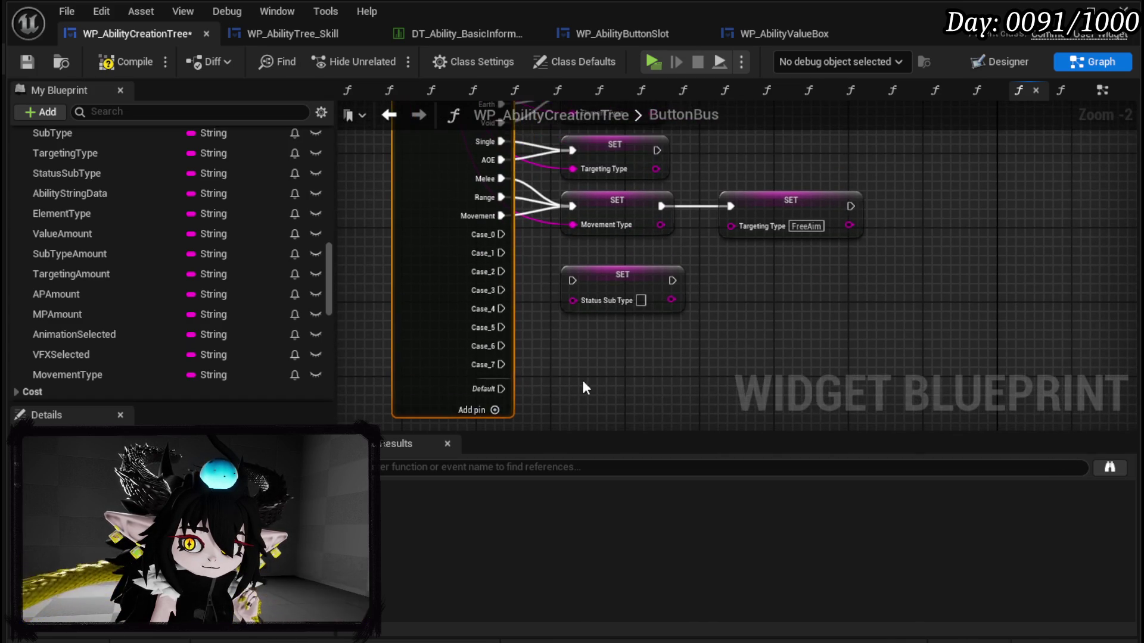
# Step: Rename Case_0 to DamageOverTime and wire it into Set StatusSubType
pyautogui.click(446, 288)
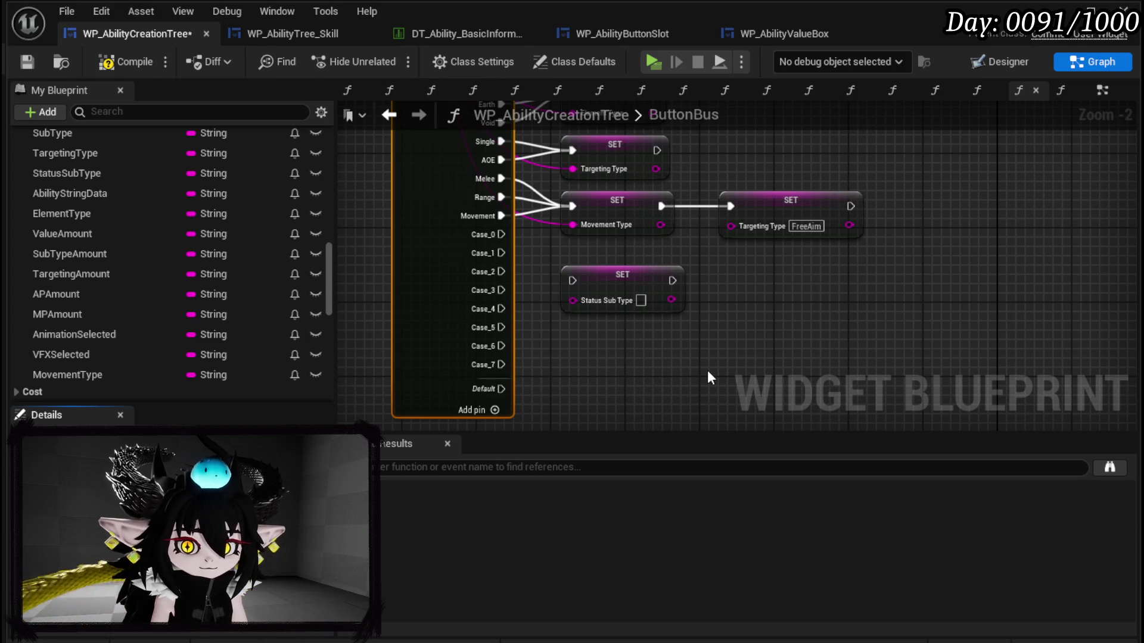
pyautogui.press('Return')
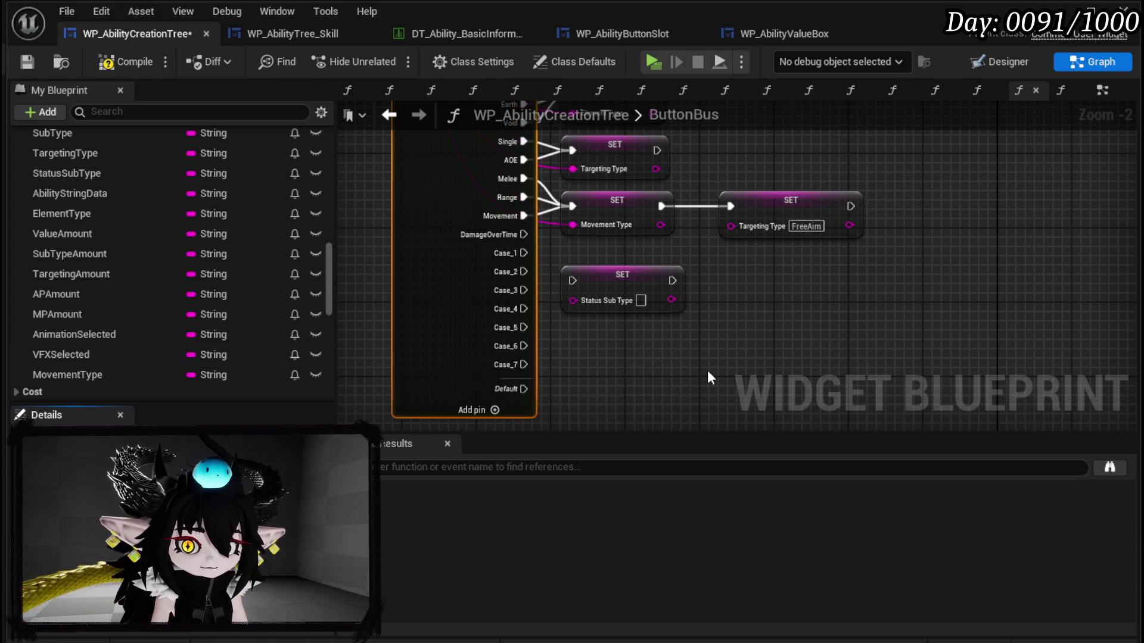
pyautogui.moveTo(523, 234); pyautogui.dragTo(643, 320)
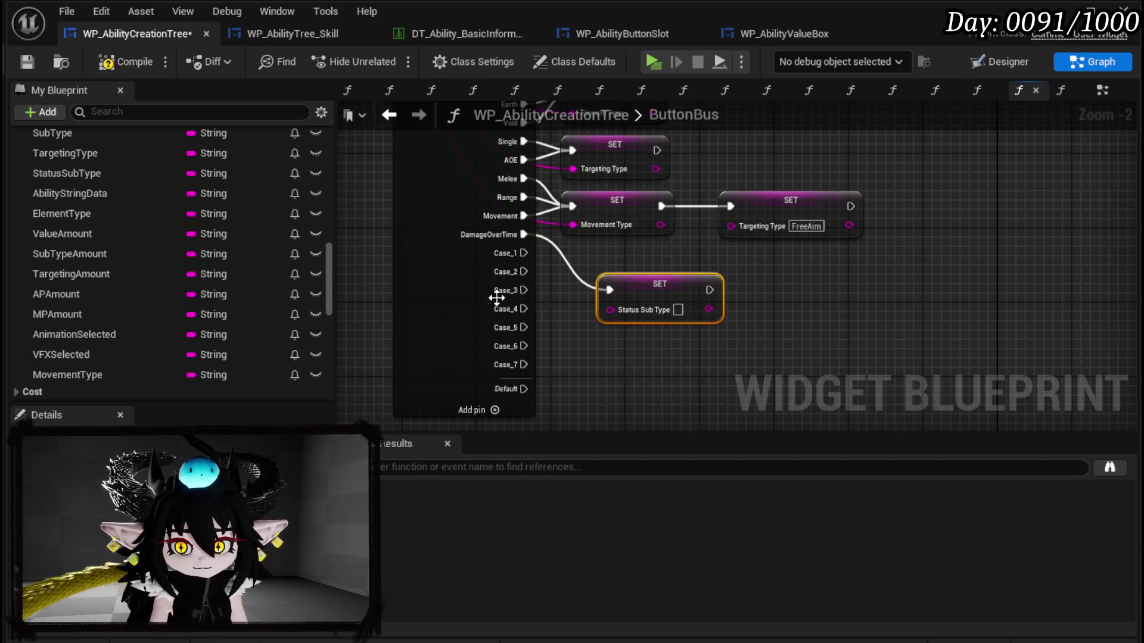
# Step: Compile and save the blueprint, then bring up the DT_Ability_BasicInformation data table
pyautogui.click(616, 364)
pyautogui.click(131, 59)
pyautogui.click(27, 62)
pyautogui.click(417, 32)
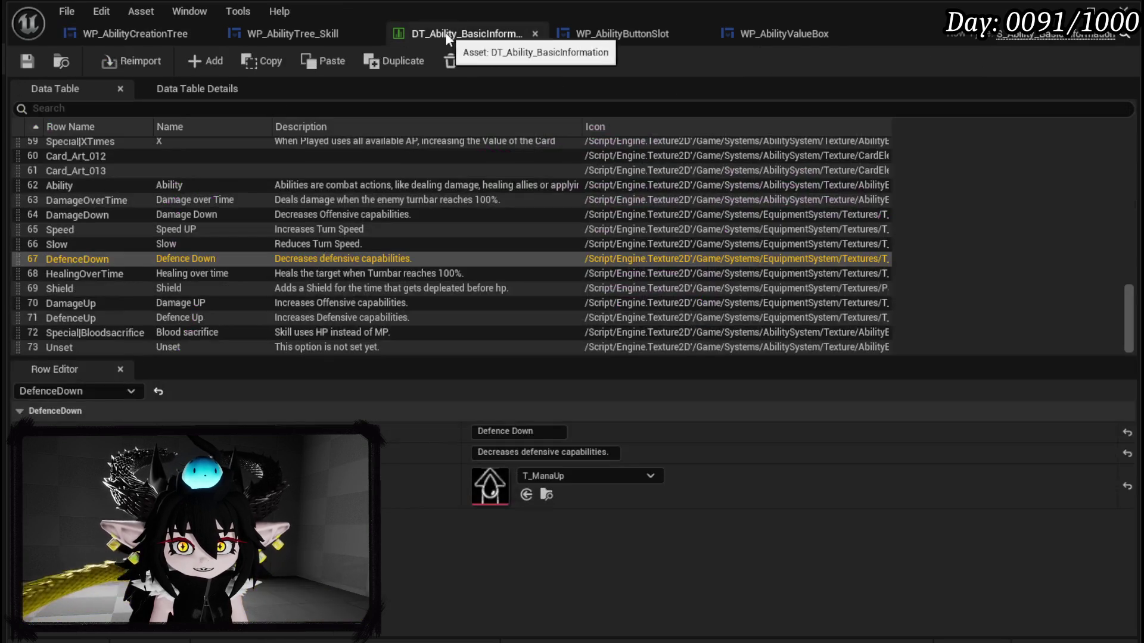
# Step: Close the DT_Ability_BasicInformation tab and go back to the WP_AbilityCreationTree ButtonBus graph
pyautogui.middleClick(417, 33)
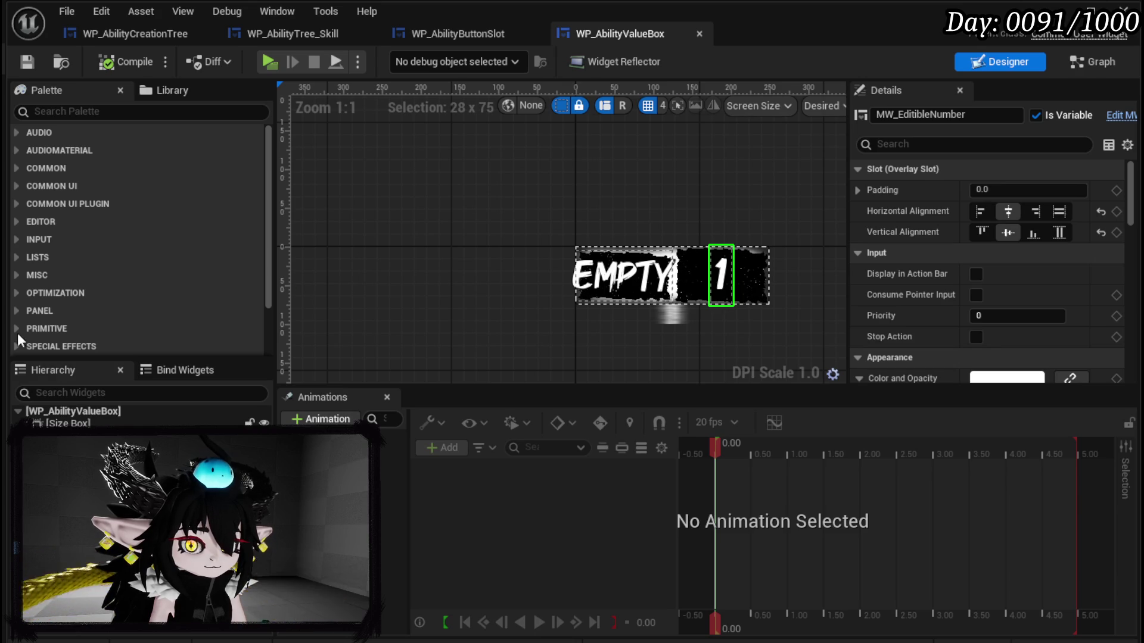
pyautogui.click(172, 33)
pyautogui.scroll(3, 565, 322)
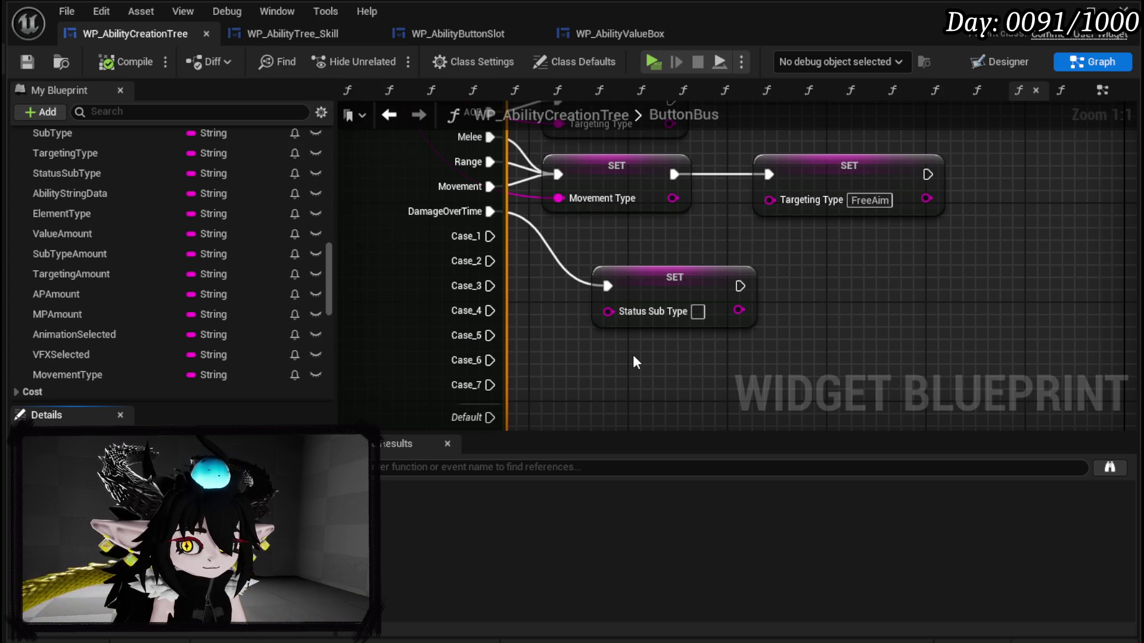
# Step: Rename Case_1 to DamageDown and wire it to Set StatusSubType, removing a trial Speed case link
pyautogui.press('Return')
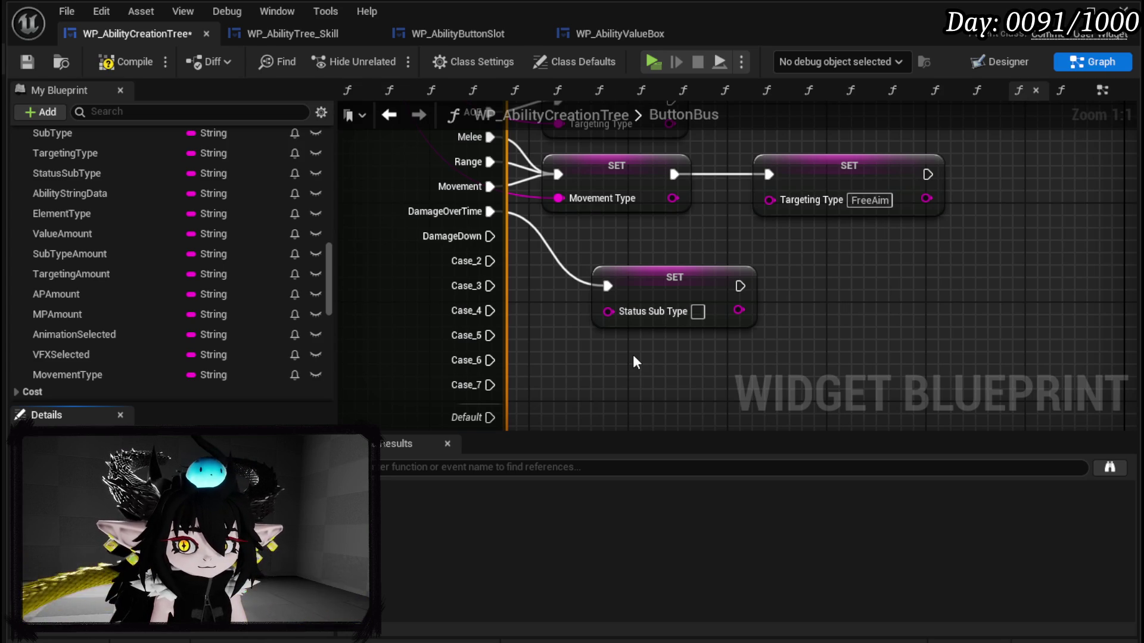
pyautogui.moveTo(484, 241); pyautogui.dragTo(607, 286)
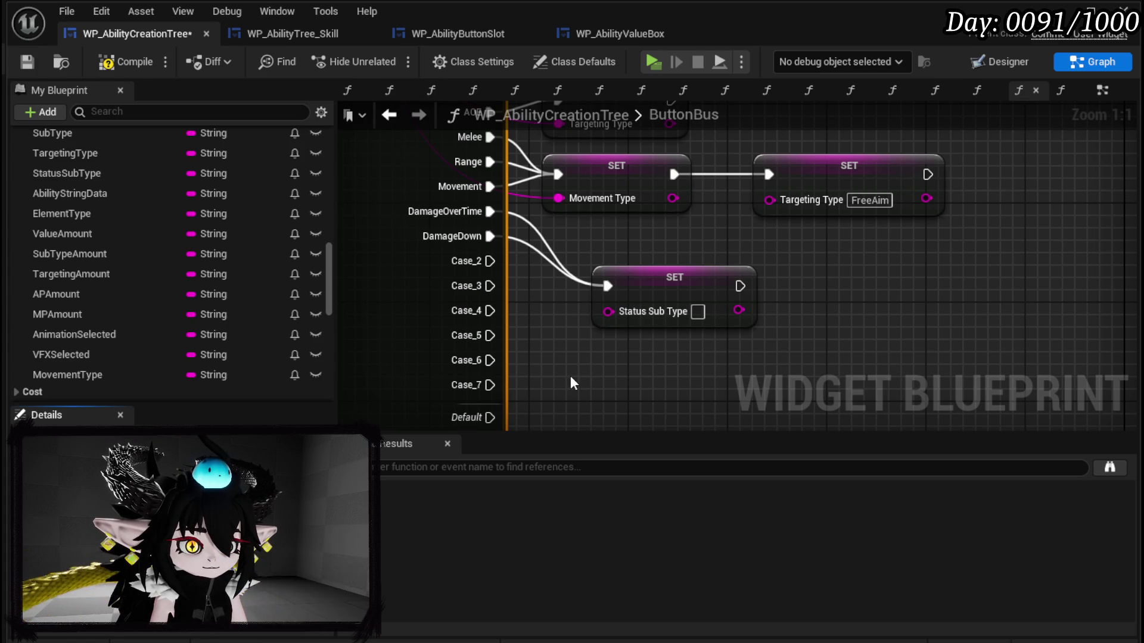
pyautogui.press('Return')
pyautogui.moveTo(496, 264)
pyautogui.mouseDown()
pyautogui.moveTo(627, 282)
pyautogui.moveTo(620, 288)
pyautogui.mouseUp()
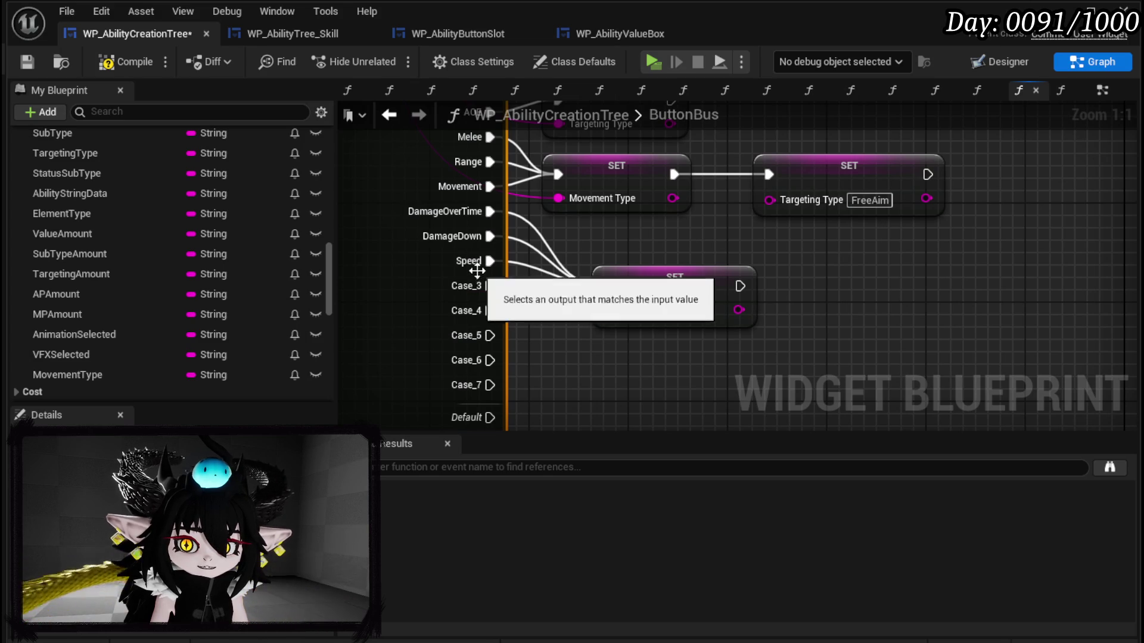
pyautogui.keyDown('alt'); pyautogui.click(486, 265); pyautogui.keyUp('alt')
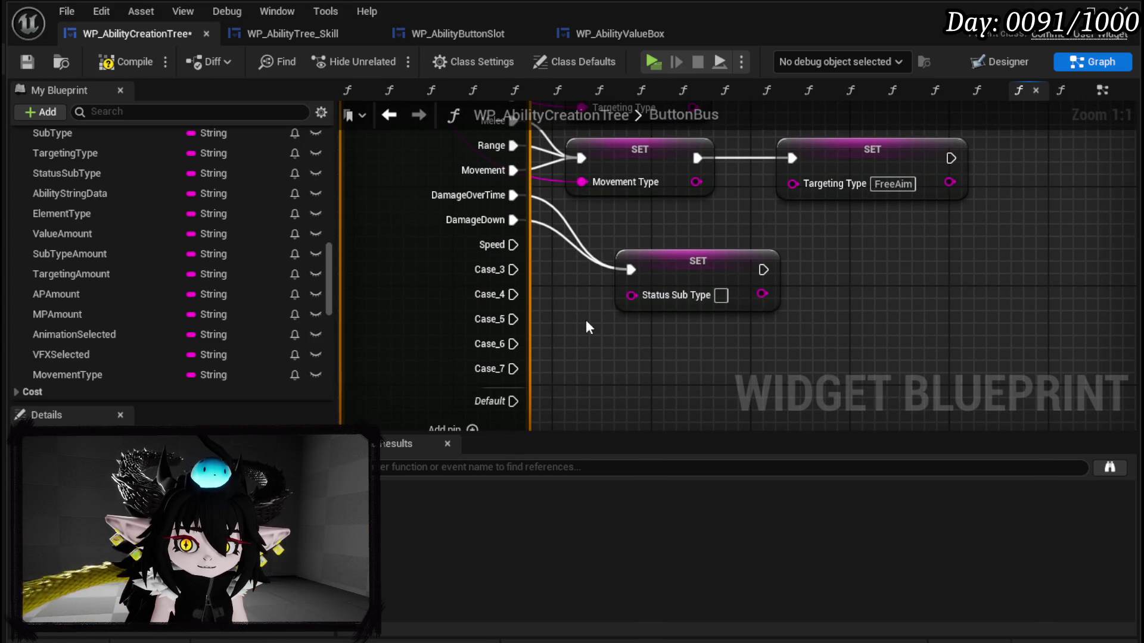
# Step: Rename the Speed case to DefenceDown, wire it to the setter, and rename Case_3 HealingOverTime
pyautogui.click(585, 320)
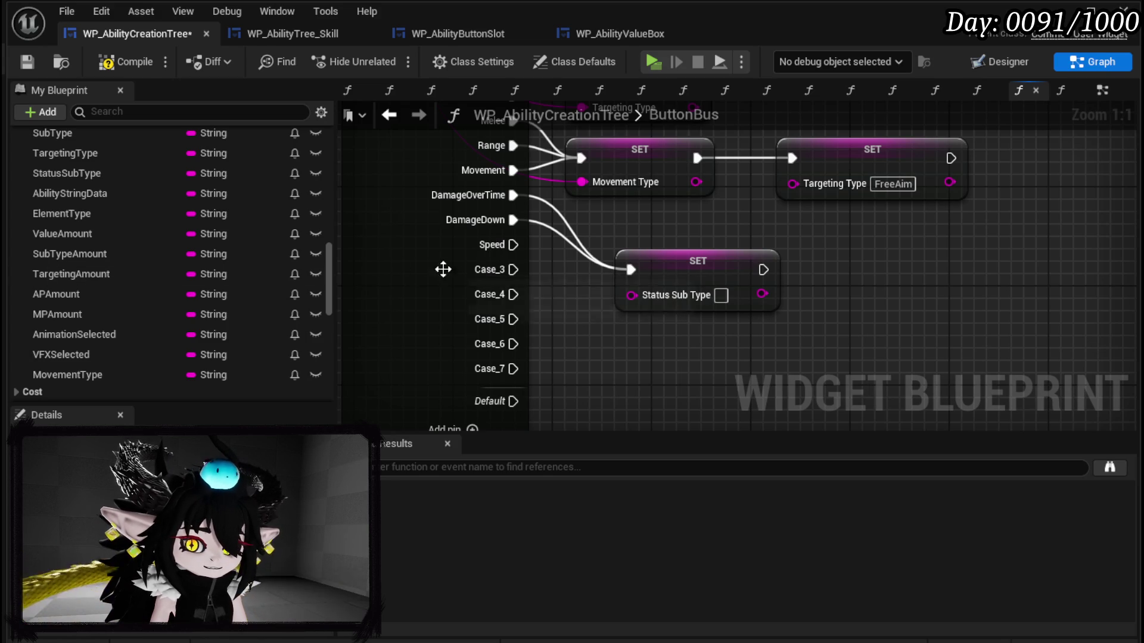
pyautogui.click(424, 267)
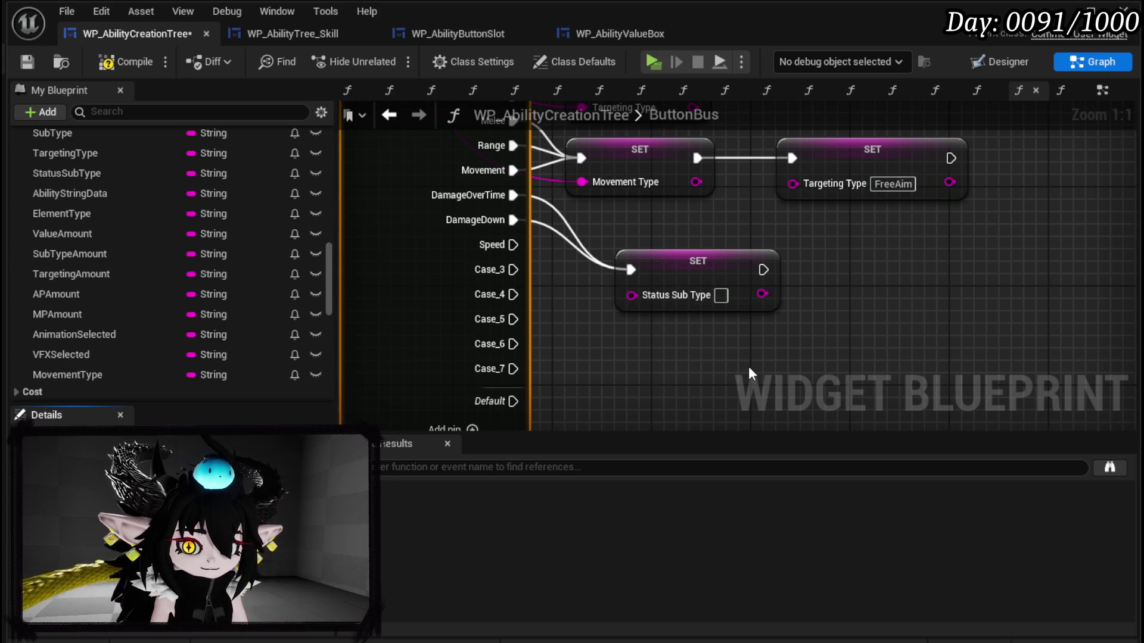
pyautogui.press('Return')
pyautogui.moveTo(514, 244)
pyautogui.mouseDown()
pyautogui.moveTo(630, 269)
pyautogui.moveTo(666, 243)
pyautogui.mouseUp()
pyautogui.click(678, 256)
pyautogui.click(384, 258)
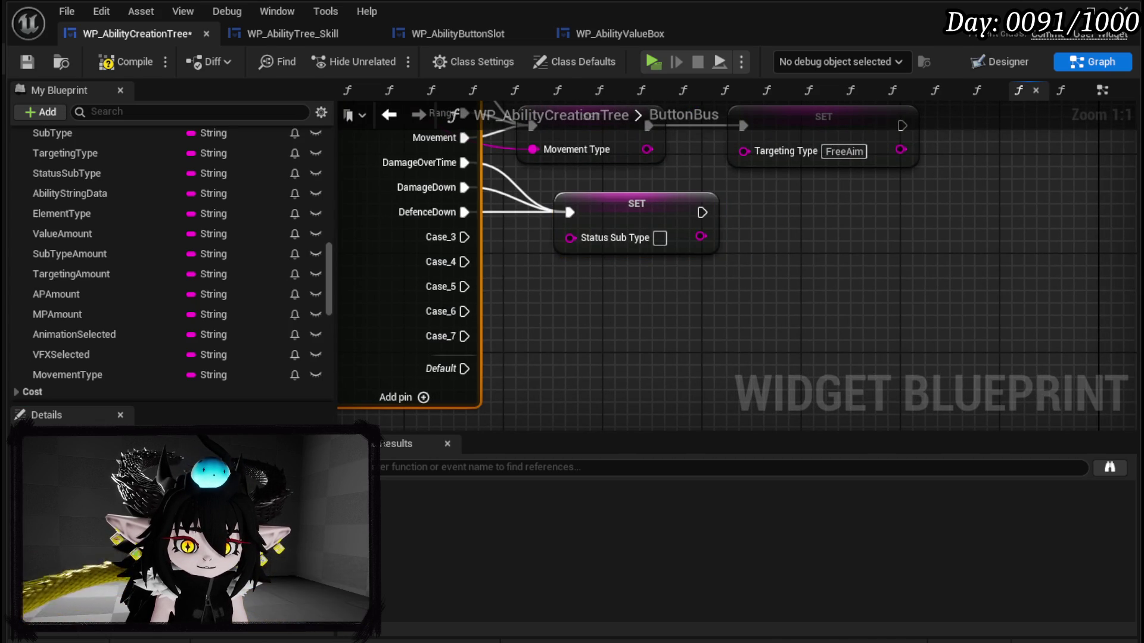
pyautogui.moveTo(495, 338); pyautogui.dragTo(599, 338)
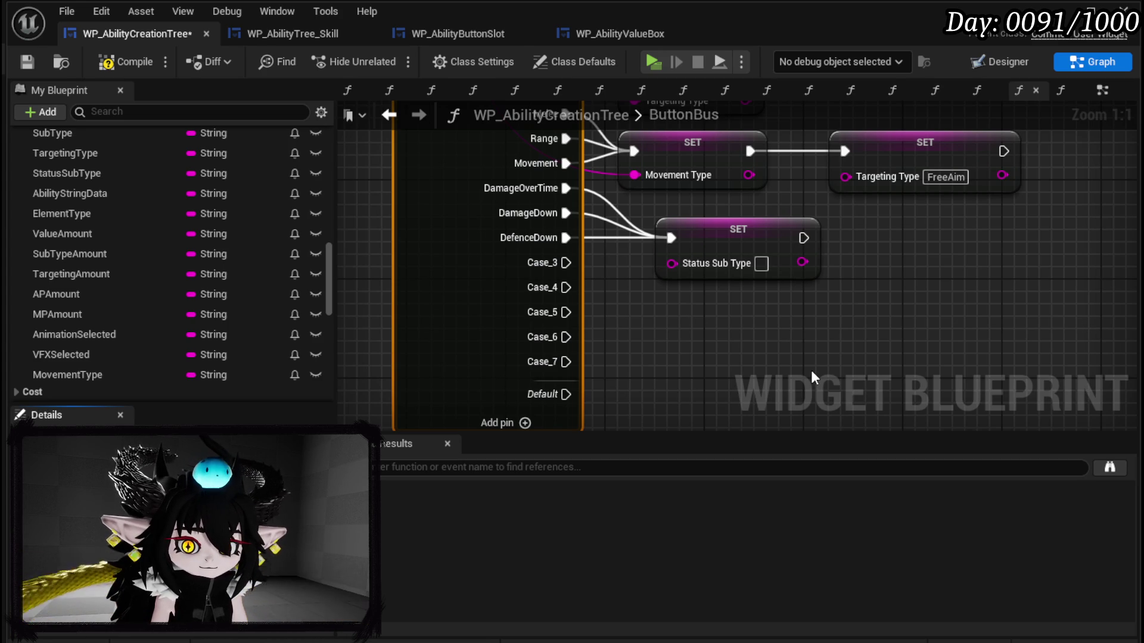
pyautogui.press('Return')
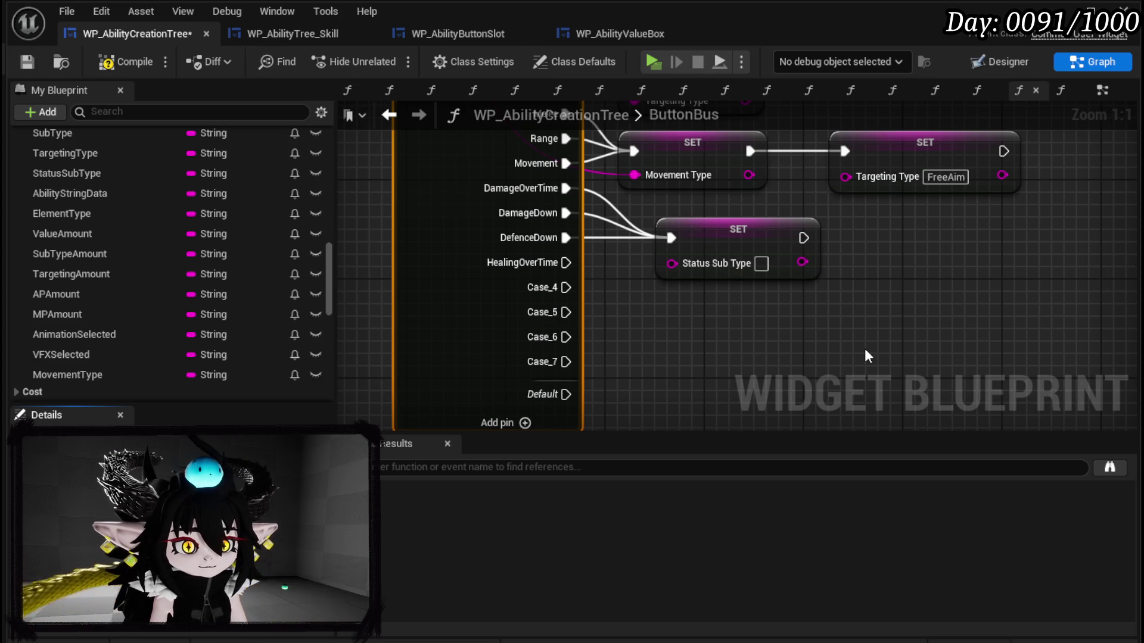
# Step: Rename Case_4–6 to Shield, DamageUp, DefenceUp and wire HealingOverTime through DefenceUp into Set StatusSubType
pyautogui.press('Return')
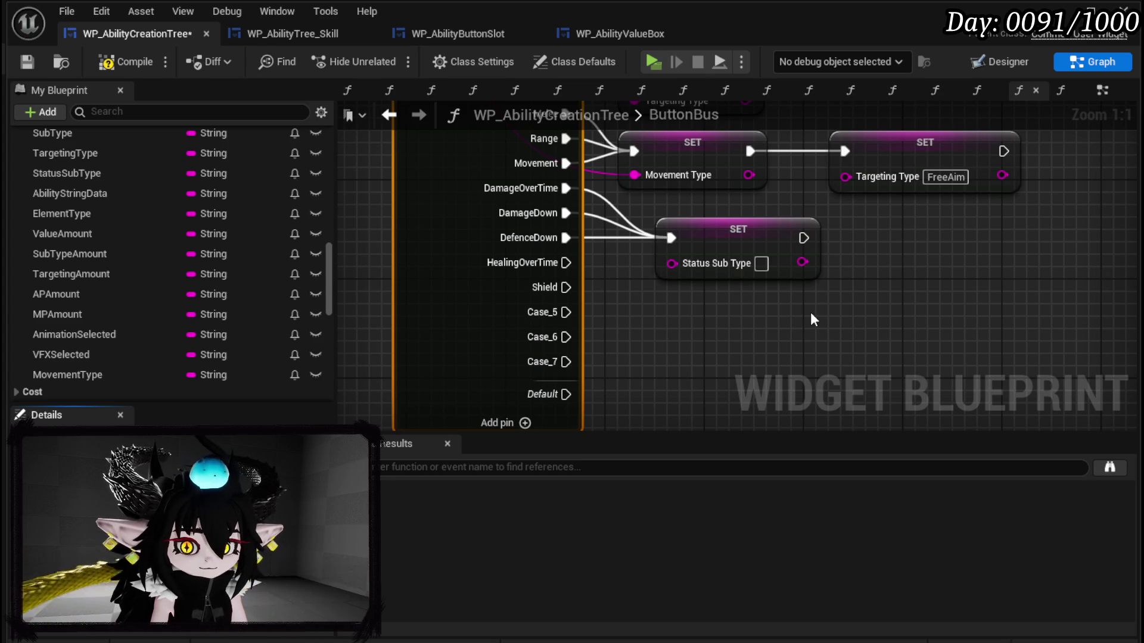
pyautogui.press('Return')
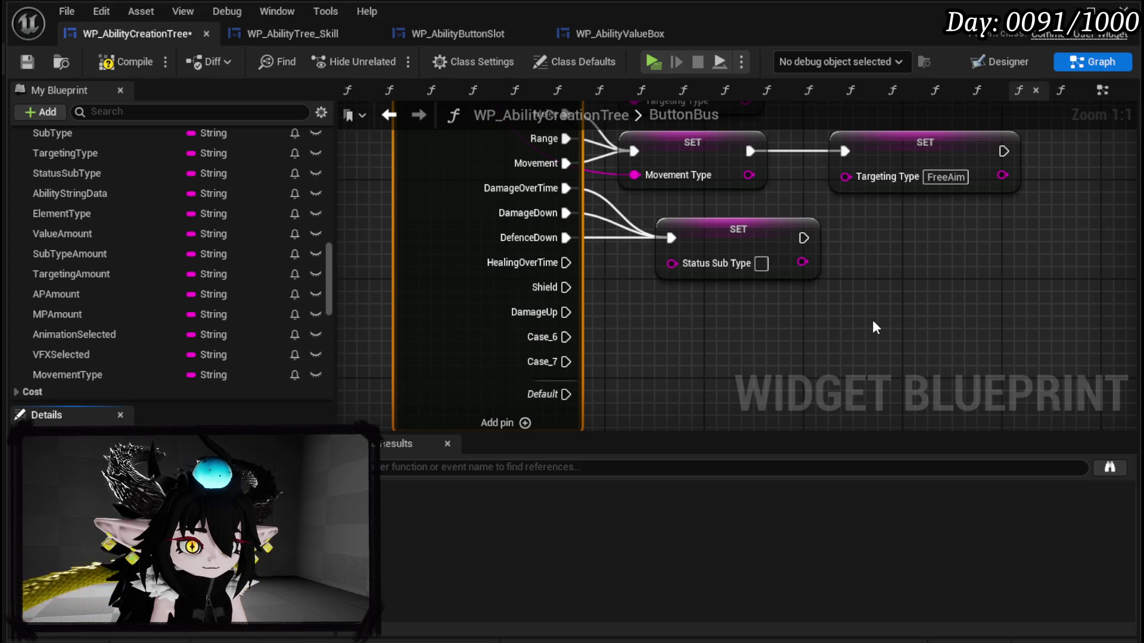
pyautogui.press('Return')
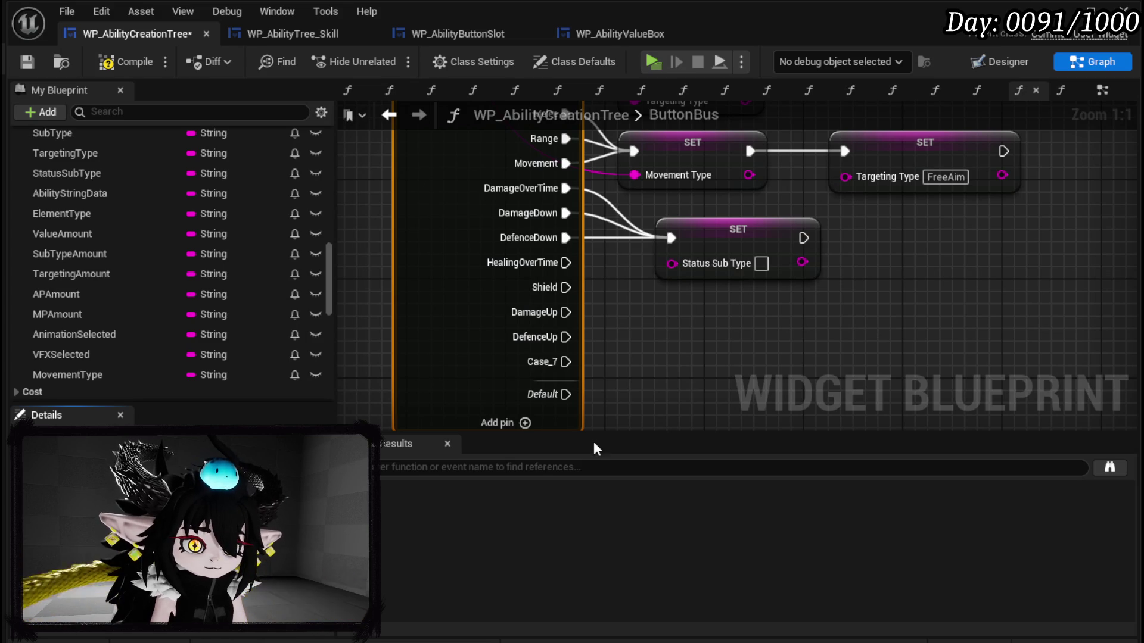
pyautogui.moveTo(566, 262); pyautogui.dragTo(674, 240)
pyautogui.moveTo(566, 288); pyautogui.dragTo(674, 238)
pyautogui.moveTo(566, 313); pyautogui.dragTo(670, 241)
pyautogui.moveTo(566, 337)
pyautogui.mouseDown()
pyautogui.moveTo(671, 241)
pyautogui.moveTo(699, 289)
pyautogui.moveTo(699, 260)
pyautogui.mouseUp()
# Step: Feed a value into the Status Sub Type input, then compile and save WP_AbilityCreationTree
pyautogui.click(925, 288)
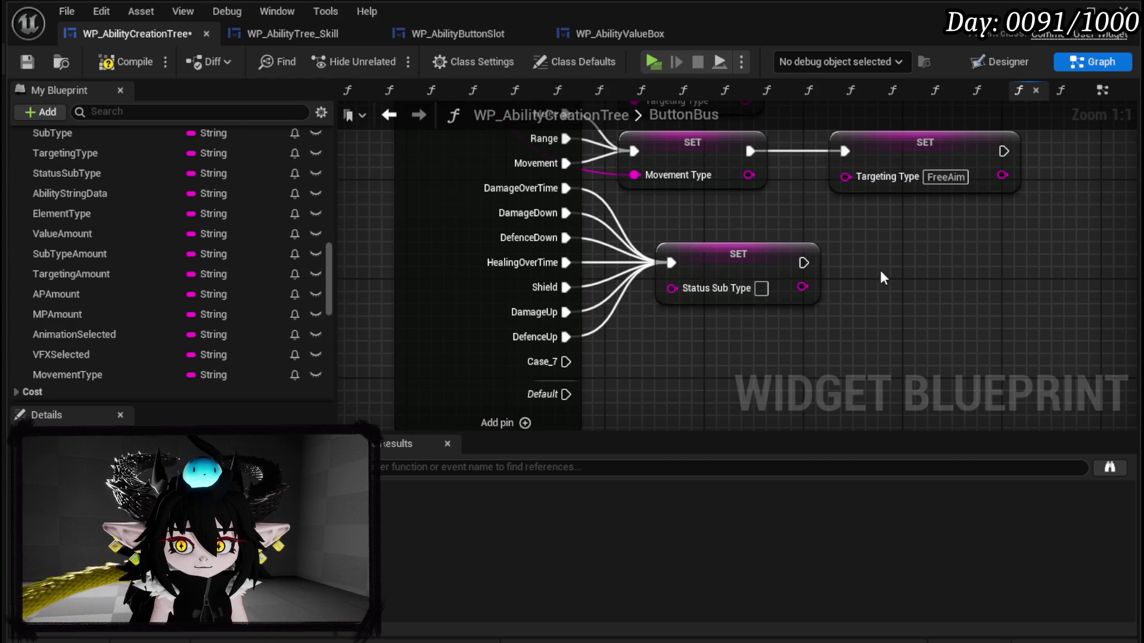
pyautogui.moveTo(291, 138)
pyautogui.mouseDown()
pyautogui.moveTo(634, 174)
pyautogui.moveTo(713, 264)
pyautogui.moveTo(672, 288)
pyautogui.mouseUp()
pyautogui.scroll(-1, 873, 288)
pyautogui.moveTo(873, 289); pyautogui.dragTo(769, 317)
pyautogui.click(130, 63)
pyautogui.click(27, 62)
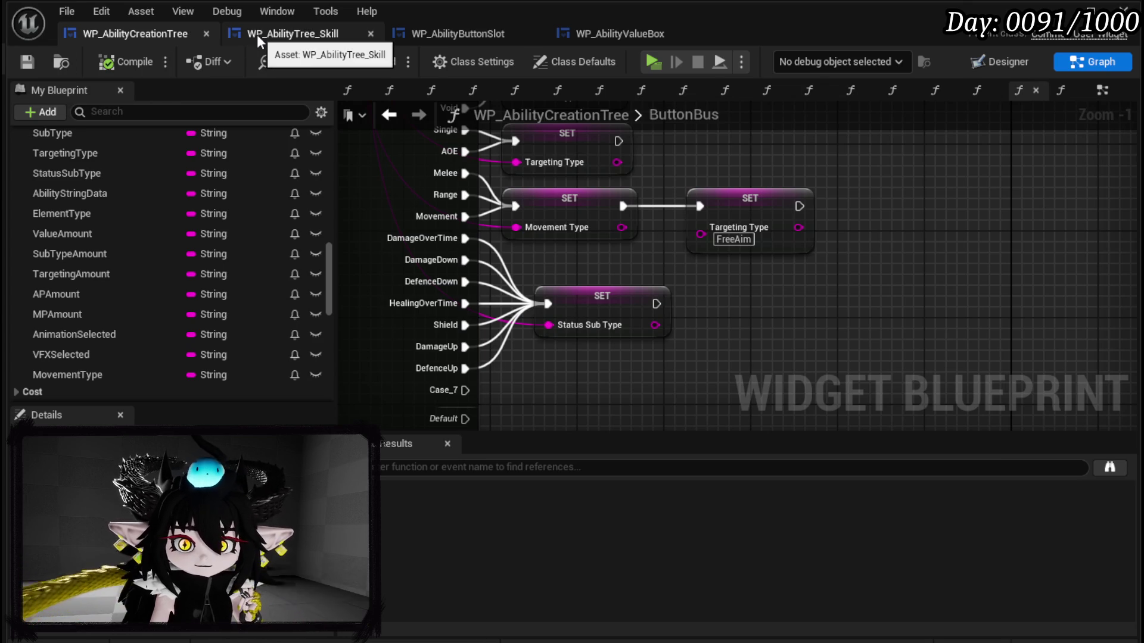
# Step: Go to WP_AbilityTree_Skill's EventGraph
pyautogui.click(256, 34)
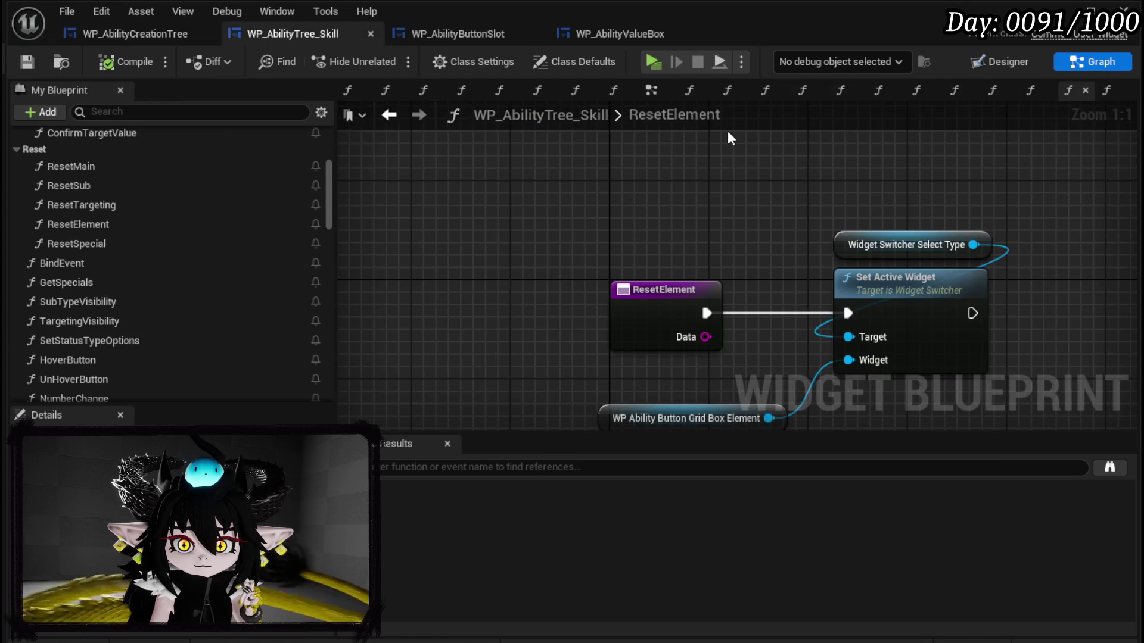
pyautogui.click(1007, 62)
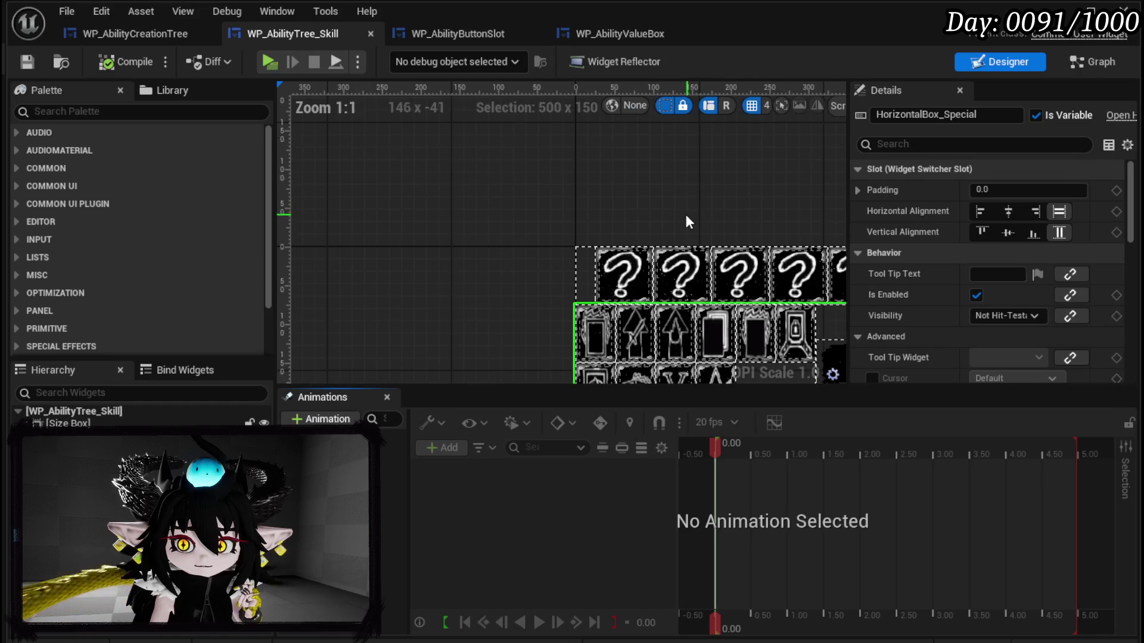
pyautogui.click(1092, 61)
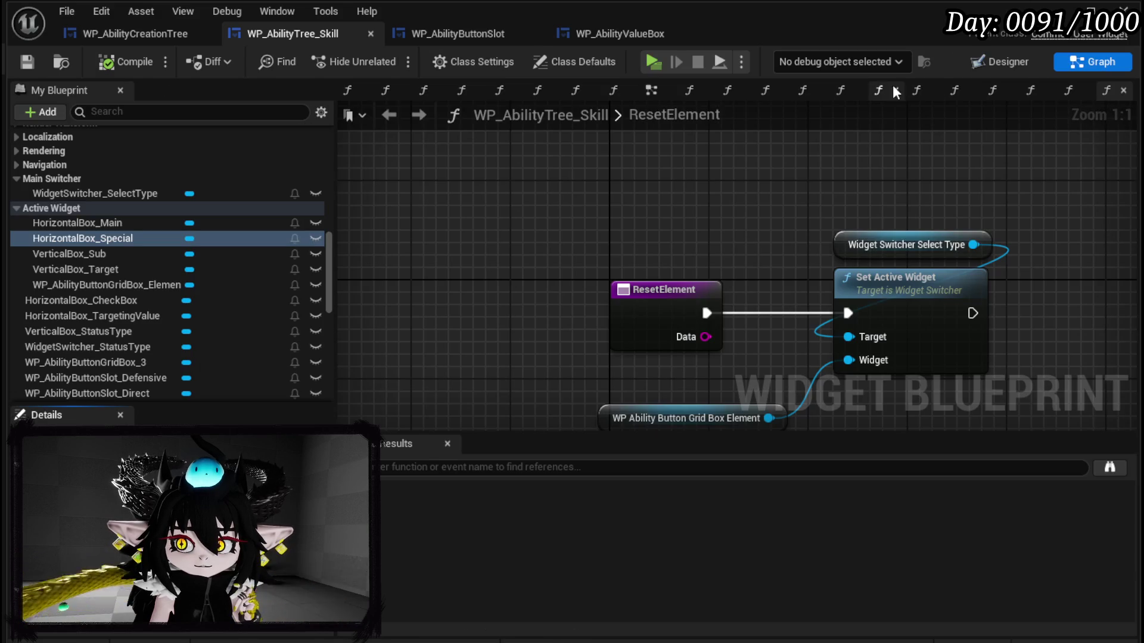
pyautogui.click(651, 91)
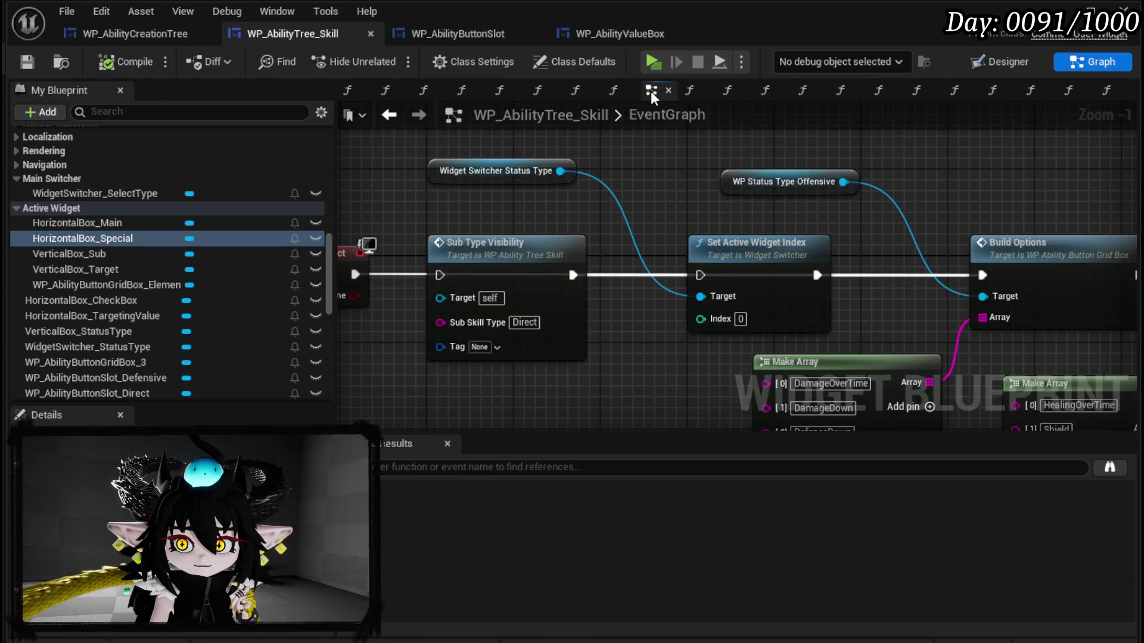
pyautogui.scroll(-3, 648, 298)
pyautogui.scroll(4, 612, 263)
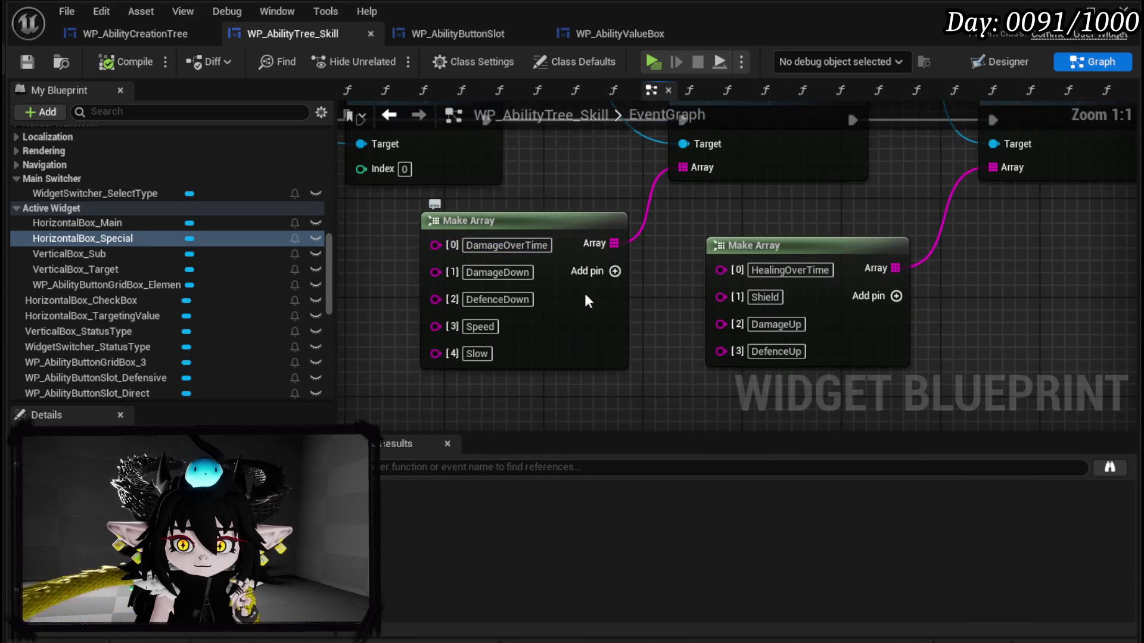
# Step: Remove the Slow and Speed element pins from the status array
pyautogui.rightClick(496, 302)
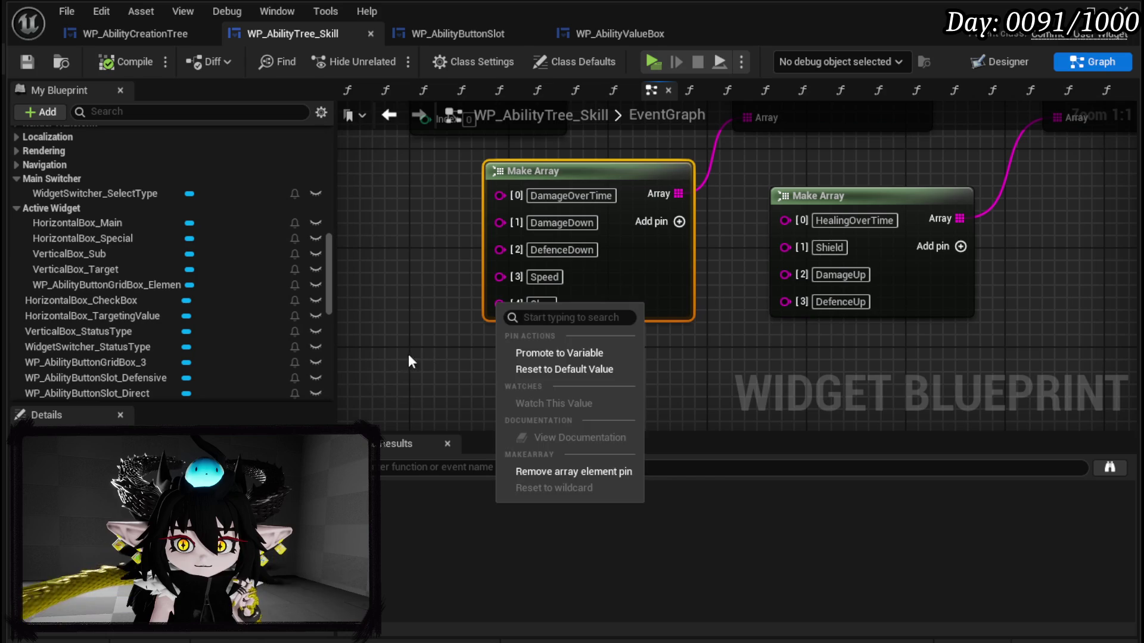
pyautogui.press('Escape')
pyautogui.rightClick(510, 304)
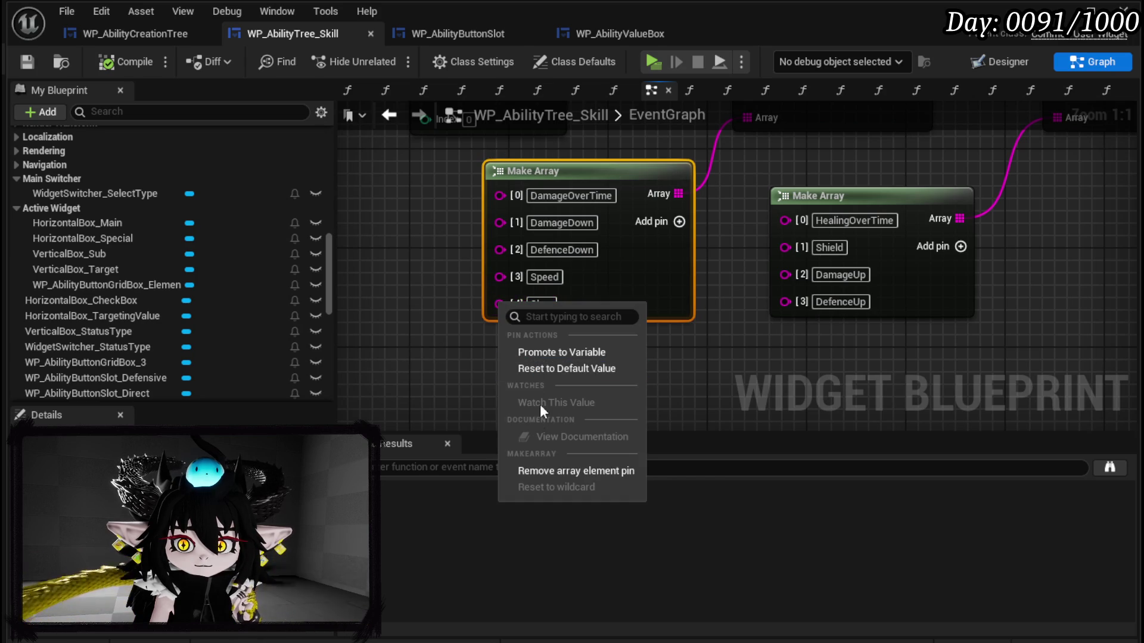
pyautogui.click(551, 480)
pyautogui.rightClick(506, 278)
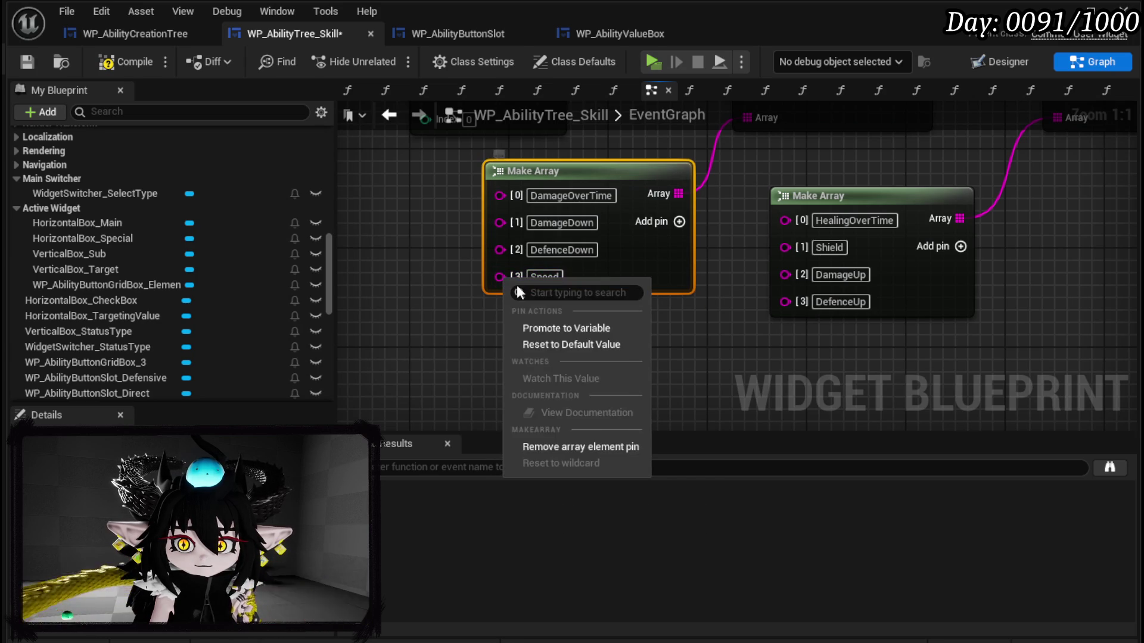
pyautogui.click(554, 446)
pyautogui.click(496, 313)
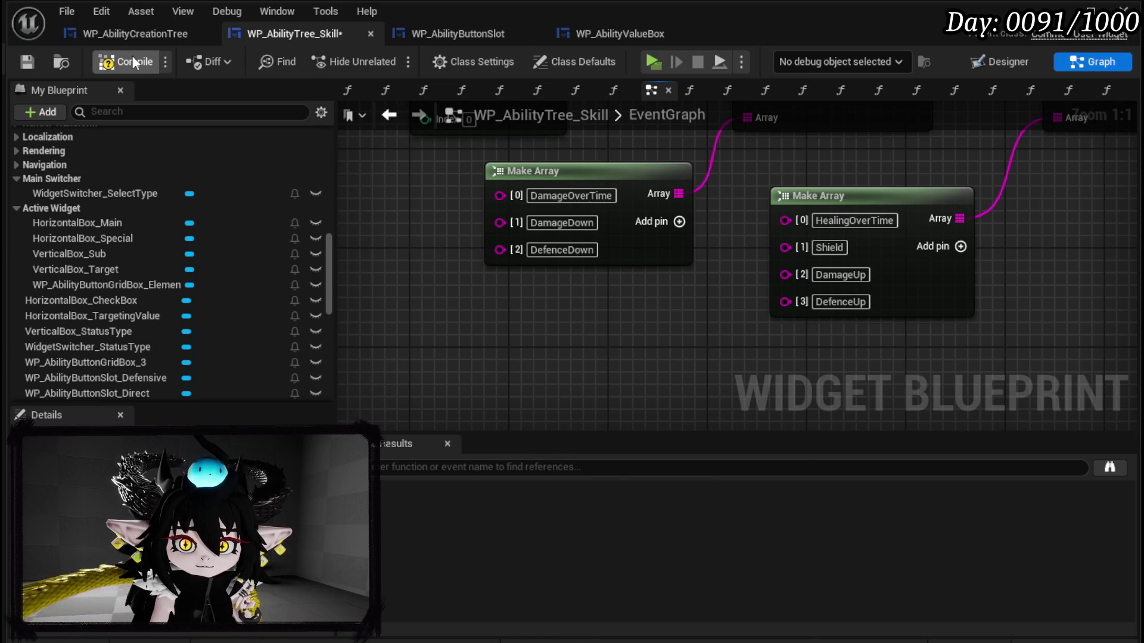
# Step: Compile and save WP_AbilityTree_Skill and return to WP_AbilityCreationTree
pyautogui.click(134, 62)
pyautogui.click(27, 62)
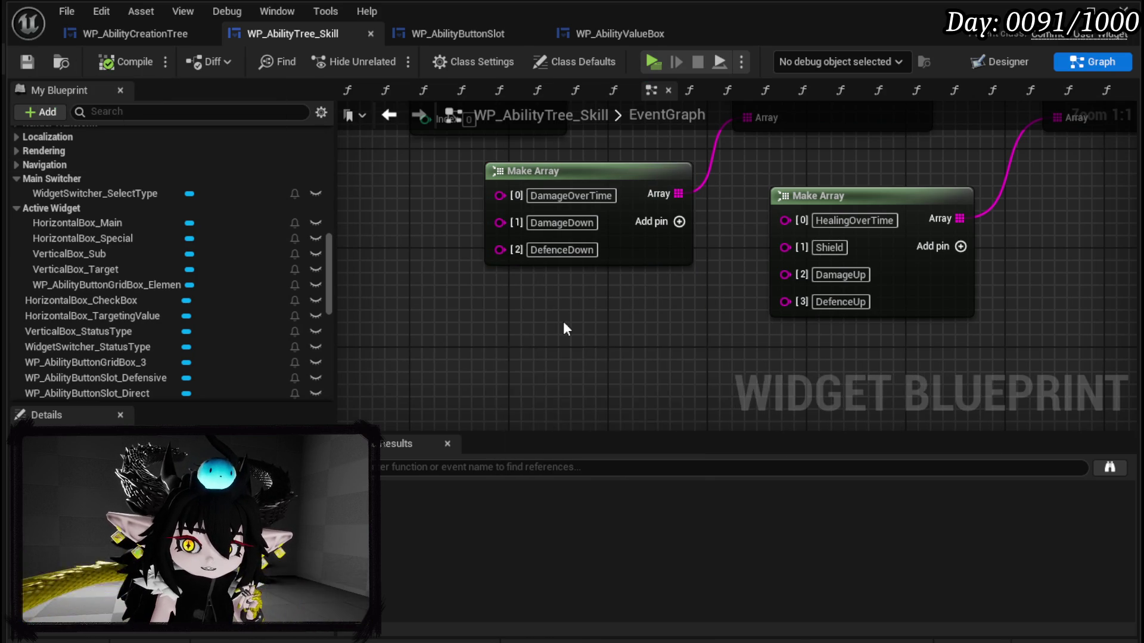
pyautogui.scroll(-3, 772, 206)
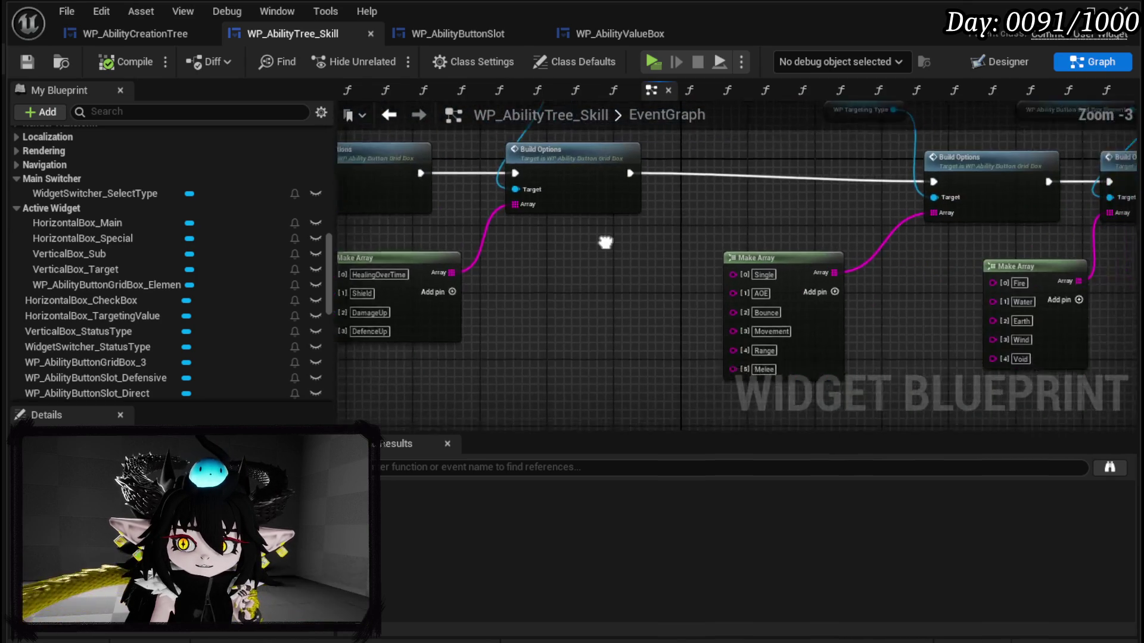
pyautogui.click(132, 34)
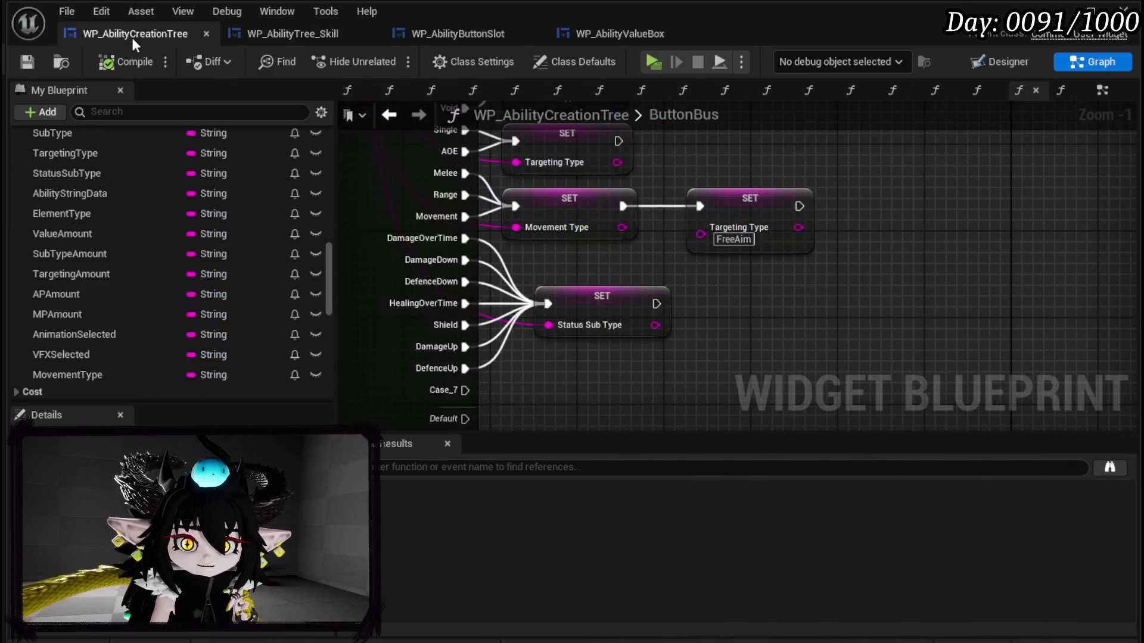
# Step: Remove the unused Case_7 output from the ButtonBus switch and save
pyautogui.moveTo(848, 284); pyautogui.dragTo(885, 245)
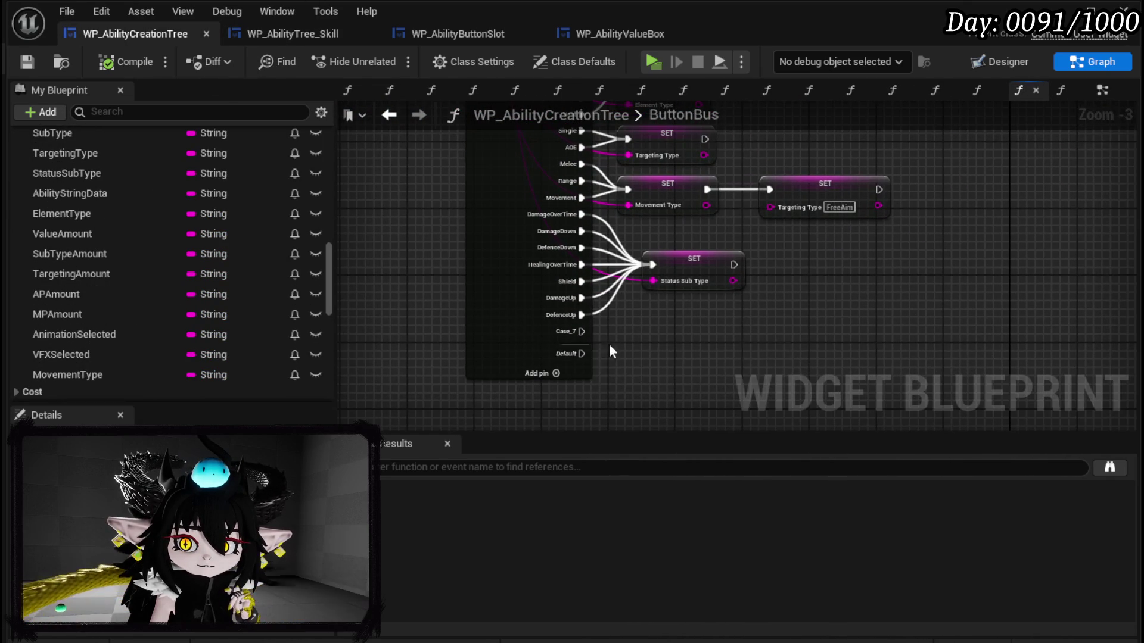
pyautogui.click(524, 339)
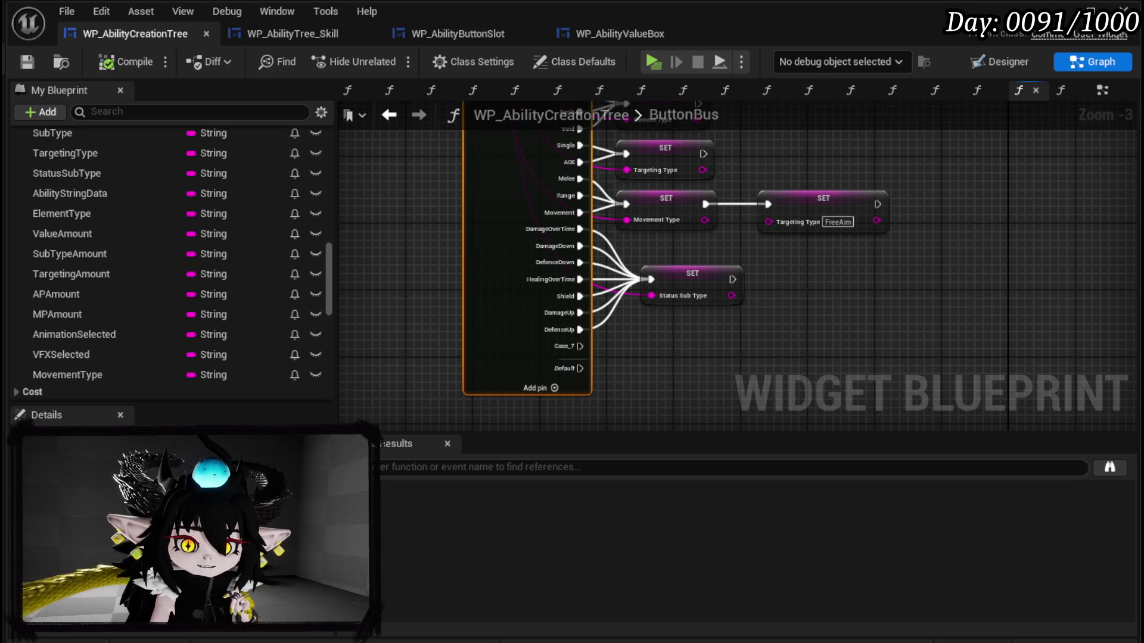
pyautogui.hotkey('ctrl', 'z')
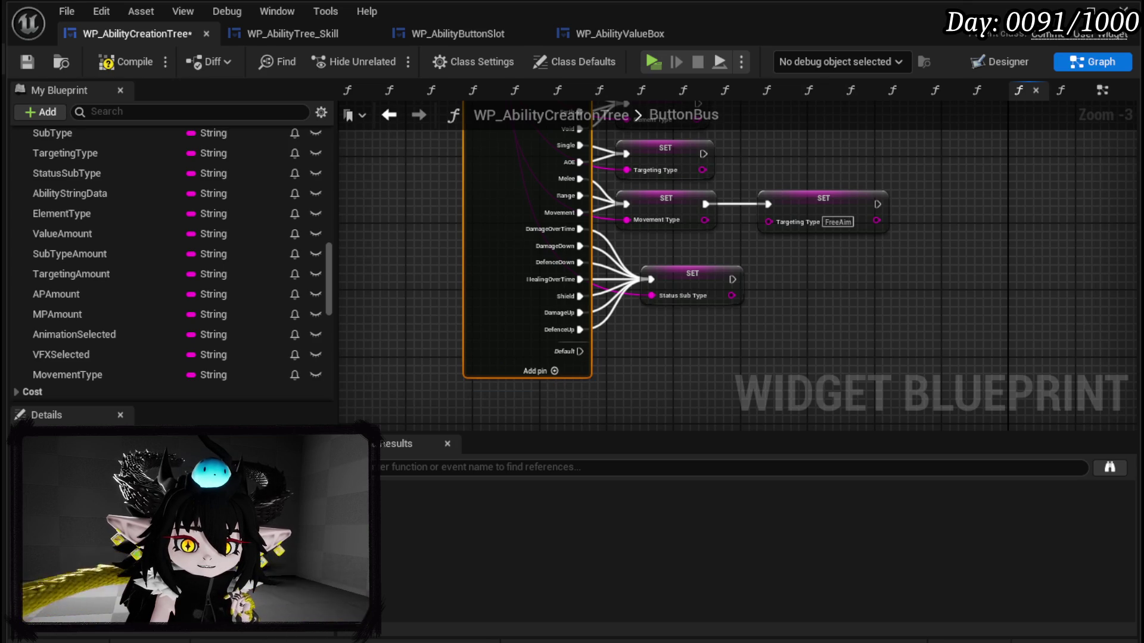
pyautogui.moveTo(617, 334)
pyautogui.mouseDown()
pyautogui.moveTo(621, 352)
pyautogui.moveTo(395, 206)
pyautogui.moveTo(453, 347)
pyautogui.moveTo(411, 189)
pyautogui.moveTo(383, 275)
pyautogui.moveTo(356, 179)
pyautogui.mouseUp()
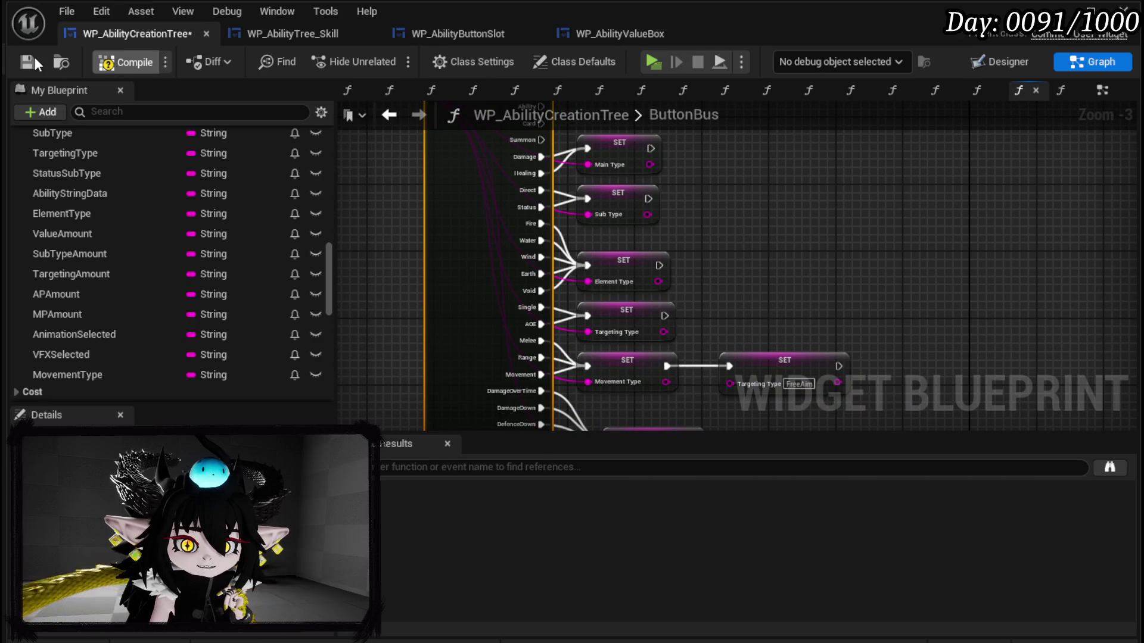
pyautogui.click(27, 61)
# Step: Compile and save WP_AbilityCreationTree, then switch to the Designer view with Shift+F4
pyautogui.moveTo(757, 244); pyautogui.dragTo(702, 177)
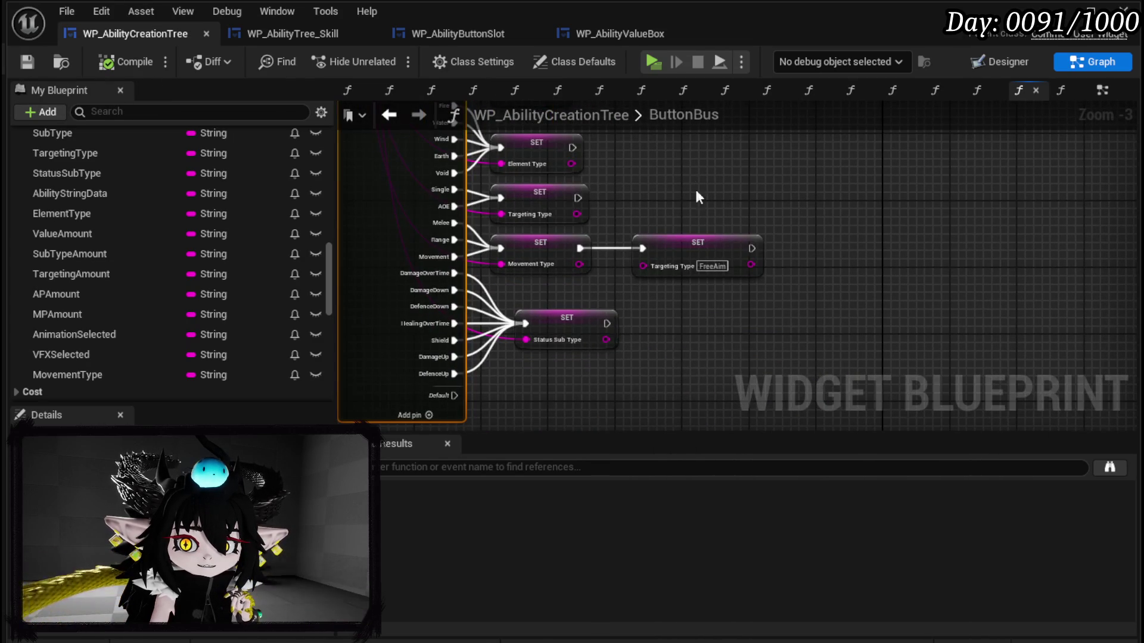
pyautogui.click(583, 321)
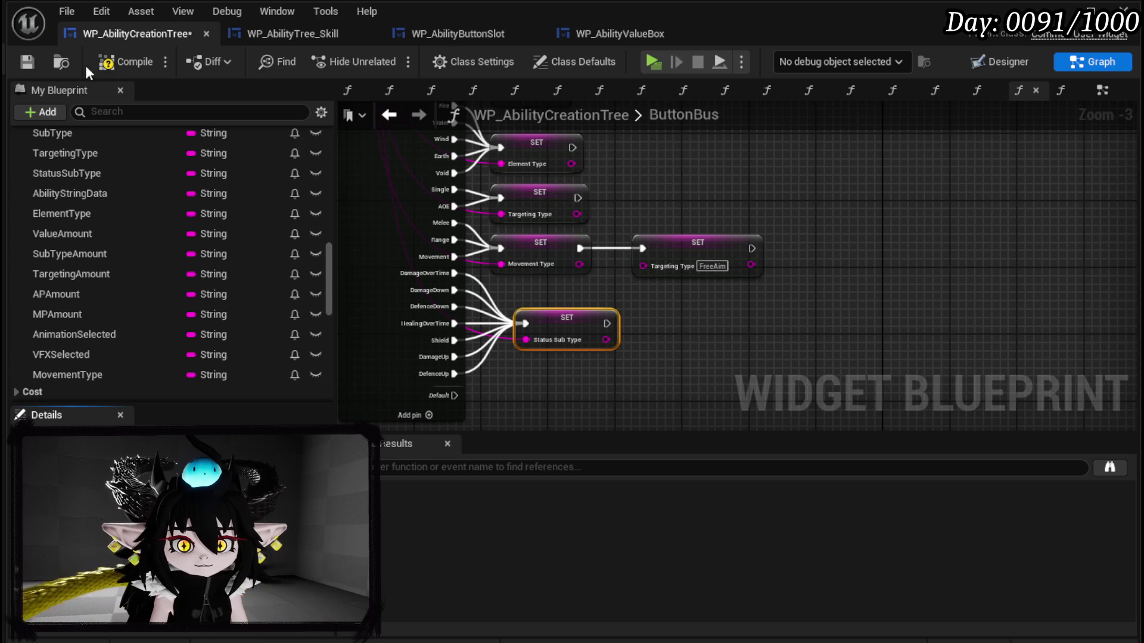
pyautogui.click(126, 62)
pyautogui.click(31, 63)
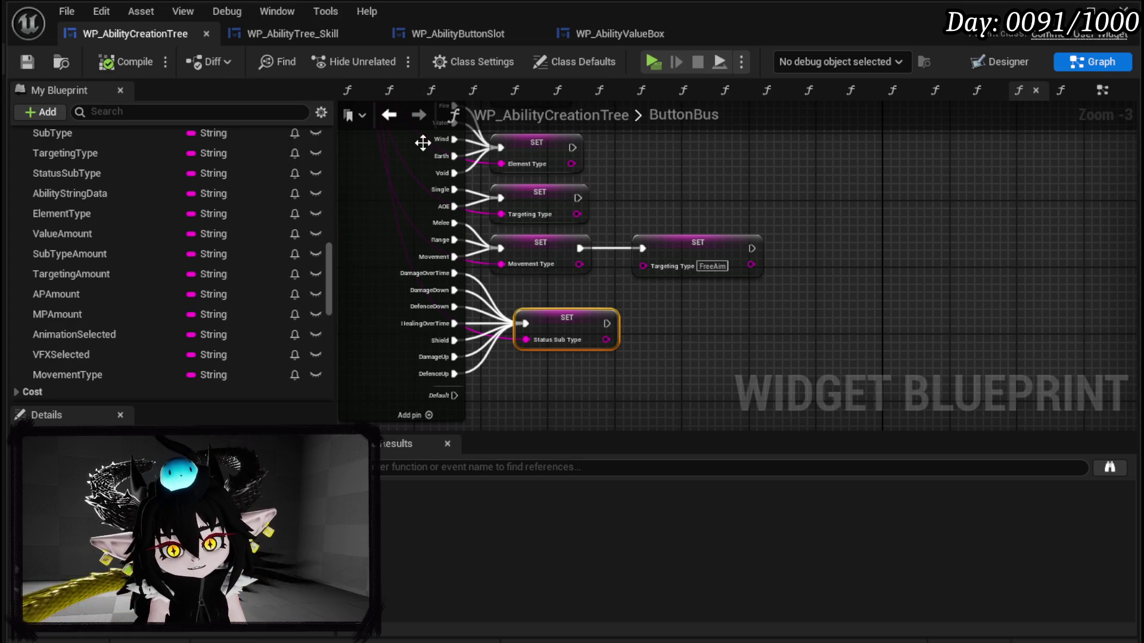
pyautogui.scroll(10, 161, 182)
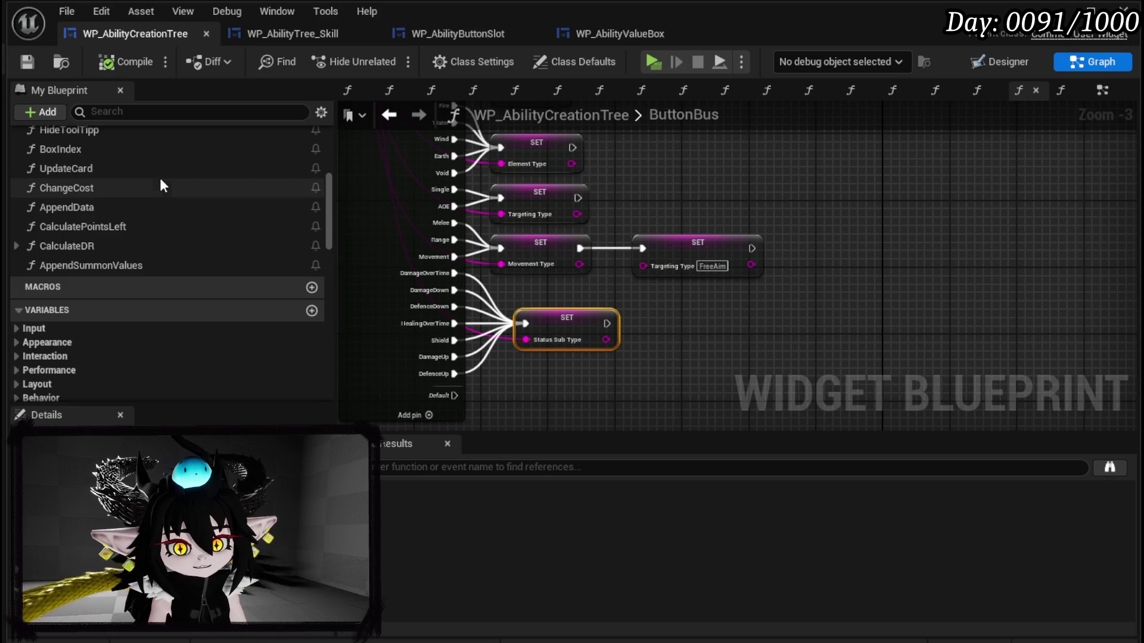
pyautogui.scroll(5, 160, 186)
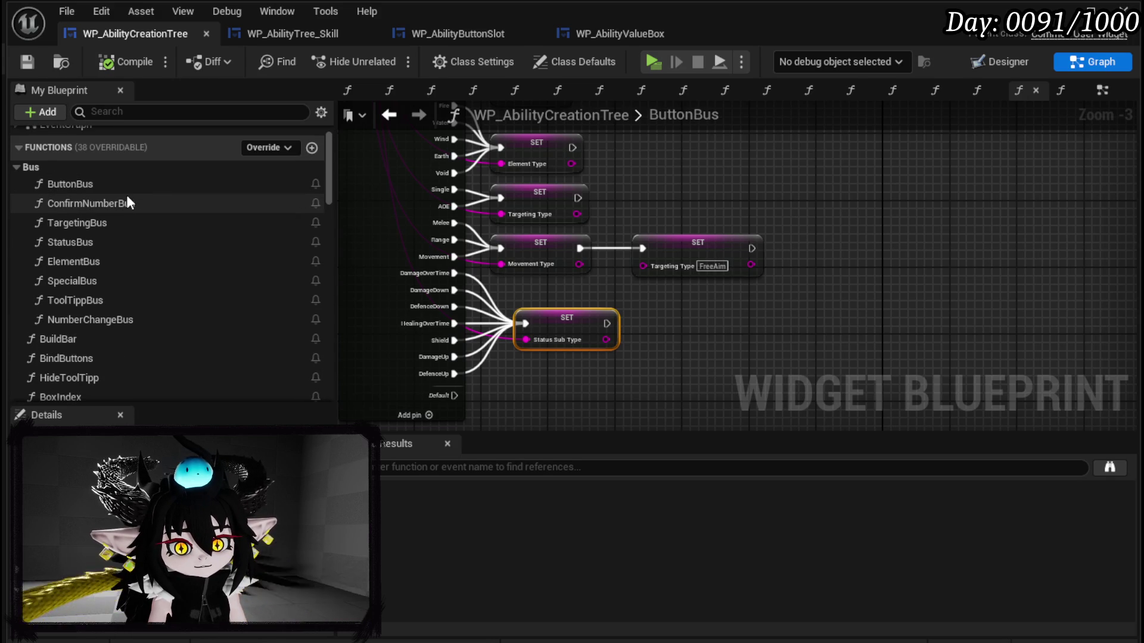
pyautogui.scroll(2, 127, 199)
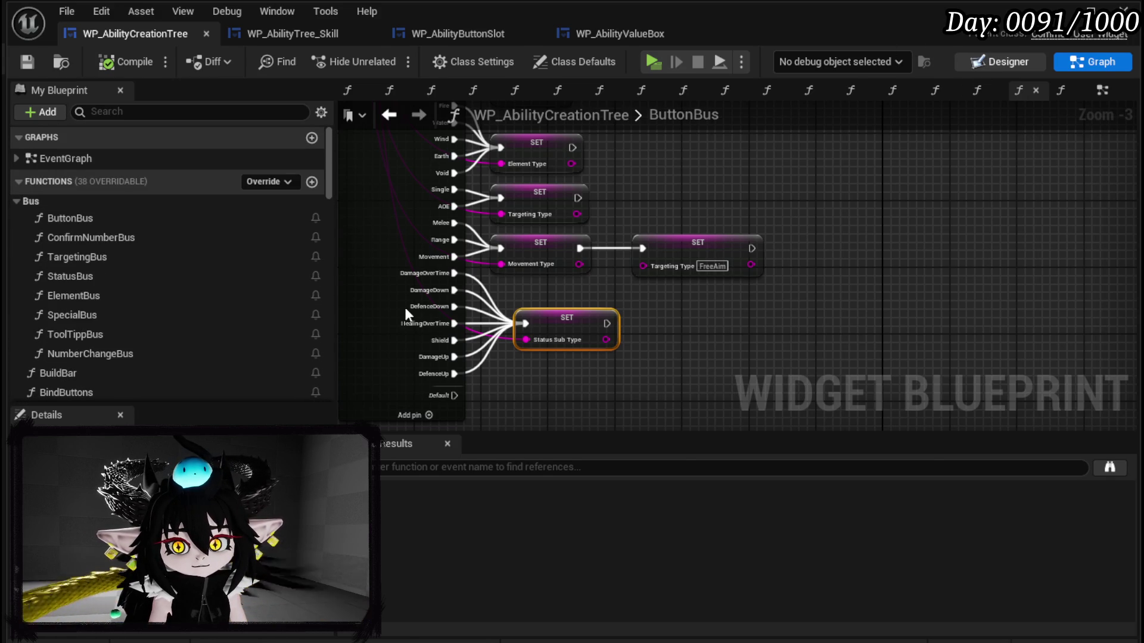
pyautogui.hotkey('shift', 'F4')
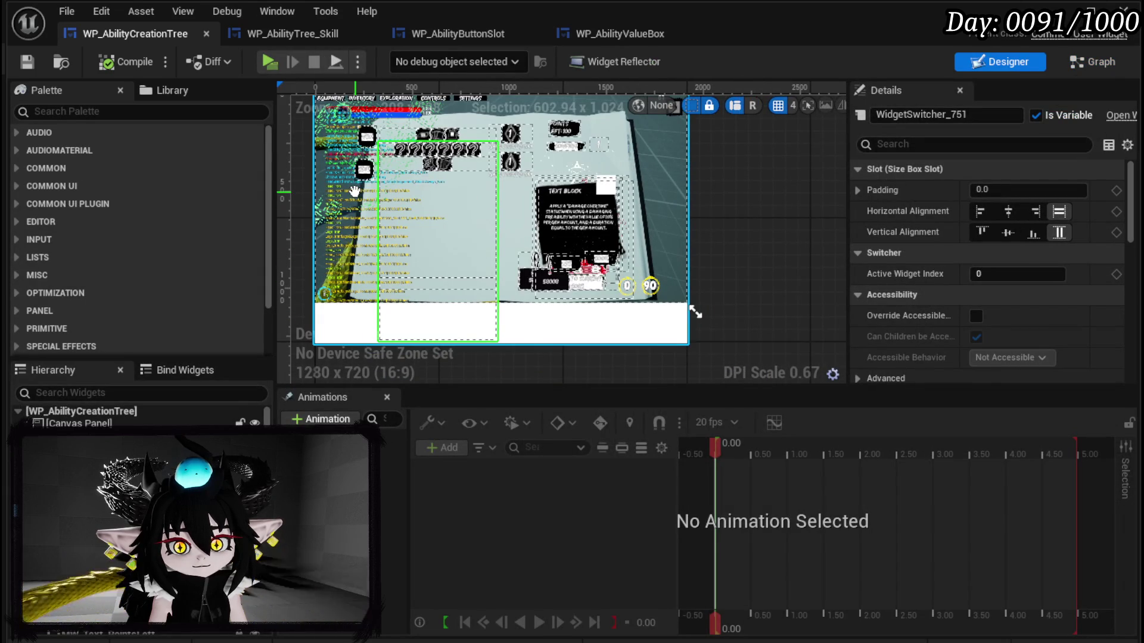
# Step: Add a Button to the widget layout, anchored to the centre
pyautogui.click(109, 112)
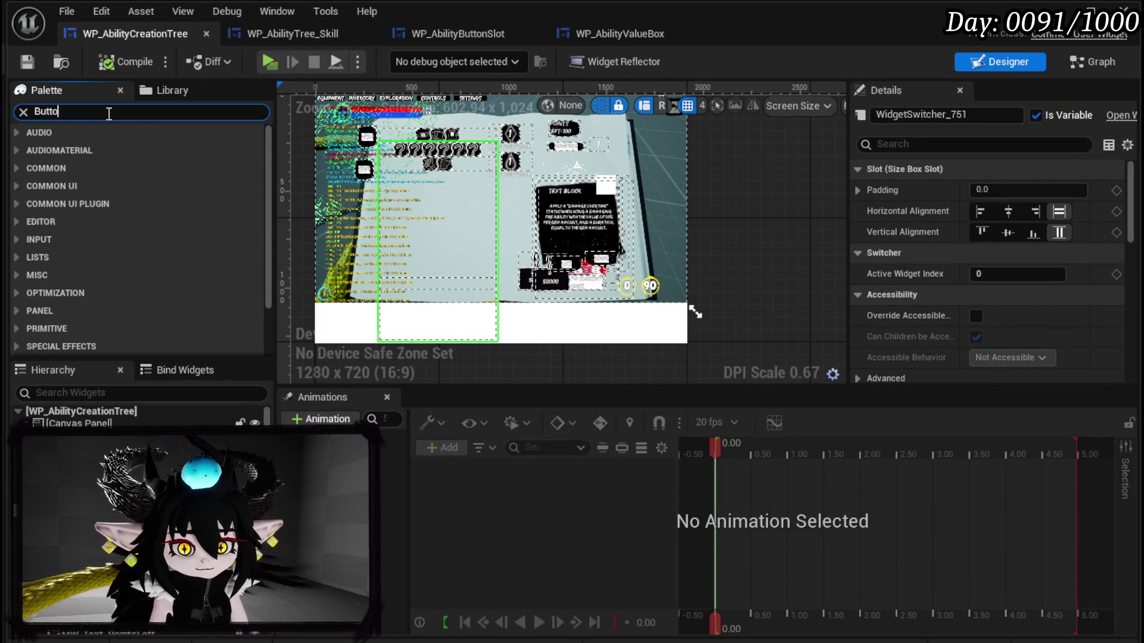
pyautogui.write('on')
pyautogui.moveTo(70, 182)
pyautogui.mouseDown()
pyautogui.moveTo(517, 254)
pyautogui.moveTo(508, 252)
pyautogui.mouseUp()
pyautogui.scroll(3, 507, 253)
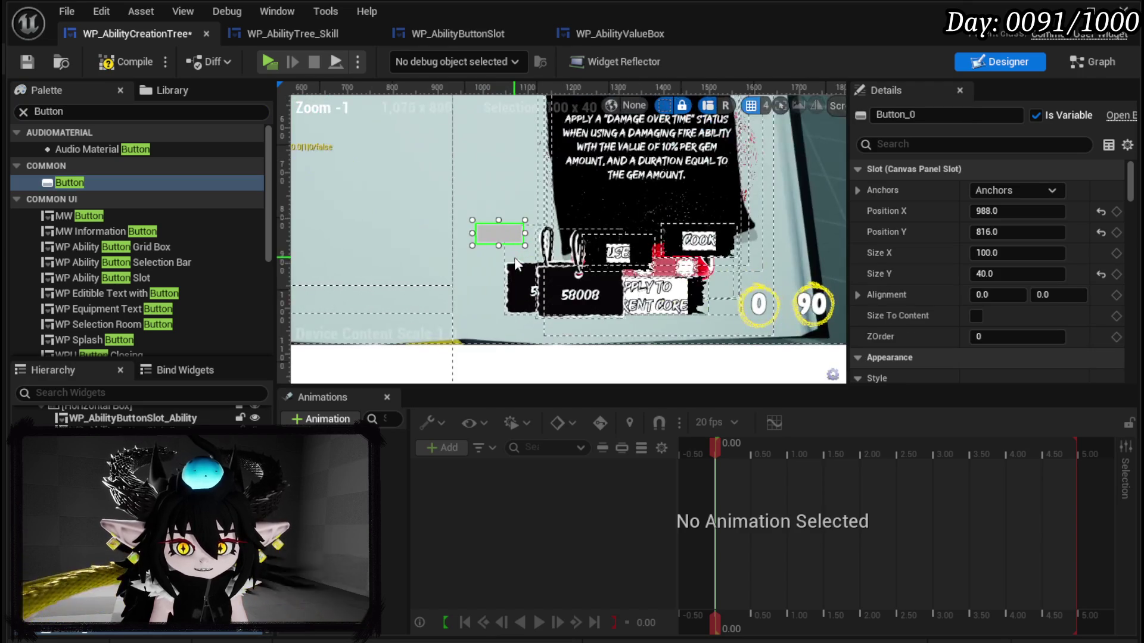
pyautogui.click(1016, 190)
pyautogui.keyDown('ctrl'); pyautogui.keyDown('shift'); pyautogui.click(1052, 283); pyautogui.keyUp('shift'); pyautogui.keyUp('ctrl')
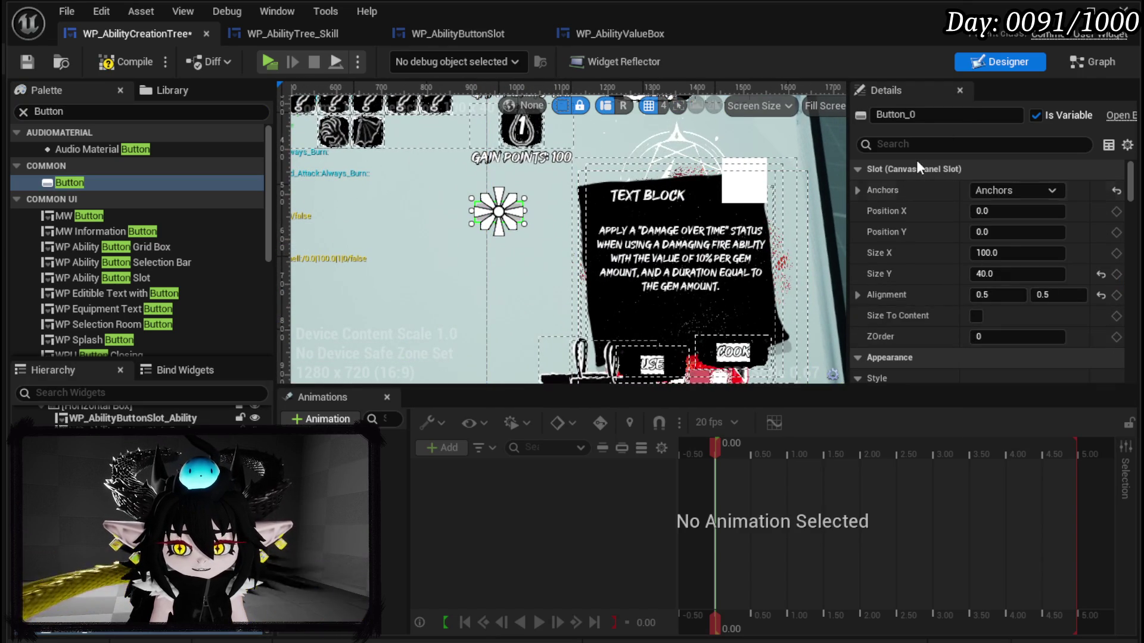
# Step: Set the button height to 100, tint it magenta, and compile the widget
pyautogui.write('10')
pyautogui.press('Return')
pyautogui.moveTo(1130, 182)
pyautogui.mouseDown()
pyautogui.moveTo(1130, 298)
pyautogui.moveTo(1121, 198)
pyautogui.mouseUp()
pyautogui.click(997, 278)
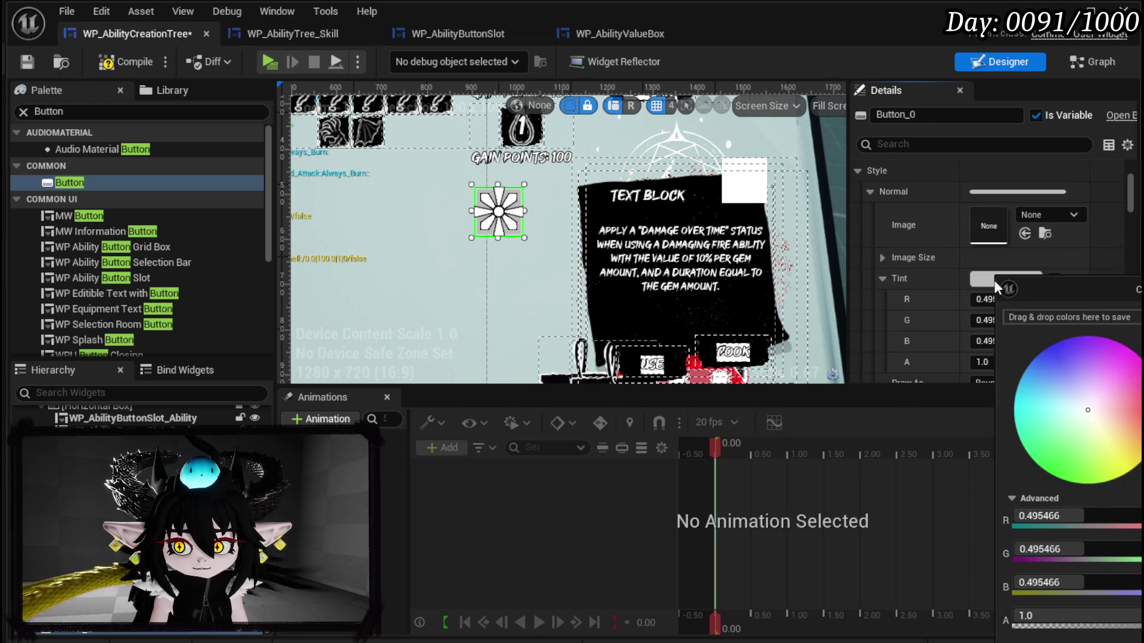
pyautogui.click(1140, 359)
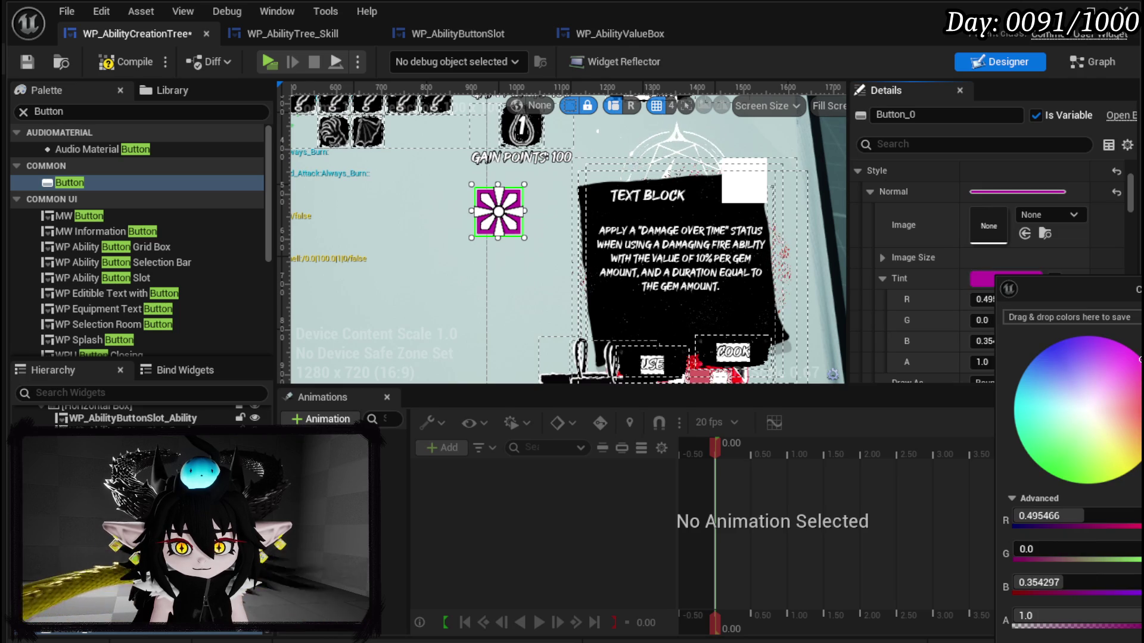
pyautogui.click(893, 537)
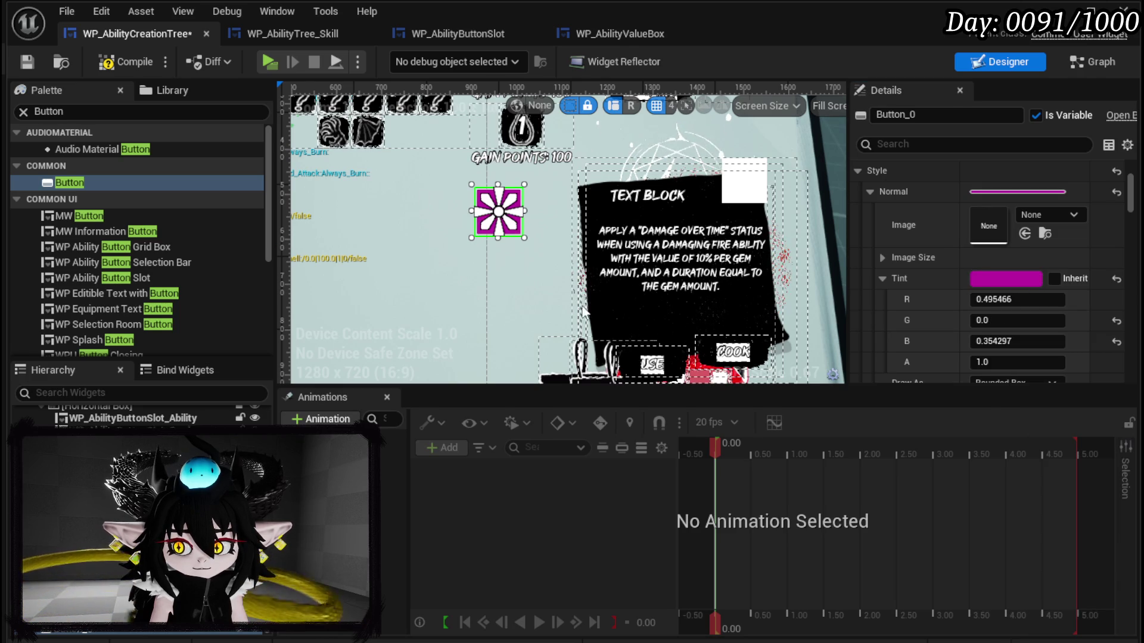
pyautogui.click(26, 62)
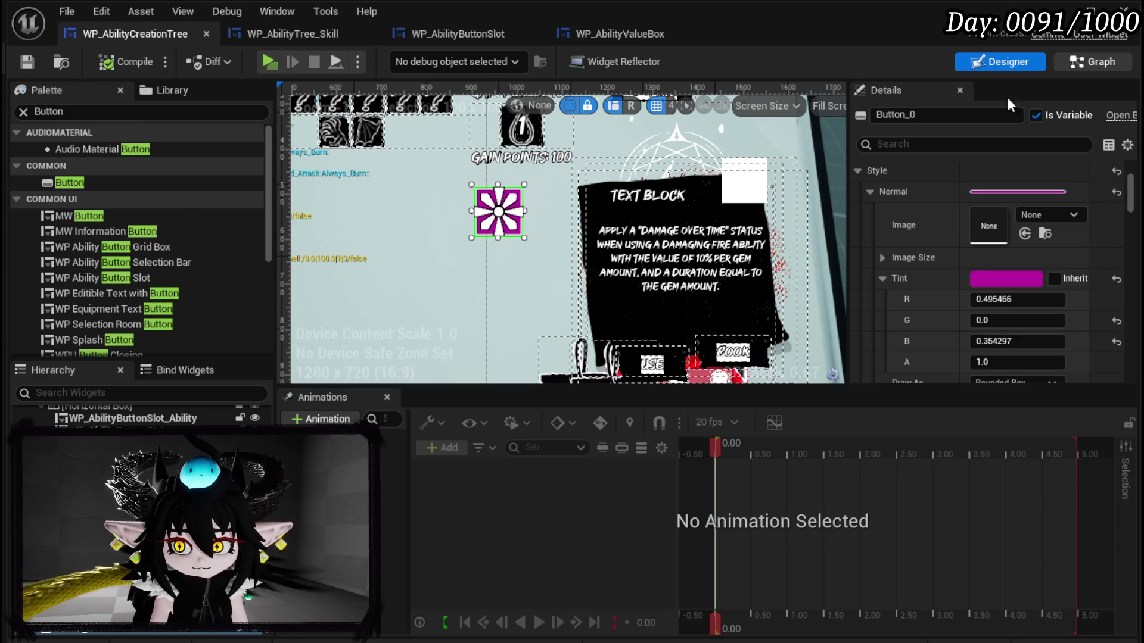
pyautogui.click(1090, 62)
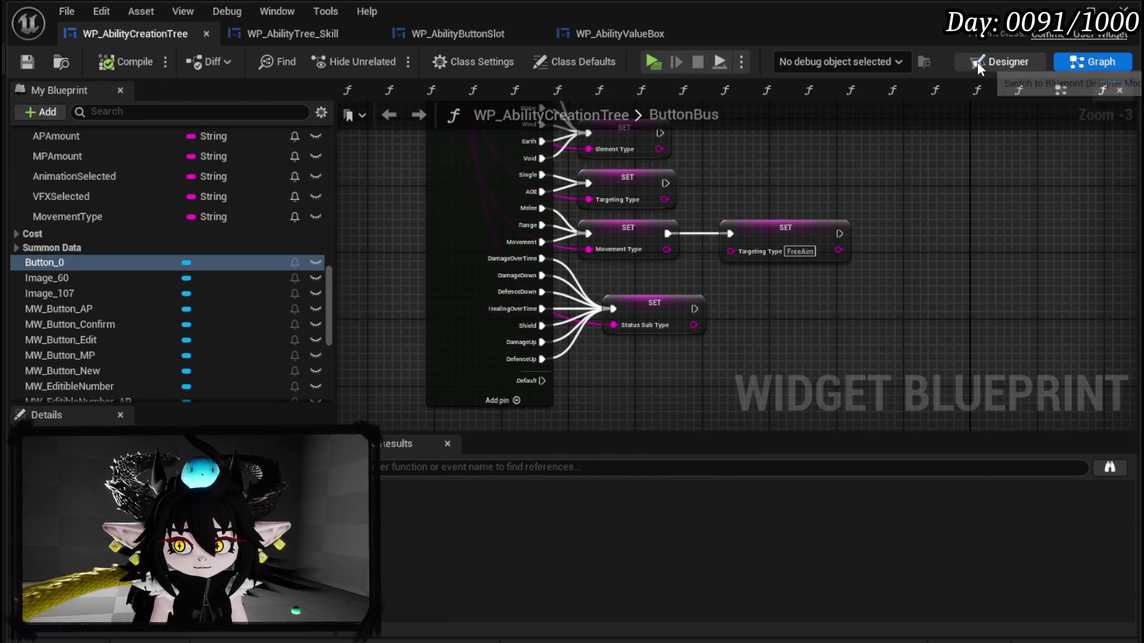
# Step: Move EventGraph first among the graph tabs and close the tabs to its right
pyautogui.click(1060, 90)
pyautogui.moveTo(1061, 90)
pyautogui.mouseDown()
pyautogui.moveTo(402, 103)
pyautogui.moveTo(353, 93)
pyautogui.mouseUp()
pyautogui.rightClick(352, 93)
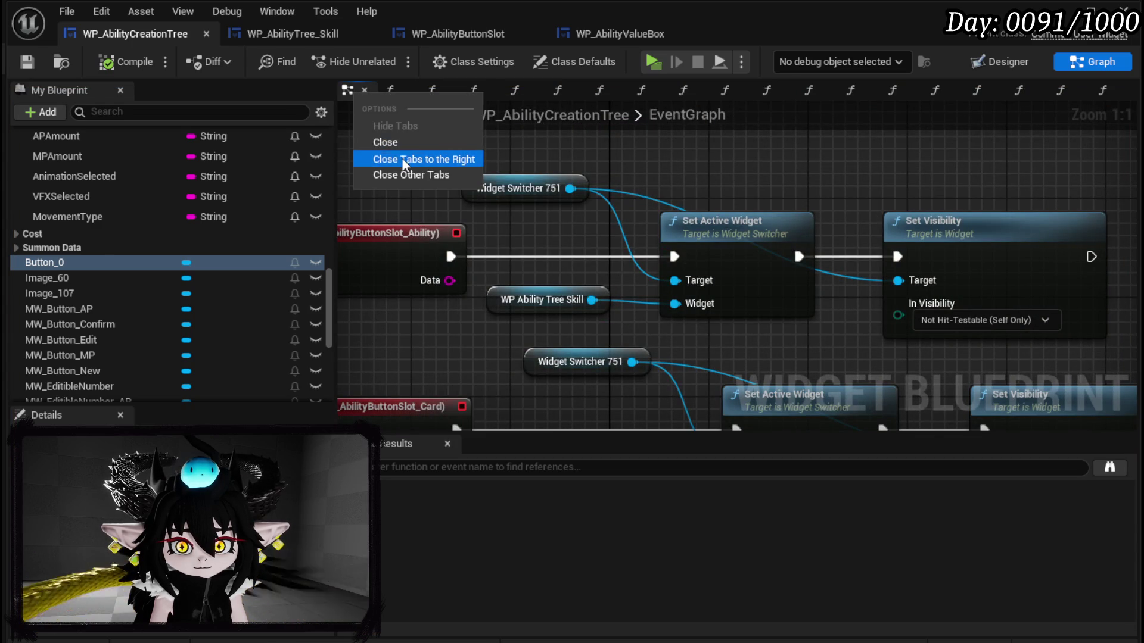
pyautogui.click(402, 157)
pyautogui.scroll(-5, 446, 218)
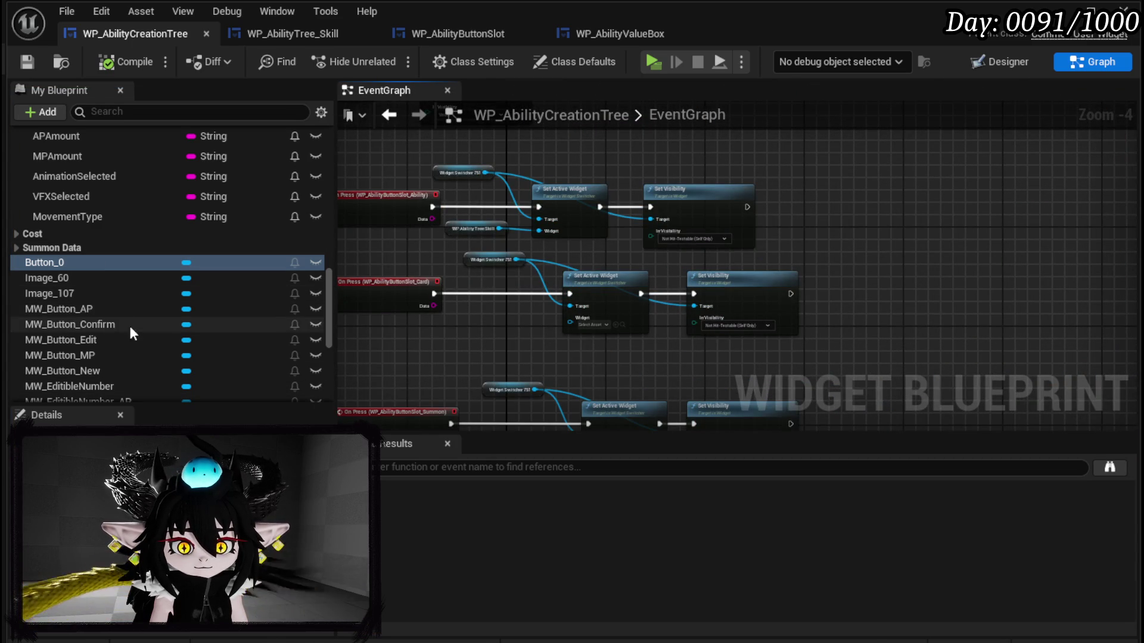
# Step: Add an On Pressed (Button_0) event wired to a new Print String node
pyautogui.rightClick(53, 265)
pyautogui.moveTo(179, 316)
pyautogui.moveTo(329, 281); pyautogui.dragTo(322, 417)
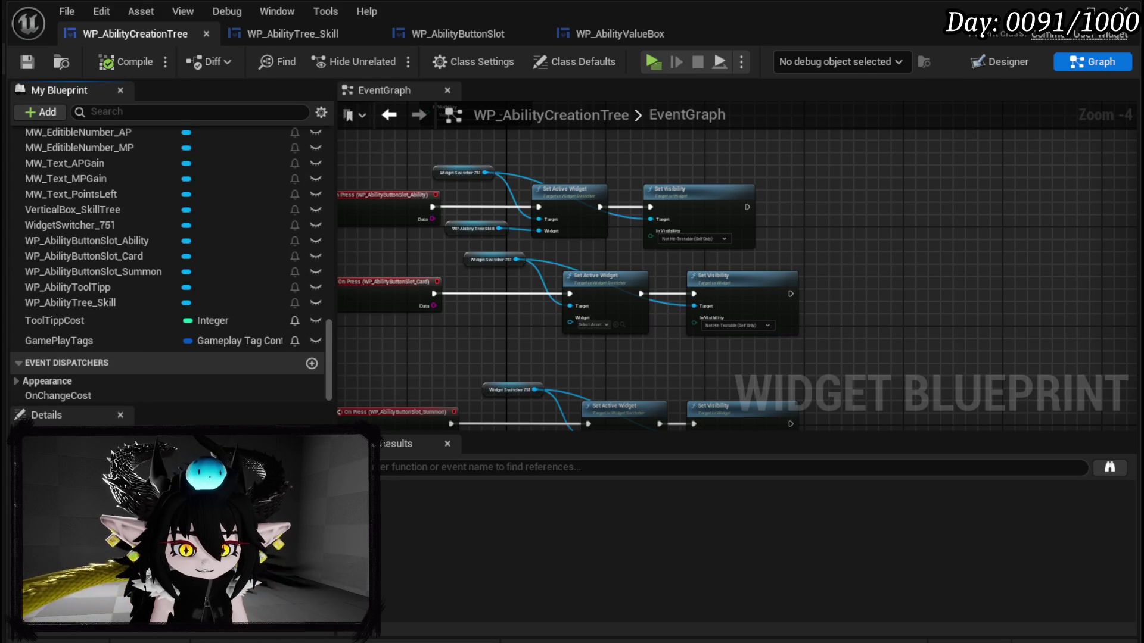
pyautogui.click(310, 471)
pyautogui.moveTo(411, 248); pyautogui.dragTo(403, 335)
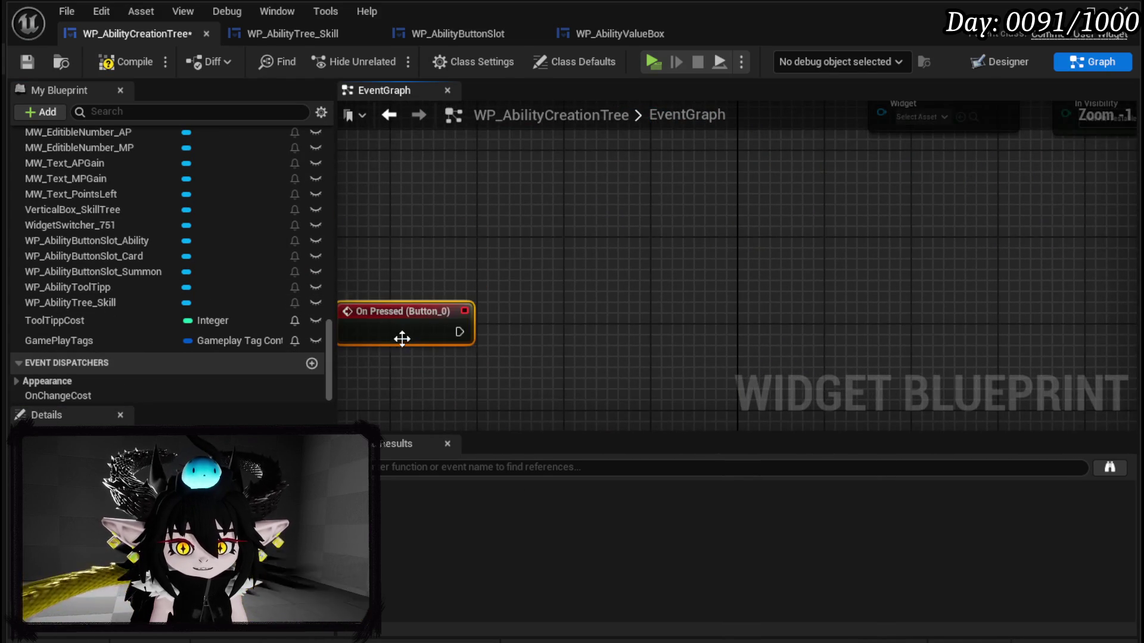
pyautogui.moveTo(380, 240); pyautogui.dragTo(460, 249)
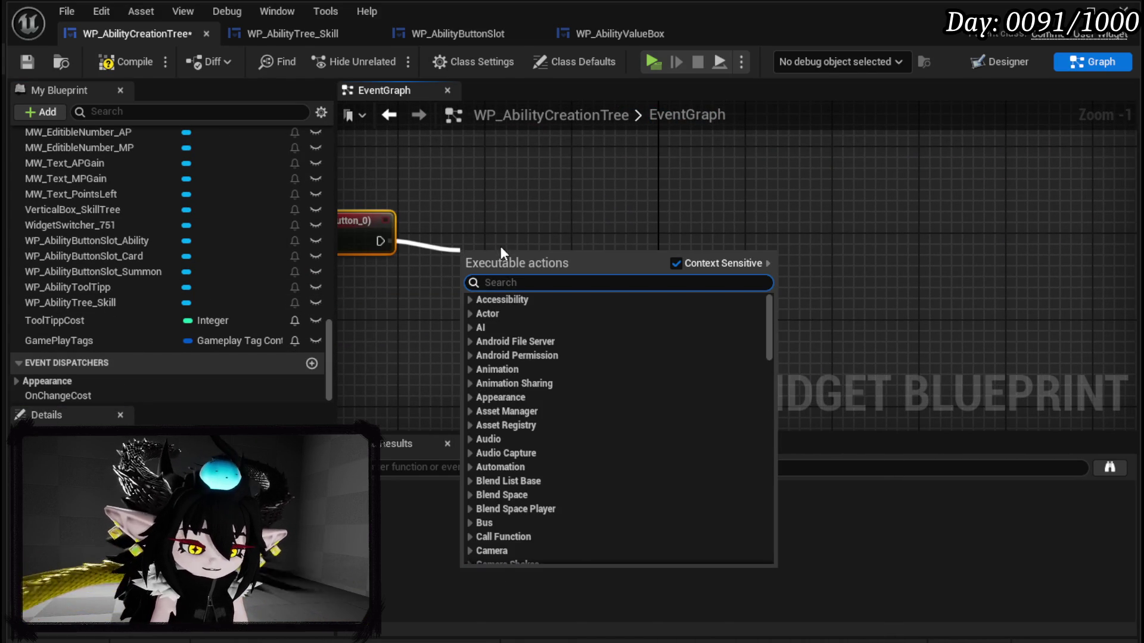
pyautogui.write('Print Stri')
pyautogui.press('Return')
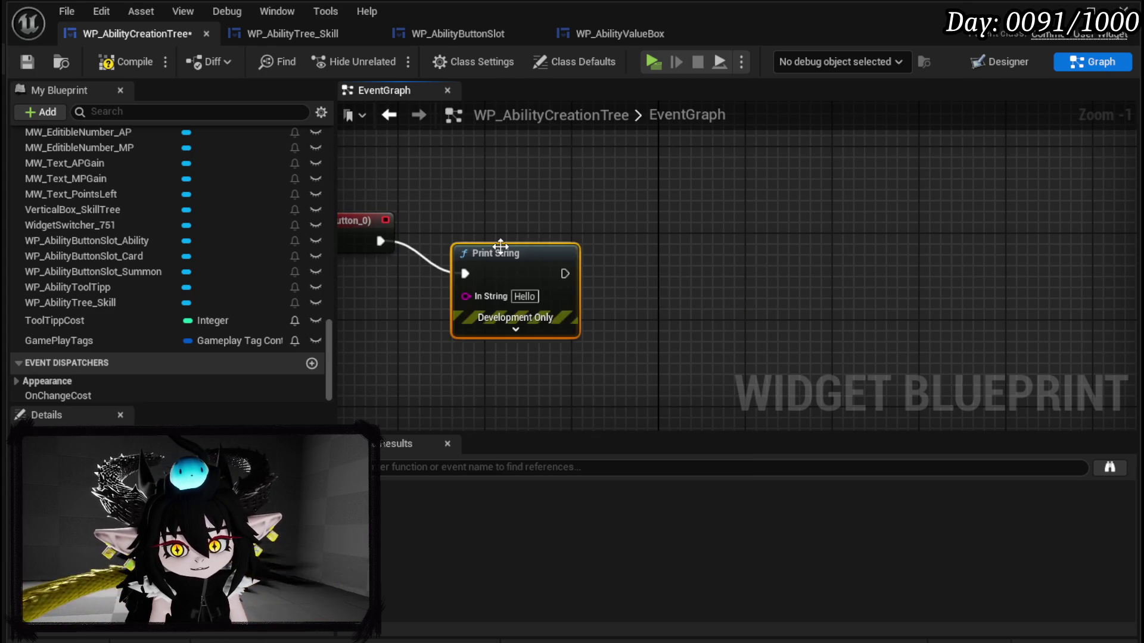
# Step: Position the Print String (Hello) node to the right, then compile and save
pyautogui.moveTo(501, 245); pyautogui.dragTo(848, 224)
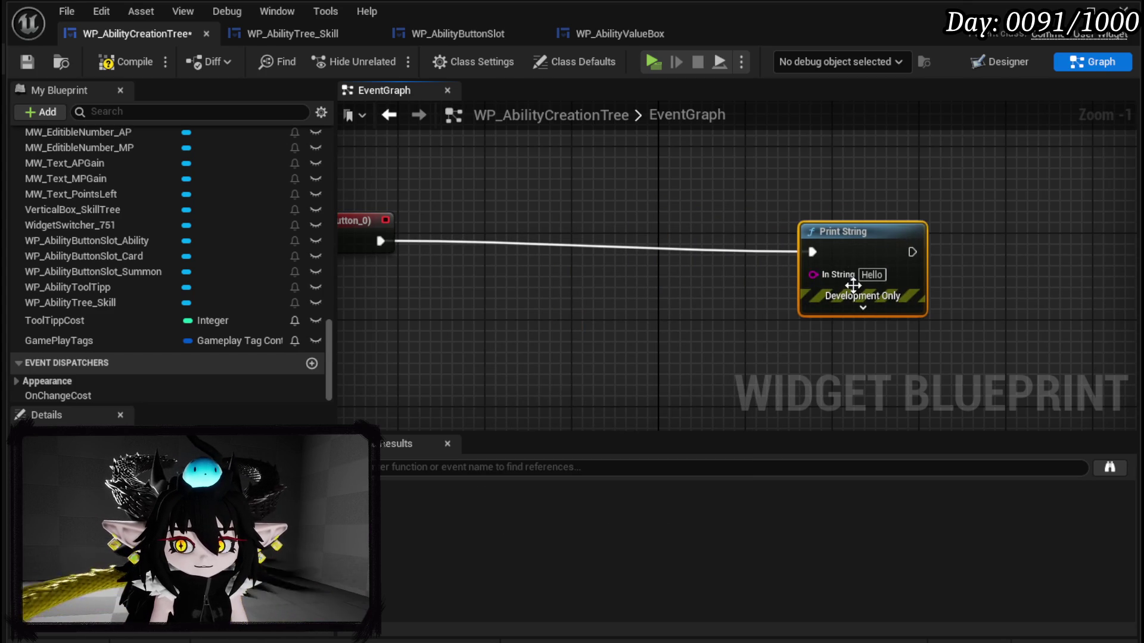
pyautogui.scroll(2, 145, 316)
pyautogui.scroll(3, 145, 316)
pyautogui.scroll(-5, 177, 293)
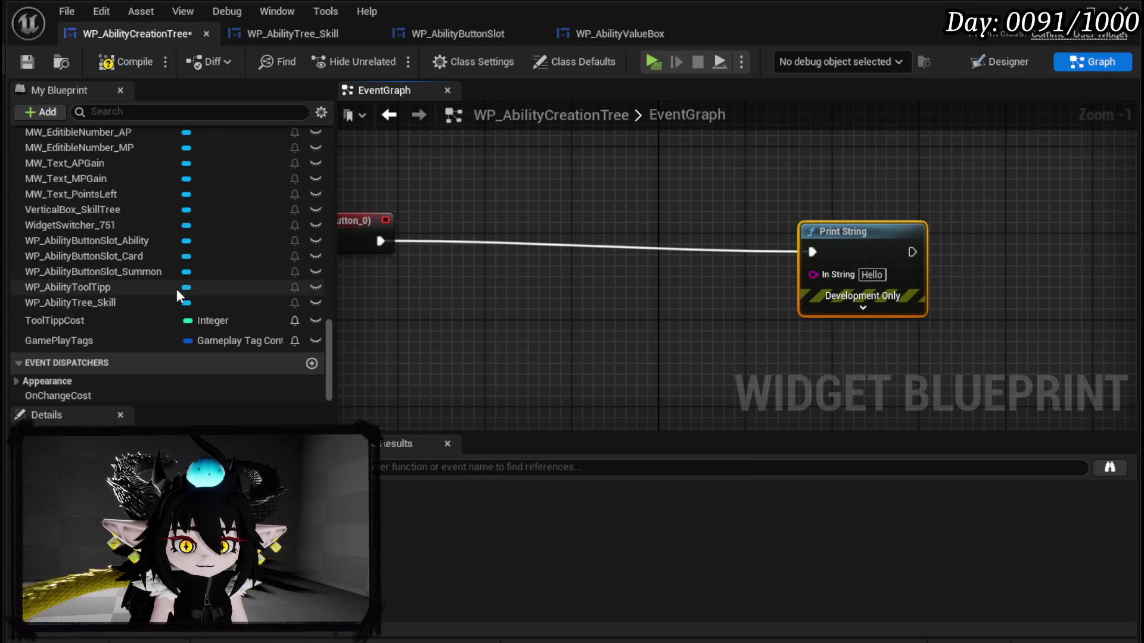
pyautogui.scroll(3, 227, 331)
pyautogui.scroll(3, 227, 331)
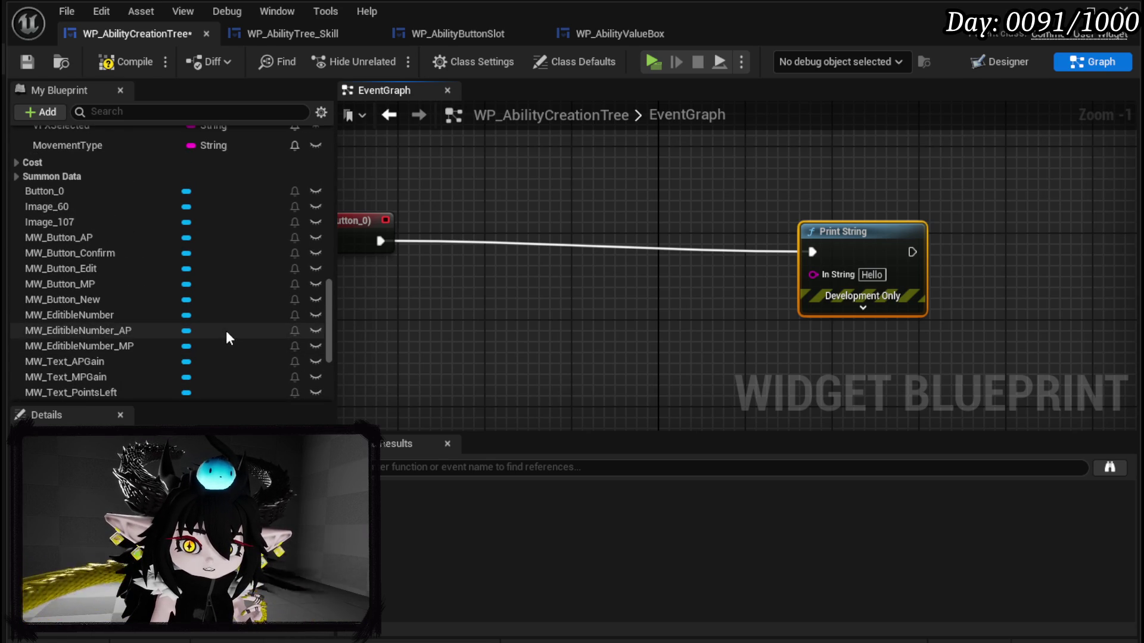
pyautogui.scroll(-3, 226, 331)
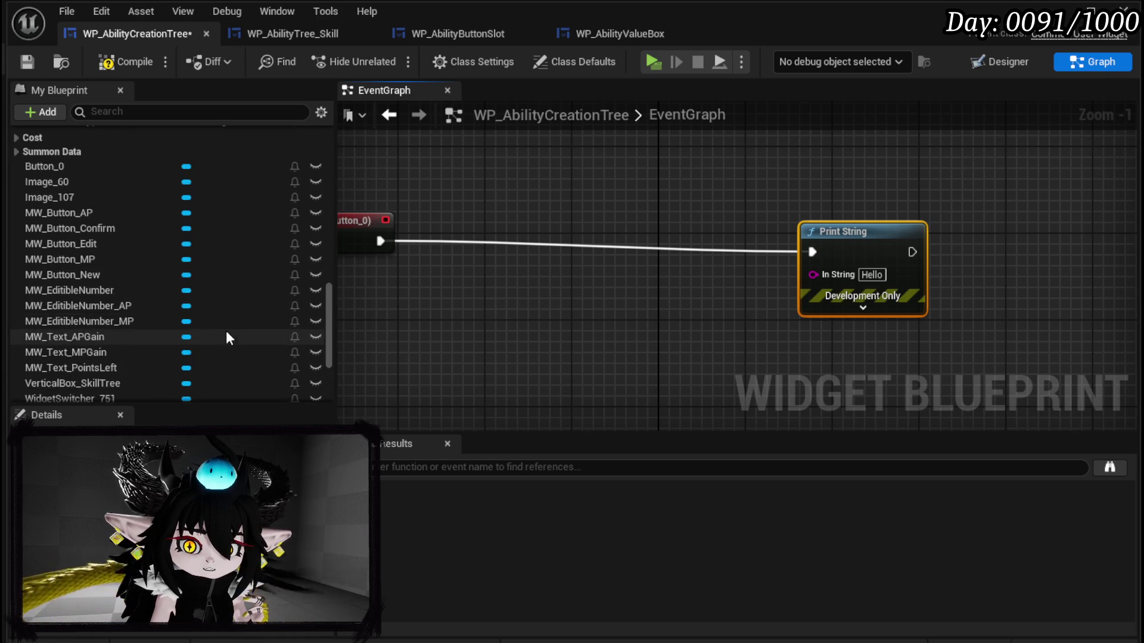
pyautogui.scroll(-4, 227, 331)
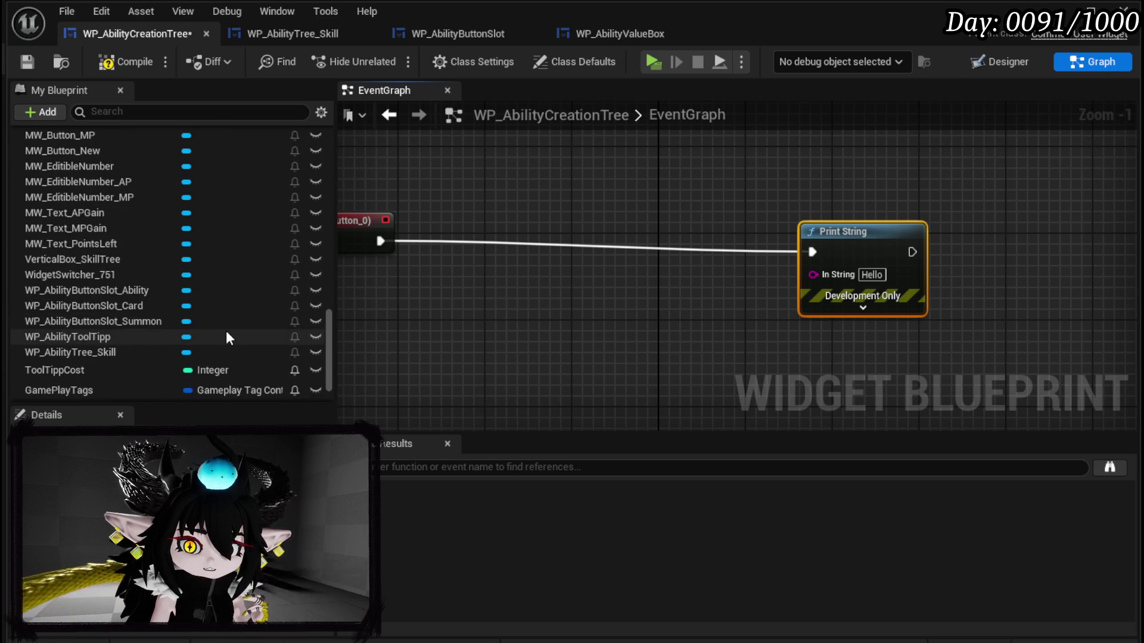
pyautogui.moveTo(828, 229); pyautogui.dragTo(871, 228)
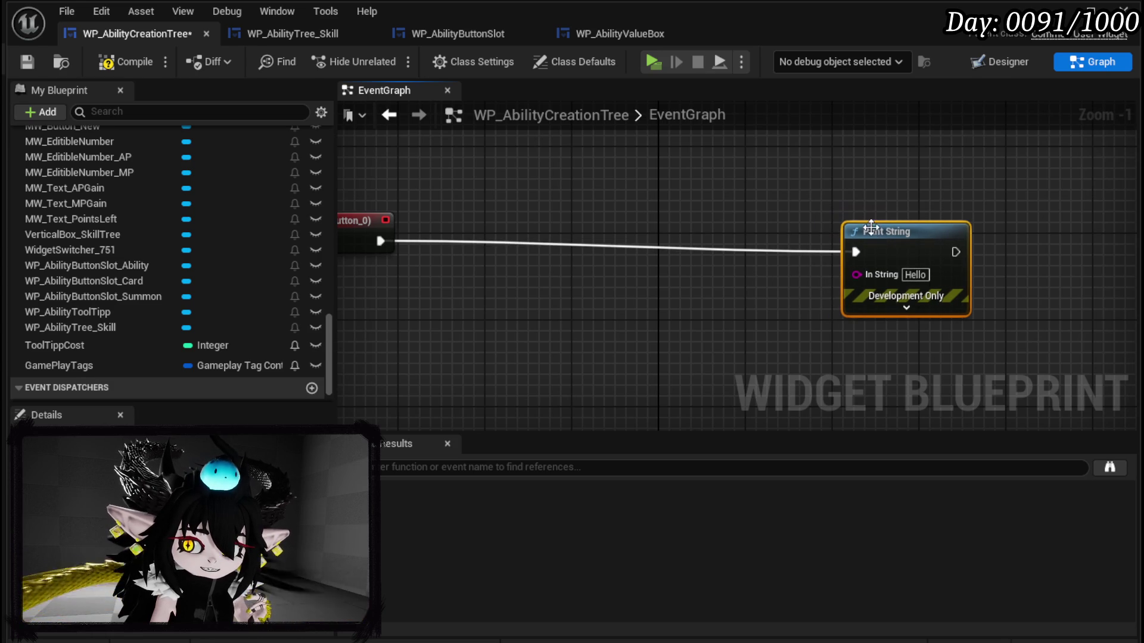
pyautogui.click(26, 62)
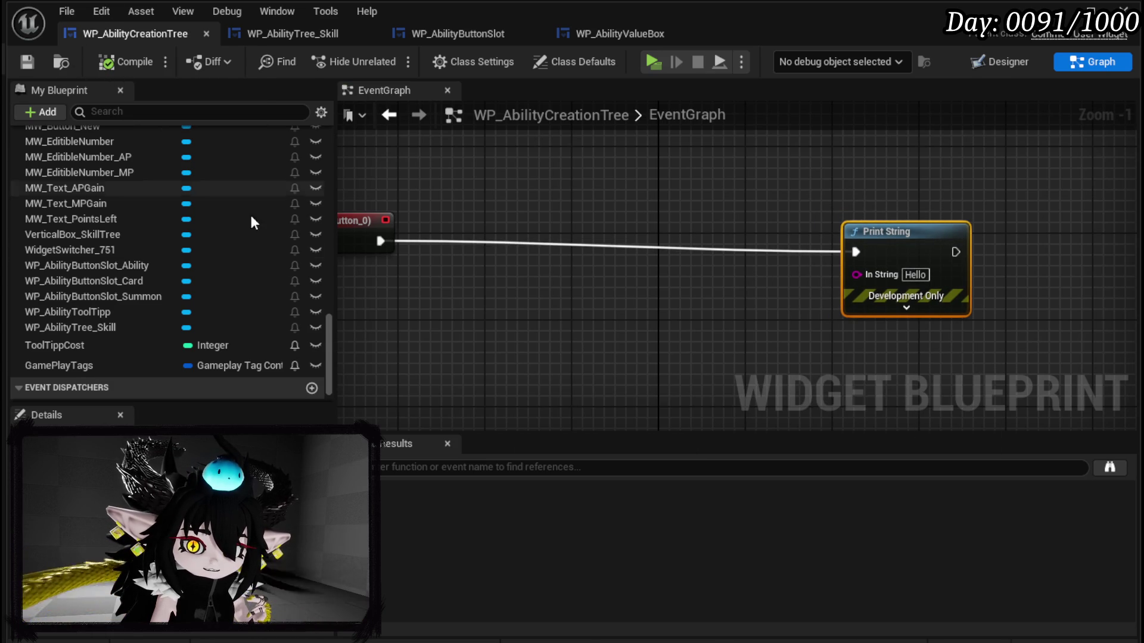
# Step: Open the BindButtons function graph and select its Bind Event to On Number Change node
pyautogui.moveTo(330, 333)
pyautogui.mouseDown()
pyautogui.moveTo(322, 142)
pyautogui.moveTo(285, 163)
pyautogui.mouseUp()
pyautogui.scroll(-3, 96, 341)
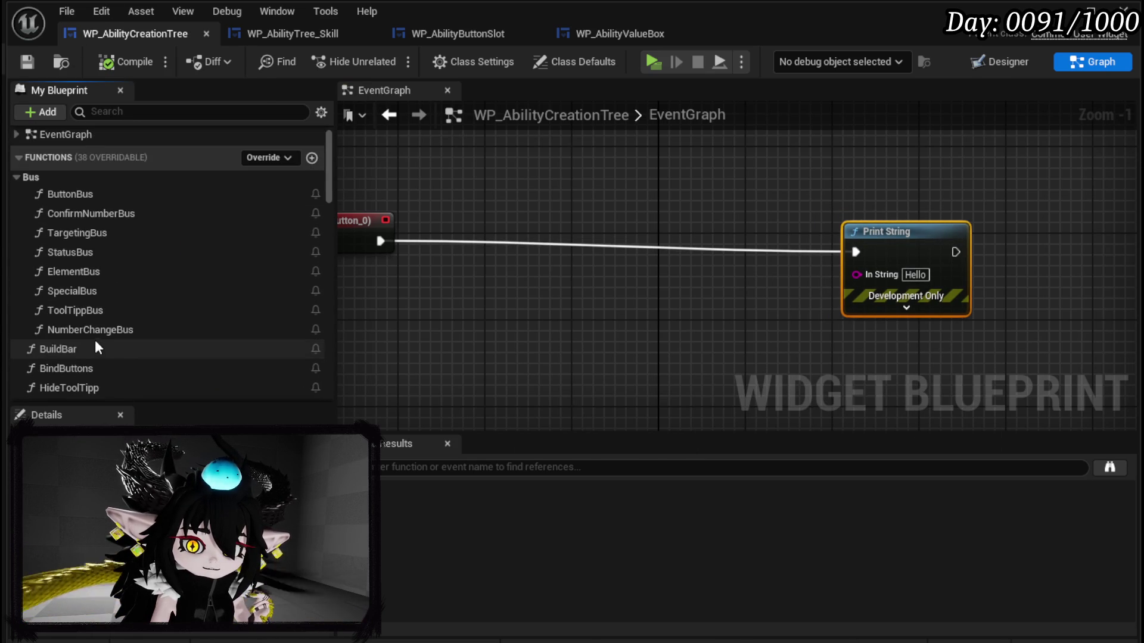
pyautogui.click(88, 294)
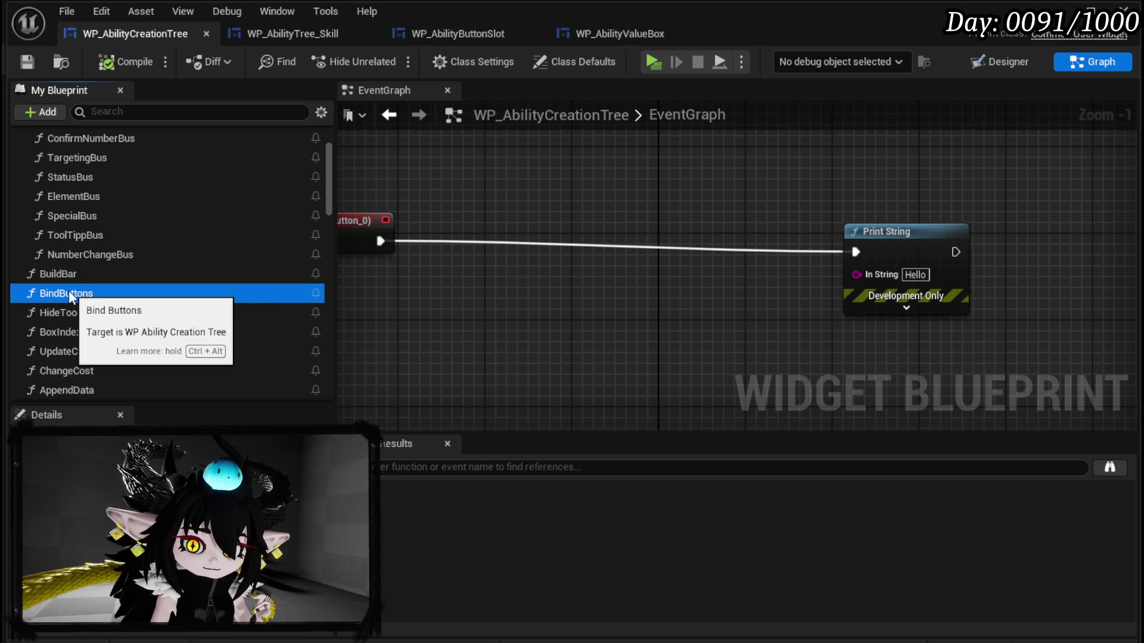
pyautogui.doubleClick(70, 292)
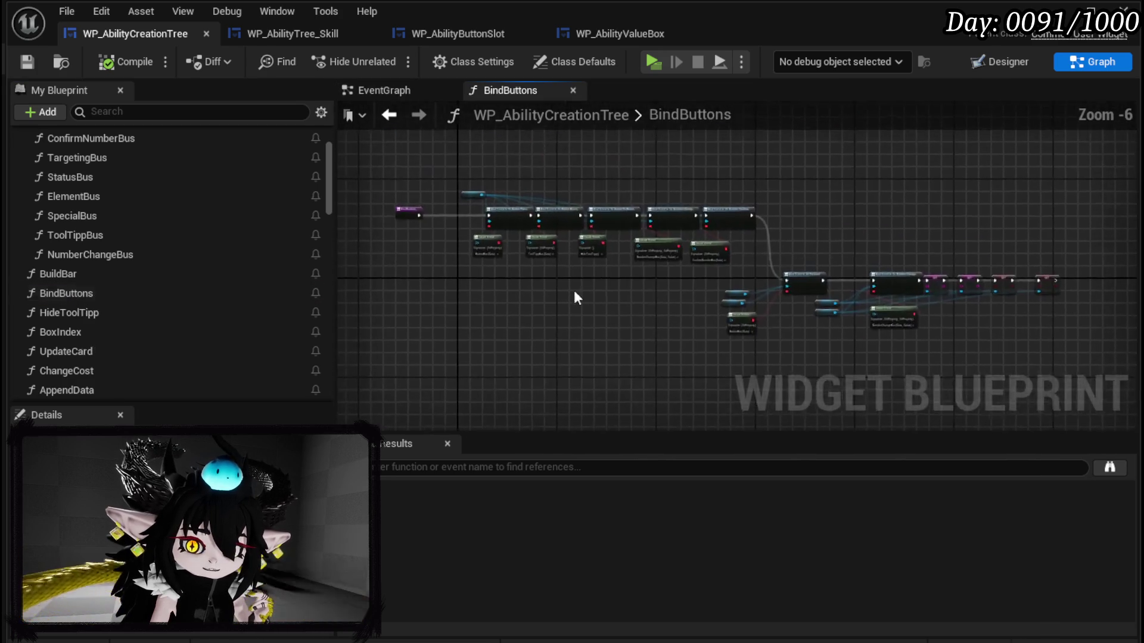
pyautogui.scroll(4, 632, 301)
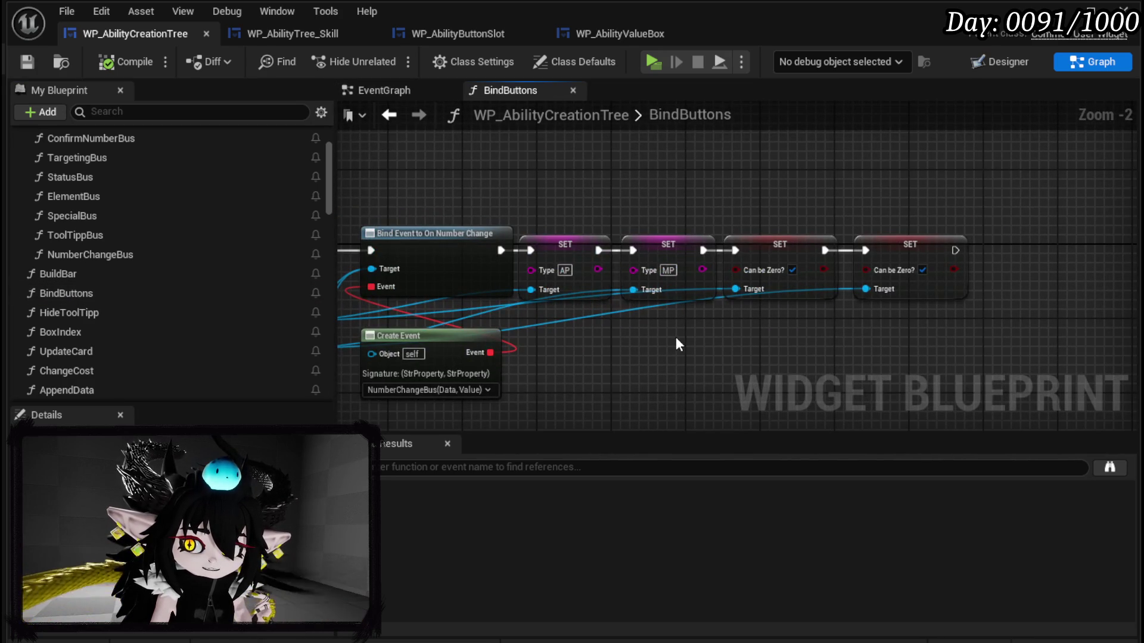
pyautogui.scroll(-2, 676, 337)
pyautogui.click(587, 292)
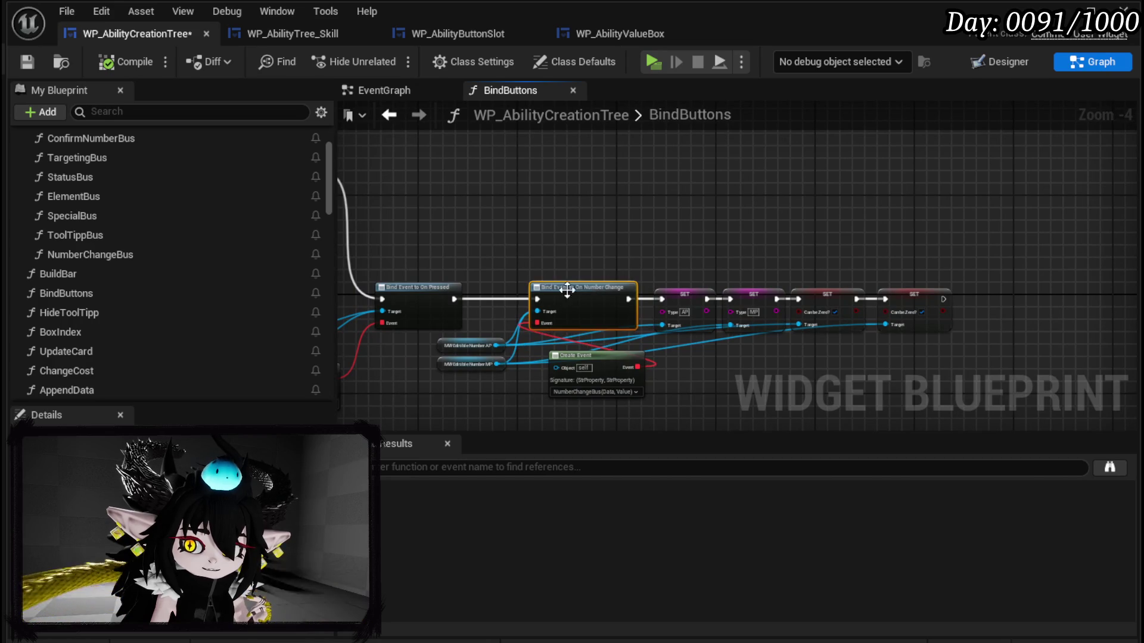
# Step: Create a new function named BindEvent in WP_AbilityCreationTree
pyautogui.moveTo(470, 276); pyautogui.dragTo(934, 338)
pyautogui.scroll(-3, 656, 309)
pyautogui.scroll(4, 596, 301)
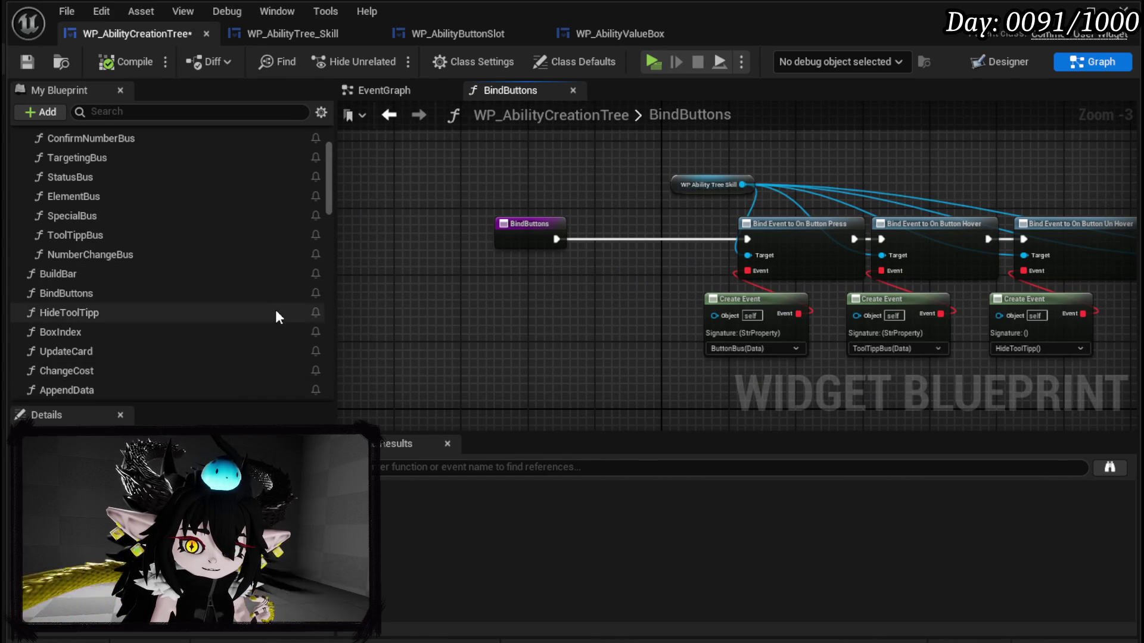
pyautogui.scroll(-3, 278, 309)
pyautogui.scroll(-5, 278, 305)
pyautogui.scroll(7, 183, 298)
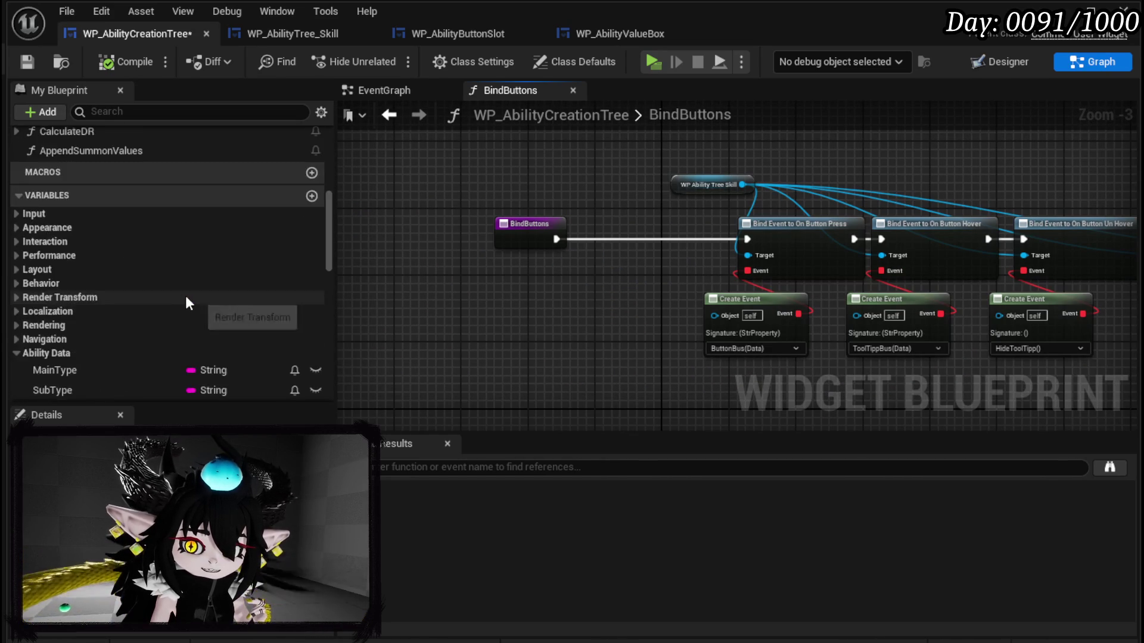
pyautogui.scroll(3, 187, 295)
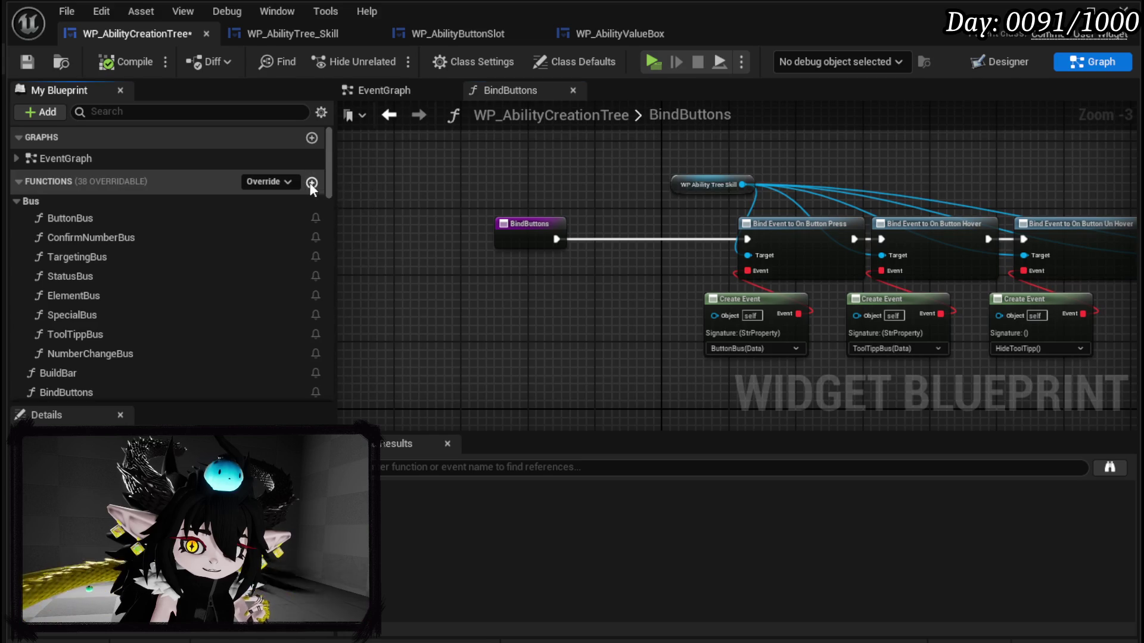
pyautogui.click(311, 183)
pyautogui.write('BindEv')
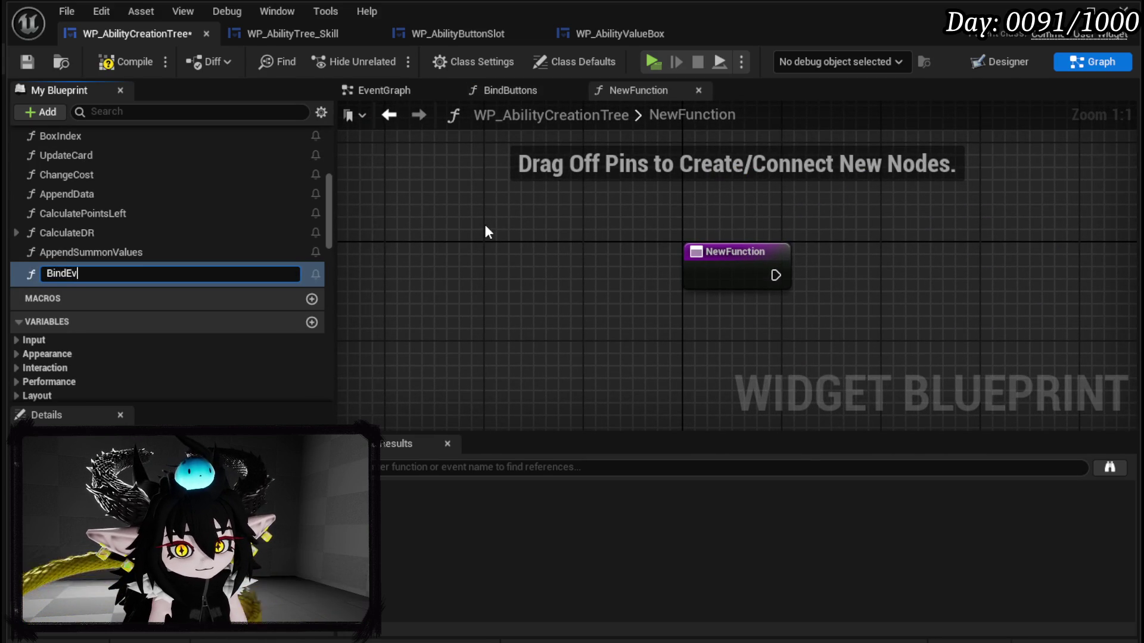
pyautogui.write('ent')
pyautogui.press('Return')
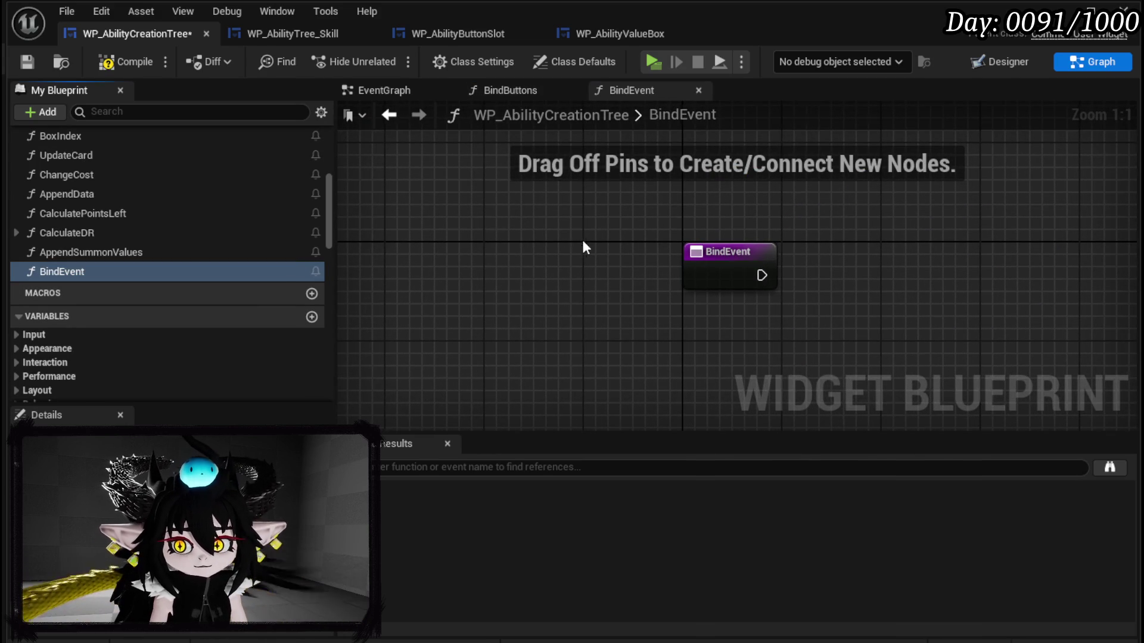
# Step: Add an Object Reference input to the BindEvent entry node
pyautogui.moveTo(722, 259); pyautogui.dragTo(502, 247)
pyautogui.click(501, 248)
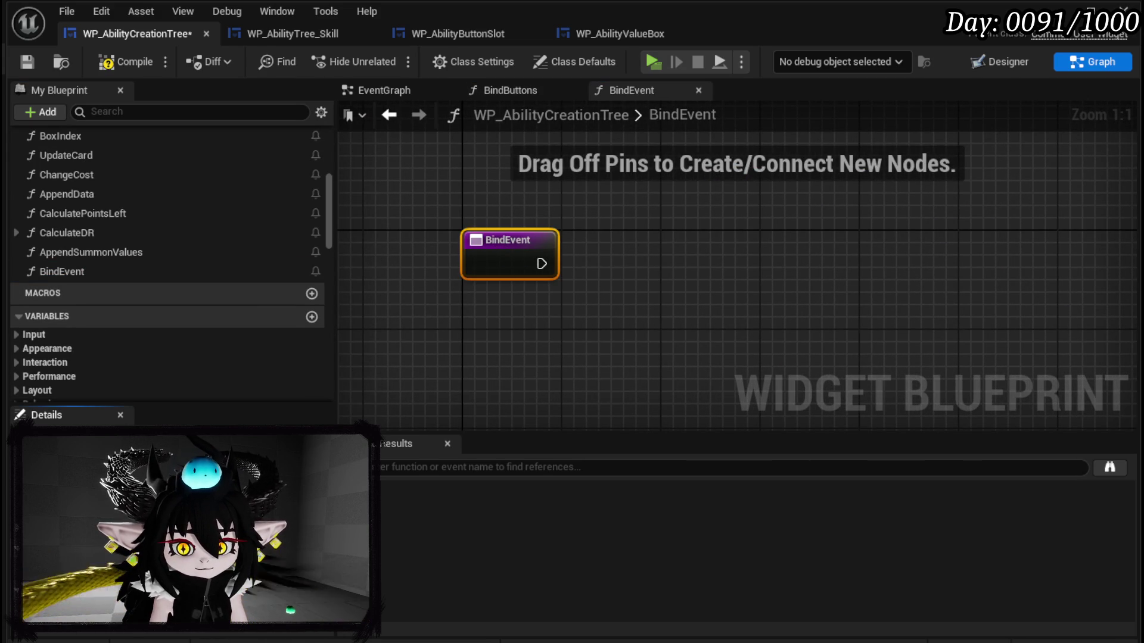
pyautogui.write('Thirdperson')
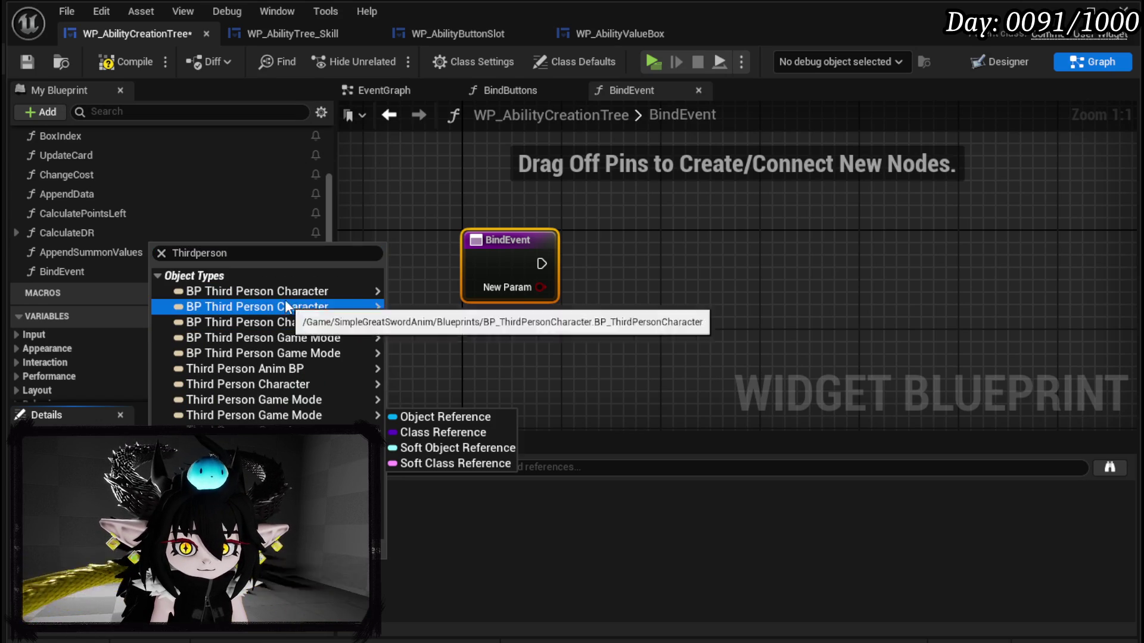
pyautogui.moveTo(291, 285)
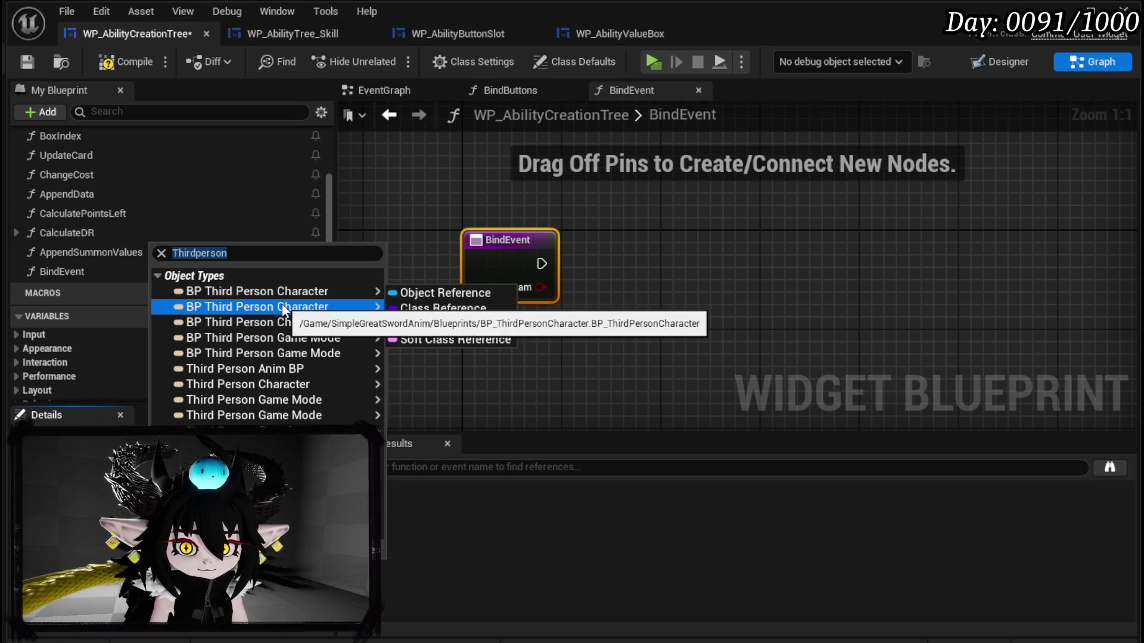
pyautogui.click(416, 293)
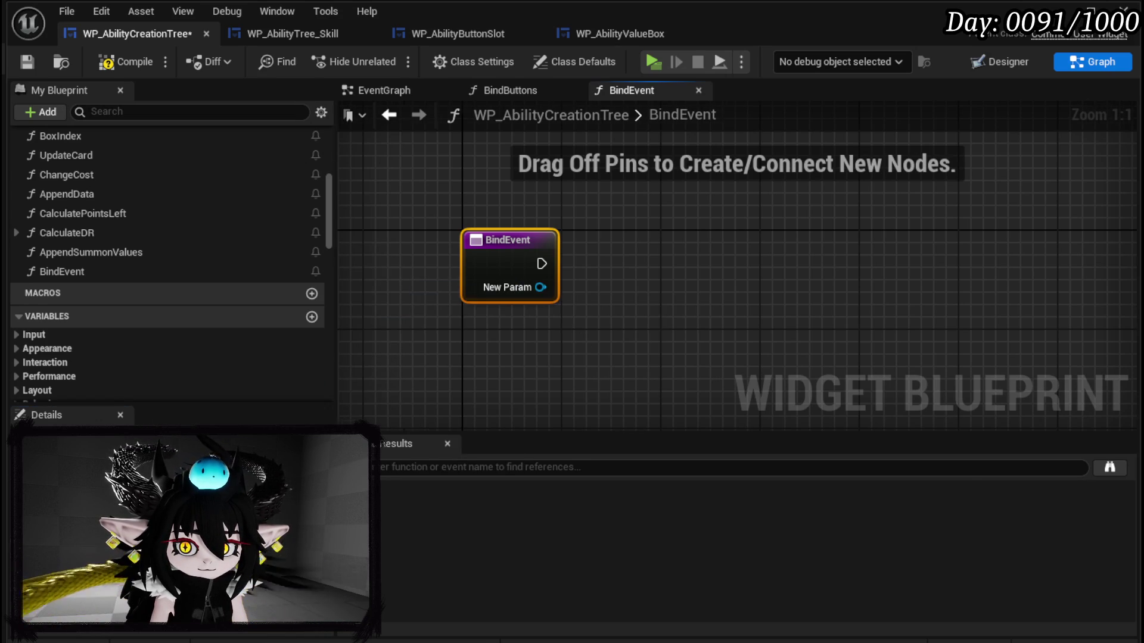
pyautogui.moveTo(569, 333); pyautogui.dragTo(468, 344)
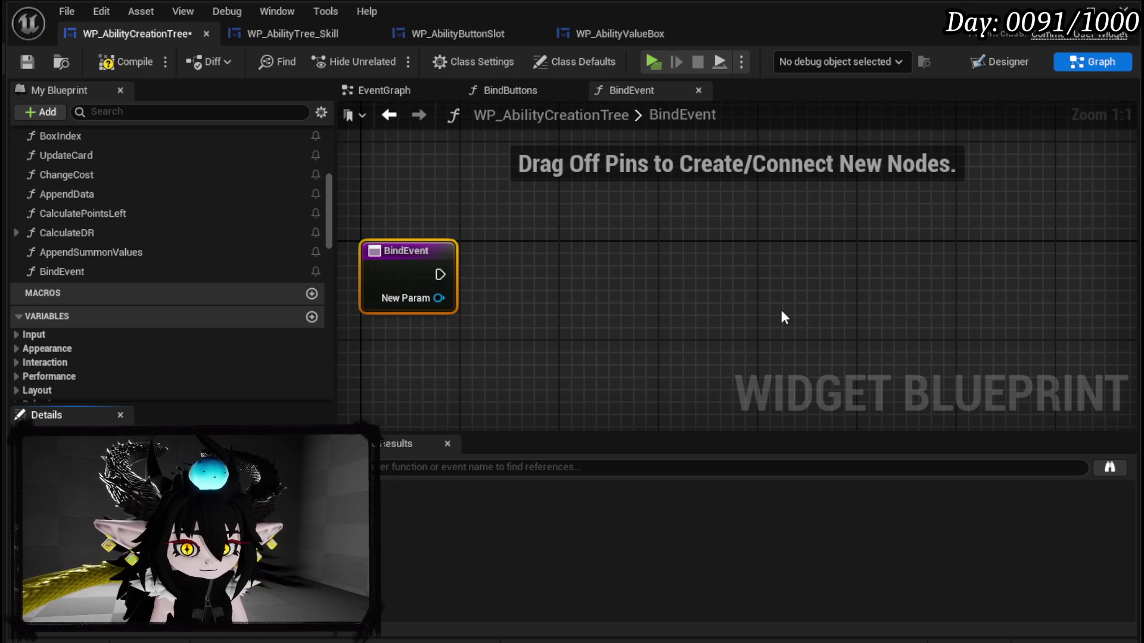
# Step: Promote the input to an Owner variable, place the SET Owner node, and save
pyautogui.rightClick(439, 298)
pyautogui.click(500, 348)
pyautogui.moveTo(724, 252); pyautogui.dragTo(540, 264)
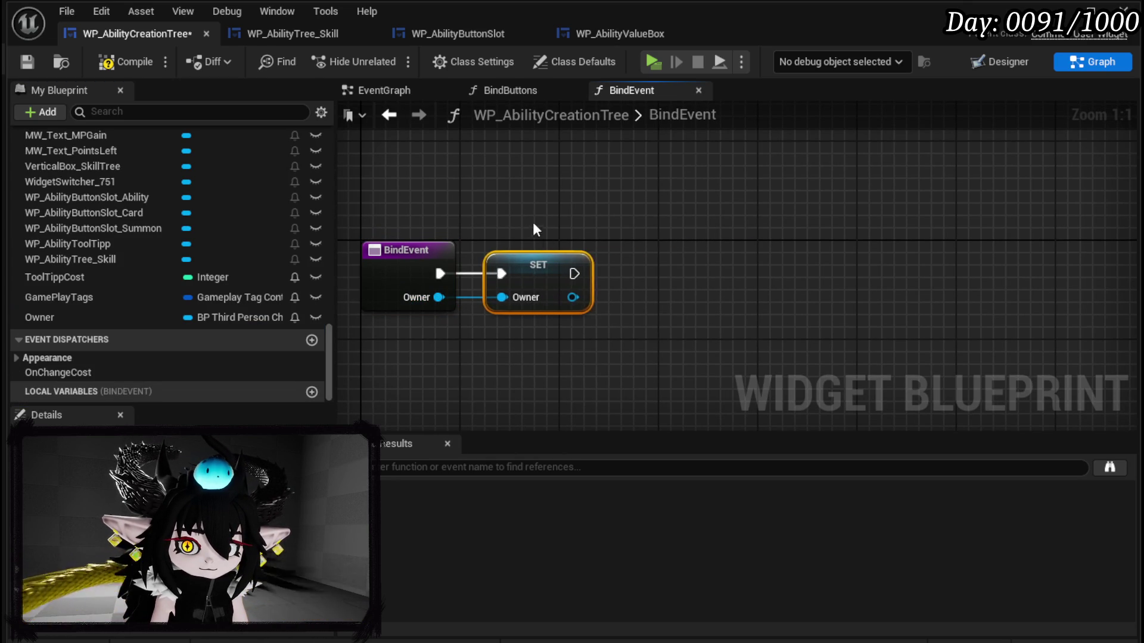
pyautogui.click(27, 62)
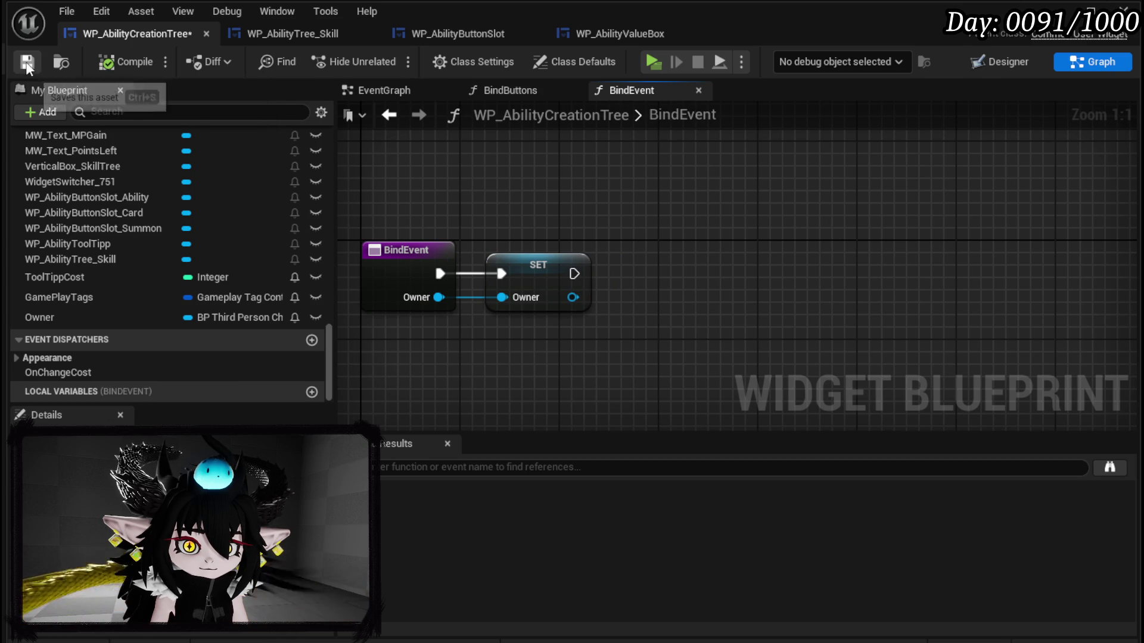
# Step: Call Bind Buttons after the SET Owner node, then save and compile the blueprint
pyautogui.moveTo(331, 338); pyautogui.dragTo(336, 147)
pyautogui.scroll(-3, 81, 273)
pyautogui.moveTo(66, 274)
pyautogui.mouseDown()
pyautogui.moveTo(344, 271)
pyautogui.moveTo(612, 246)
pyautogui.moveTo(625, 289)
pyautogui.mouseUp()
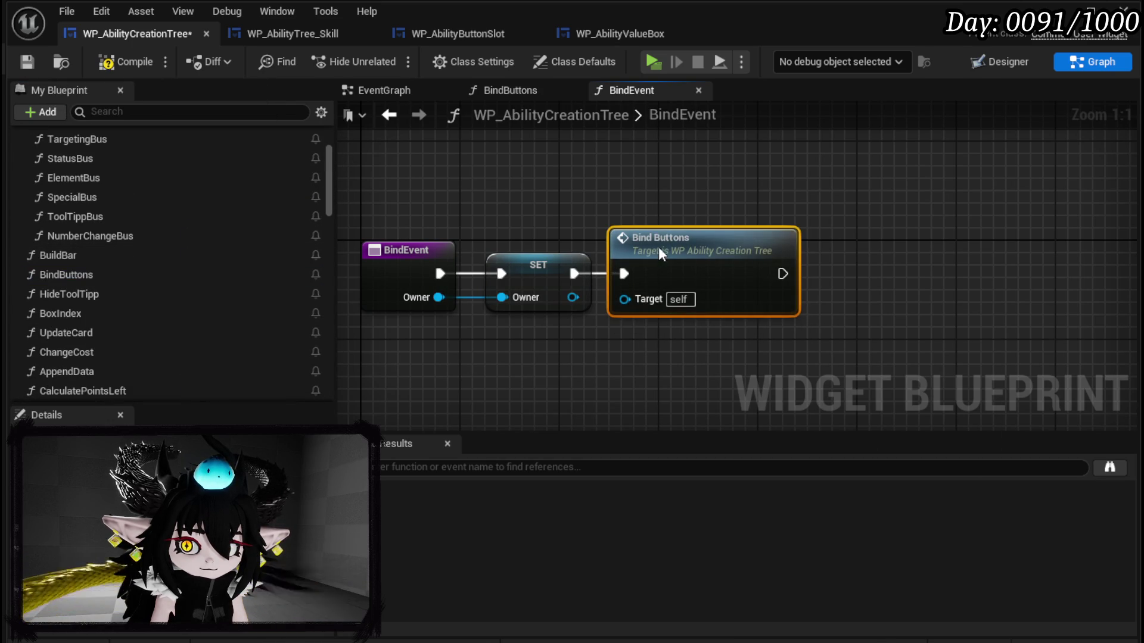
pyautogui.click(24, 63)
pyautogui.click(384, 90)
pyautogui.scroll(-7, 630, 218)
pyautogui.scroll(9, 536, 212)
pyautogui.moveTo(627, 176)
pyautogui.mouseDown()
pyautogui.moveTo(954, 232)
pyautogui.moveTo(888, 367)
pyautogui.moveTo(827, 425)
pyautogui.mouseUp()
# Step: Delete the Event Construct and Bind Buttons nodes from the EventGraph and save
pyautogui.moveTo(533, 327); pyautogui.dragTo(930, 204)
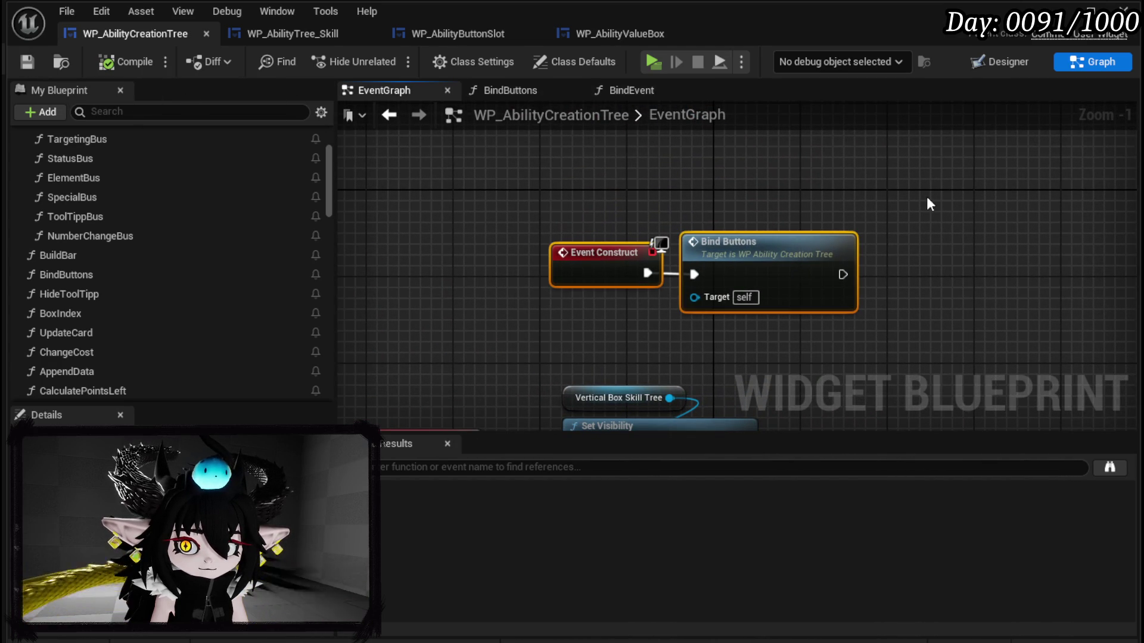
pyautogui.press('Delete')
pyautogui.scroll(-5, 931, 204)
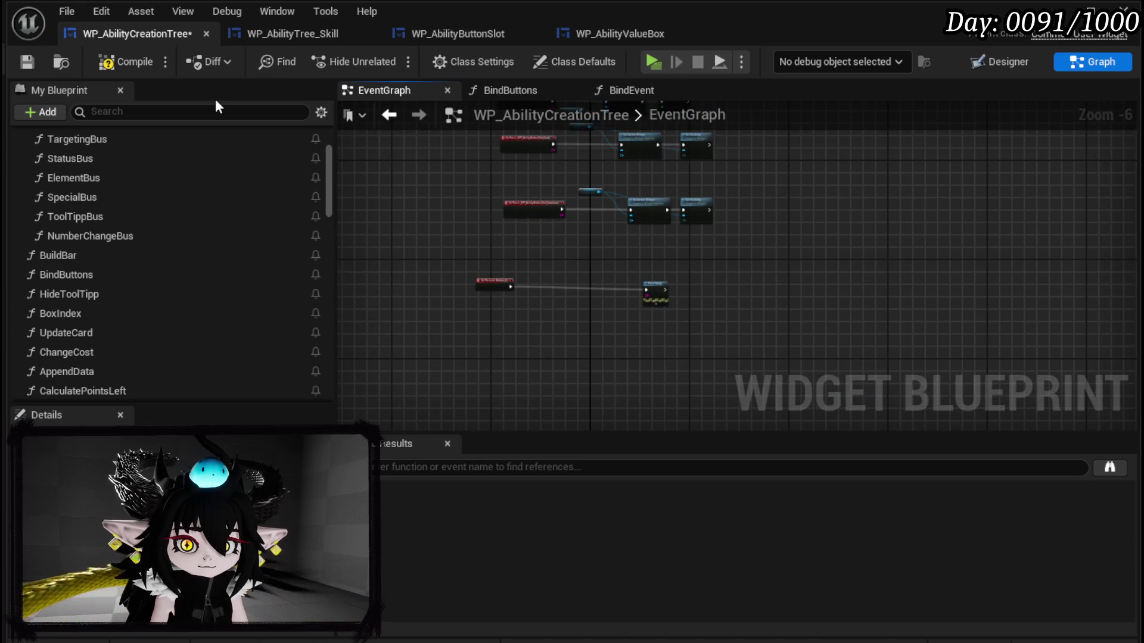
pyautogui.click(33, 62)
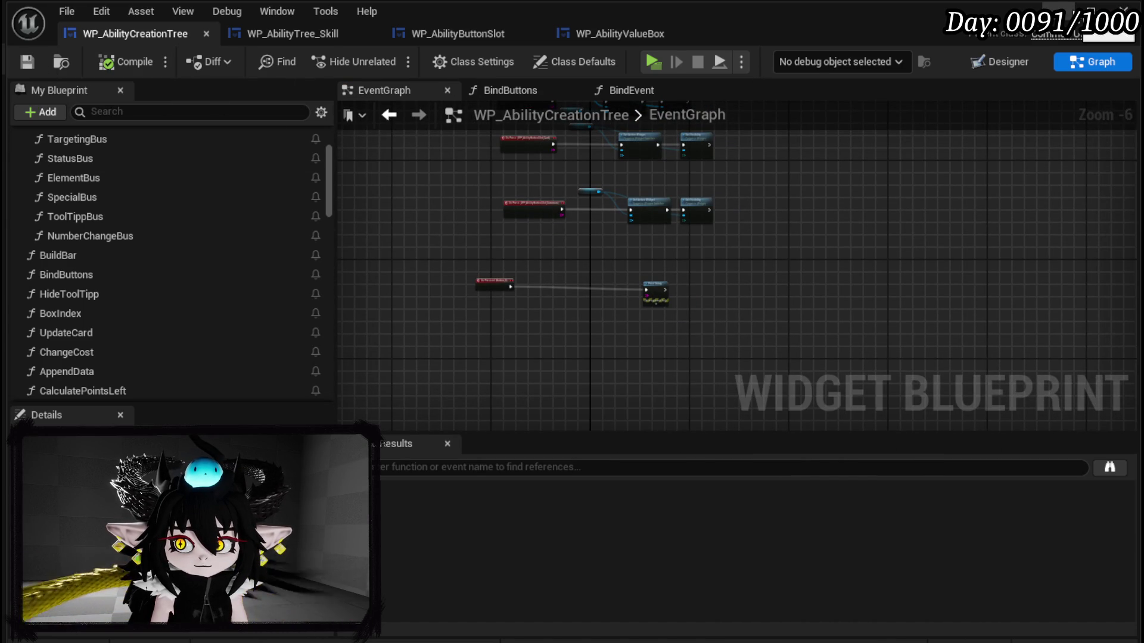
# Step: Back in the level editor, select BP_AbilityWorkBench and open its blueprint
pyautogui.hotkey('alt', 'Tab')
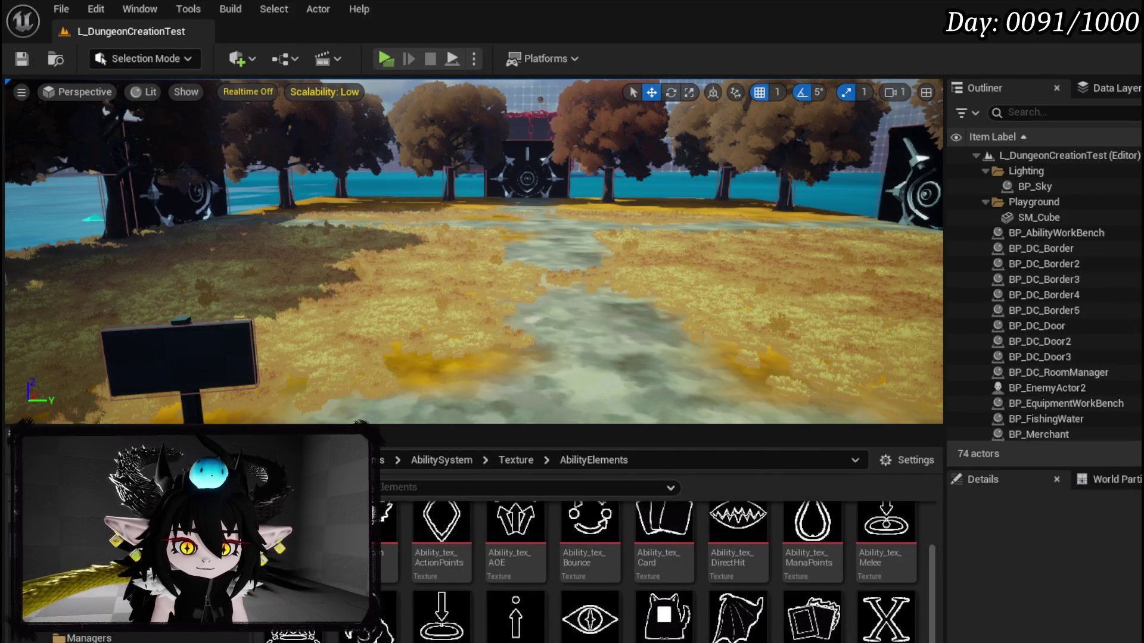
pyautogui.hotkey('alt', 'Left')
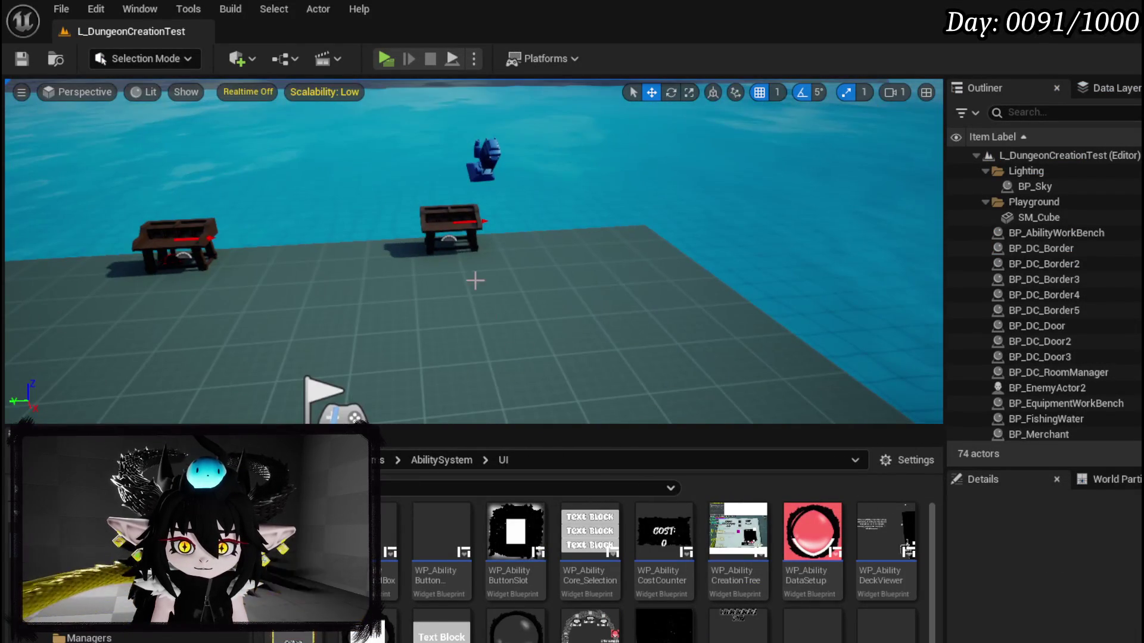
pyautogui.click(444, 223)
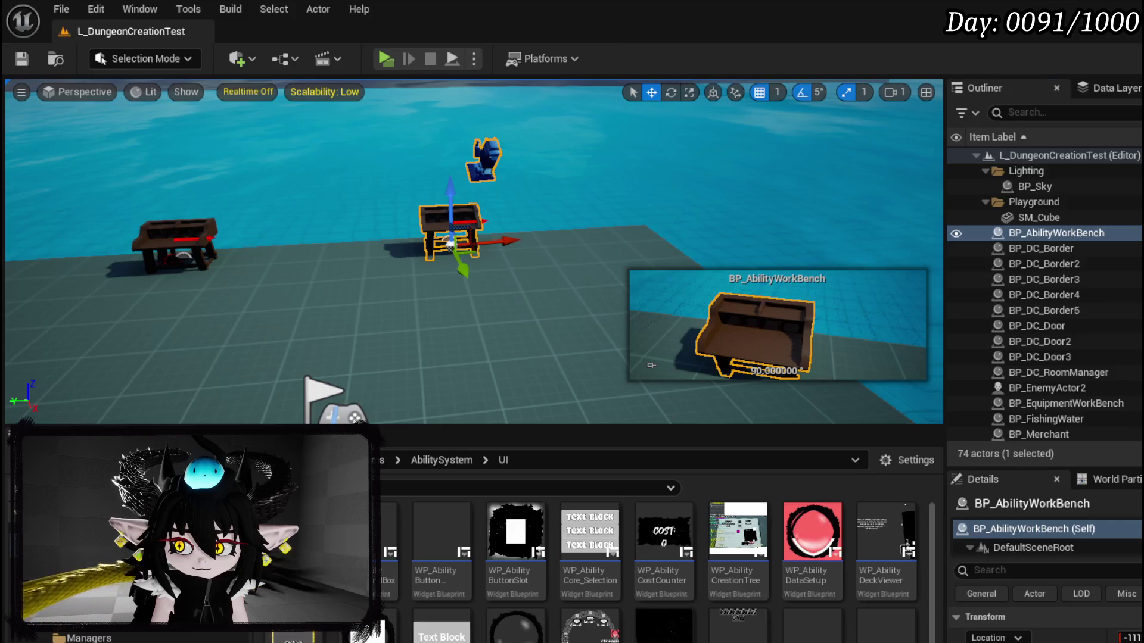
pyautogui.hotkey('ctrl', 'e')
# Step: Inspect BP_AbilityWorkBench's EventGraph around Set Input Mode UI Only and Event StartInteract
pyautogui.scroll(3, 489, 232)
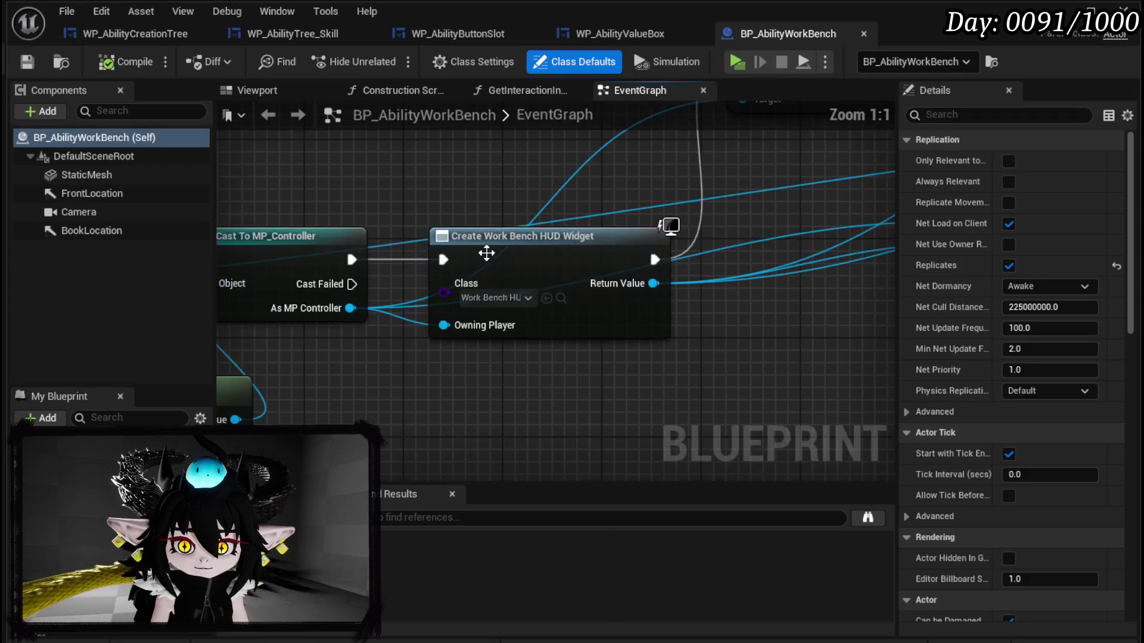
pyautogui.scroll(-4, 581, 361)
pyautogui.moveTo(581, 360); pyautogui.dragTo(299, 334)
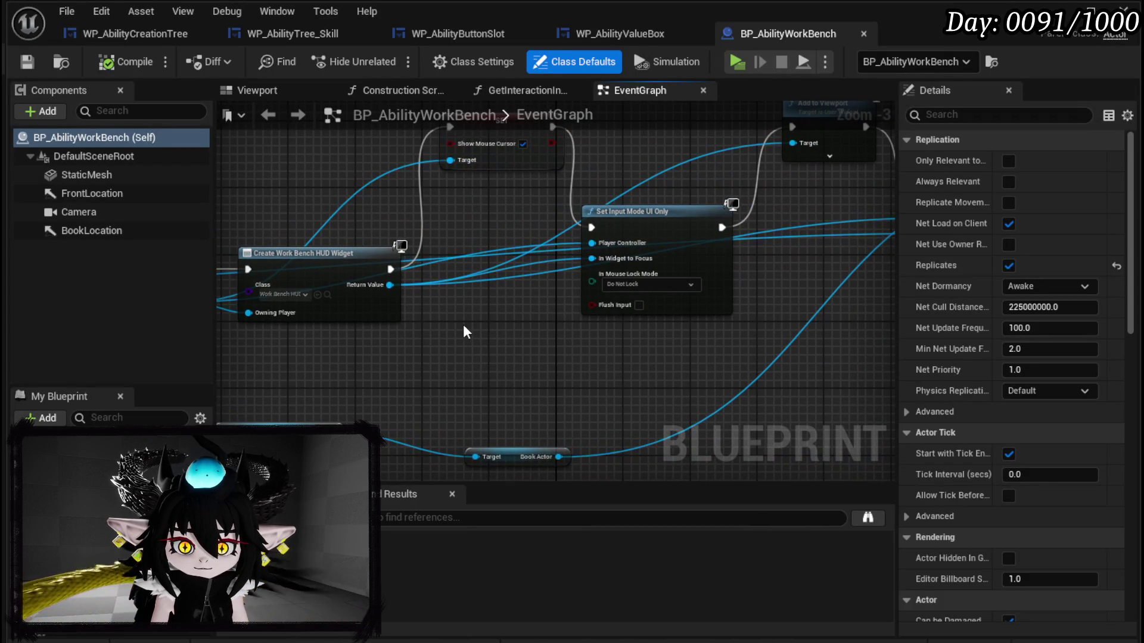
pyautogui.scroll(-4, 565, 329)
pyautogui.moveTo(391, 302); pyautogui.dragTo(485, 288)
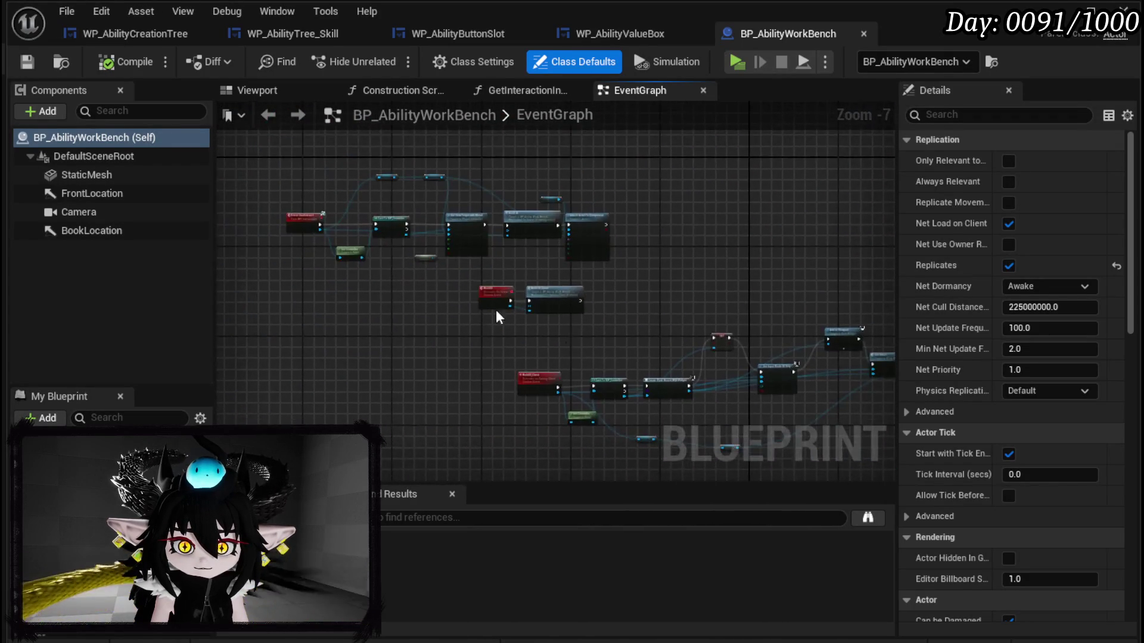
pyautogui.scroll(3, 410, 257)
pyautogui.moveTo(707, 263)
pyautogui.mouseDown()
pyautogui.moveTo(791, 355)
pyautogui.moveTo(840, 353)
pyautogui.moveTo(771, 330)
pyautogui.moveTo(615, 319)
pyautogui.moveTo(591, 146)
pyautogui.mouseUp()
pyautogui.scroll(3, 613, 315)
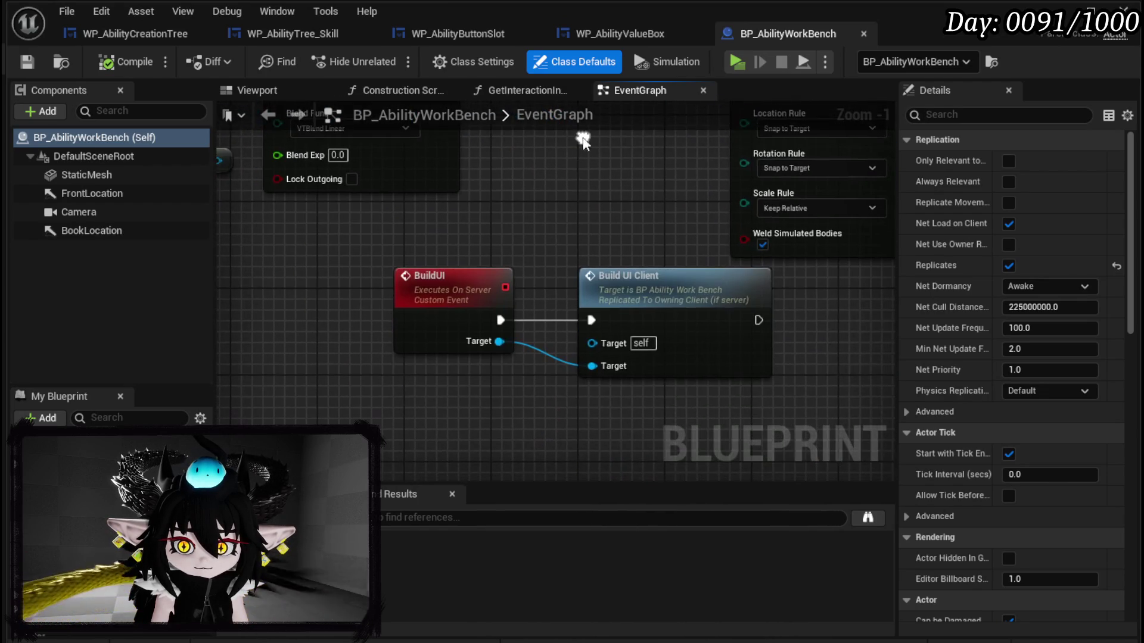
# Step: Jump to the BuildUI_Client event and view the full Create Work Bench HUD Widget node
pyautogui.doubleClick(694, 306)
pyautogui.moveTo(700, 317)
pyautogui.mouseDown()
pyautogui.moveTo(286, 257)
pyautogui.moveTo(266, 419)
pyautogui.moveTo(65, 394)
pyautogui.mouseUp()
pyautogui.scroll(-2, 536, 357)
pyautogui.scroll(-1, 544, 375)
pyautogui.scroll(4, 475, 341)
pyautogui.moveTo(475, 341); pyautogui.dragTo(631, 357)
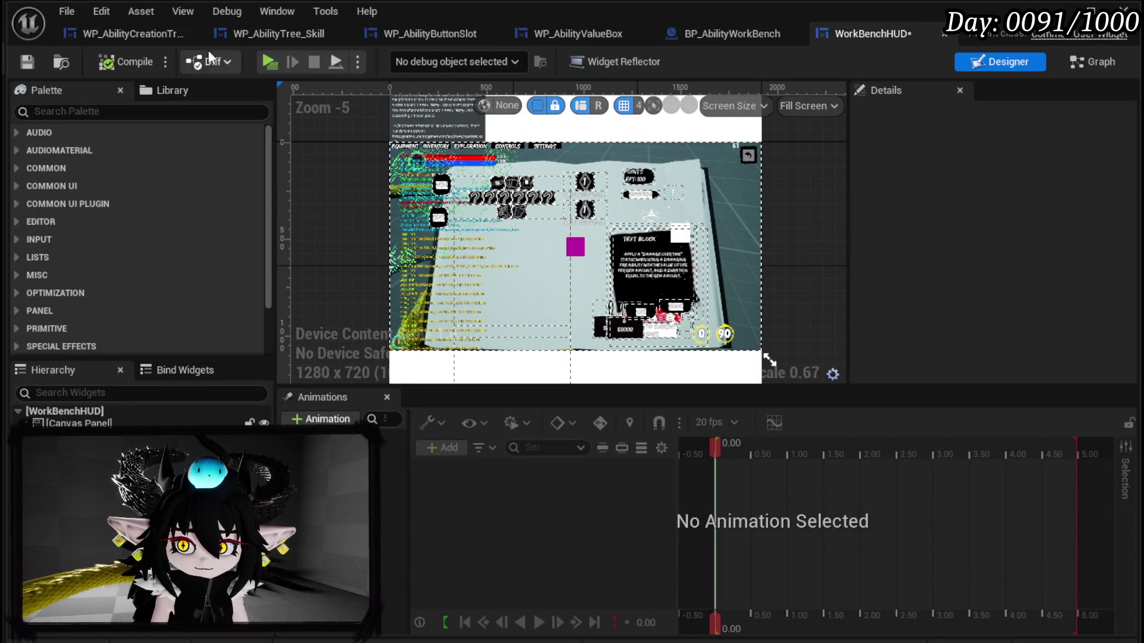
# Step: Show WorkBenchHUD's node graph and review its SetOwner function
pyautogui.click(1096, 61)
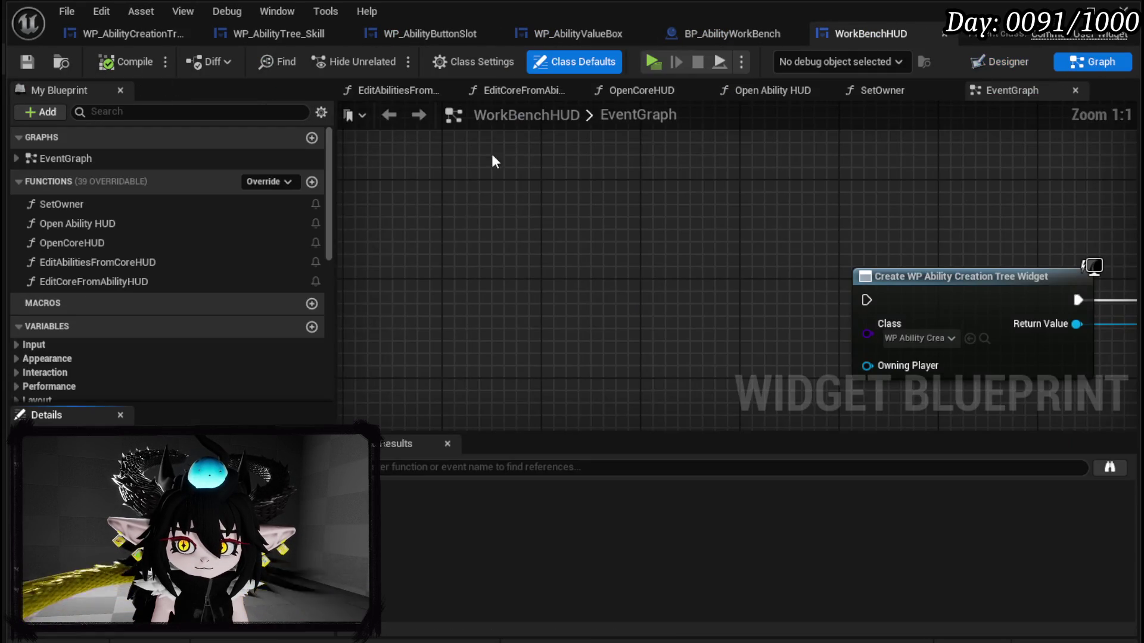
pyautogui.doubleClick(76, 209)
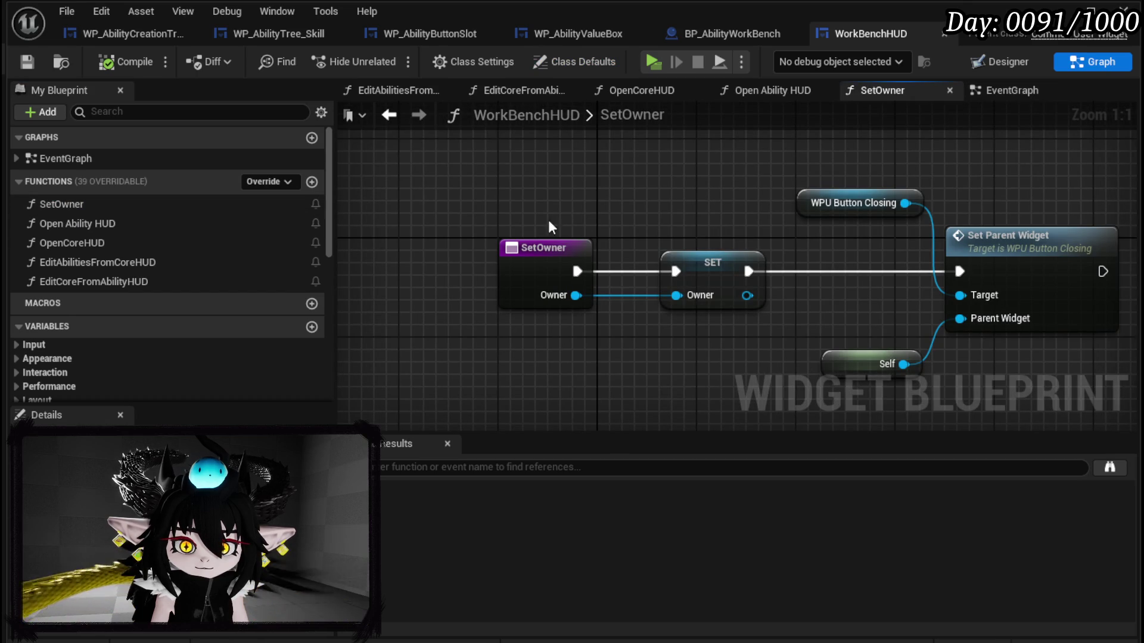
pyautogui.scroll(-8, 162, 290)
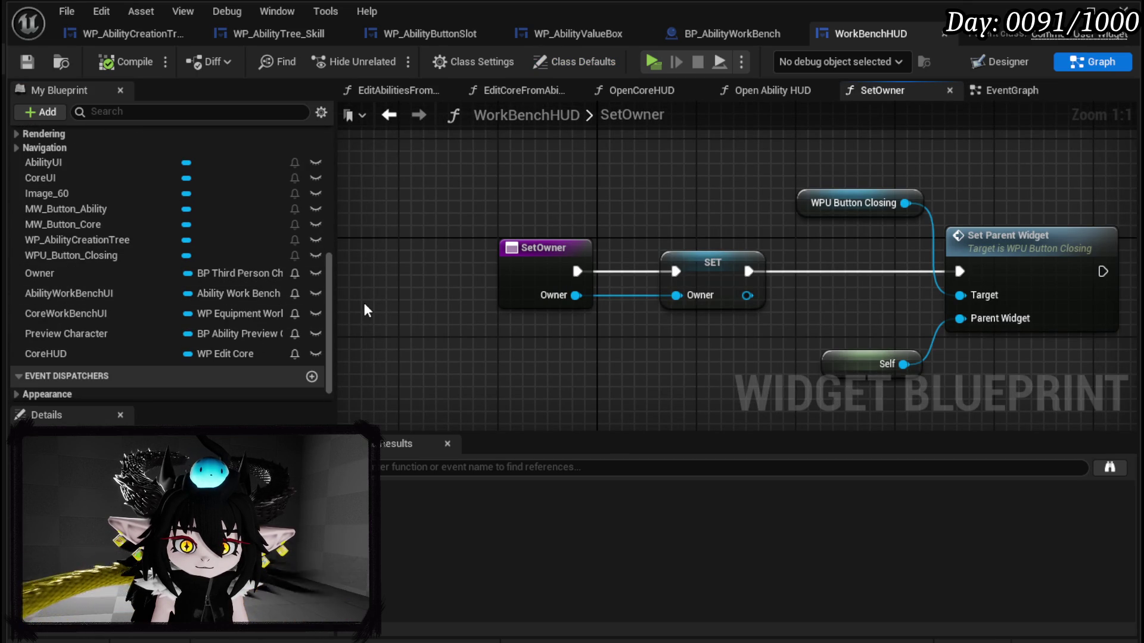
pyautogui.moveTo(333, 330); pyautogui.dragTo(523, 322)
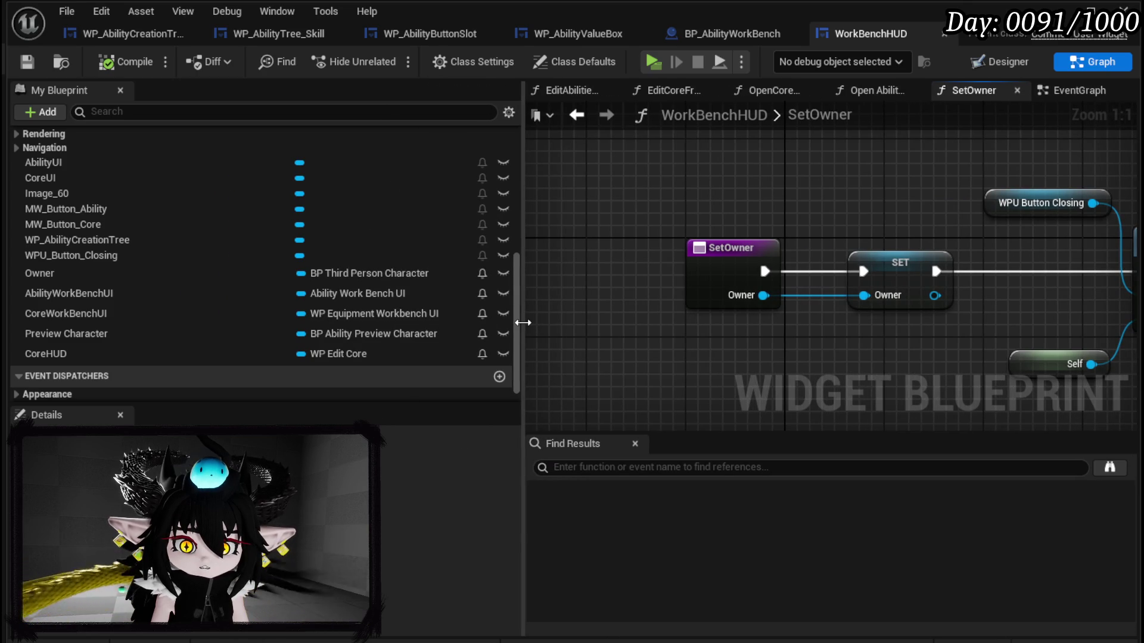
pyautogui.moveTo(523, 322); pyautogui.dragTo(327, 316)
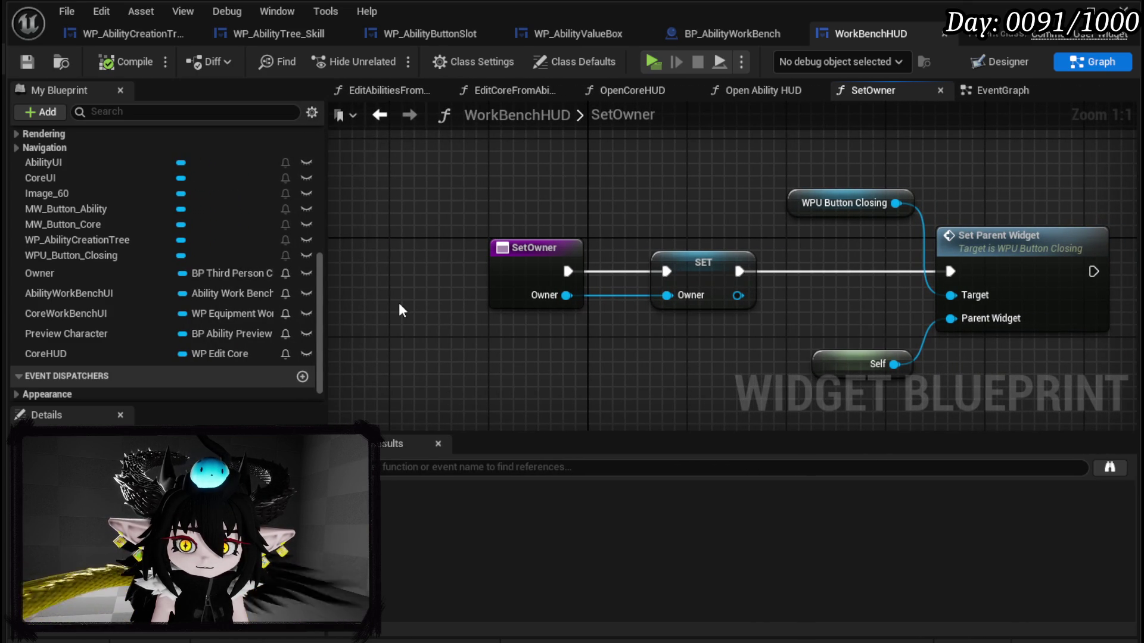
pyautogui.scroll(5, 100, 238)
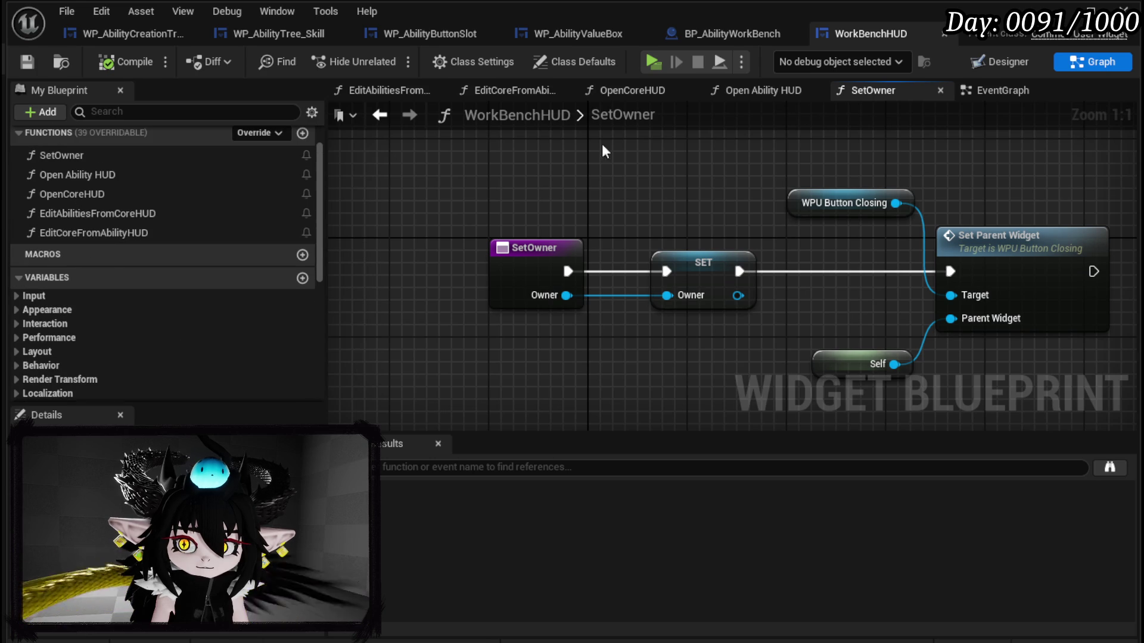
# Step: Open the Open Ability HUD function graph and look over its whole node chain
pyautogui.doubleClick(101, 177)
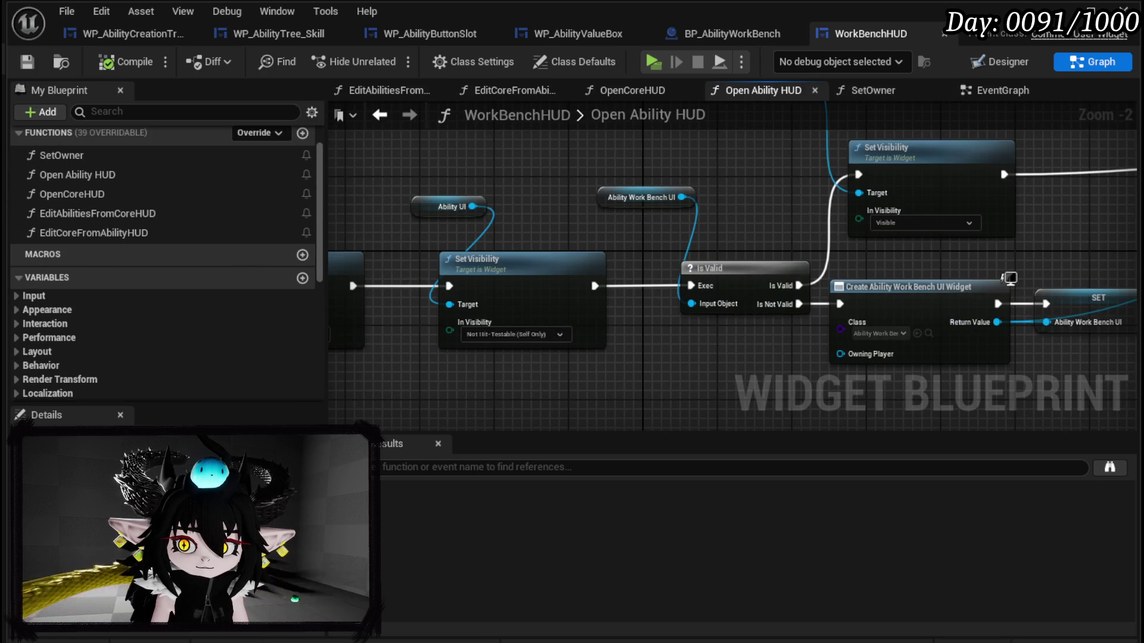
pyautogui.scroll(2, 723, 350)
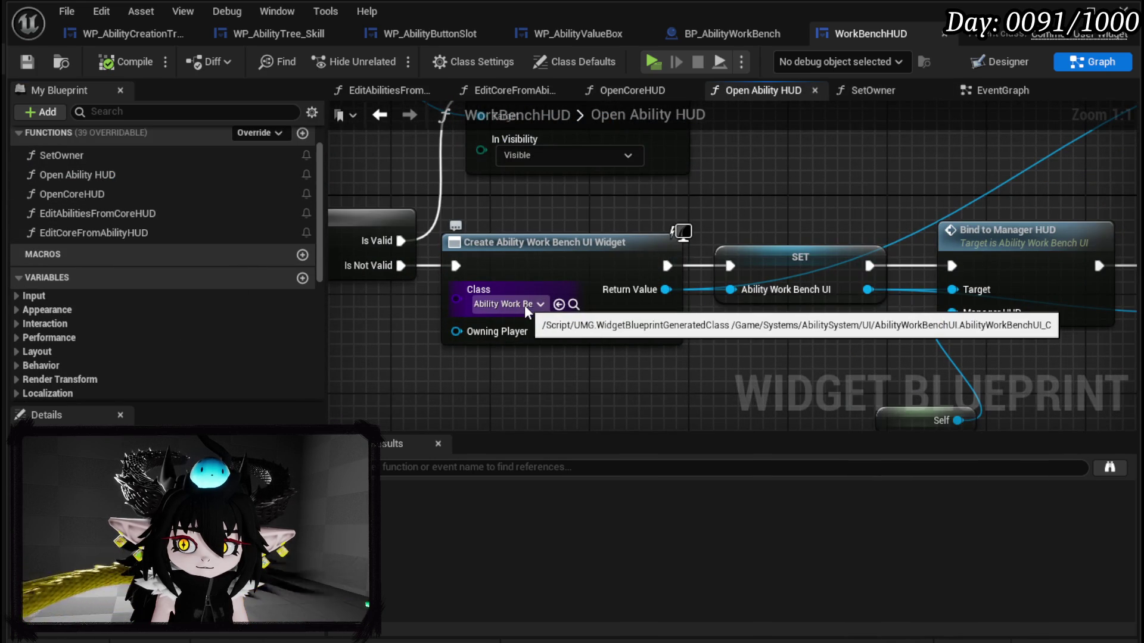
pyautogui.scroll(-4, 527, 311)
pyautogui.moveTo(775, 232)
pyautogui.mouseDown()
pyautogui.moveTo(776, 290)
pyautogui.moveTo(691, 302)
pyautogui.mouseUp()
pyautogui.click(1003, 90)
# Step: Nudge the Create WP Ability Creation Tree Widget node slightly right in the EventGraph
pyautogui.scroll(-10, 695, 252)
pyautogui.scroll(7, 660, 256)
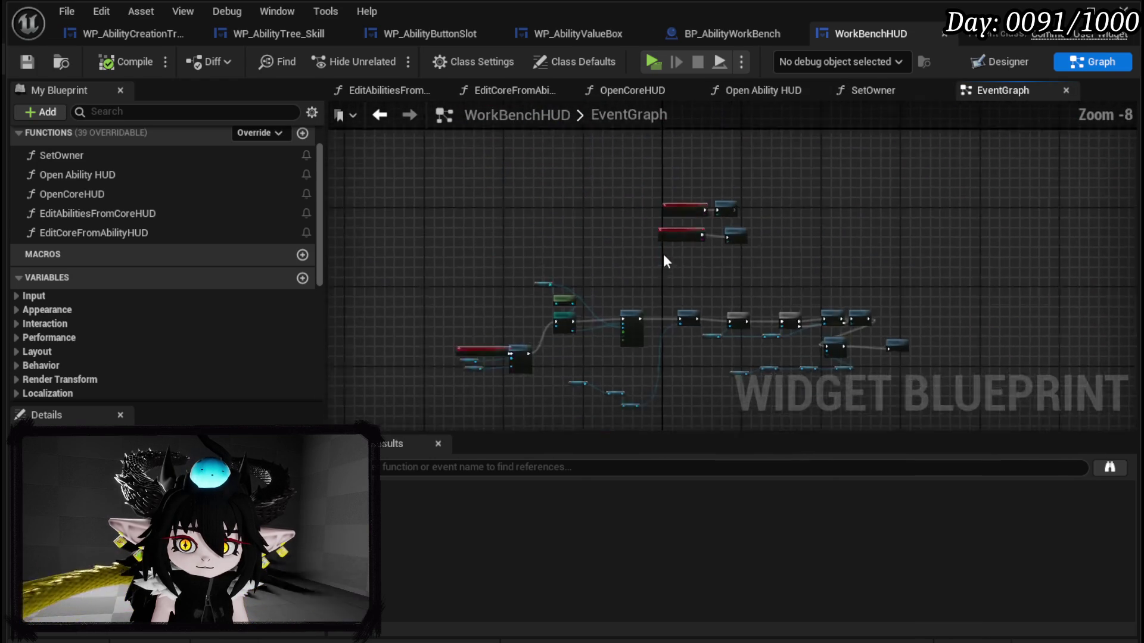
pyautogui.moveTo(667, 244)
pyautogui.mouseDown()
pyautogui.moveTo(631, 301)
pyautogui.moveTo(556, 281)
pyautogui.mouseUp()
pyautogui.scroll(-4, 551, 286)
pyautogui.scroll(5, 566, 301)
pyautogui.scroll(-3, 627, 270)
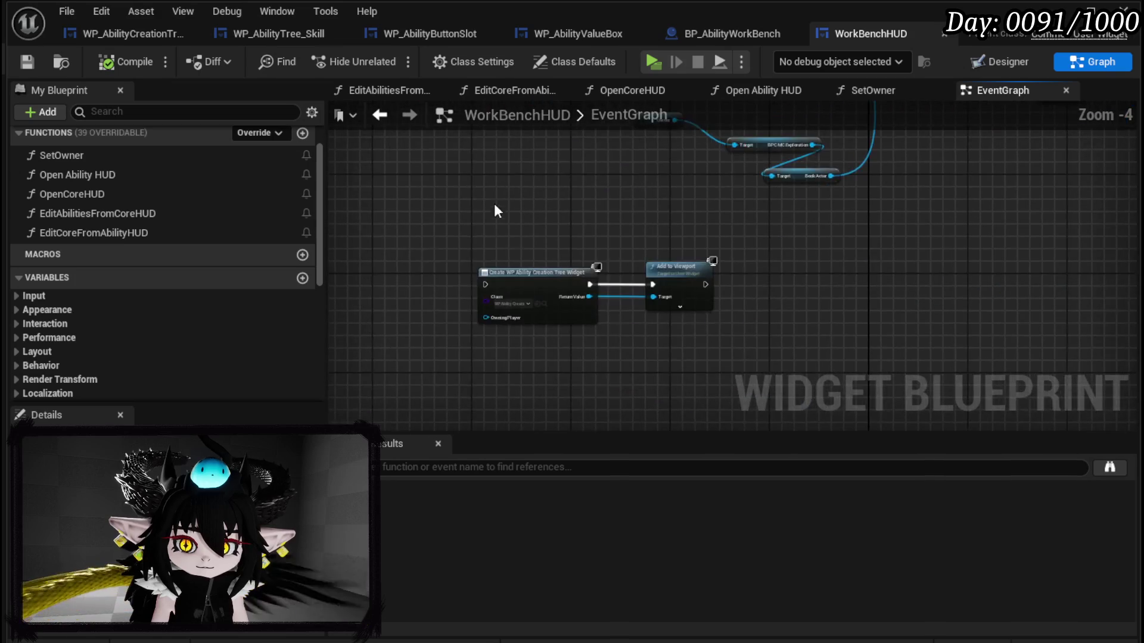
pyautogui.scroll(3, 491, 196)
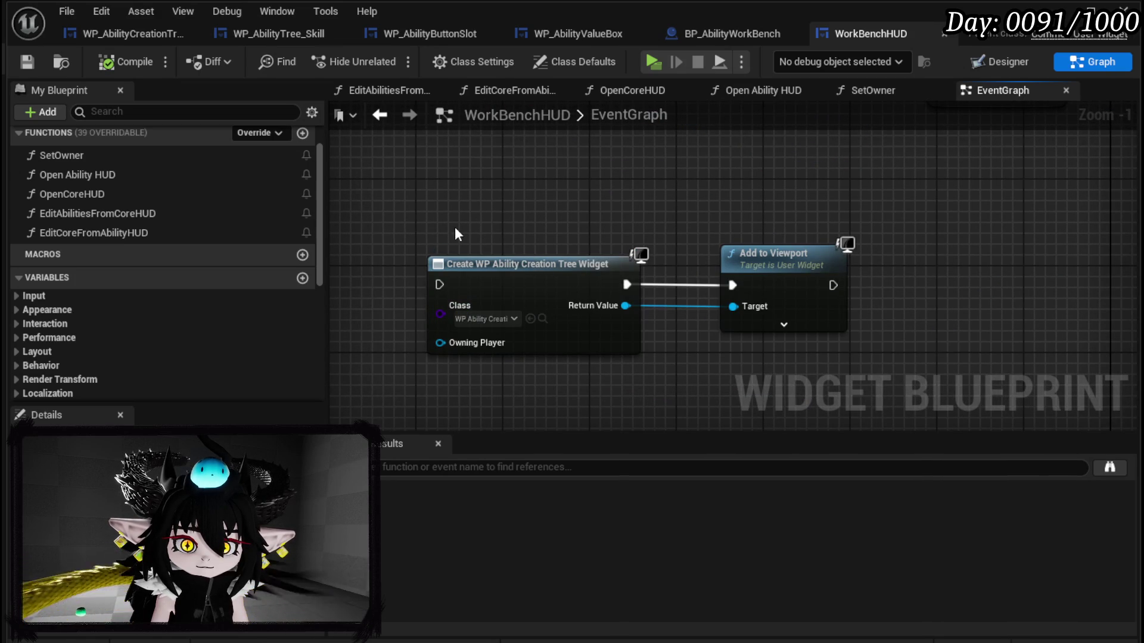
pyautogui.moveTo(520, 270)
pyautogui.mouseDown()
pyautogui.moveTo(511, 264)
pyautogui.moveTo(565, 274)
pyautogui.mouseUp()
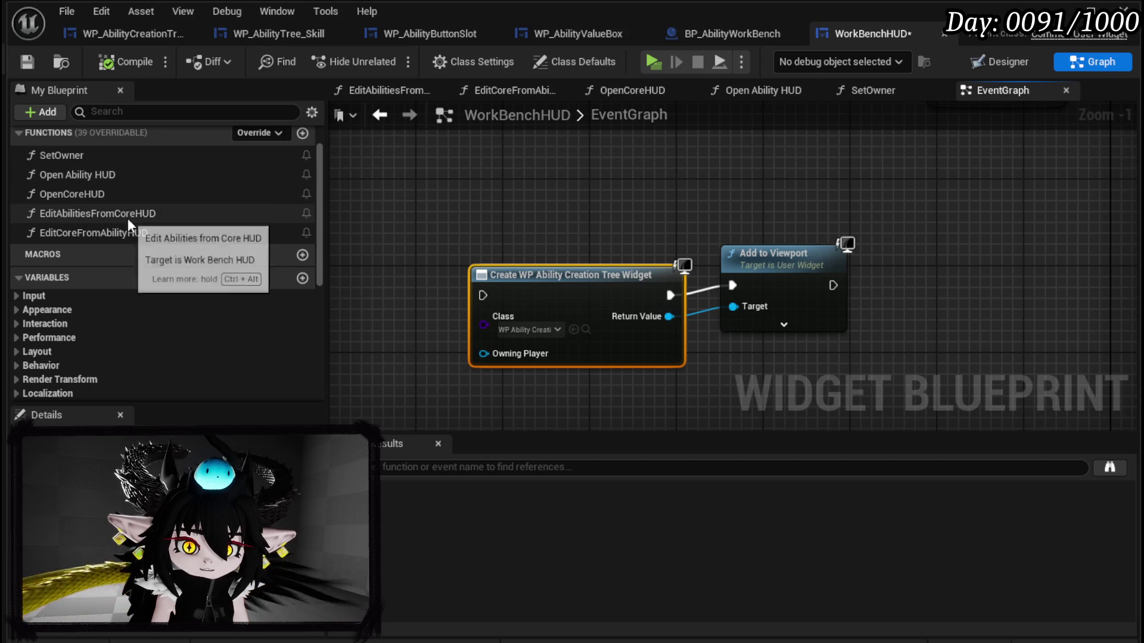
# Step: Browse the OpenCoreHUD graph, then the Open Ability HUD's Create Ability Work Bench UI Widget chain
pyautogui.doubleClick(111, 190)
pyautogui.moveTo(751, 174)
pyautogui.mouseDown()
pyautogui.moveTo(196, 174)
pyautogui.moveTo(562, 173)
pyautogui.mouseUp()
pyautogui.doubleClick(79, 174)
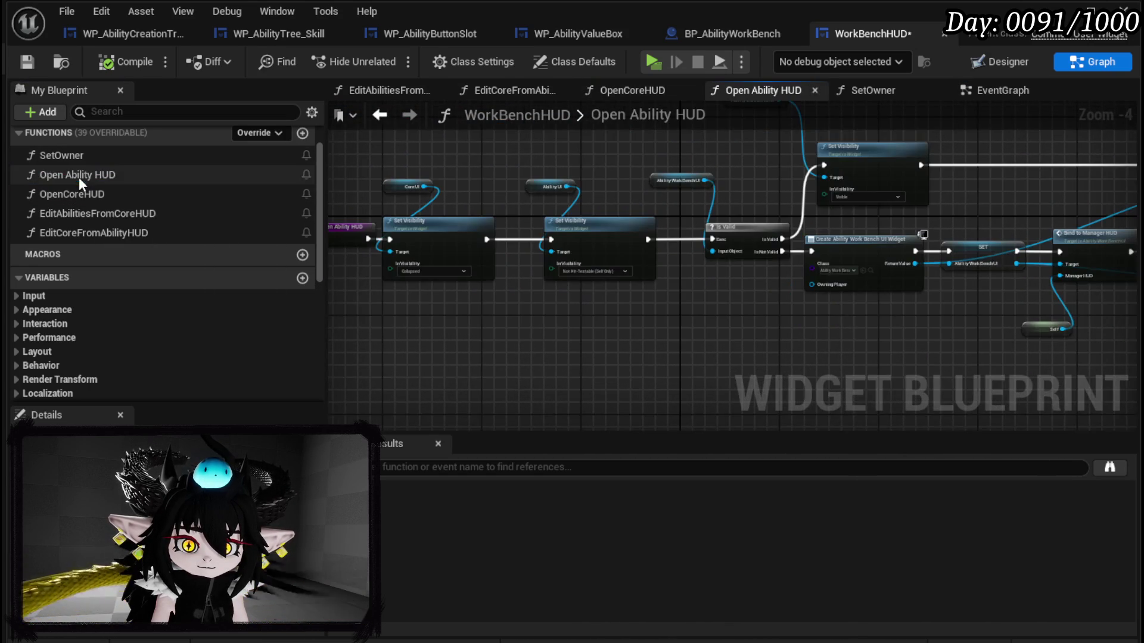
pyautogui.scroll(3, 732, 185)
pyautogui.moveTo(690, 204)
pyautogui.mouseDown()
pyautogui.moveTo(1009, 204)
pyautogui.moveTo(369, 204)
pyautogui.mouseUp()
pyautogui.moveTo(858, 221)
pyautogui.mouseDown()
pyautogui.moveTo(429, 220)
pyautogui.moveTo(334, 251)
pyautogui.moveTo(683, 287)
pyautogui.mouseUp()
pyautogui.scroll(1, 688, 289)
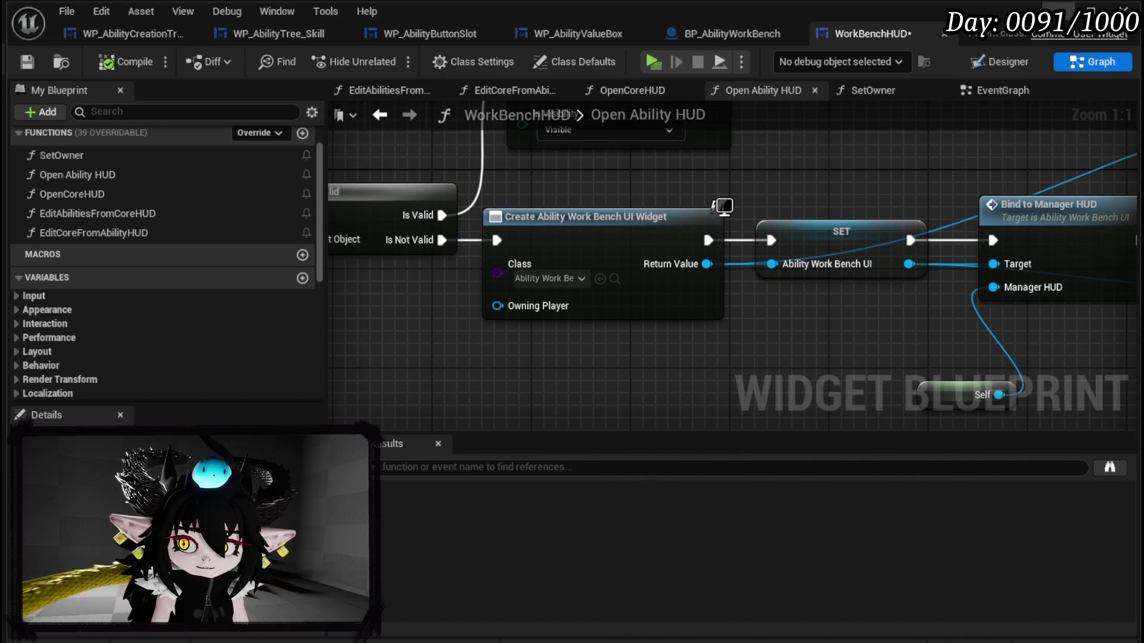
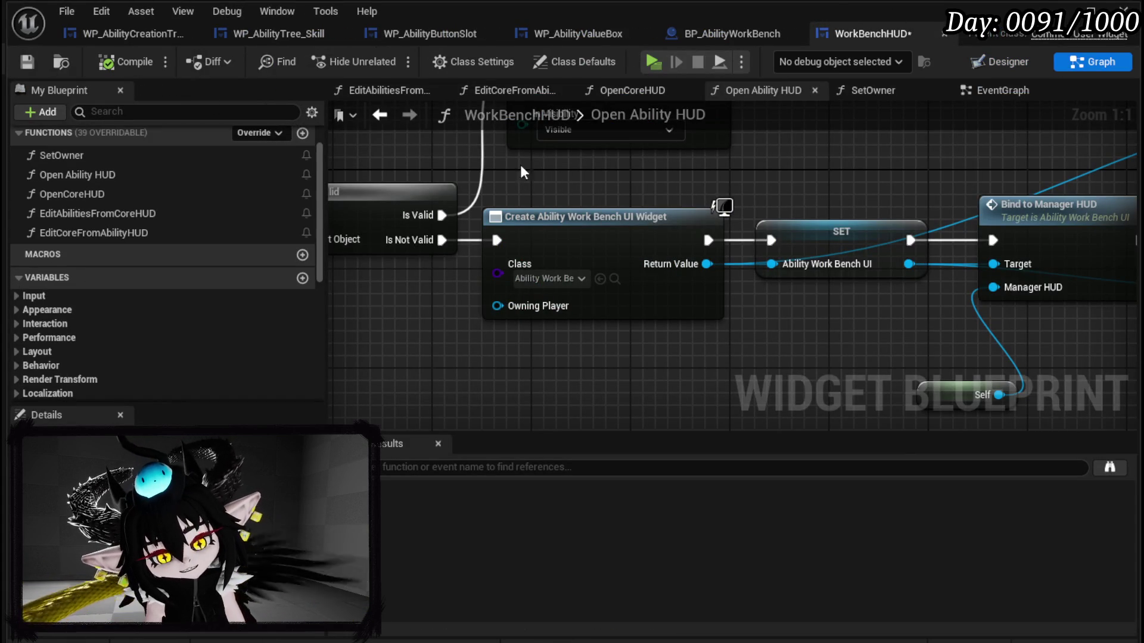
# Step: Show BP_AbilityWorkBench's event graph zoomed out on the StartInteract-to-BuildUI_Client chain
pyautogui.click(732, 37)
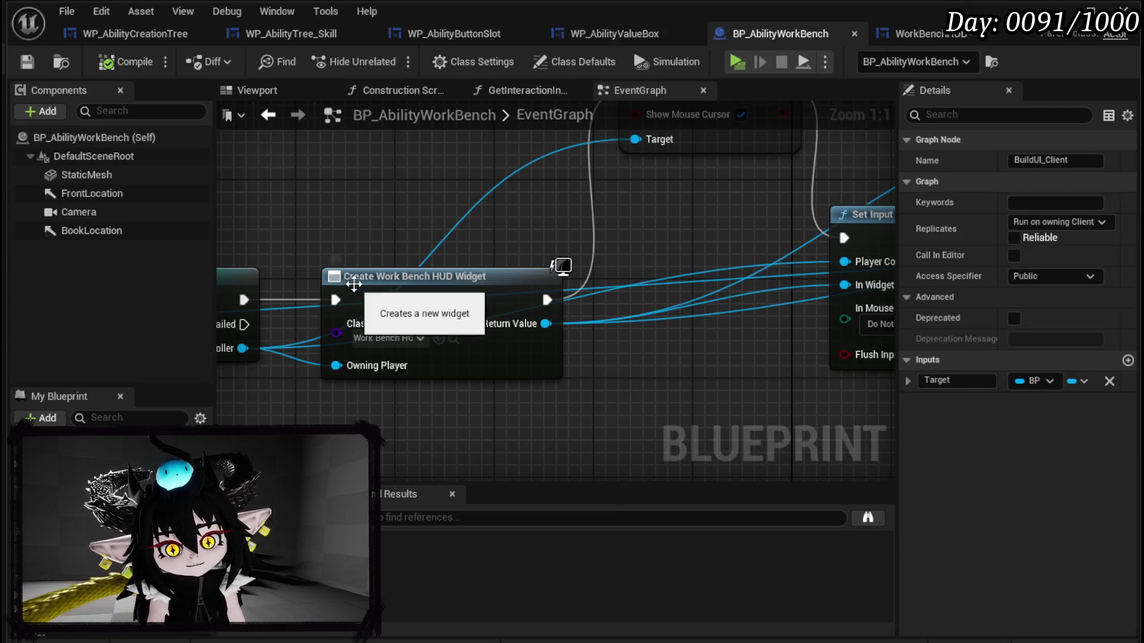
pyautogui.click(908, 40)
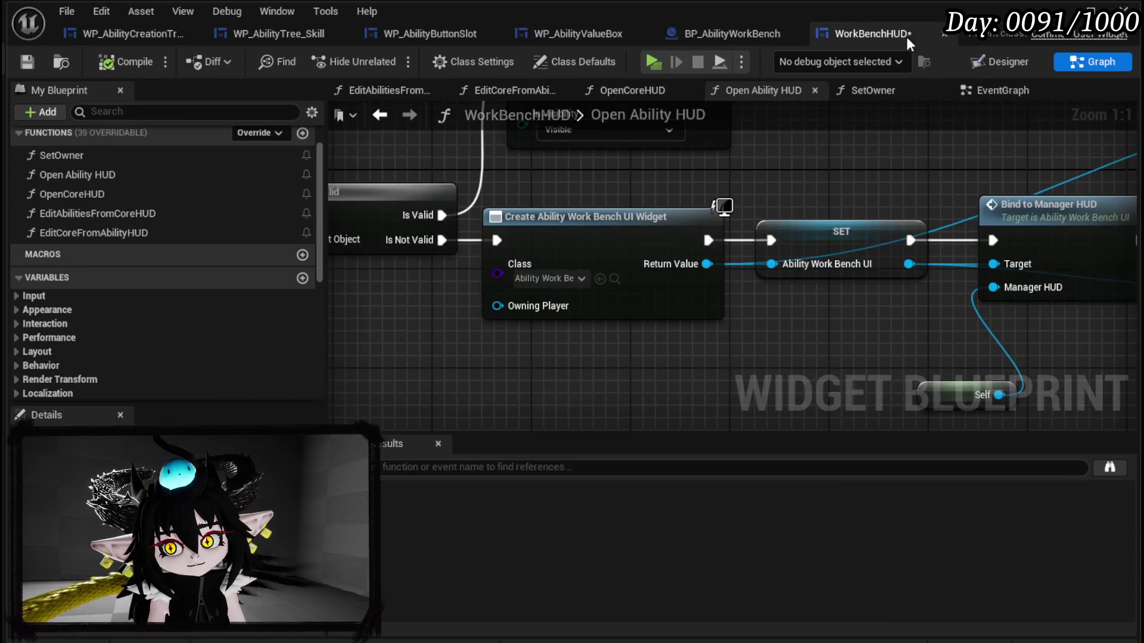
pyautogui.click(731, 33)
pyautogui.scroll(-3, 374, 220)
pyautogui.moveTo(374, 221)
pyautogui.mouseDown()
pyautogui.moveTo(517, 235)
pyautogui.moveTo(685, 339)
pyautogui.moveTo(703, 393)
pyautogui.moveTo(874, 369)
pyautogui.moveTo(774, 248)
pyautogui.moveTo(834, 218)
pyautogui.mouseUp()
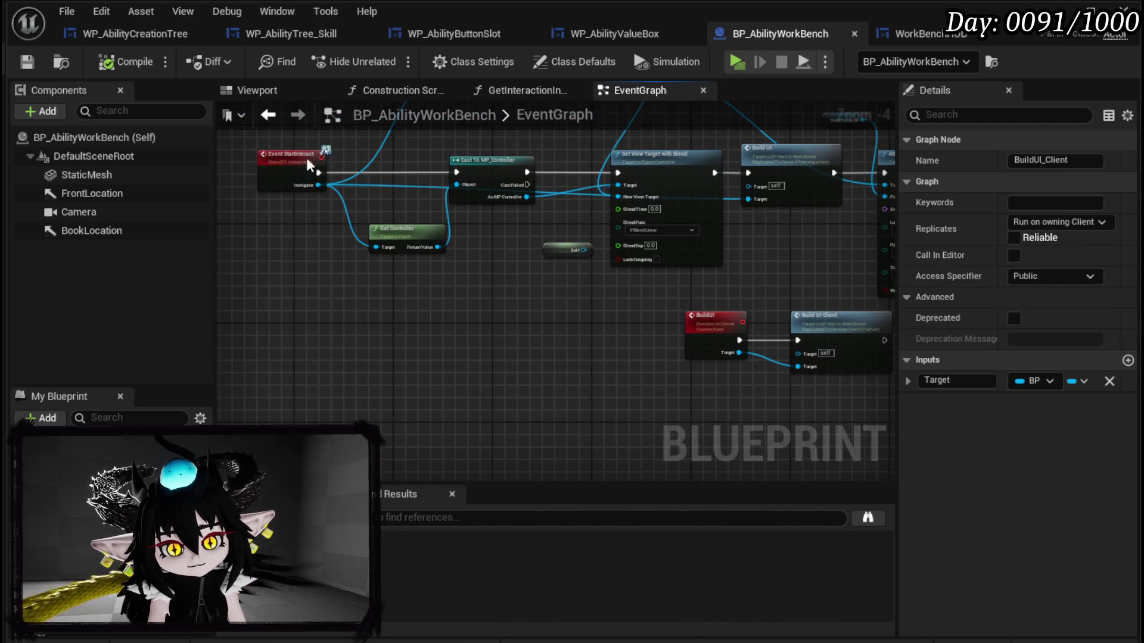
pyautogui.rightClick(275, 161)
# Step: Breakpoint Event StartInteract, start a play test, and step over to the Build UI call
pyautogui.click(737, 261)
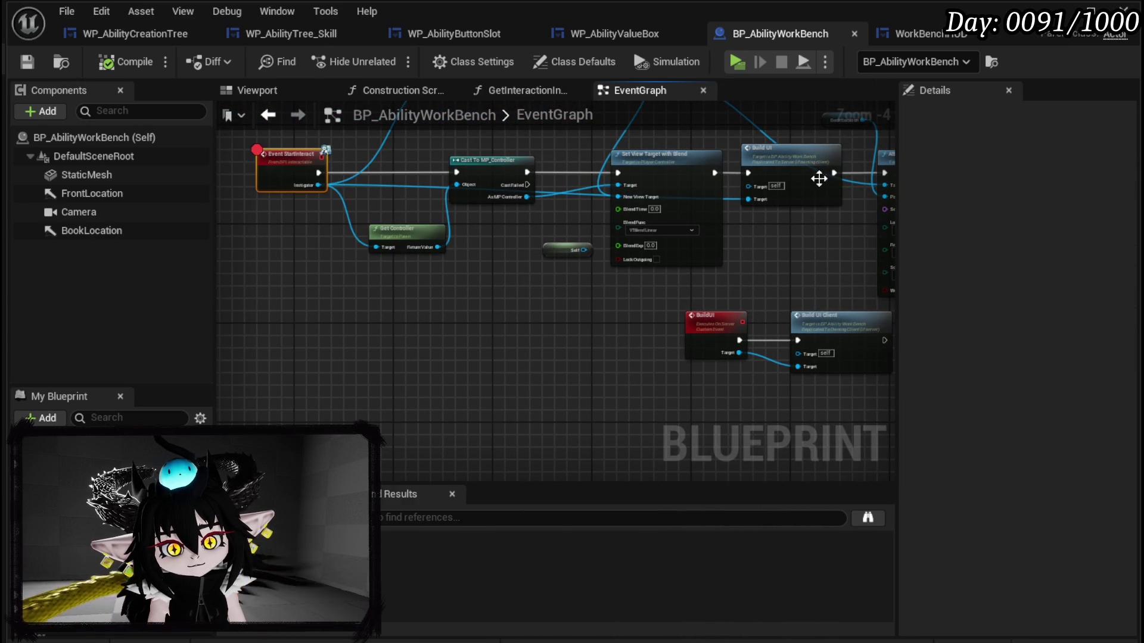
pyautogui.click(1007, 3)
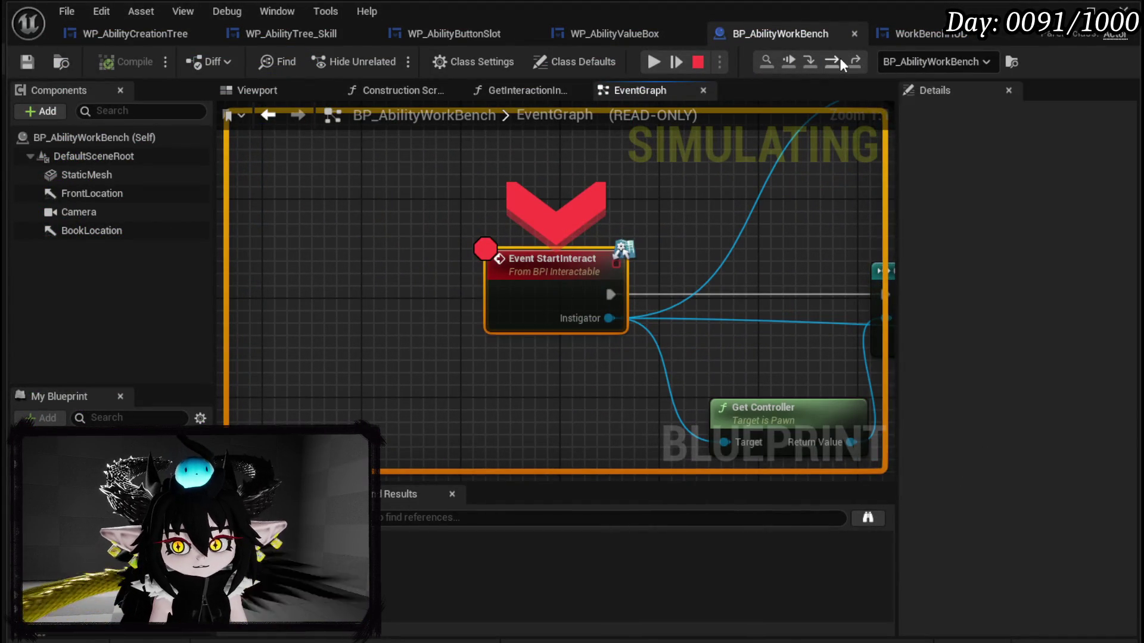
pyautogui.click(839, 58)
pyautogui.click(839, 58)
pyautogui.click(838, 59)
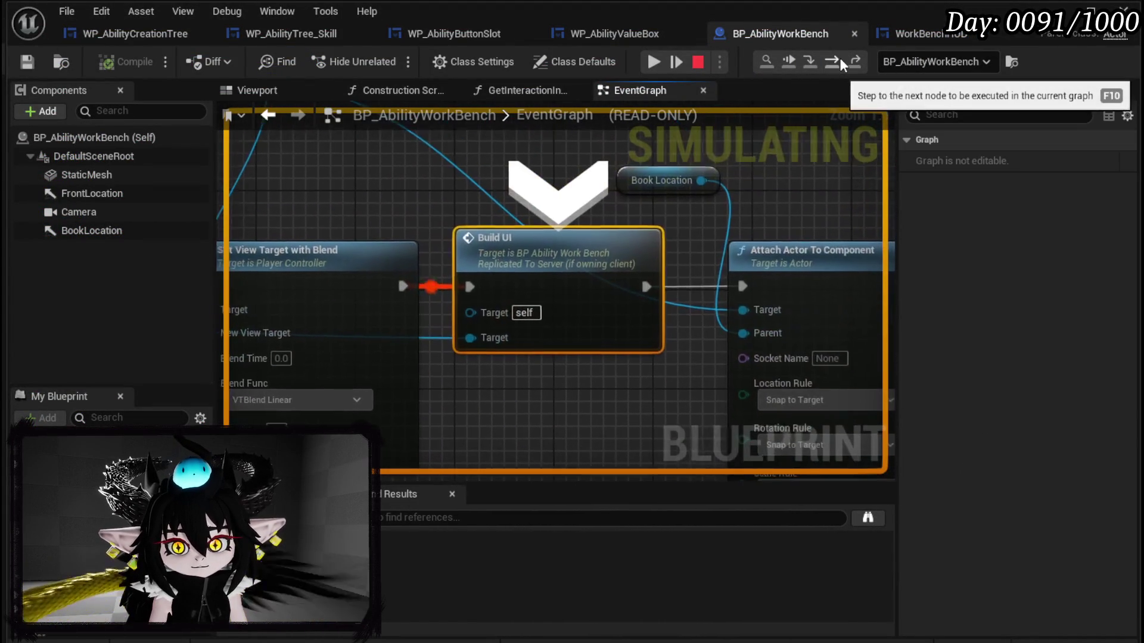
# Step: Step into BuildUI and BuildUI_Client to Create Work Bench HUD Widget, then resume and re-interact
pyautogui.click(810, 61)
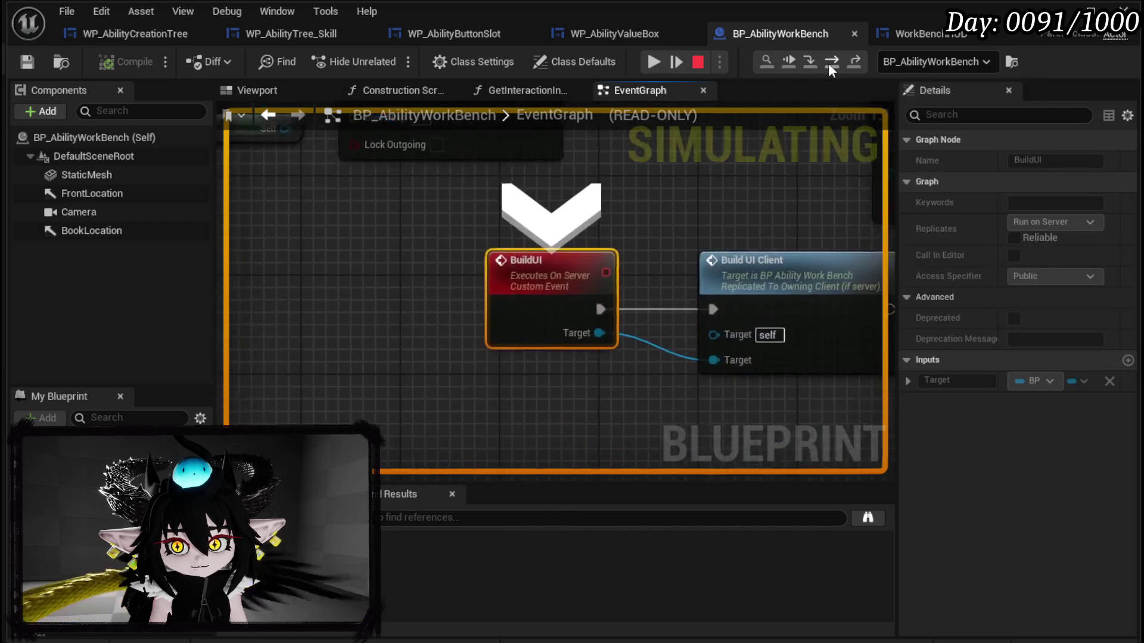
pyautogui.click(828, 63)
pyautogui.click(810, 64)
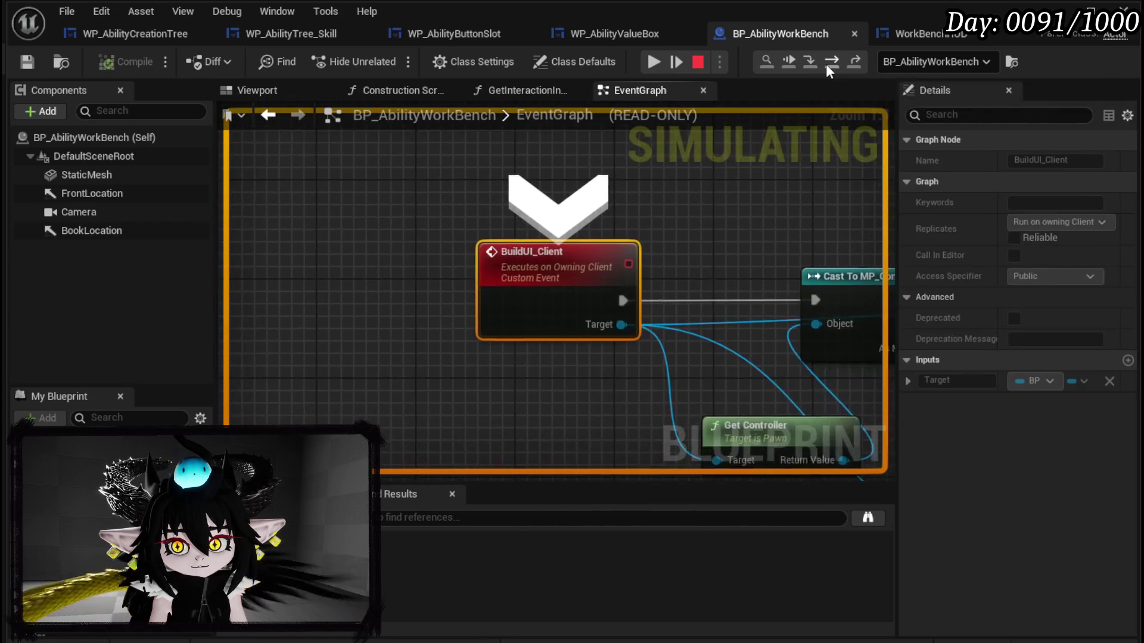
pyautogui.click(826, 63)
pyautogui.click(826, 64)
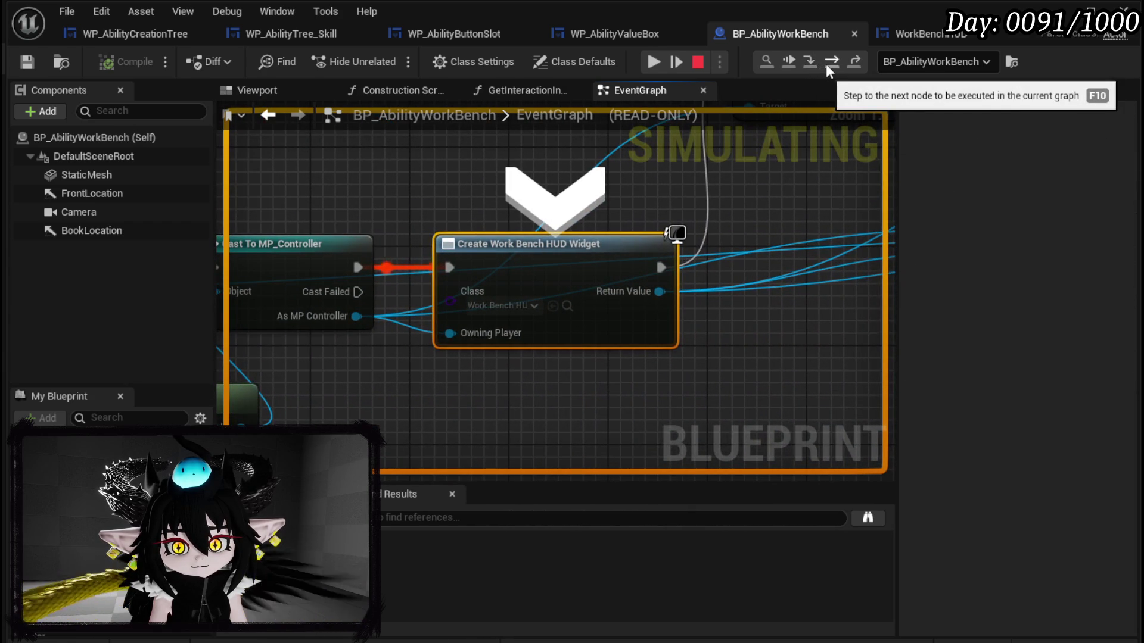
pyautogui.click(655, 62)
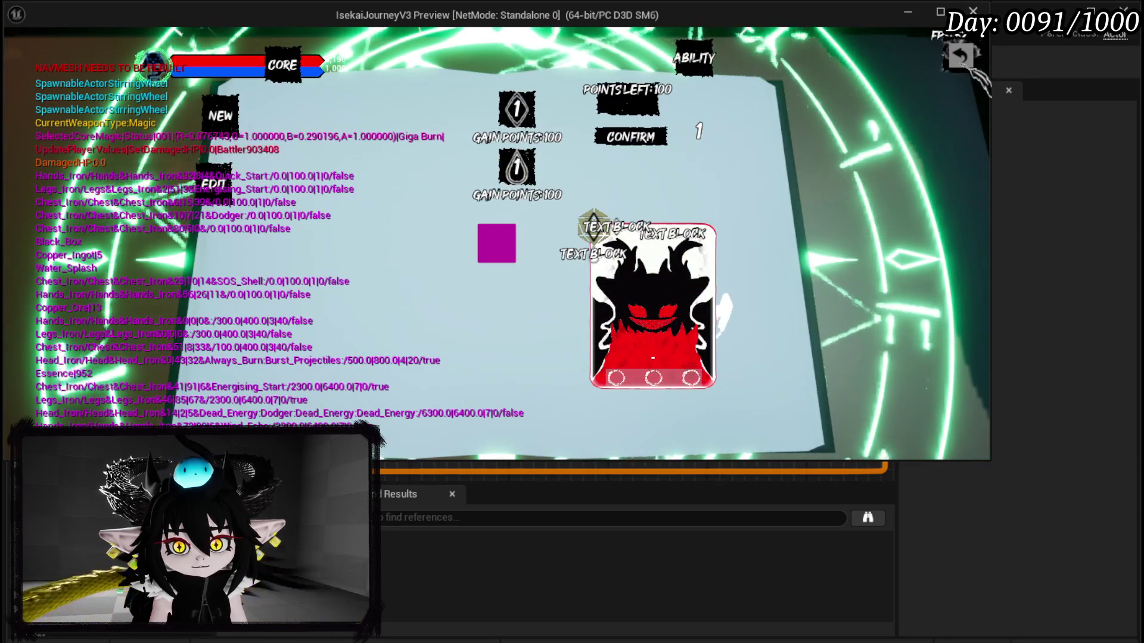
pyautogui.press('Escape')
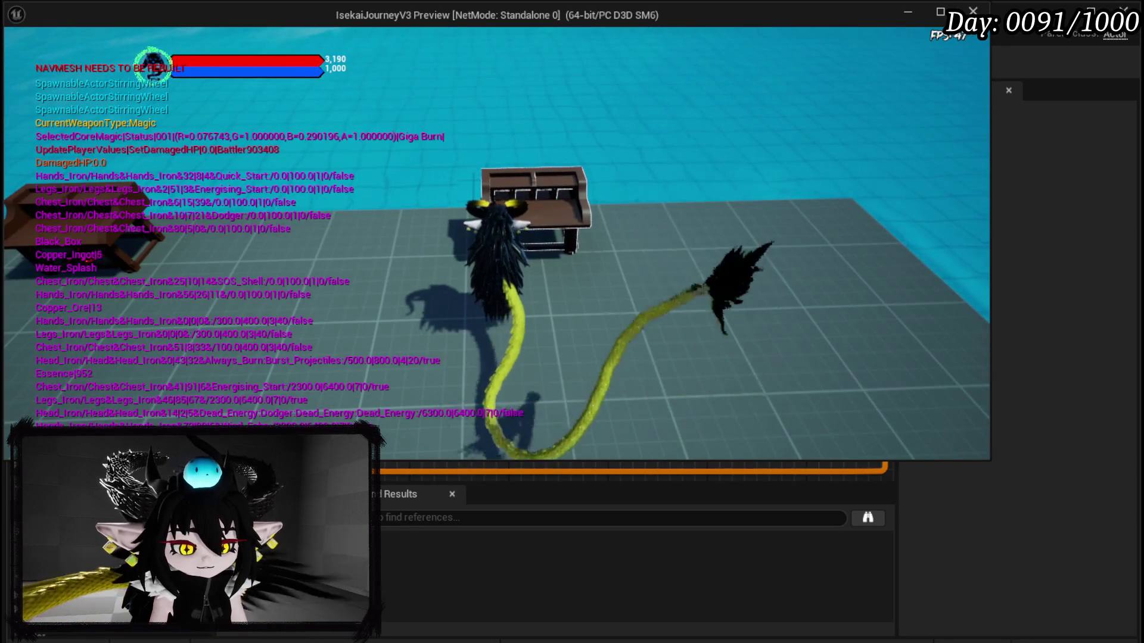
pyautogui.press('e')
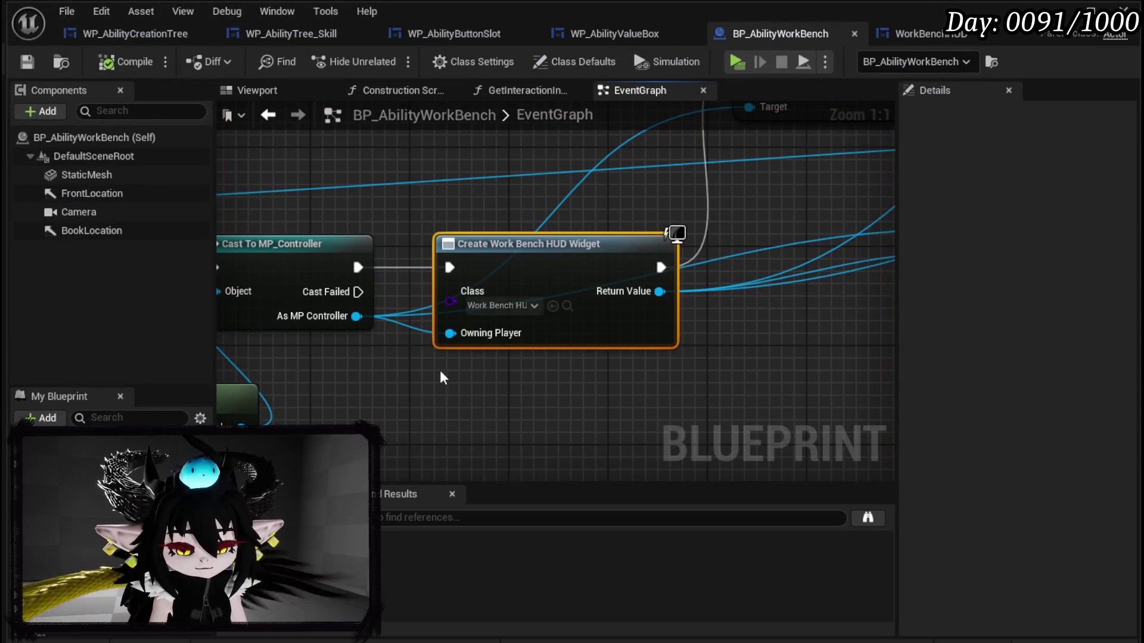
# Step: Disconnect the cast from the HUD widget creation, save, and remove the StartInteract breakpoint mid-test
pyautogui.keyDown('alt'); pyautogui.click(357, 268); pyautogui.keyUp('alt')
pyautogui.click(26, 62)
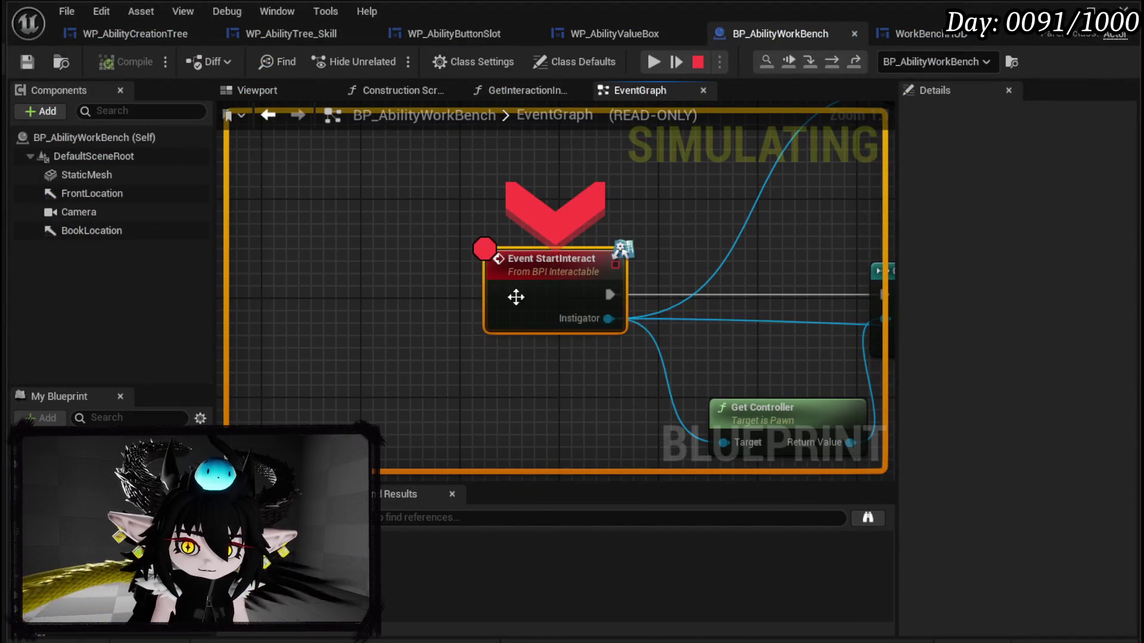
pyautogui.rightClick(532, 303)
pyautogui.click(584, 420)
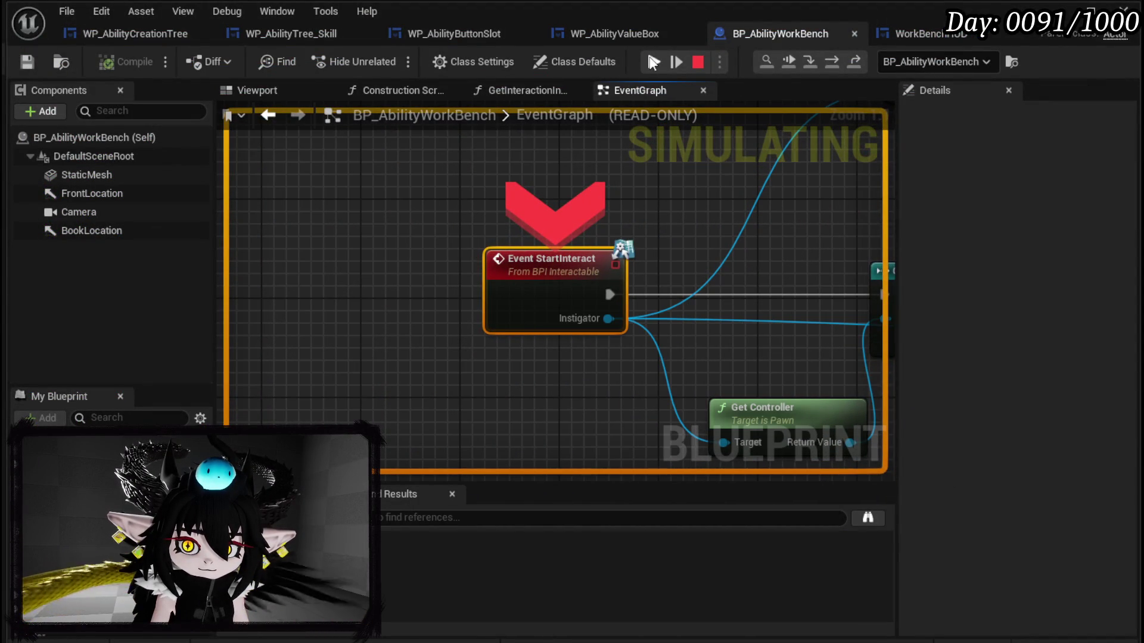
pyautogui.click(651, 60)
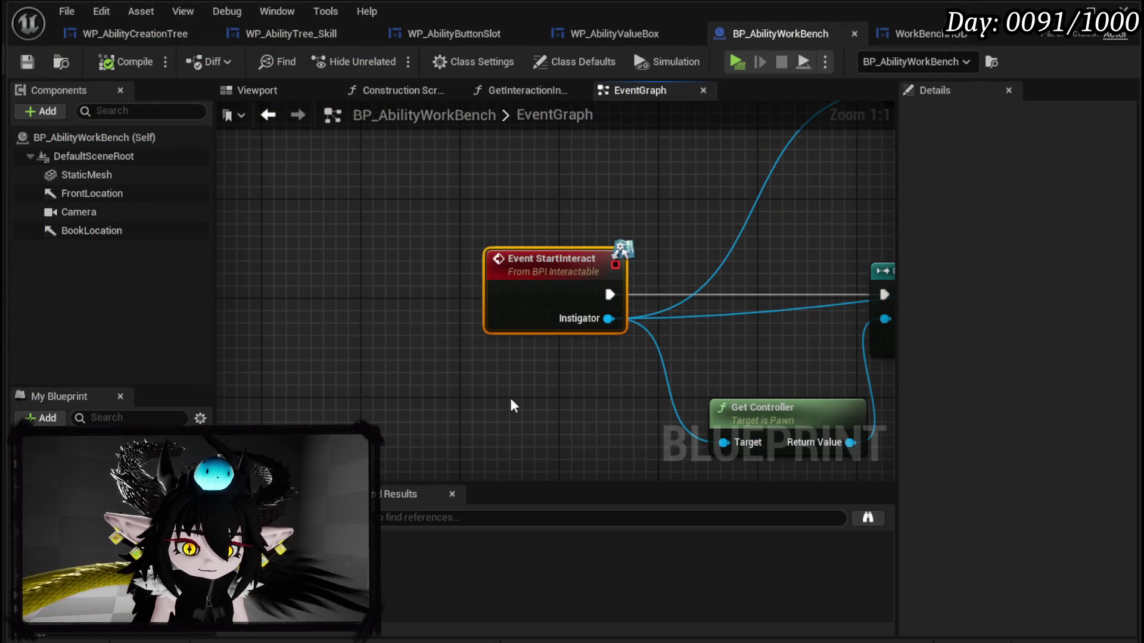
# Step: Reconnect Cast To MP_Controller's exec to Create Work Bench HUD Widget
pyautogui.scroll(-5, 420, 451)
pyautogui.scroll(2, 360, 396)
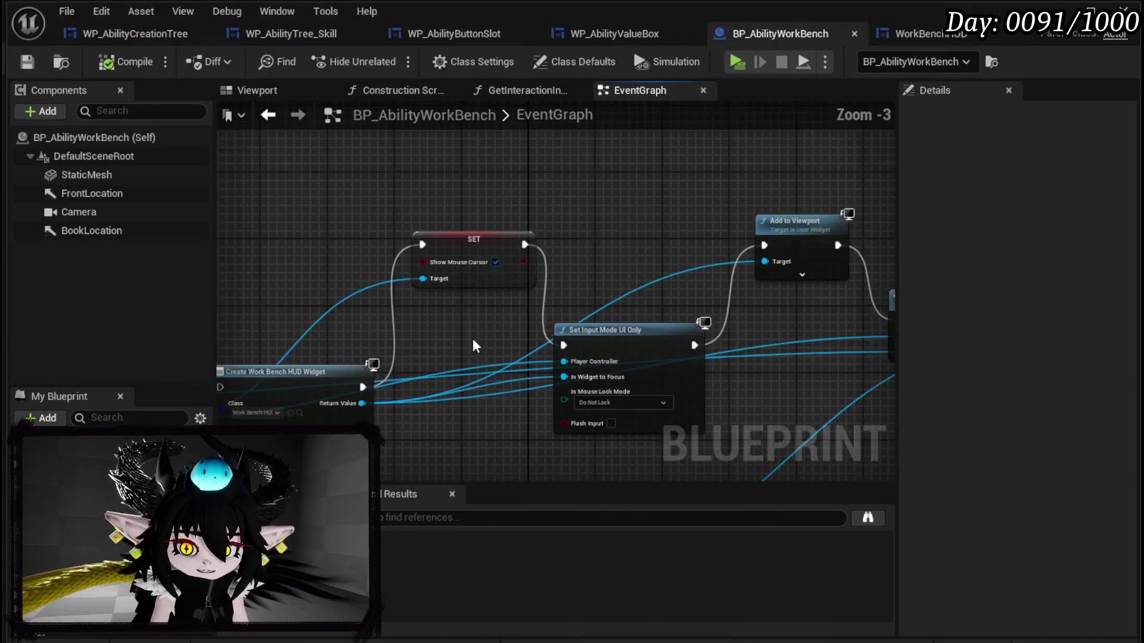
pyautogui.moveTo(392, 340); pyautogui.dragTo(455, 340)
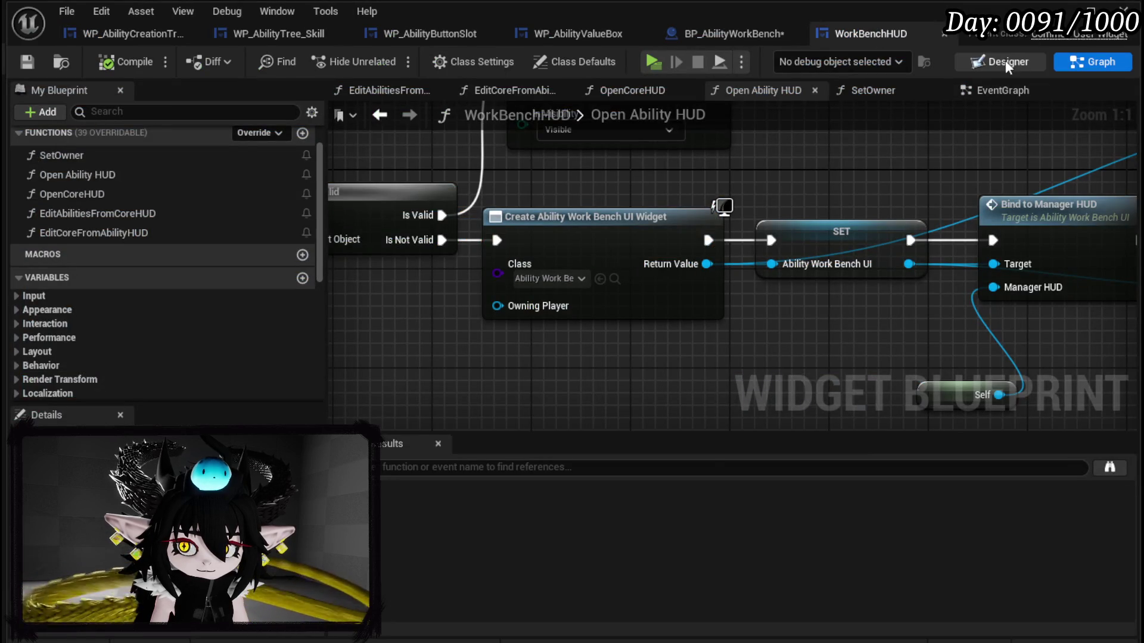
# Step: Select WP_AbilityCreationTree in the WorkBenchHUD Designer, then go back to the Graph view
pyautogui.click(1005, 60)
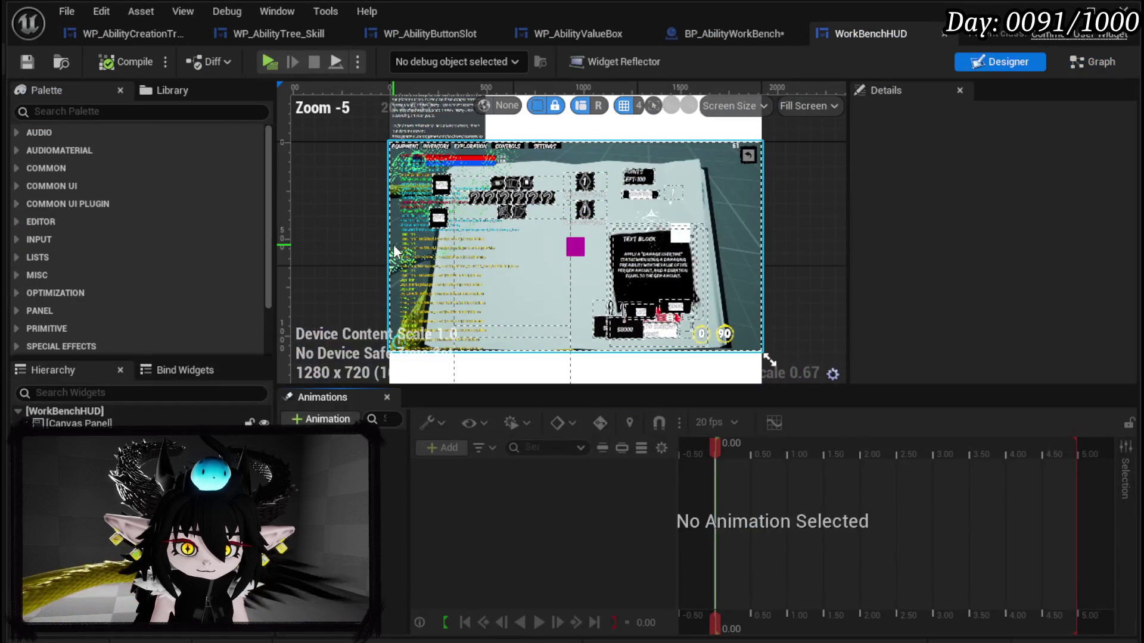
pyautogui.click(769, 359)
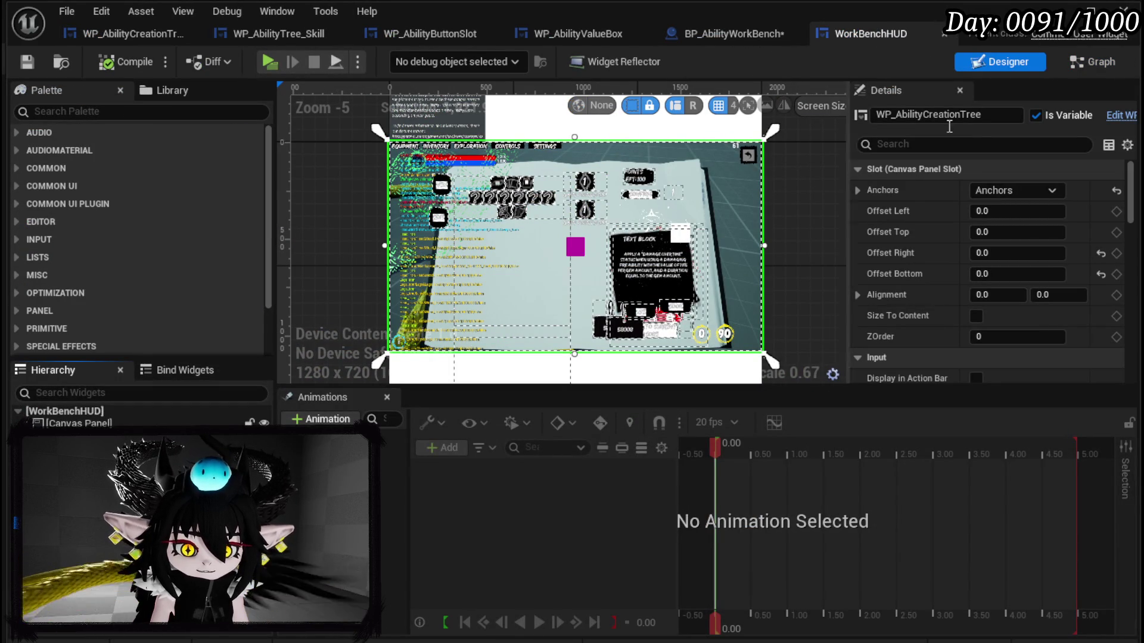
pyautogui.click(1088, 58)
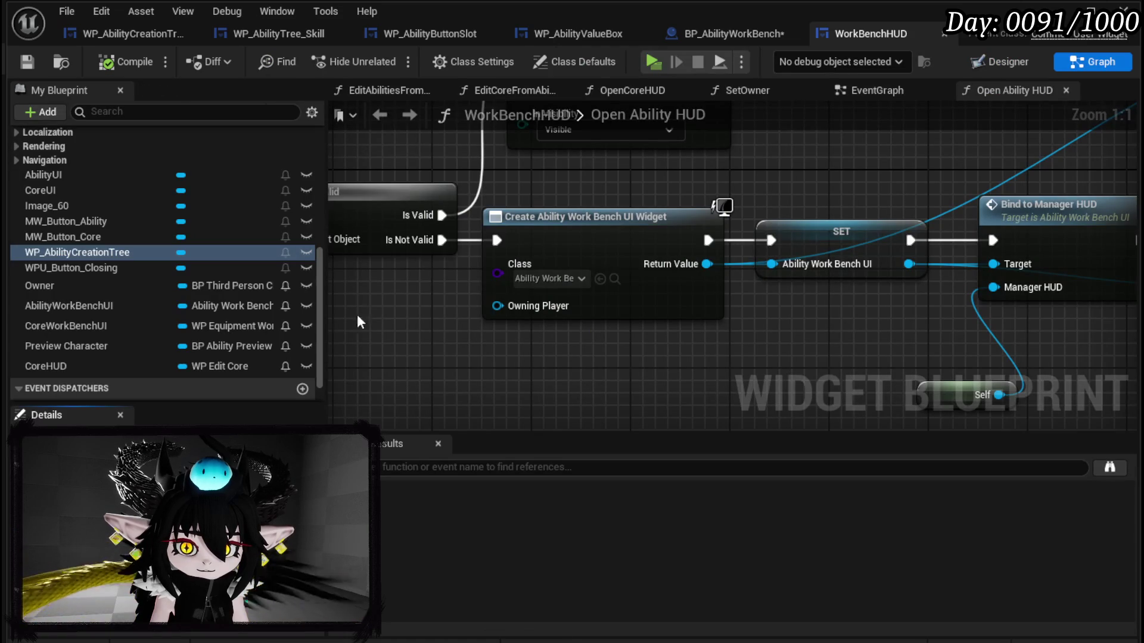
# Step: Open WorkBenchHUD's SetOwner function and rearrange the WPU Button Closing and Set Parent Widget nodes
pyautogui.scroll(10, 159, 254)
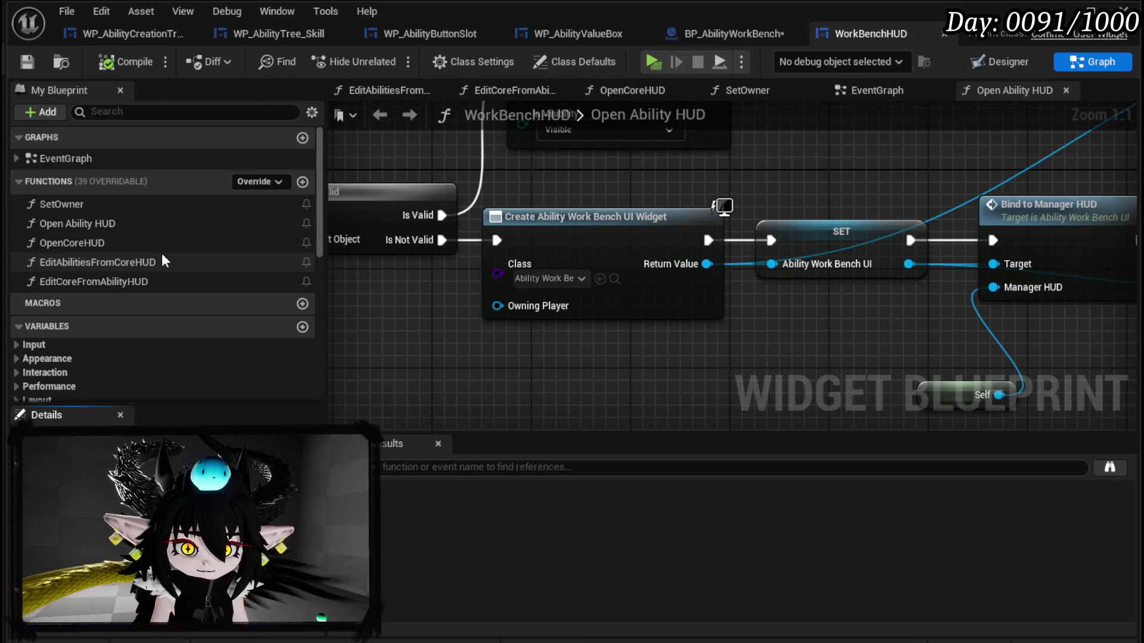
pyautogui.doubleClick(132, 207)
pyautogui.moveTo(581, 400); pyautogui.dragTo(858, 173)
pyautogui.moveTo(805, 246); pyautogui.dragTo(1016, 246)
pyautogui.scroll(-10, 106, 341)
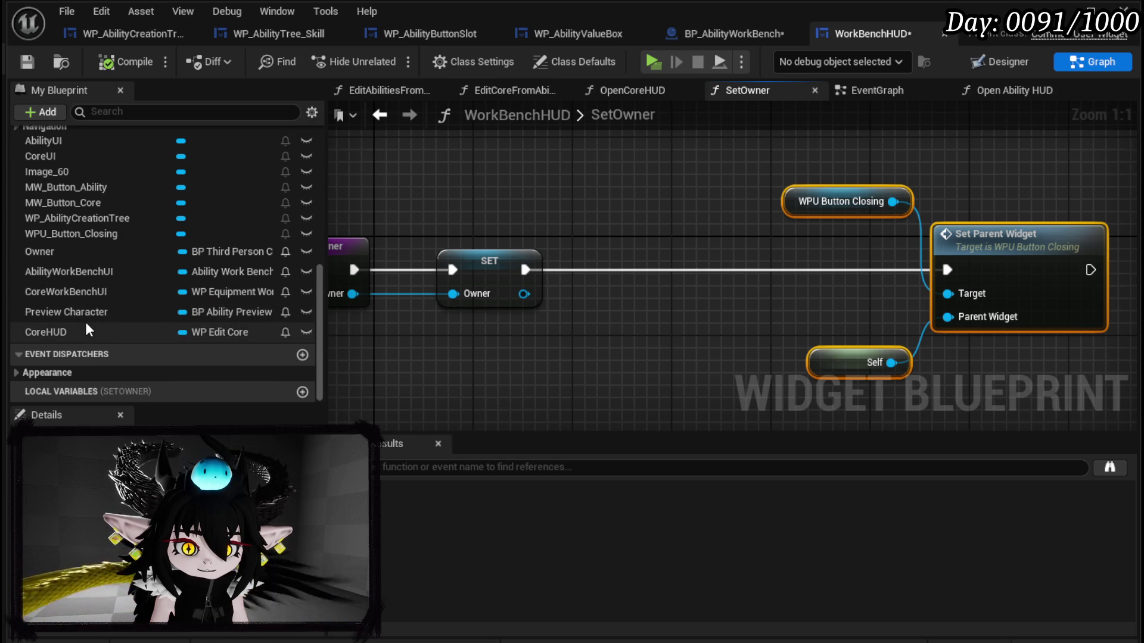
pyautogui.scroll(3, 217, 325)
pyautogui.scroll(-2, 217, 325)
pyautogui.moveTo(116, 242); pyautogui.dragTo(459, 144)
# Step: Add a Bind Event node on WP Ability Creation Tree, wiring SET's Owner into it
pyautogui.moveTo(574, 152); pyautogui.dragTo(614, 190)
pyautogui.write('B')
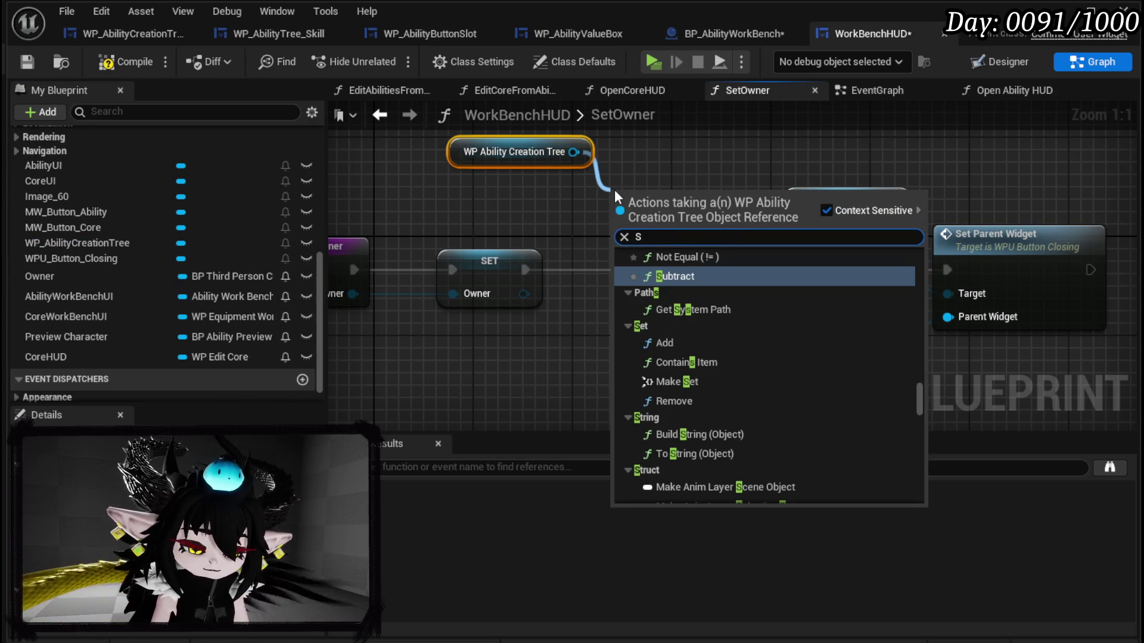
pyautogui.write('ind')
pyautogui.press('Return')
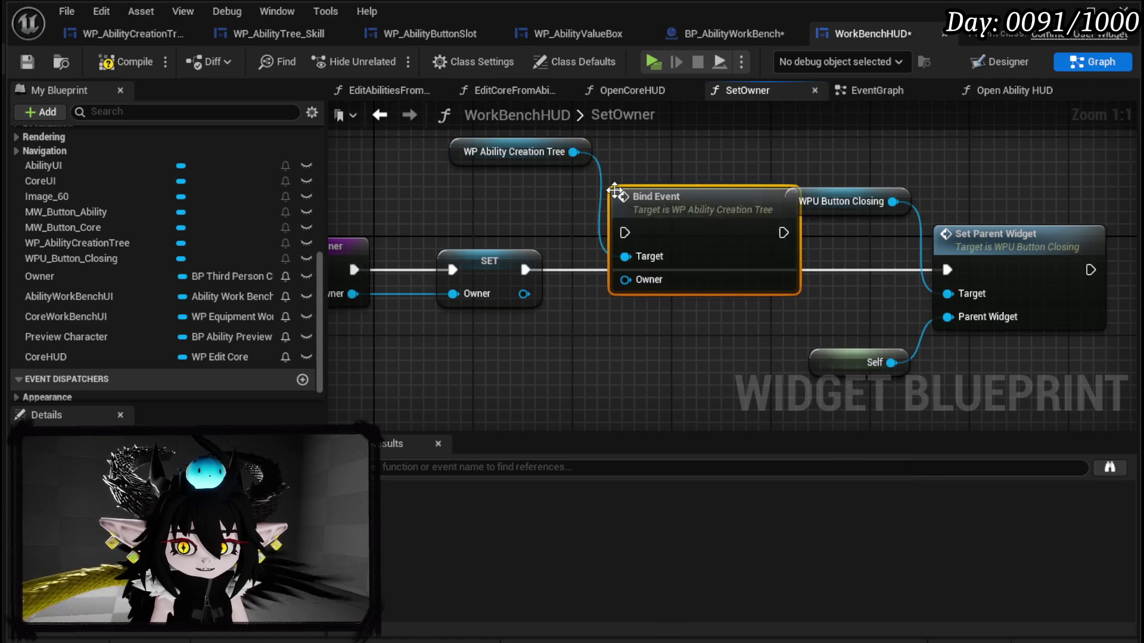
pyautogui.moveTo(525, 294); pyautogui.dragTo(625, 280)
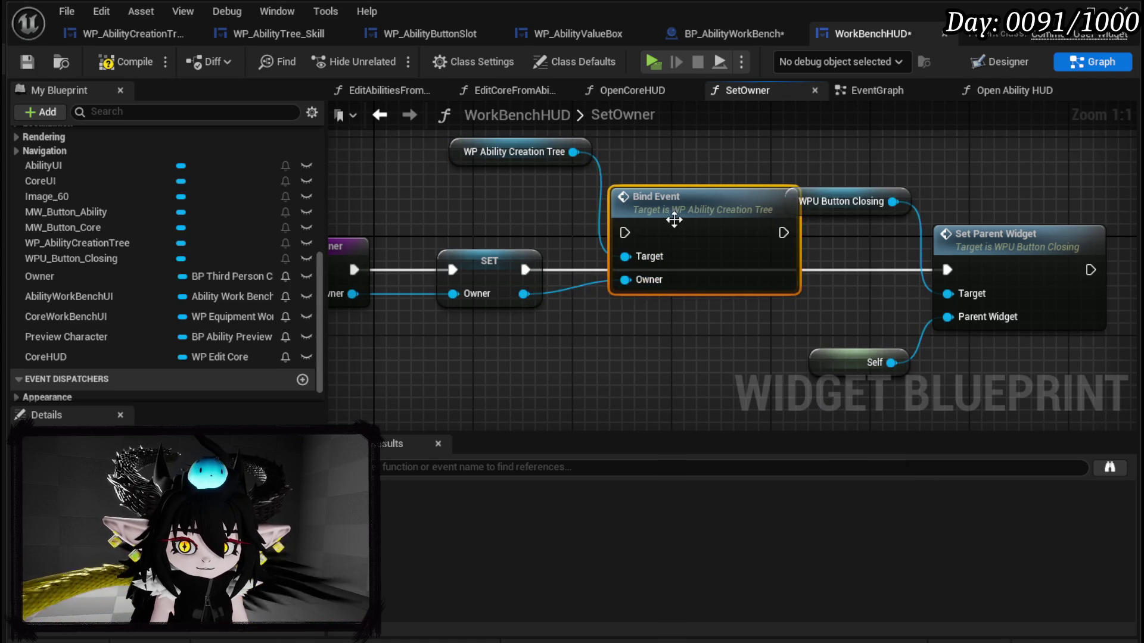
pyautogui.moveTo(672, 231); pyautogui.dragTo(660, 269)
pyautogui.moveTo(771, 269); pyautogui.dragTo(802, 280)
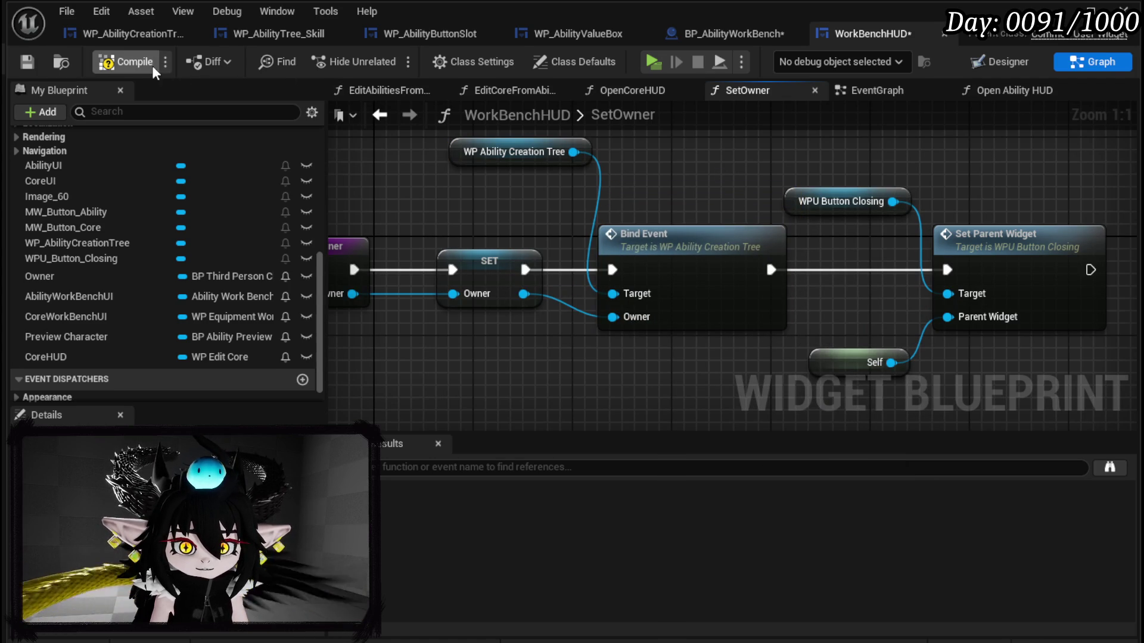
# Step: Compile, save and close WorkBenchHUD and BP_AbilityWorkBench, returning to WP_AbilityCreationTree
pyautogui.click(25, 64)
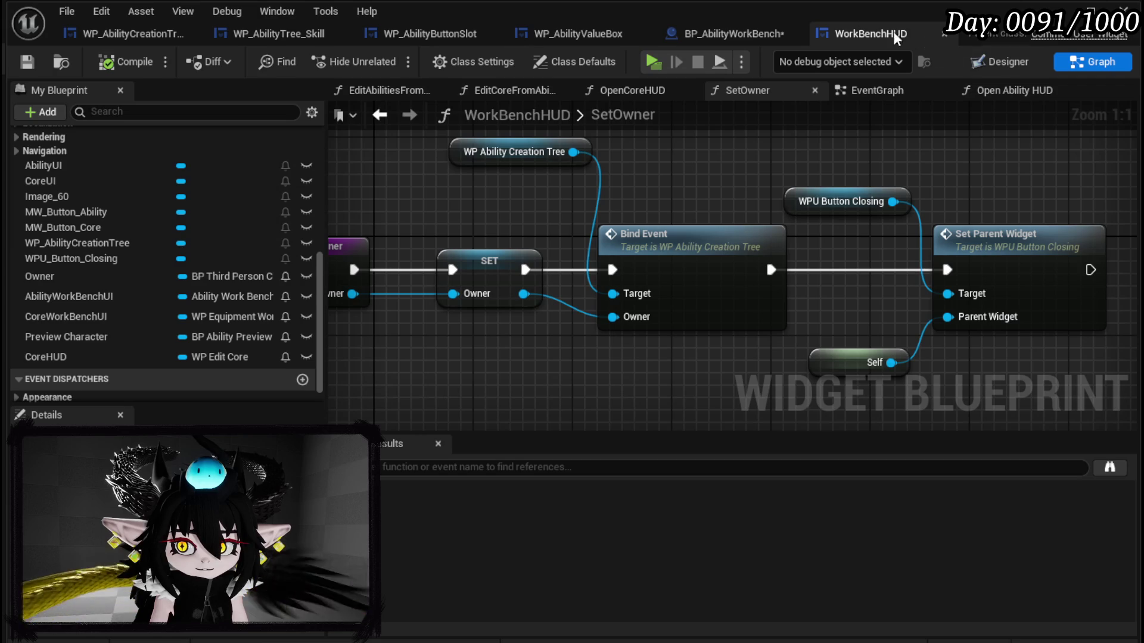
pyautogui.click(944, 34)
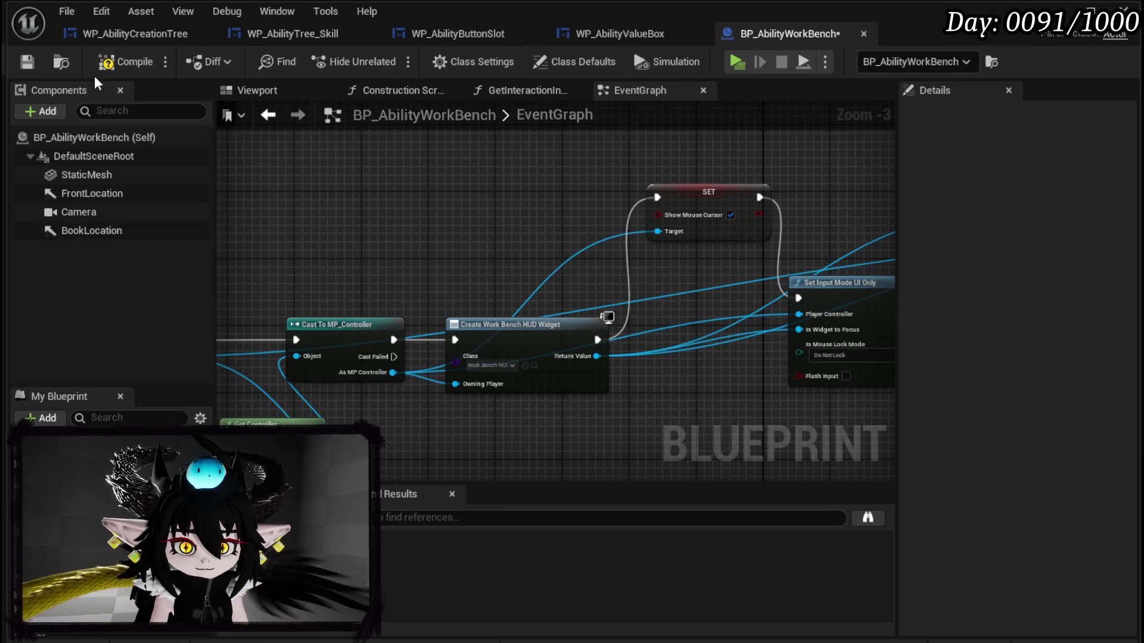
pyautogui.click(27, 62)
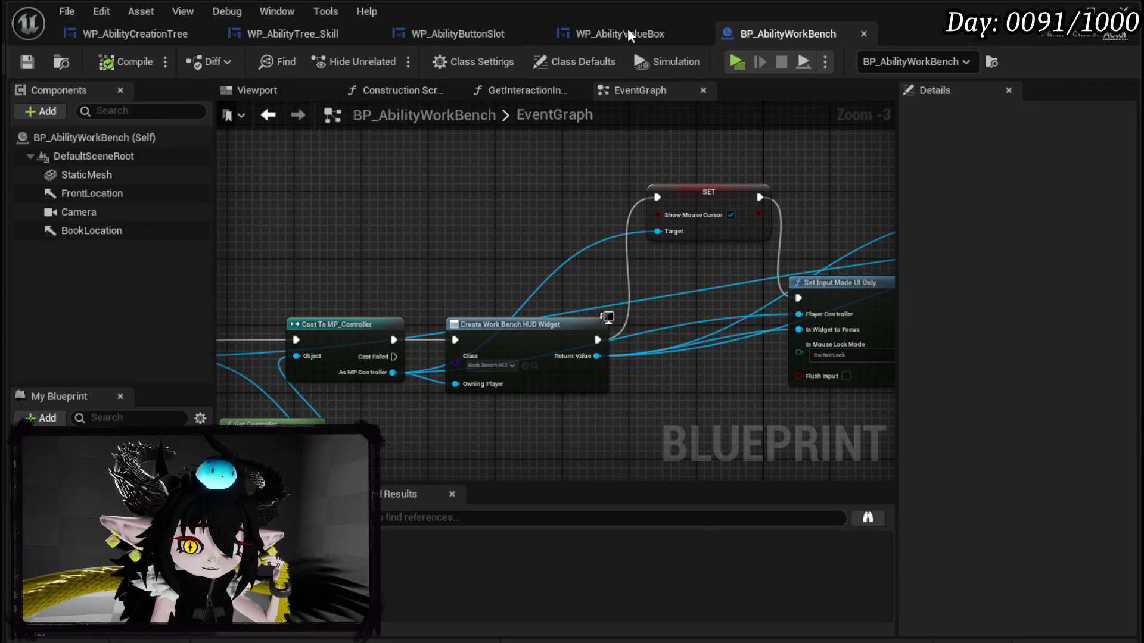
pyautogui.middleClick(720, 35)
pyautogui.click(112, 33)
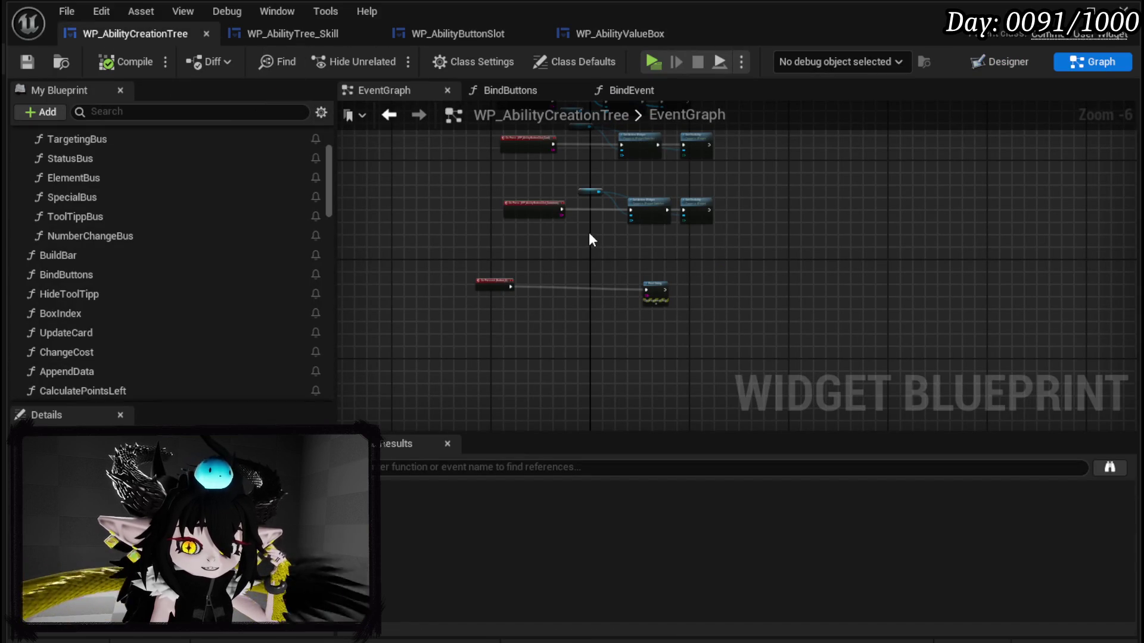
# Step: Add an Owner getter and get its BPC MC Classes component
pyautogui.scroll(4, 592, 239)
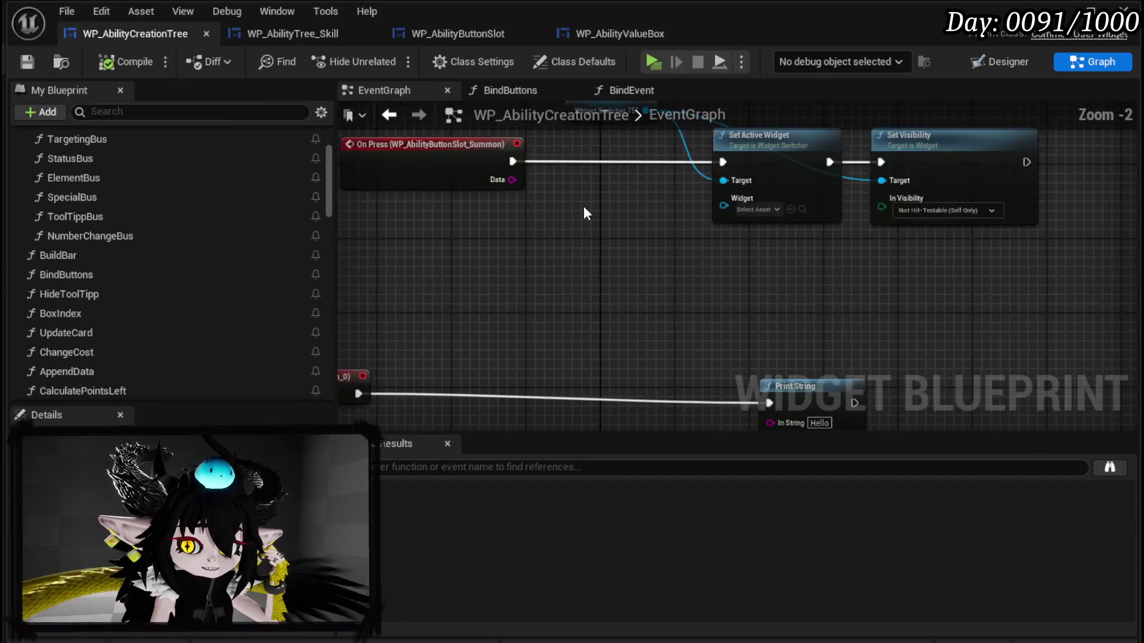
pyautogui.scroll(3, 578, 233)
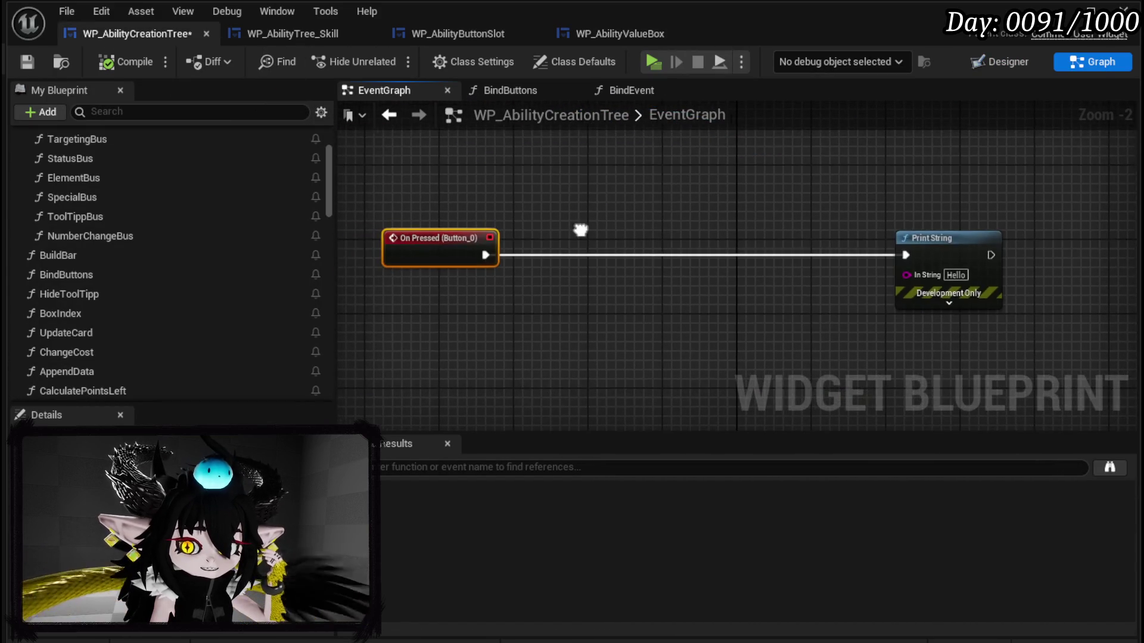
pyautogui.scroll(-15, 204, 266)
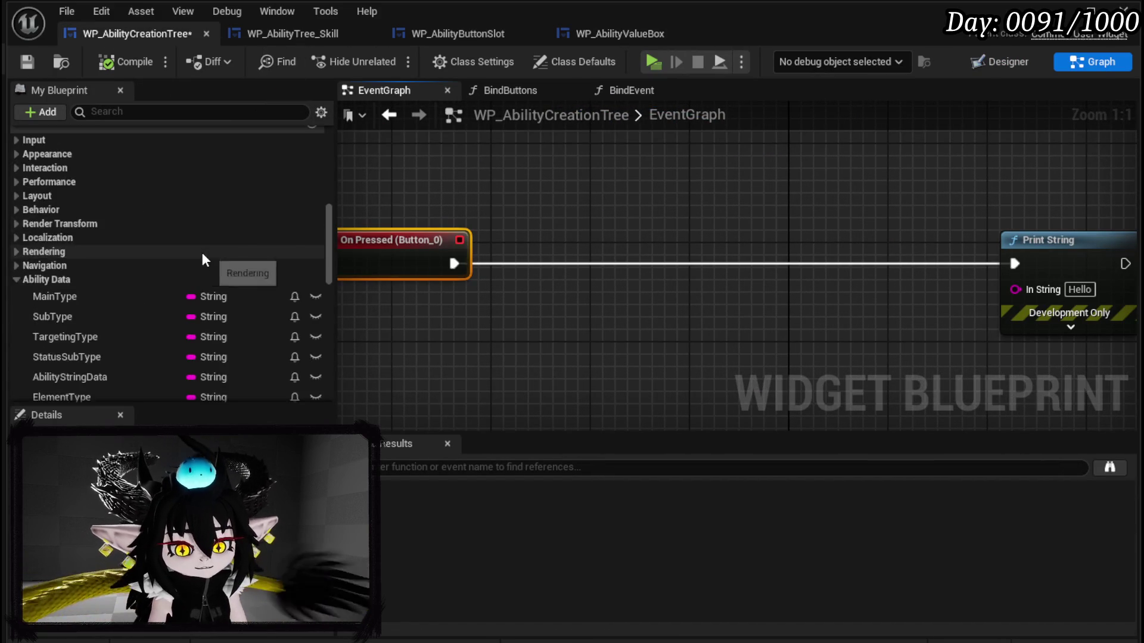
pyautogui.scroll(-5, 174, 250)
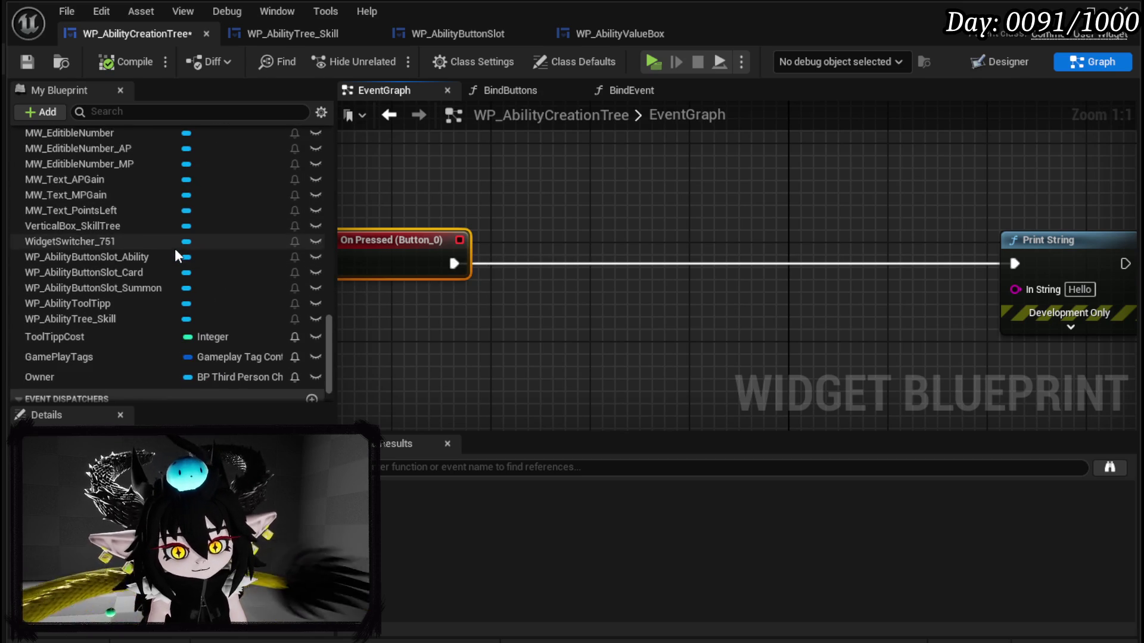
pyautogui.moveTo(83, 340); pyautogui.dragTo(313, 274)
pyautogui.moveTo(356, 159)
pyautogui.mouseDown()
pyautogui.moveTo(364, 179)
pyautogui.moveTo(527, 174)
pyautogui.mouseUp()
pyautogui.click(411, 191)
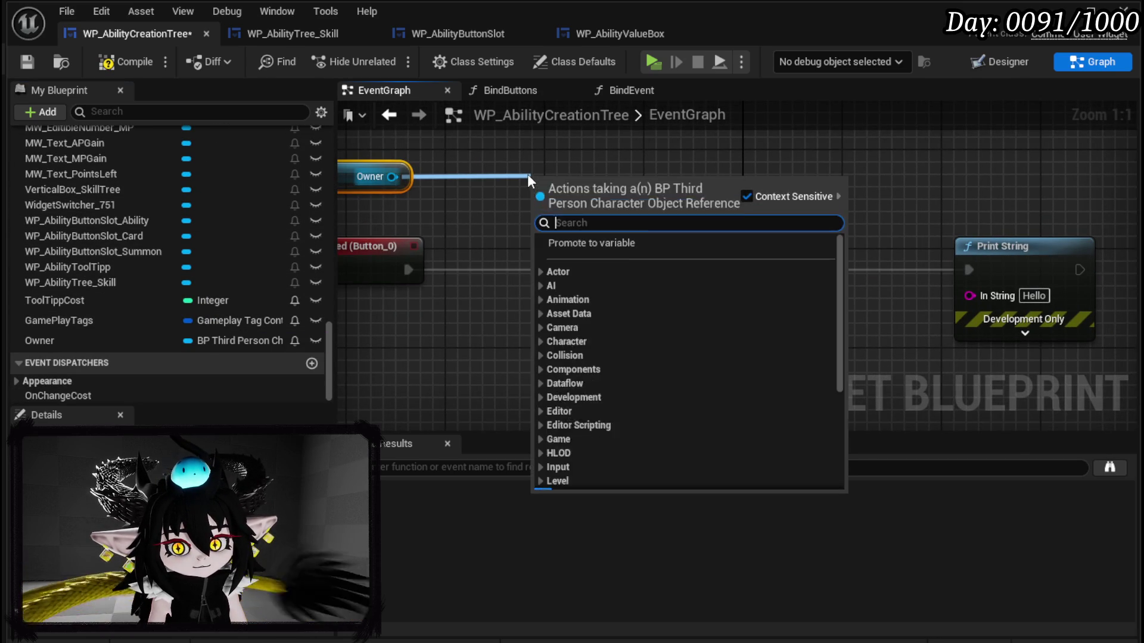
pyautogui.write('class')
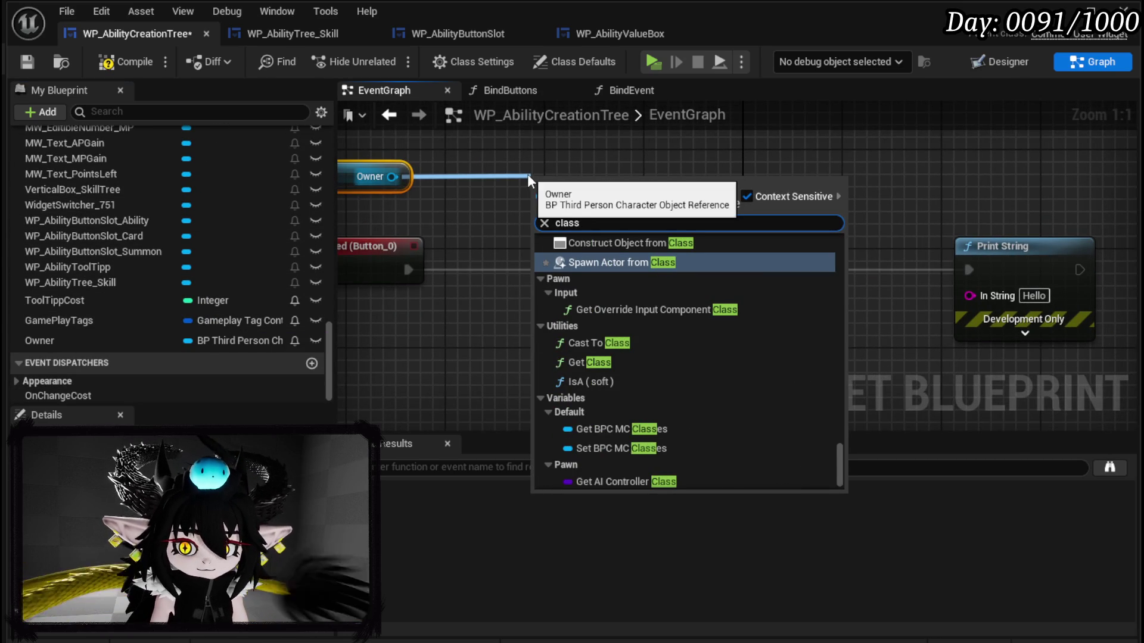
pyautogui.click(620, 359)
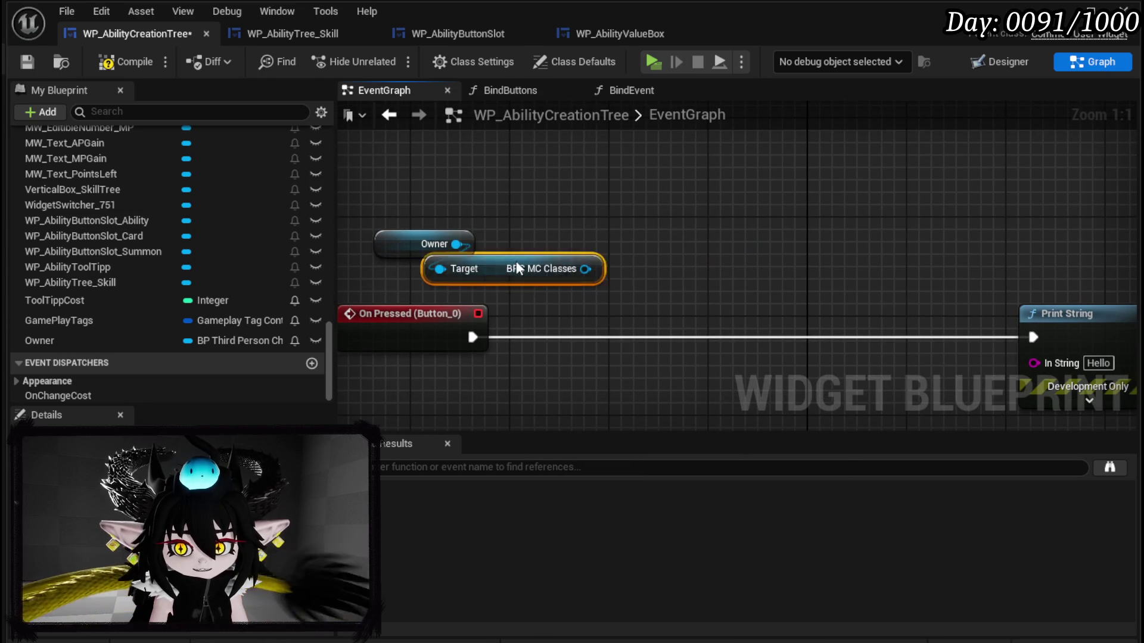
pyautogui.keyDown('ctrl'); pyautogui.click(424, 245); pyautogui.keyUp('ctrl')
pyautogui.moveTo(441, 281)
pyautogui.mouseDown()
pyautogui.moveTo(425, 268)
pyautogui.moveTo(416, 219)
pyautogui.mouseUp()
# Step: Get Player Core Setup and Current Core ID from BPC MC Classes
pyautogui.moveTo(510, 219); pyautogui.dragTo(589, 241)
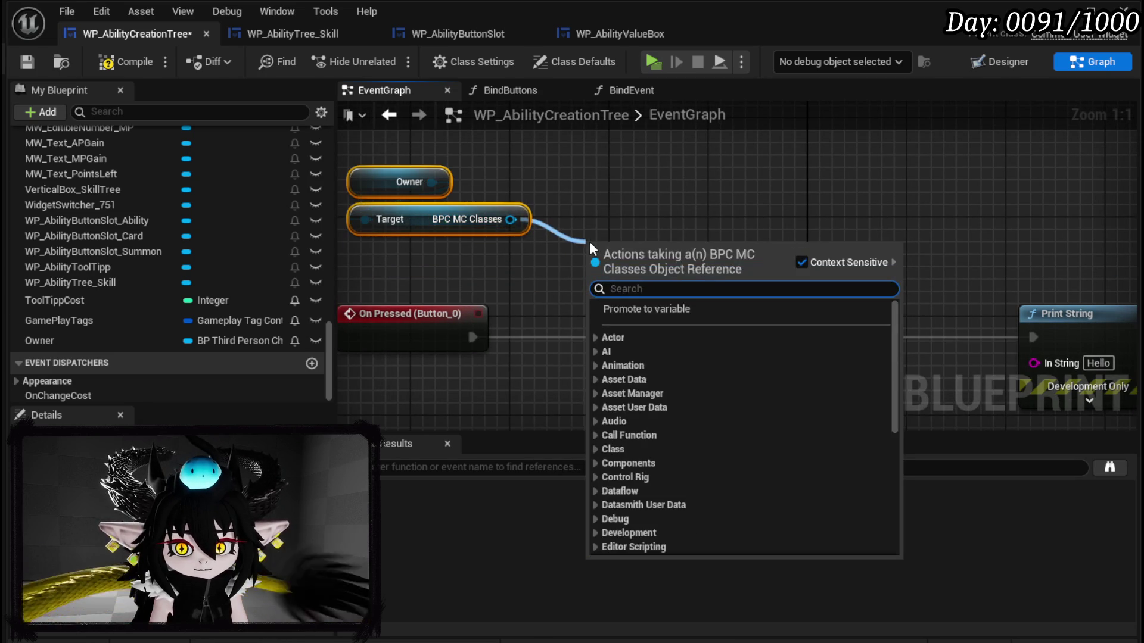
pyautogui.write('player')
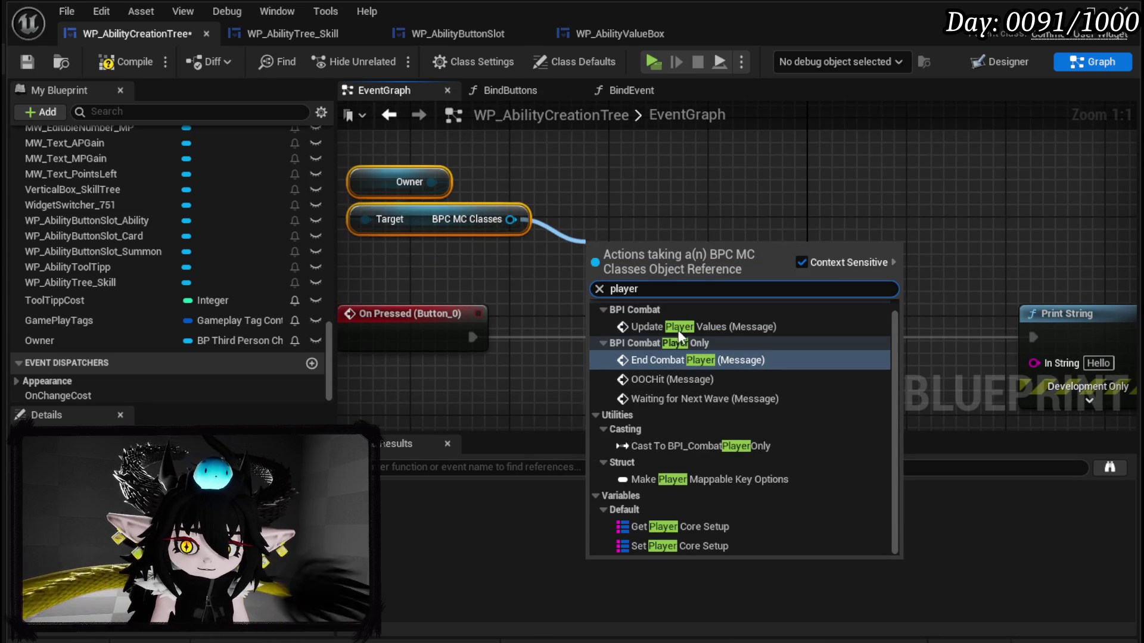
pyautogui.click(666, 534)
pyautogui.moveTo(634, 254); pyautogui.dragTo(663, 191)
pyautogui.moveTo(510, 219); pyautogui.dragTo(528, 264)
pyautogui.write('current')
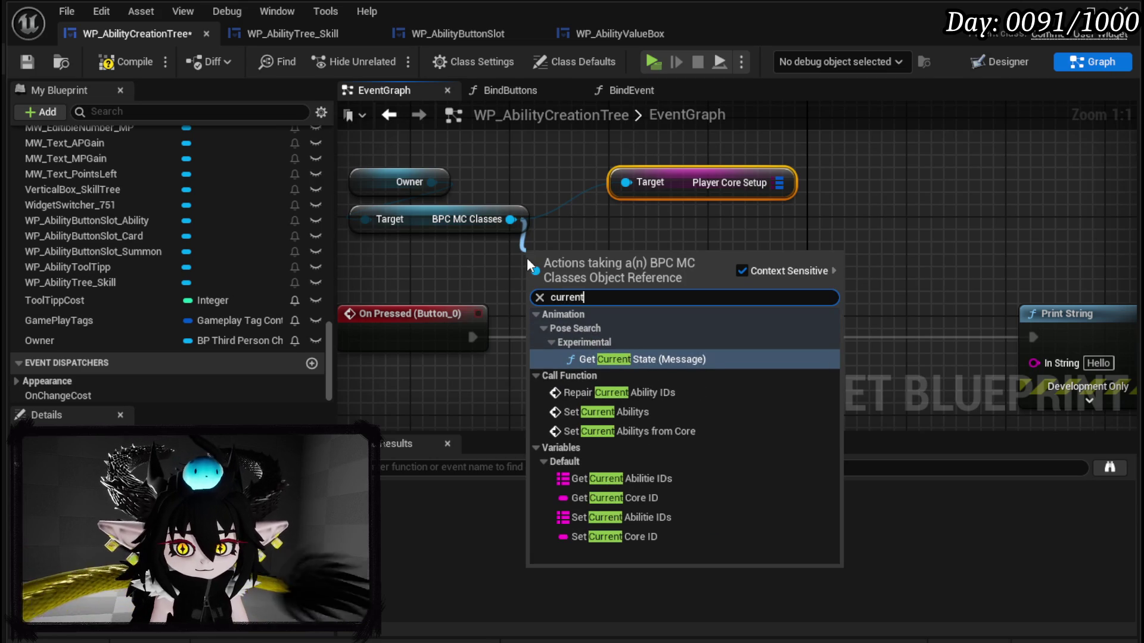
pyautogui.click(620, 497)
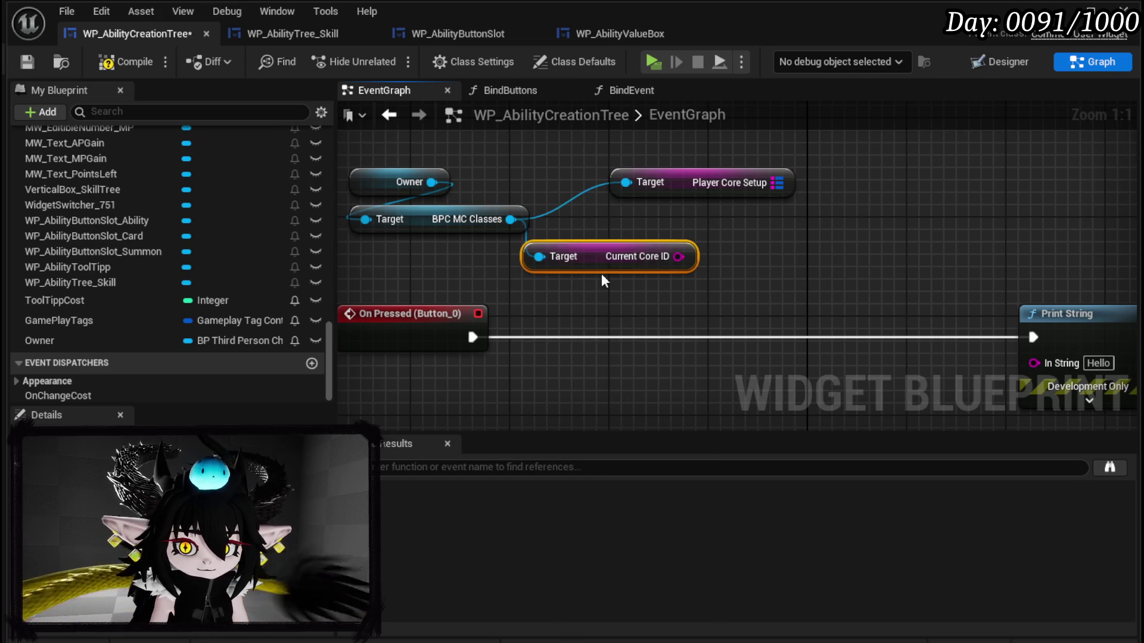
pyautogui.moveTo(602, 284); pyautogui.dragTo(482, 271)
# Step: Add a Map Find on Player Core Setup keyed by Current Core ID
pyautogui.moveTo(776, 185); pyautogui.dragTo(727, 259)
pyautogui.write('F')
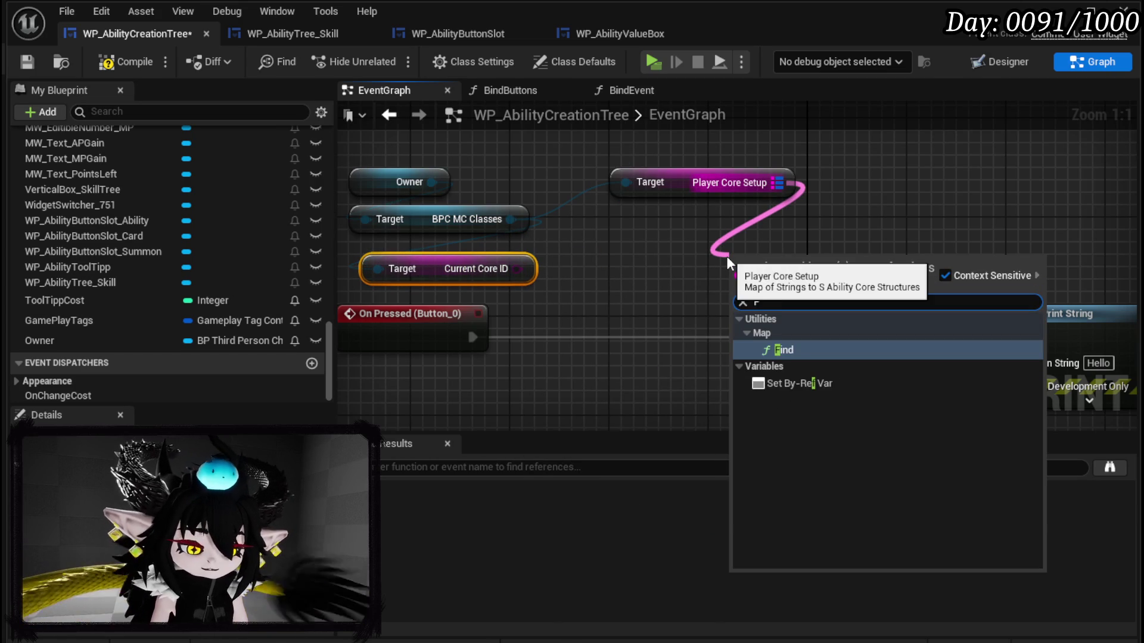
pyautogui.press('Return')
pyautogui.moveTo(517, 269); pyautogui.dragTo(758, 298)
pyautogui.moveTo(743, 253); pyautogui.dragTo(642, 228)
pyautogui.moveTo(517, 268); pyautogui.dragTo(665, 274)
# Step: Break Find's found value into a Break S Ability Core node
pyautogui.write('brea')
pyautogui.moveTo(752, 244)
pyautogui.mouseDown()
pyautogui.moveTo(834, 256)
pyautogui.moveTo(572, 336)
pyautogui.mouseUp()
pyautogui.click(902, 320)
pyautogui.moveTo(680, 356); pyautogui.dragTo(608, 289)
pyautogui.moveTo(512, 239); pyautogui.dragTo(484, 328)
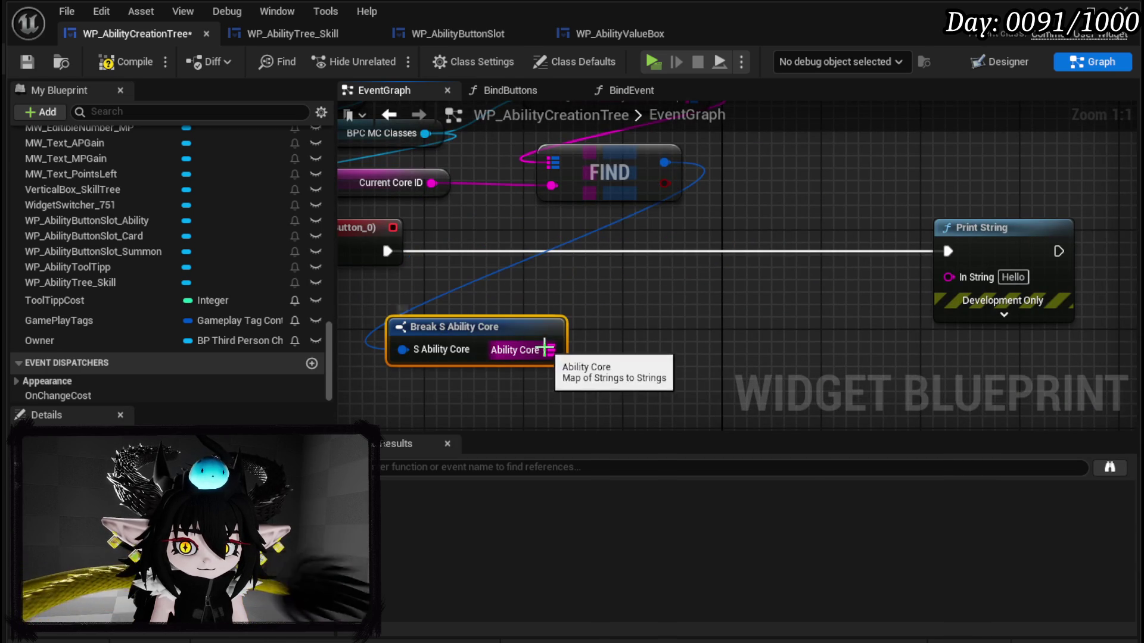
# Step: Add a Map Values node on the Ability Core map
pyautogui.moveTo(549, 350); pyautogui.dragTo(638, 352)
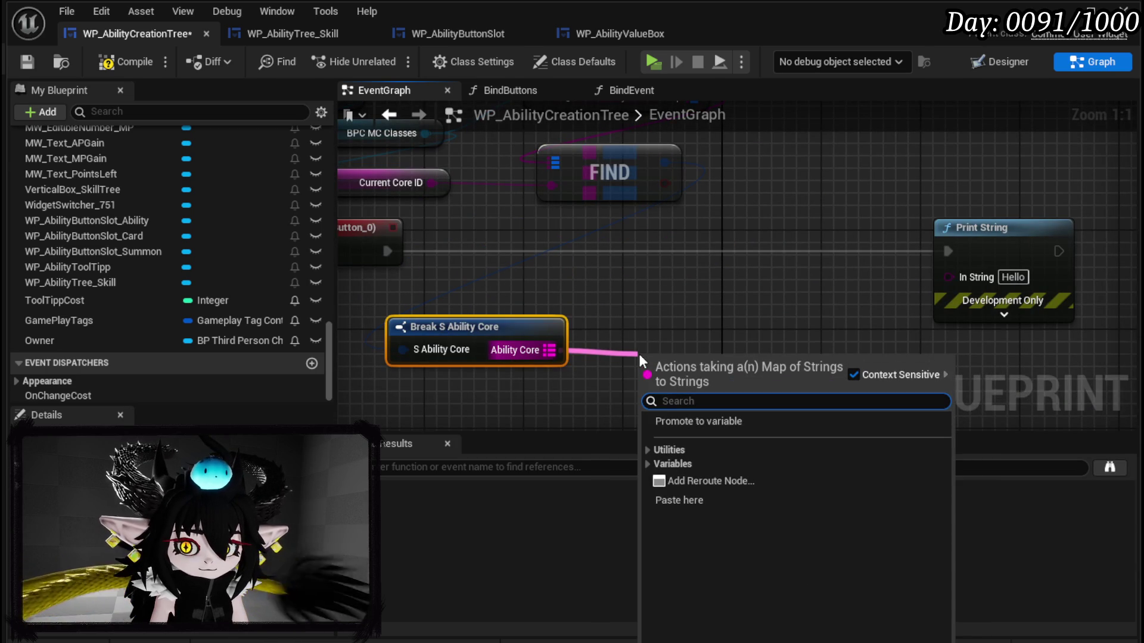
pyautogui.write('key')
pyautogui.press('BackSpace')
pyautogui.press('BackSpace')
pyautogui.press('BackSpace')
pyautogui.write('Val')
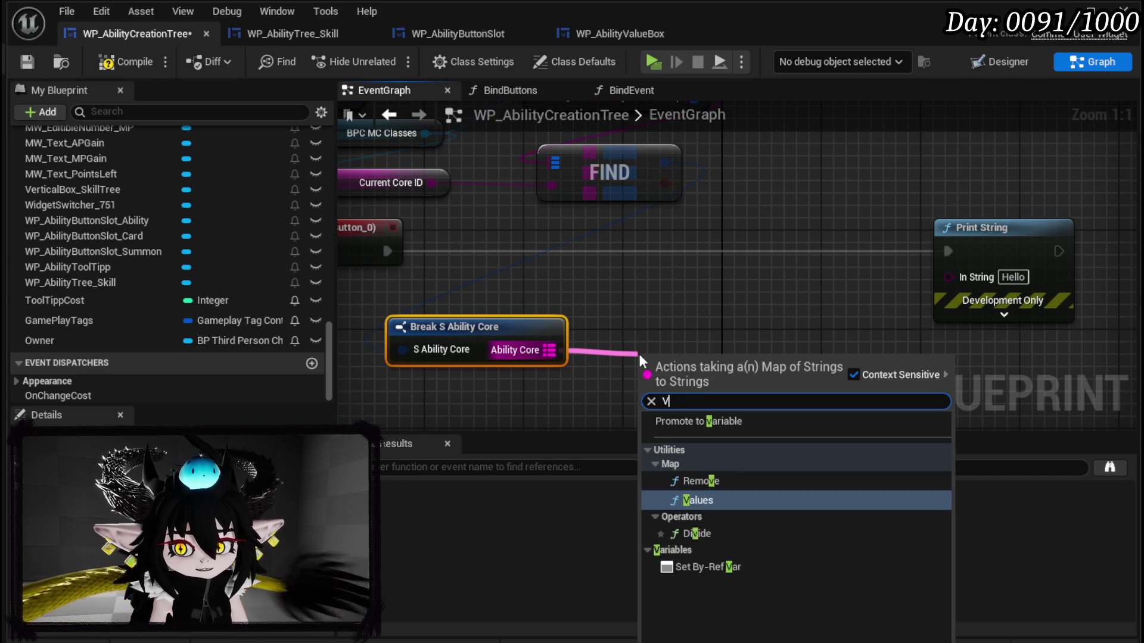
pyautogui.press('Return')
# Step: Insert Values before Print String and print its GET index 0 result
pyautogui.moveTo(691, 356)
pyautogui.mouseDown()
pyautogui.moveTo(592, 244)
pyautogui.moveTo(388, 251)
pyautogui.mouseUp()
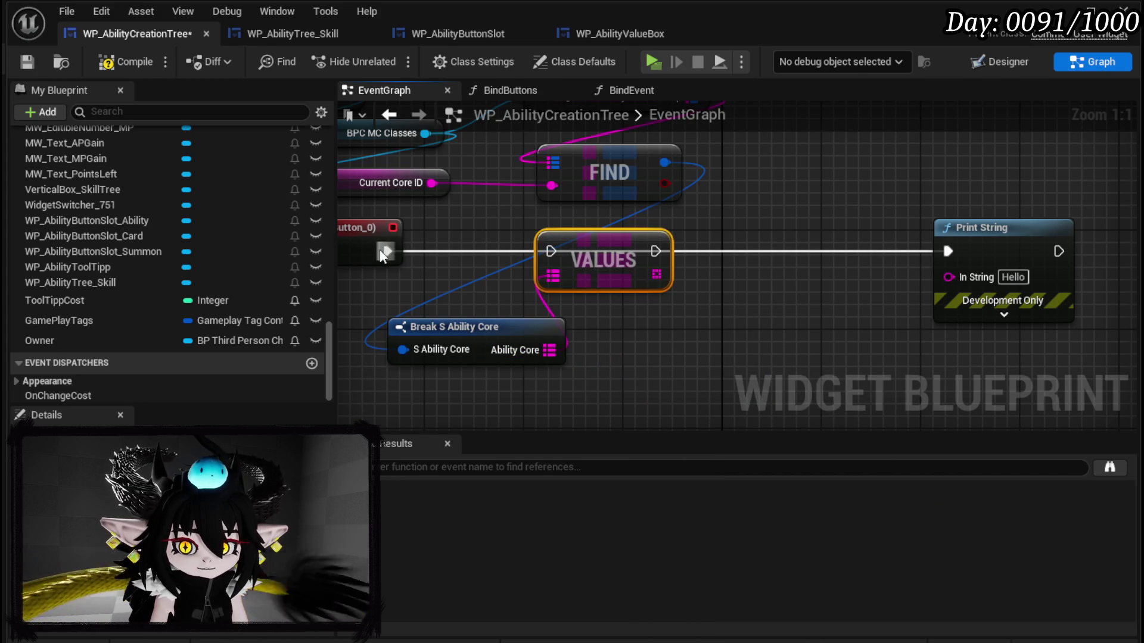
pyautogui.moveTo(519, 261)
pyautogui.mouseDown()
pyautogui.moveTo(529, 281)
pyautogui.moveTo(563, 293)
pyautogui.mouseUp()
pyautogui.write('get')
pyautogui.click(706, 420)
pyautogui.moveTo(690, 320); pyautogui.dragTo(812, 264)
pyautogui.moveTo(519, 238); pyautogui.dragTo(814, 238)
# Step: Set Print String's text colour to magenta and duration to 120, then compile and save
pyautogui.click(852, 297)
pyautogui.moveTo(698, 293); pyautogui.dragTo(769, 295)
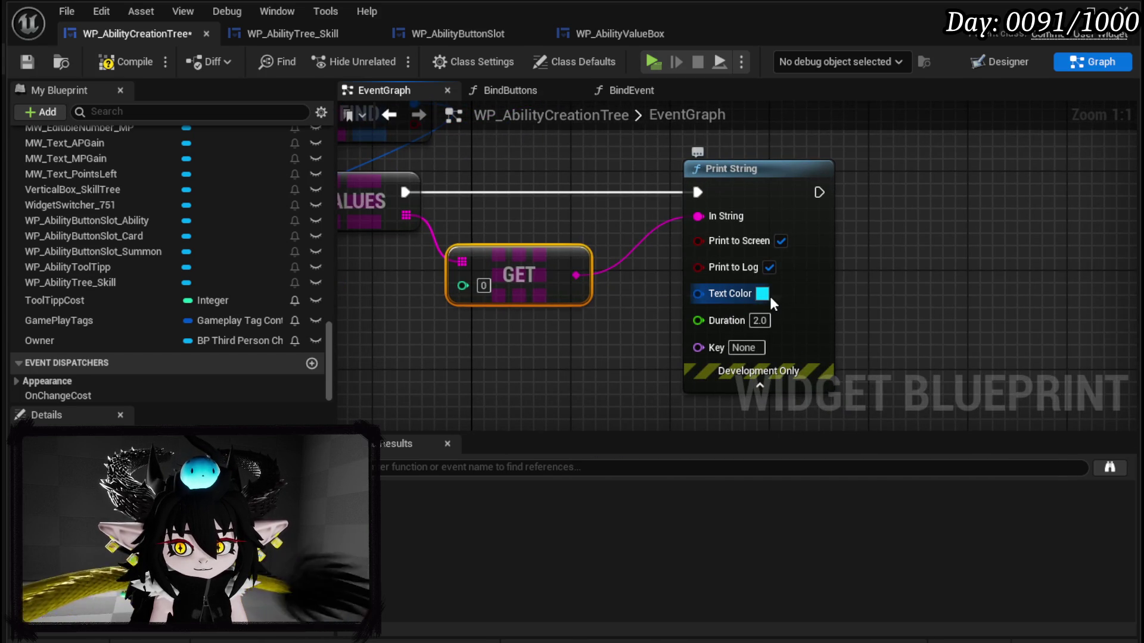
pyautogui.click(768, 296)
pyautogui.click(900, 369)
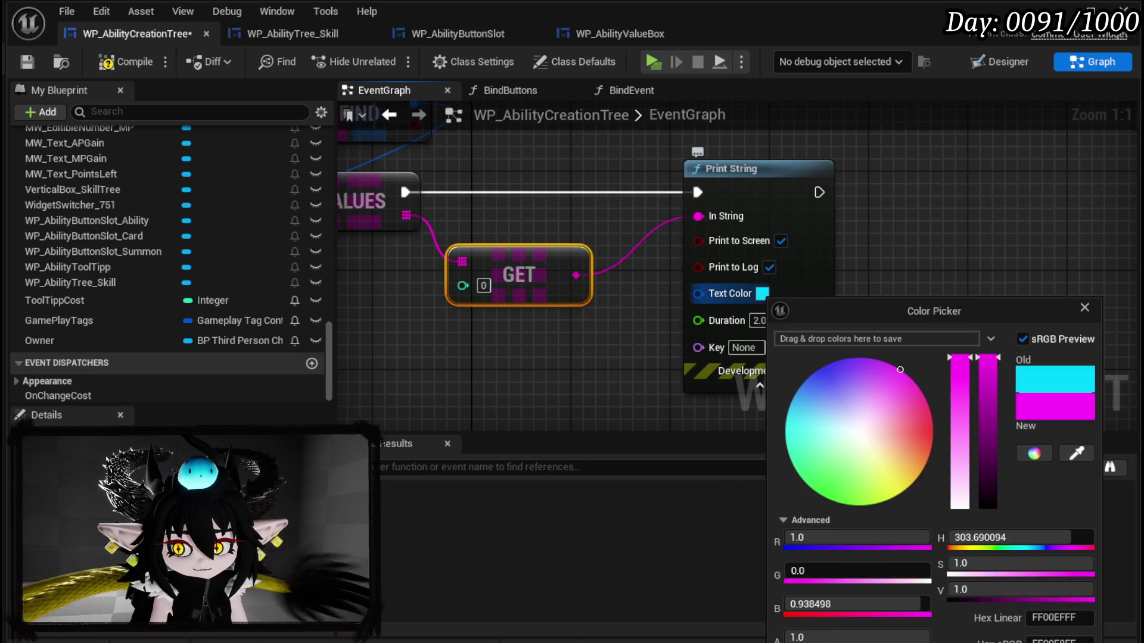
pyautogui.click(756, 322)
pyautogui.write('20')
pyautogui.click(897, 325)
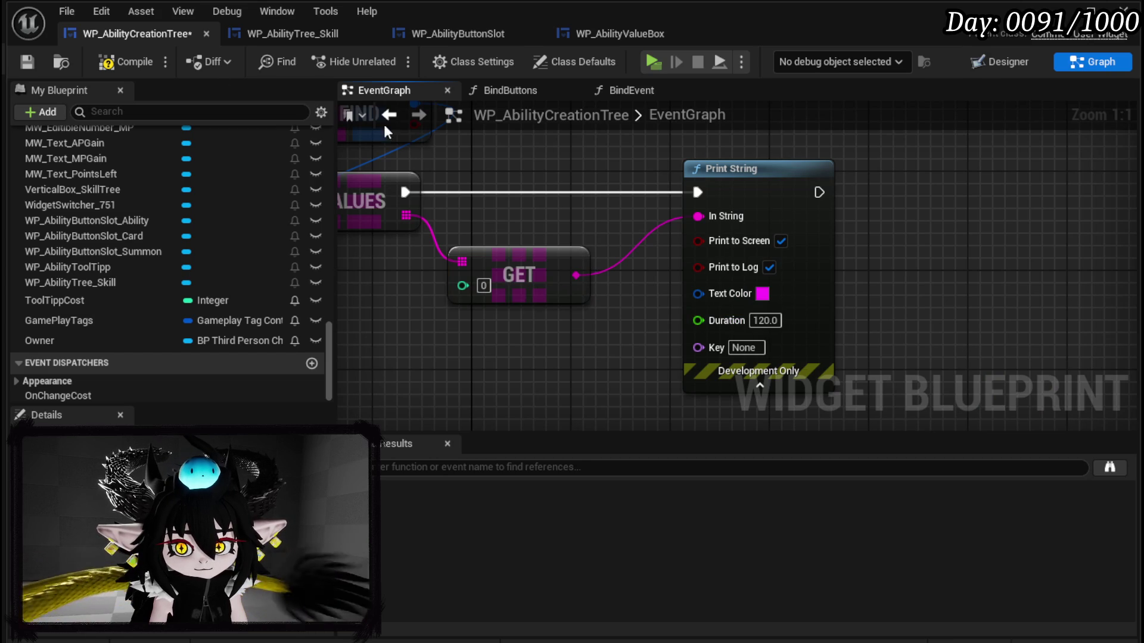
pyautogui.click(26, 62)
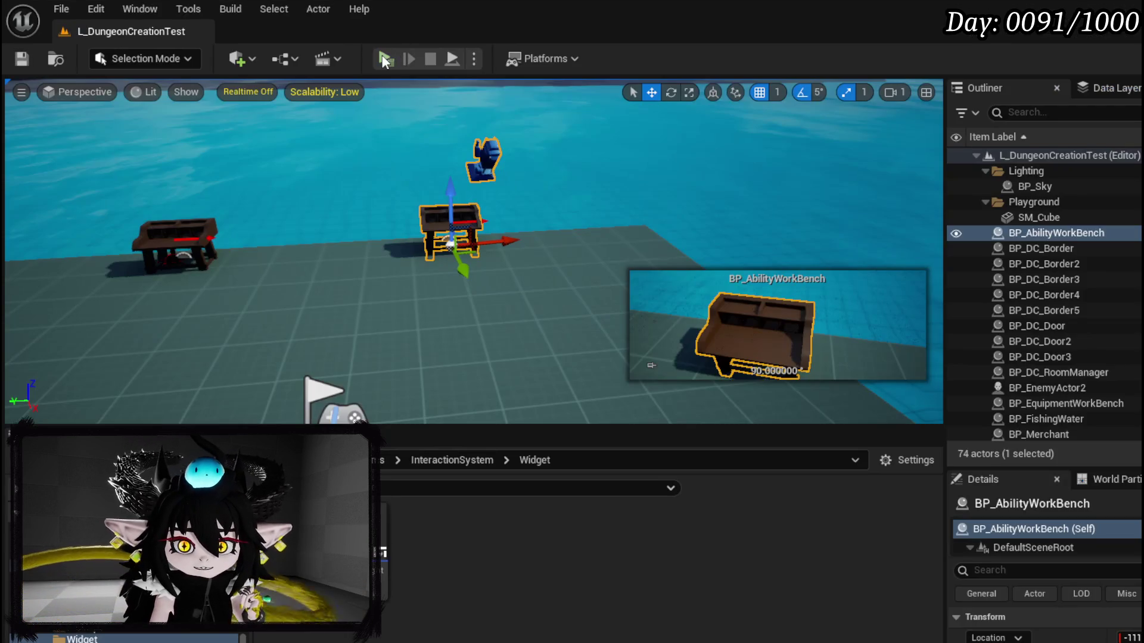
# Step: Play-test the ability button, printing Magic_004 Fire_Meteor core entries, then stop and return to the graph
pyautogui.click(383, 59)
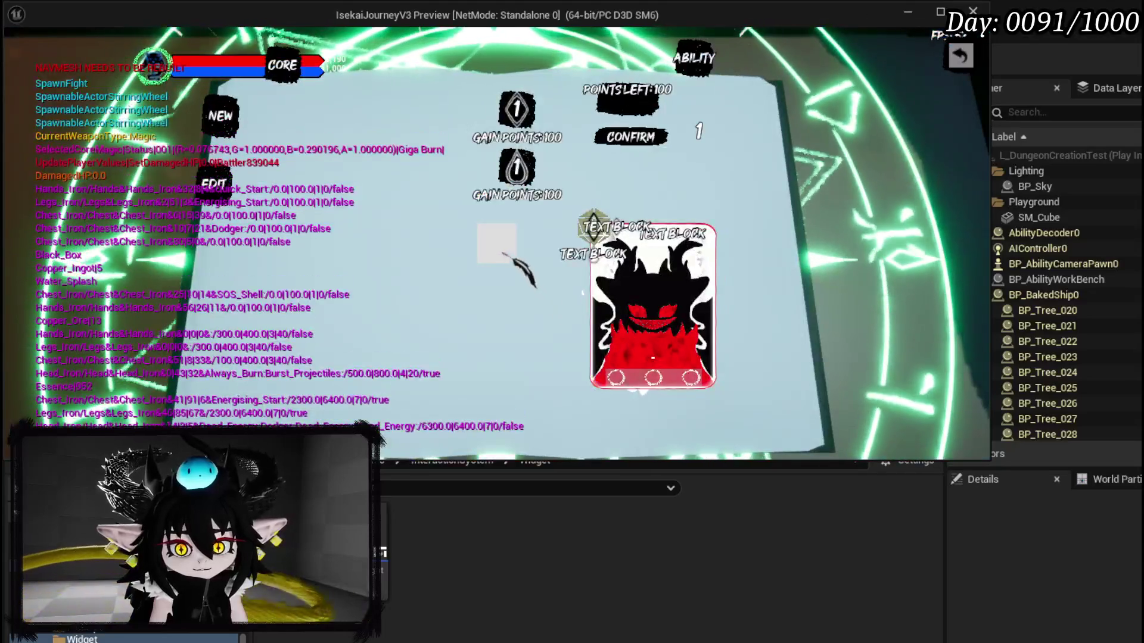
pyautogui.click(503, 253)
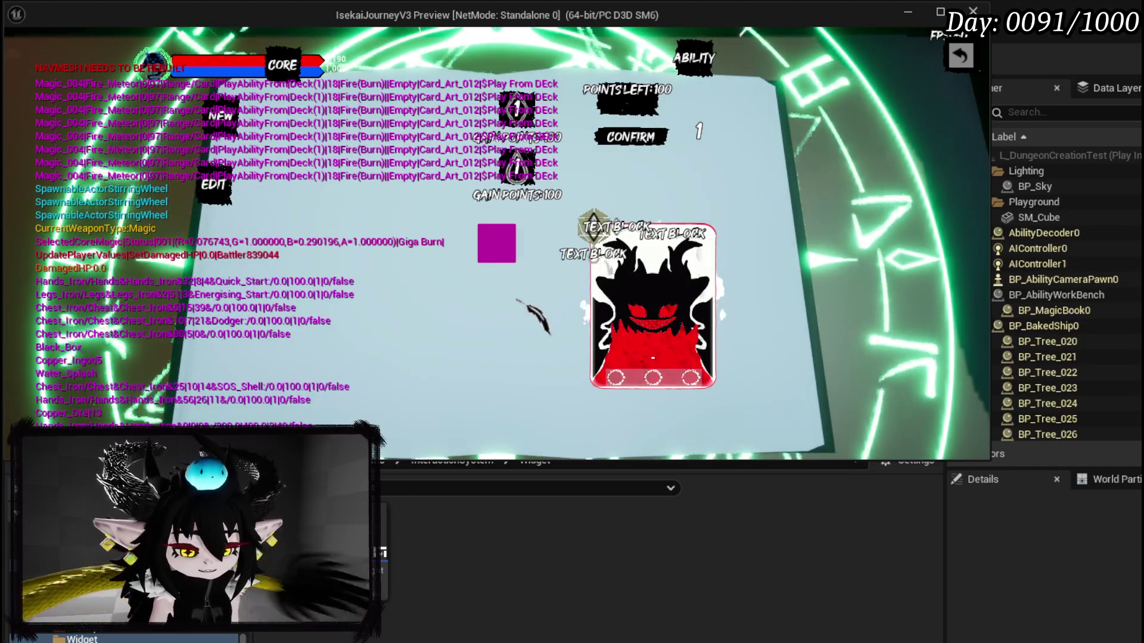
pyautogui.hotkey('alt', 'Tab')
pyautogui.press('Escape')
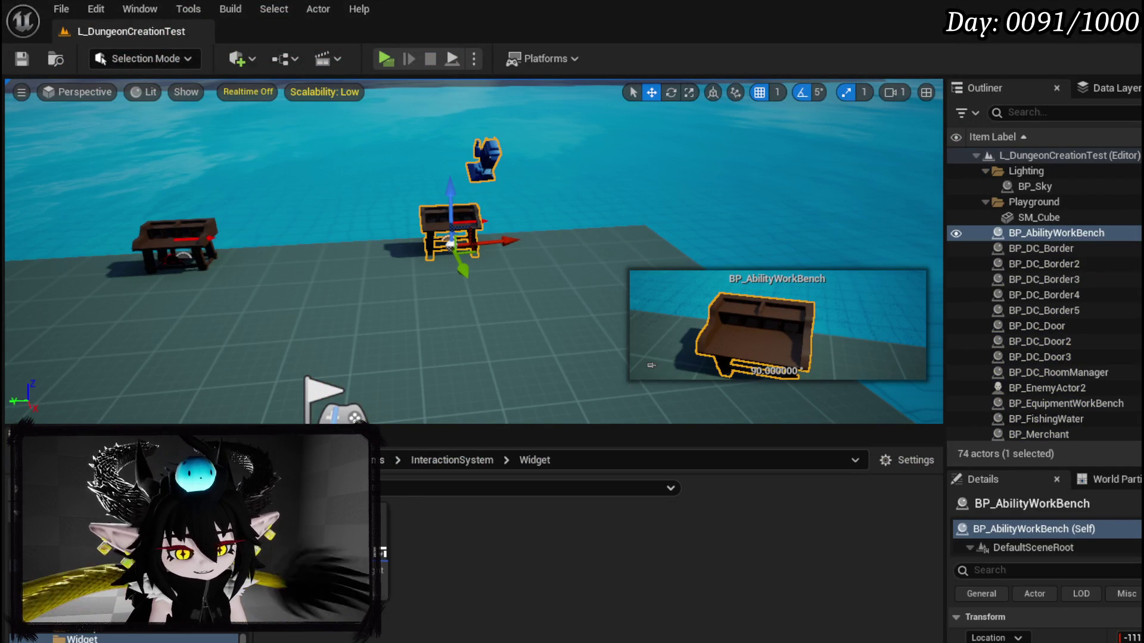
pyautogui.hotkey('alt', 'Tab')
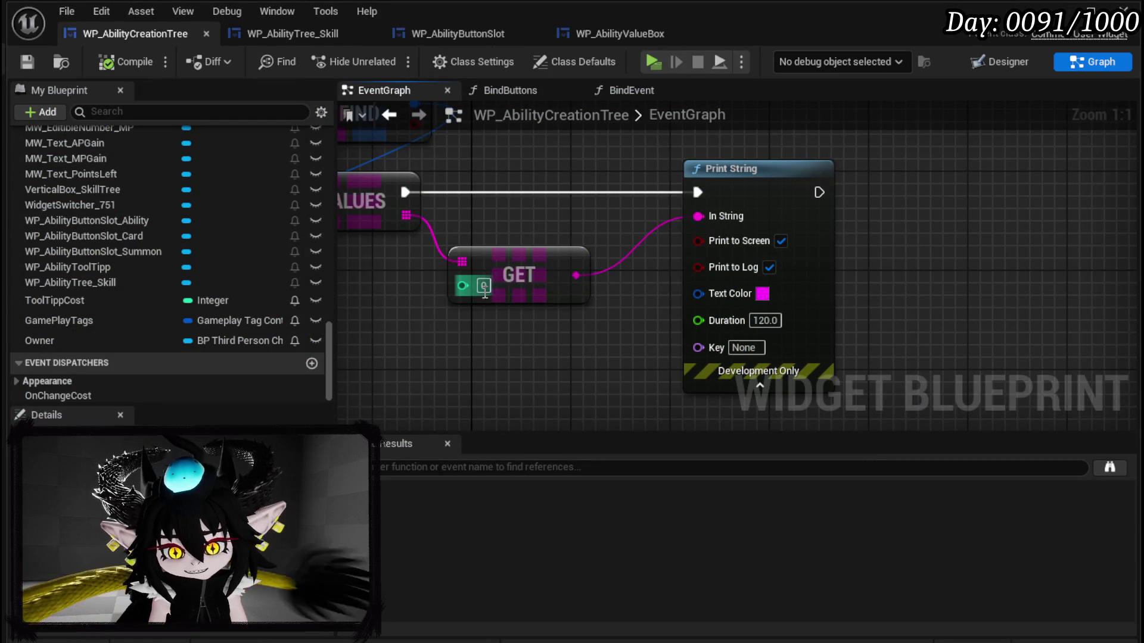
pyautogui.write('1')
# Step: Commit index 1 on the GET node and launch a new play test with Alt+P
pyautogui.press('Return')
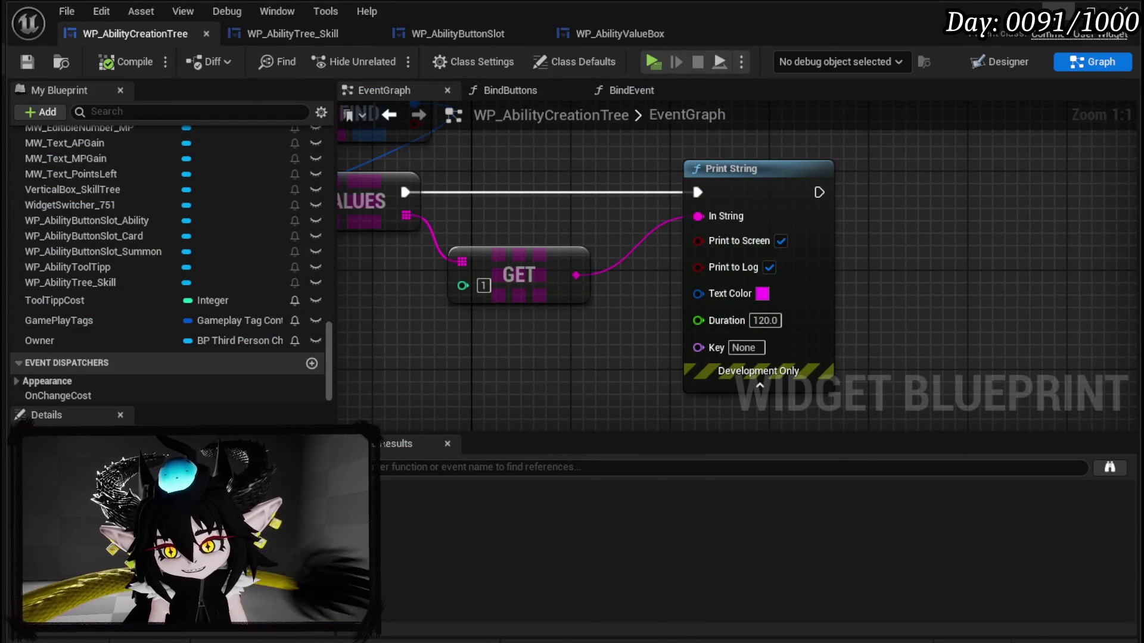
pyautogui.hotkey('alt', 'Tab')
pyautogui.hotkey('alt', 'p')
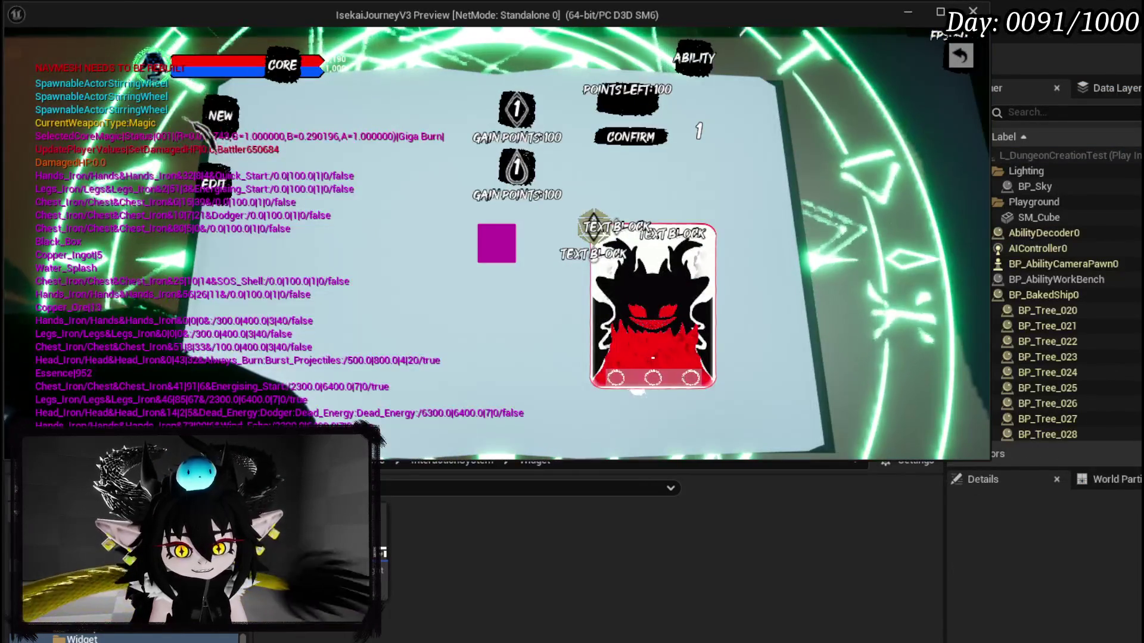
# Step: Pick the core slot to print the Magic_002 Nature_SlimeFist values and snip the debug output
pyautogui.click(504, 246)
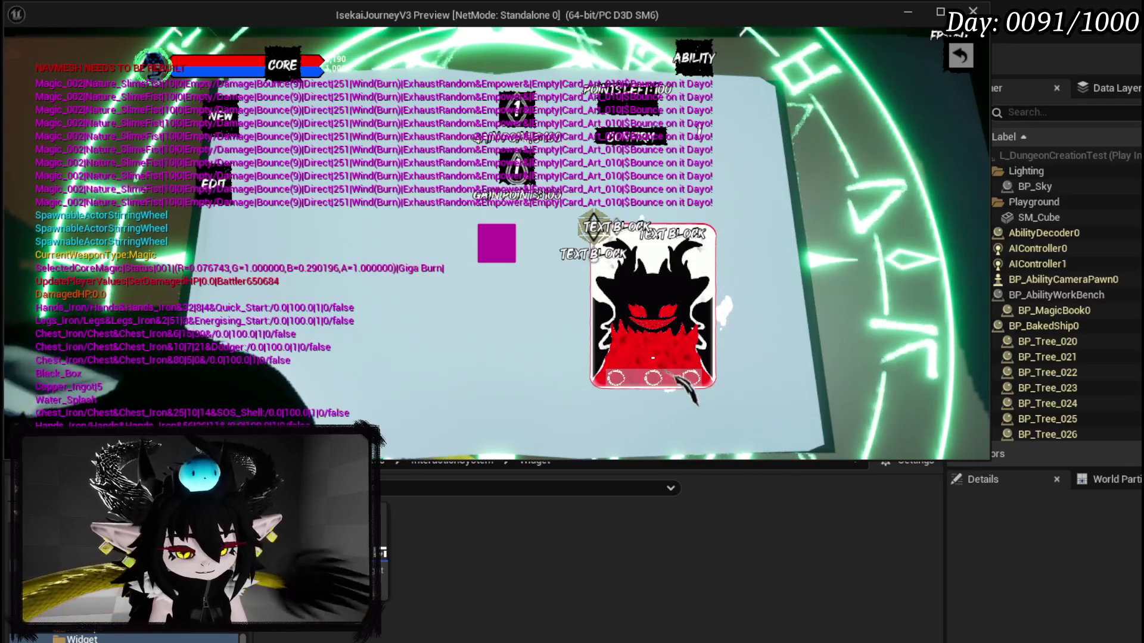
pyautogui.press('super+shift+s')
pyautogui.moveTo(31, 68)
pyautogui.mouseDown()
pyautogui.moveTo(630, 210)
pyautogui.moveTo(719, 216)
pyautogui.mouseUp()
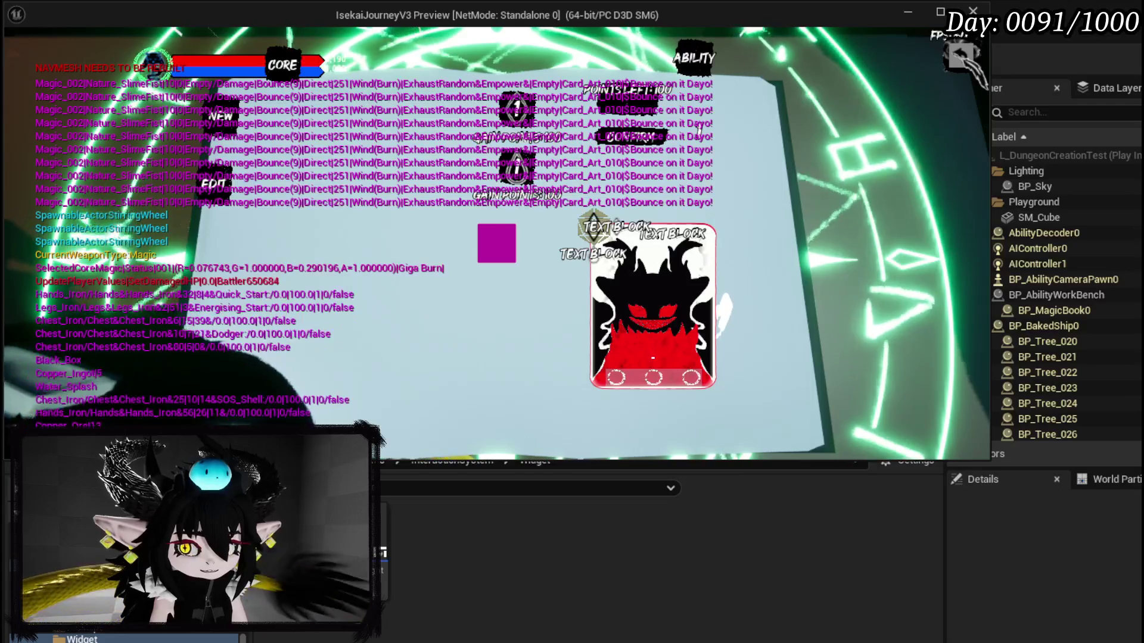
# Step: Close the workbench, browse the status and card deck menus, then end the play session
pyautogui.press('Escape')
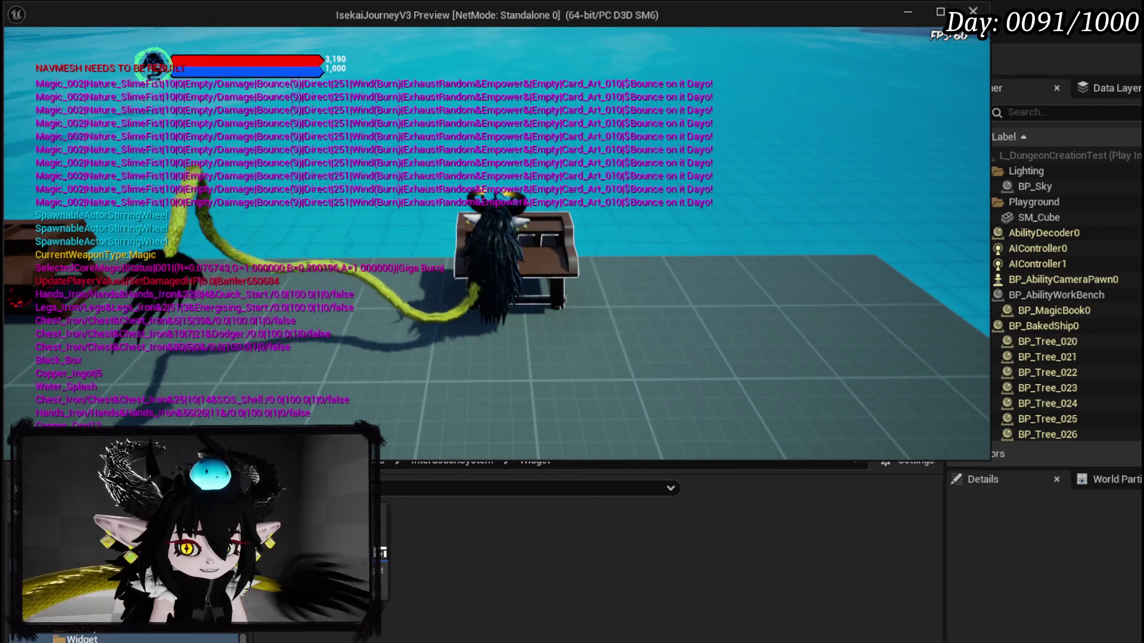
pyautogui.press('Tab')
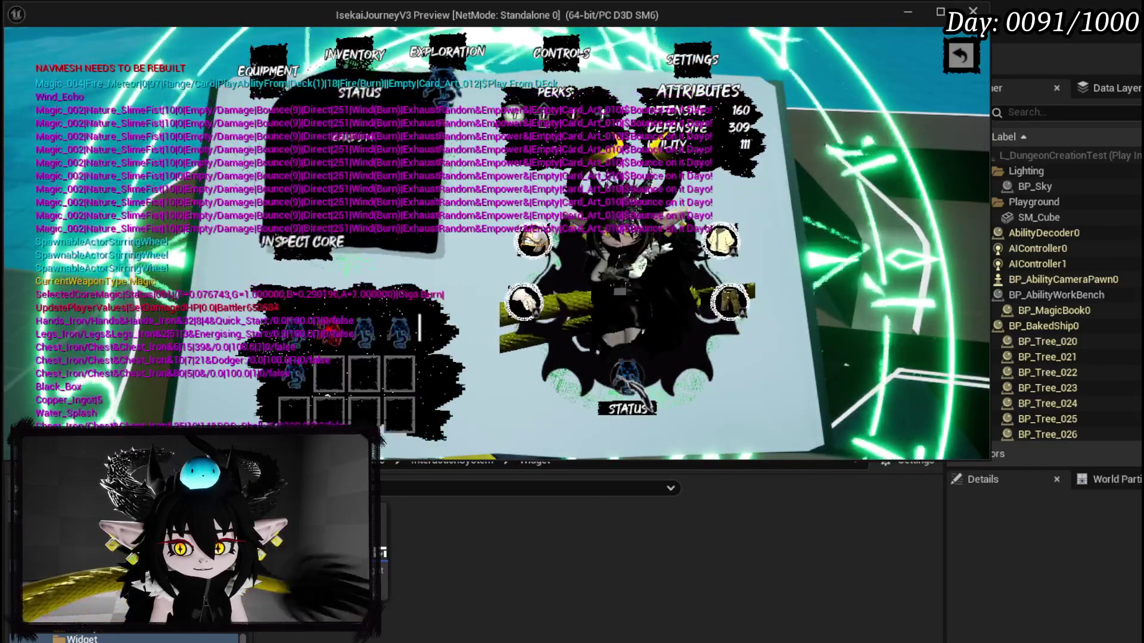
pyautogui.press('Tab')
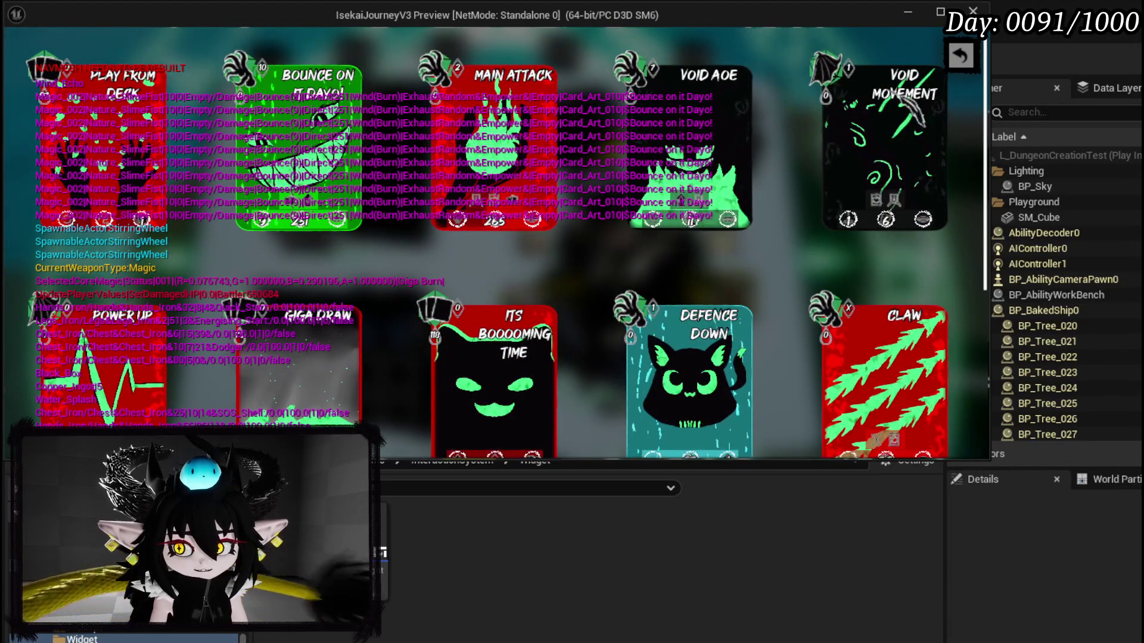
pyautogui.click(966, 57)
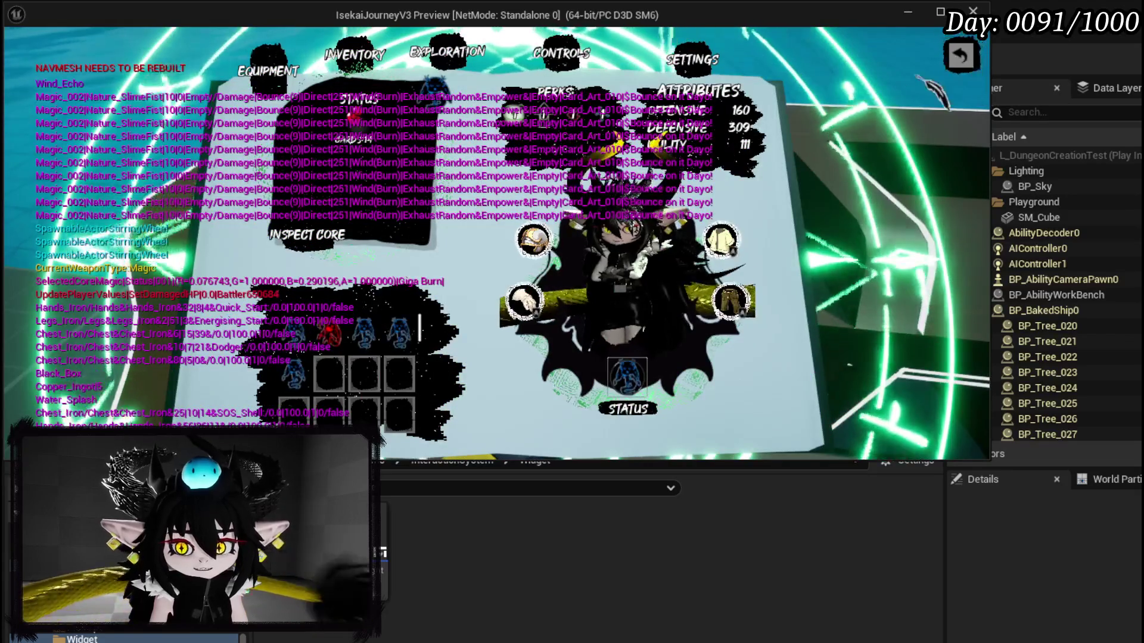
pyautogui.click(965, 56)
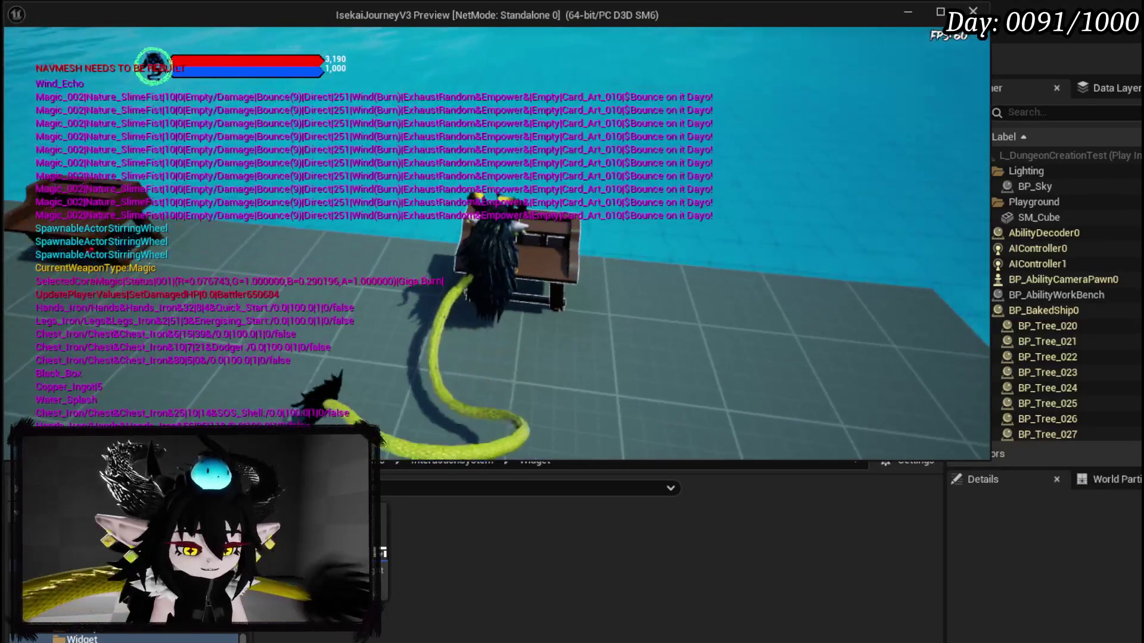
pyautogui.press('Escape')
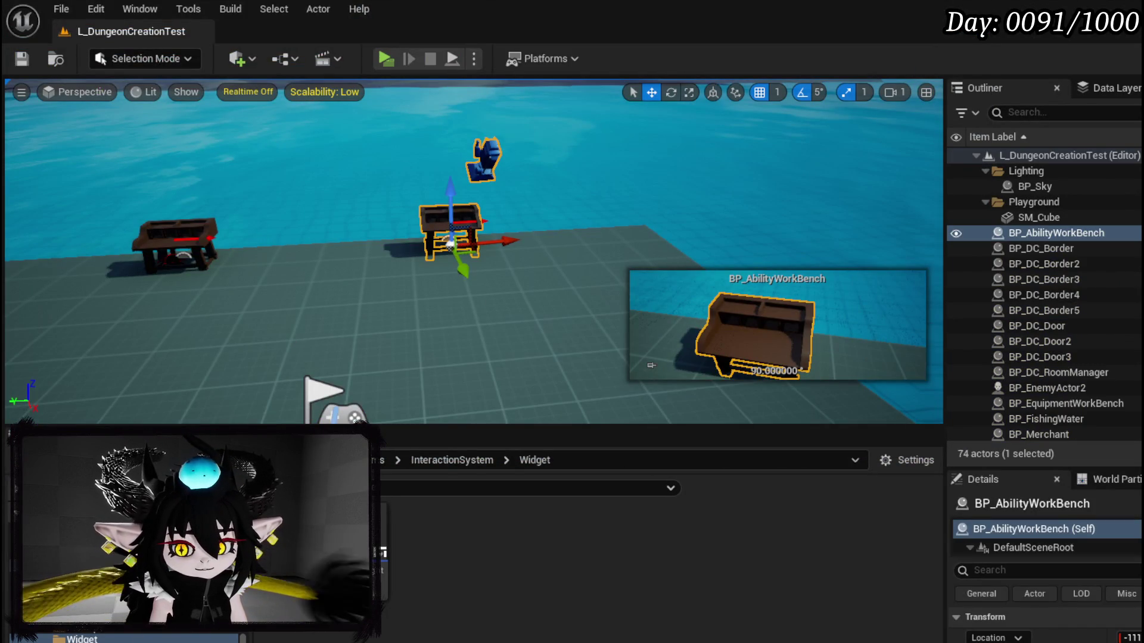
# Step: Open the WorkBenchHUD widget blueprint and go to the WP_AbilityCreationTree blueprint
pyautogui.doubleClick(381, 554)
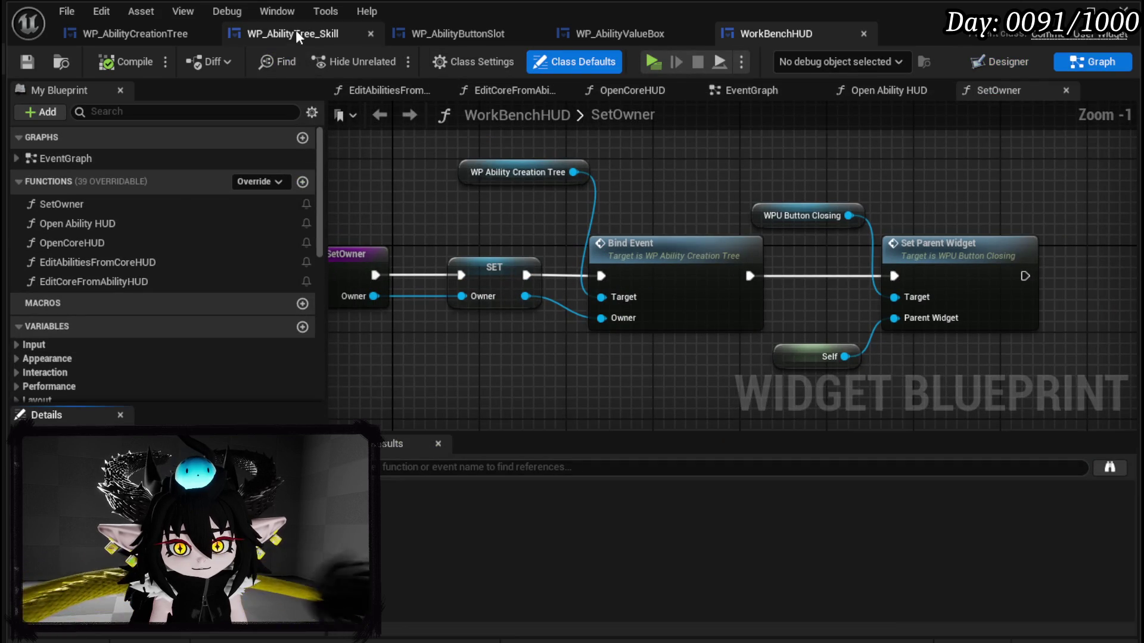
pyautogui.click(291, 33)
pyautogui.click(135, 33)
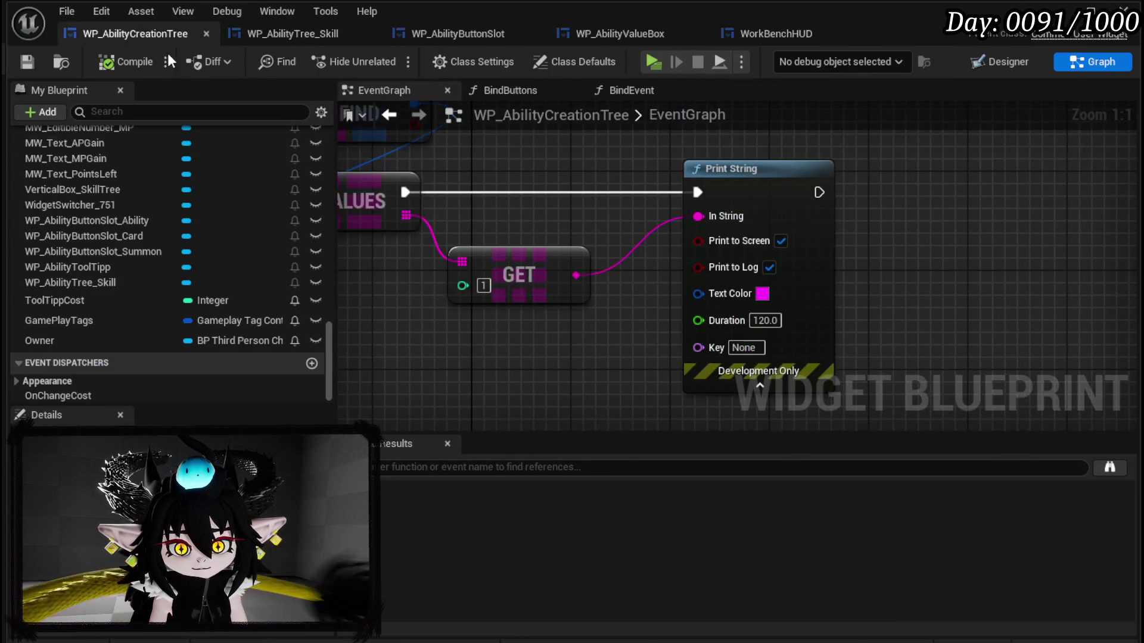
# Step: Set the GET node index to 4 and the Print String text colour to orange
pyautogui.write('4')
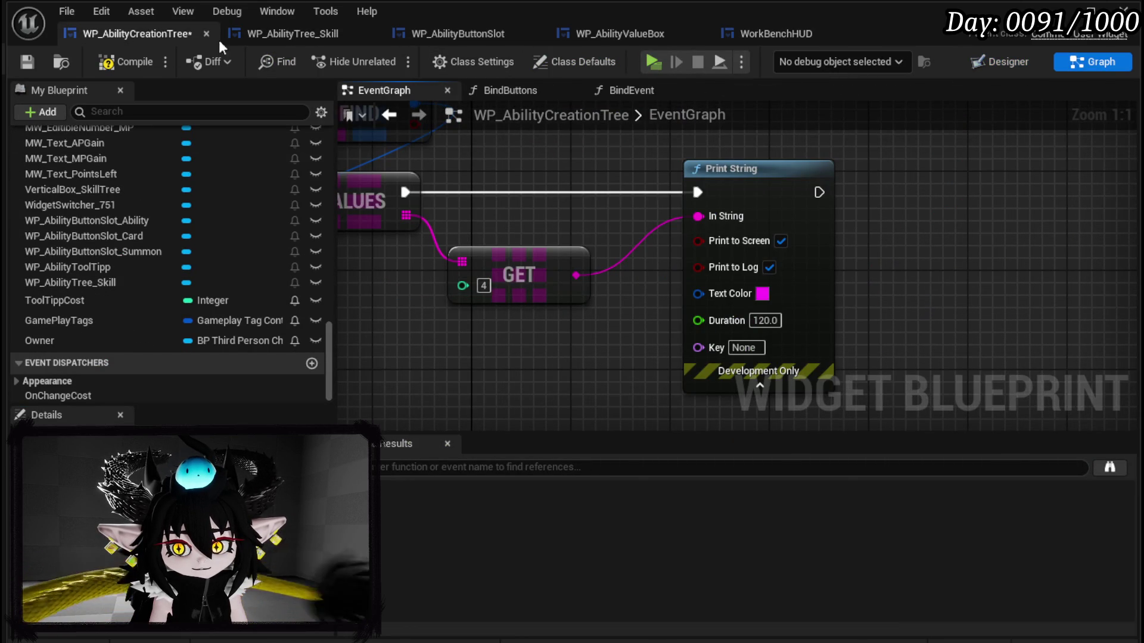
pyautogui.click(762, 293)
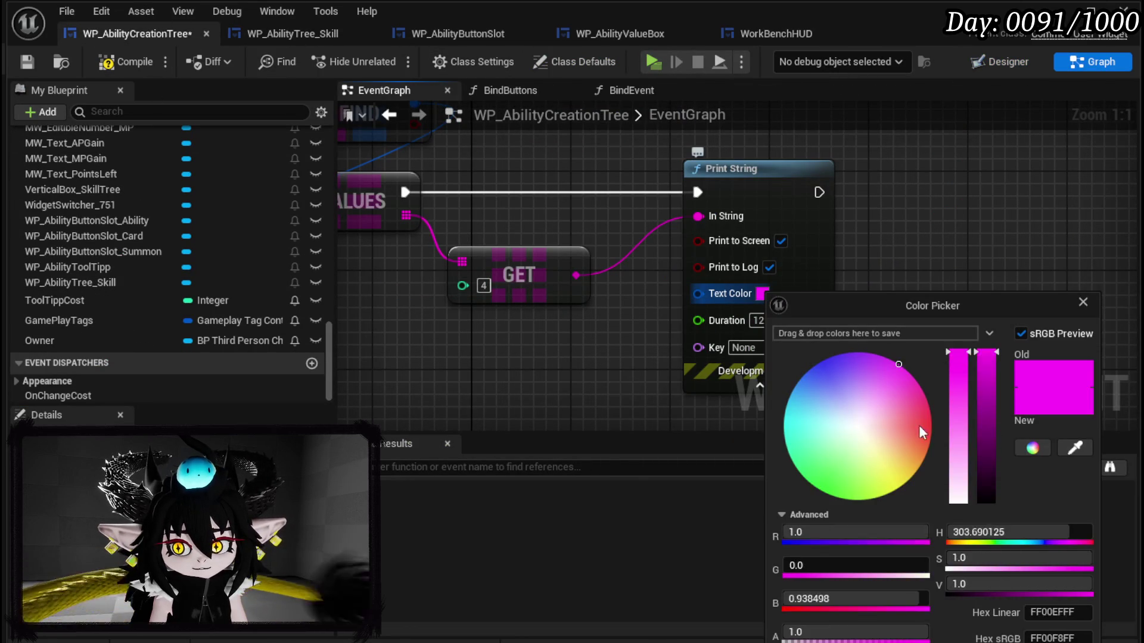
pyautogui.moveTo(919, 424); pyautogui.dragTo(930, 446)
pyautogui.click(632, 382)
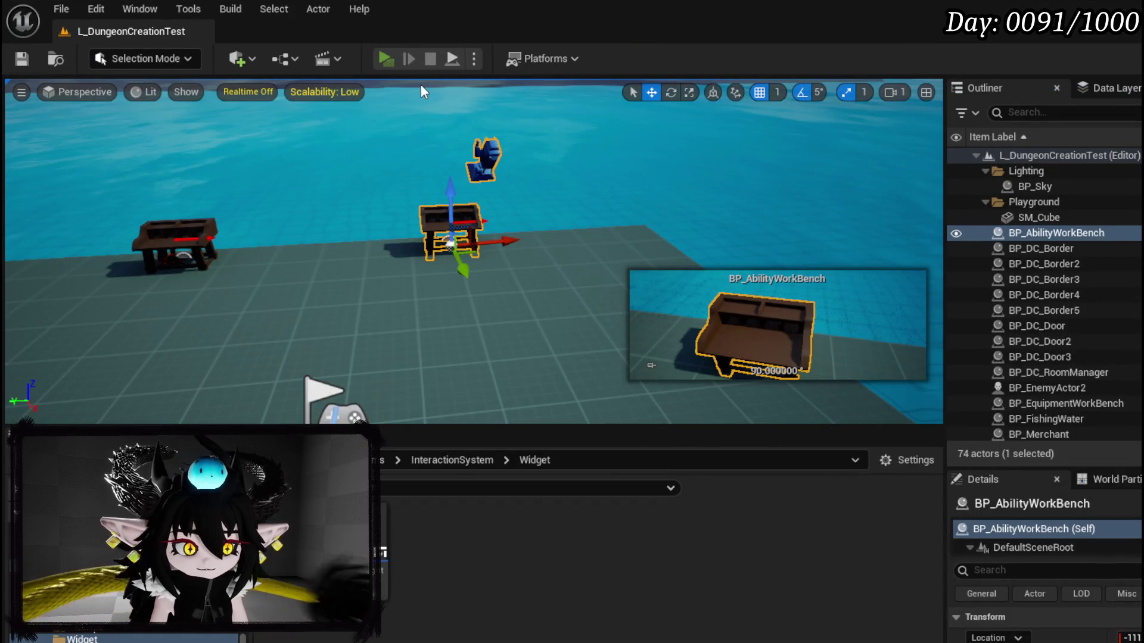
# Step: Play-test the game, open the ability workbench and select the core slot to print its values
pyautogui.hotkey('alt', 'p')
pyautogui.press('e')
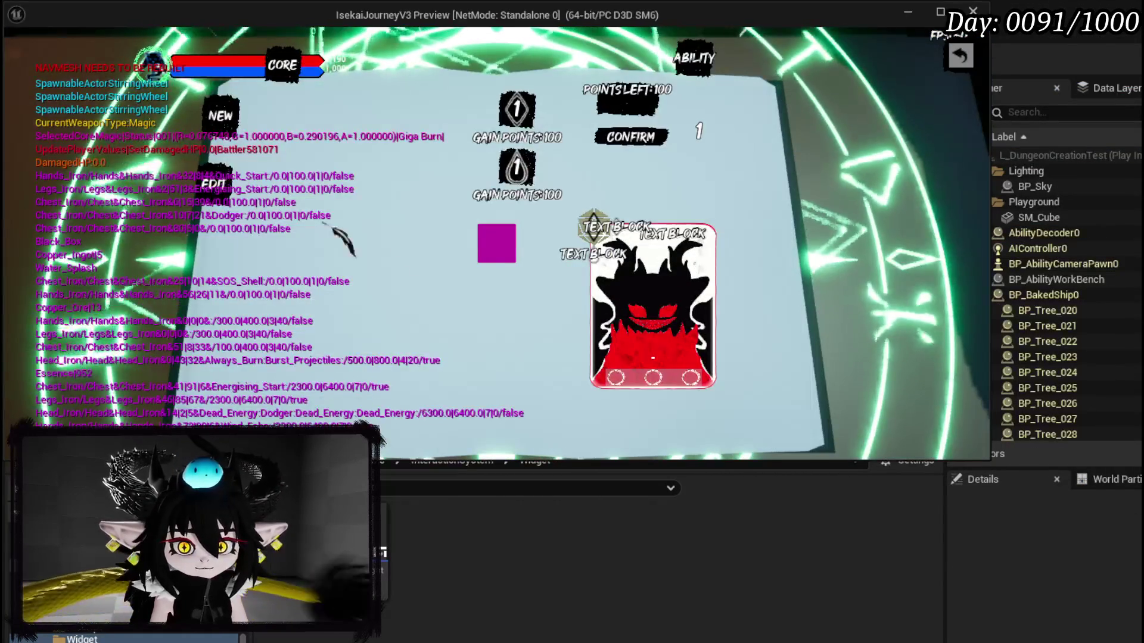
pyautogui.click(496, 245)
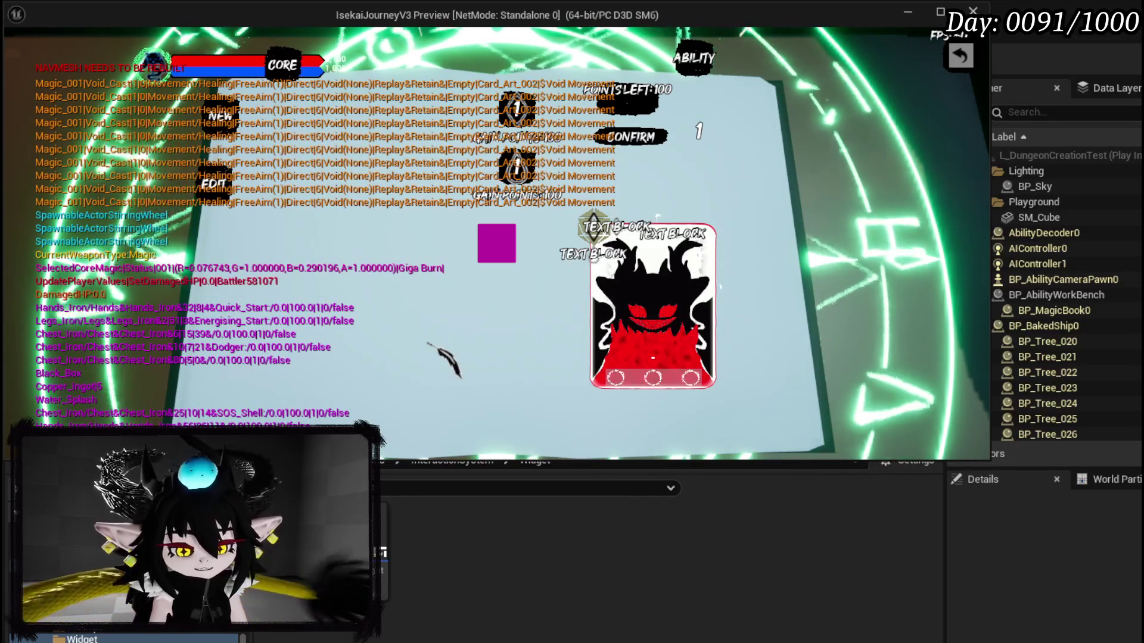
# Step: Snip the orange Magic_001 Void_Cast debug lines, then close the magic book card interface
pyautogui.press('super+shift+s')
pyautogui.moveTo(29, 73)
pyautogui.mouseDown()
pyautogui.moveTo(492, 167)
pyautogui.moveTo(664, 145)
pyautogui.moveTo(620, 145)
pyautogui.mouseUp()
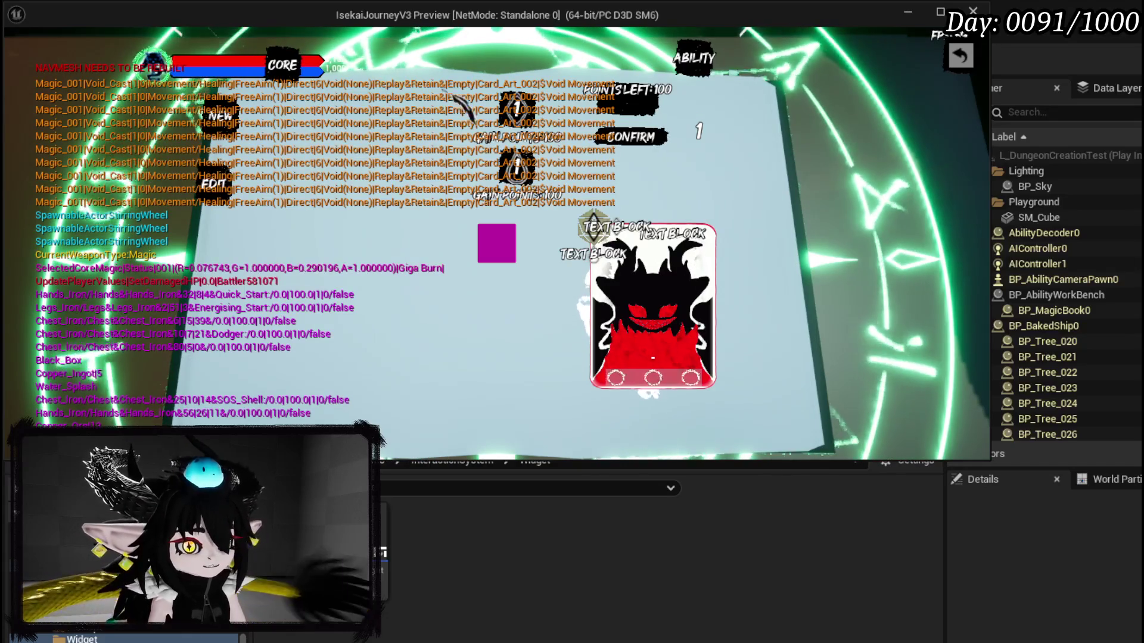
pyautogui.press('Escape')
pyautogui.press('Escape')
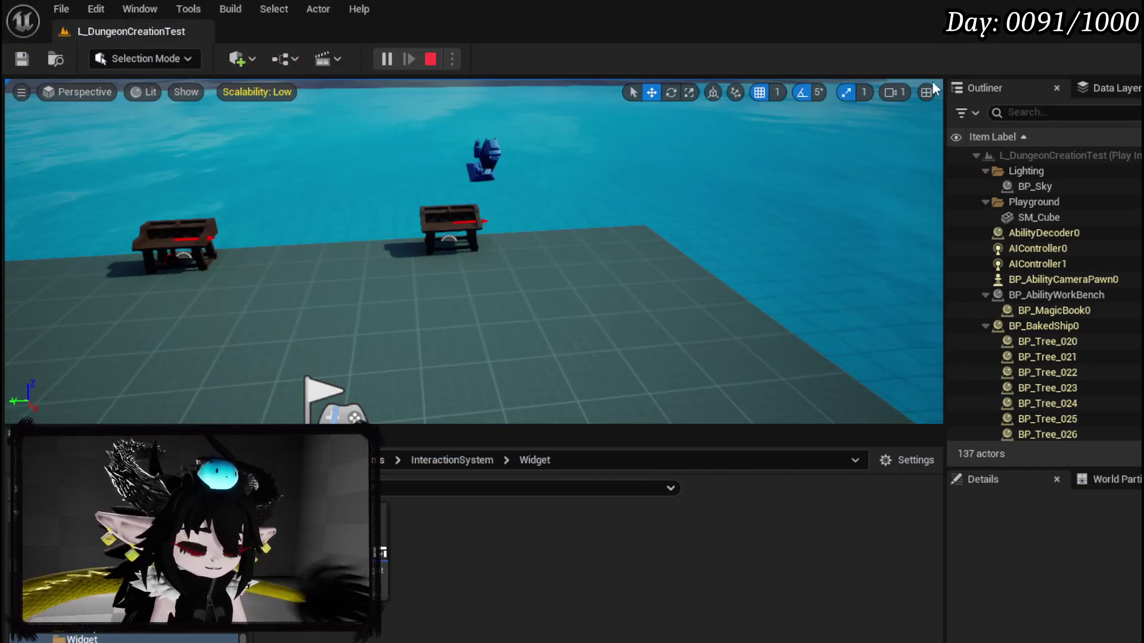
# Step: End Play In Editor and return to the WP_AbilityCreationTree graph, its GET still at index 4
pyautogui.hotkey('ctrl', 's')
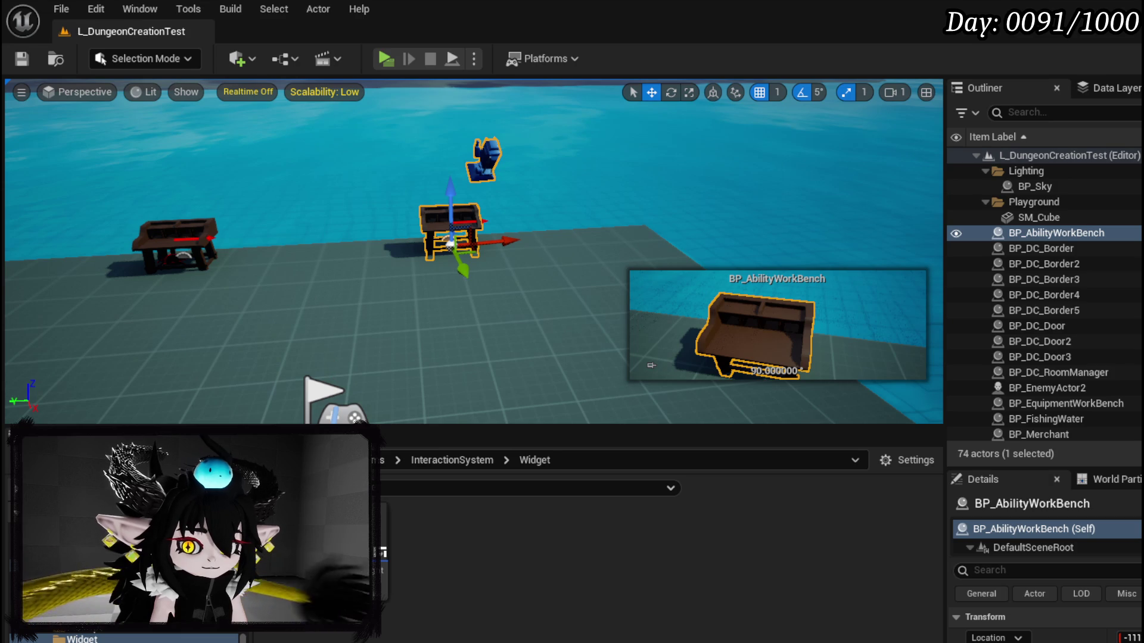
pyautogui.hotkey('alt', 'Tab')
pyautogui.click(754, 34)
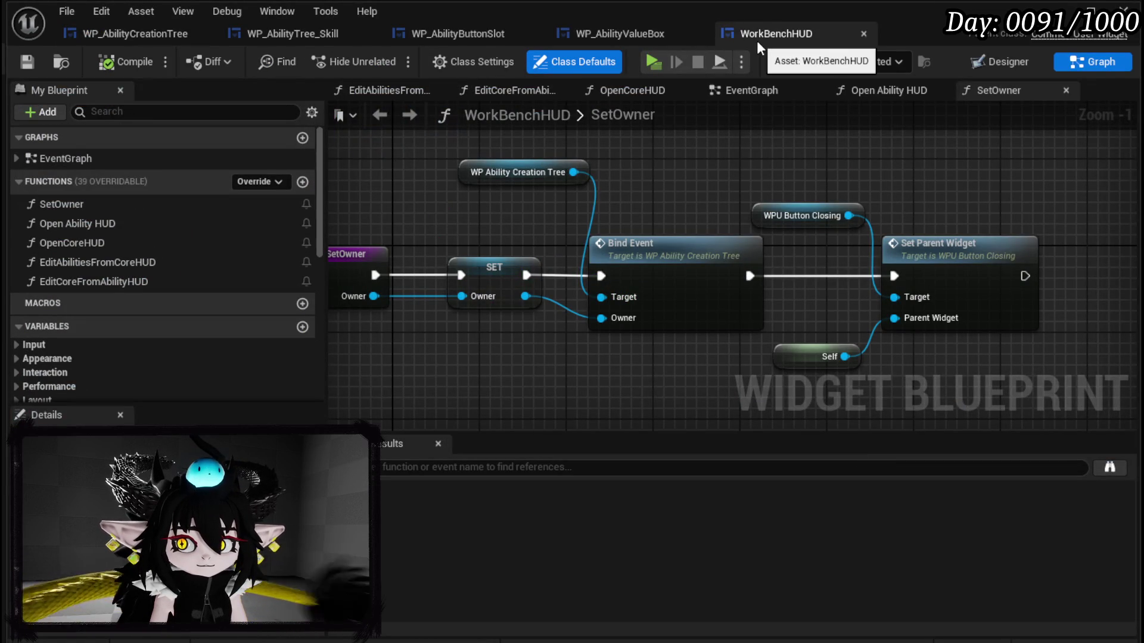
pyautogui.click(157, 42)
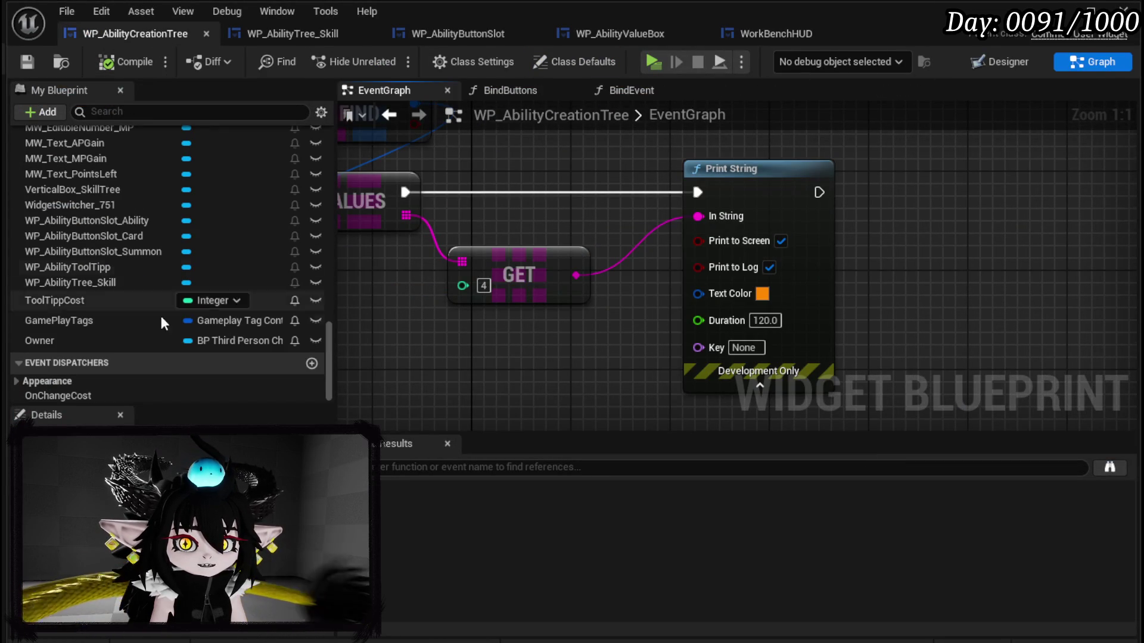